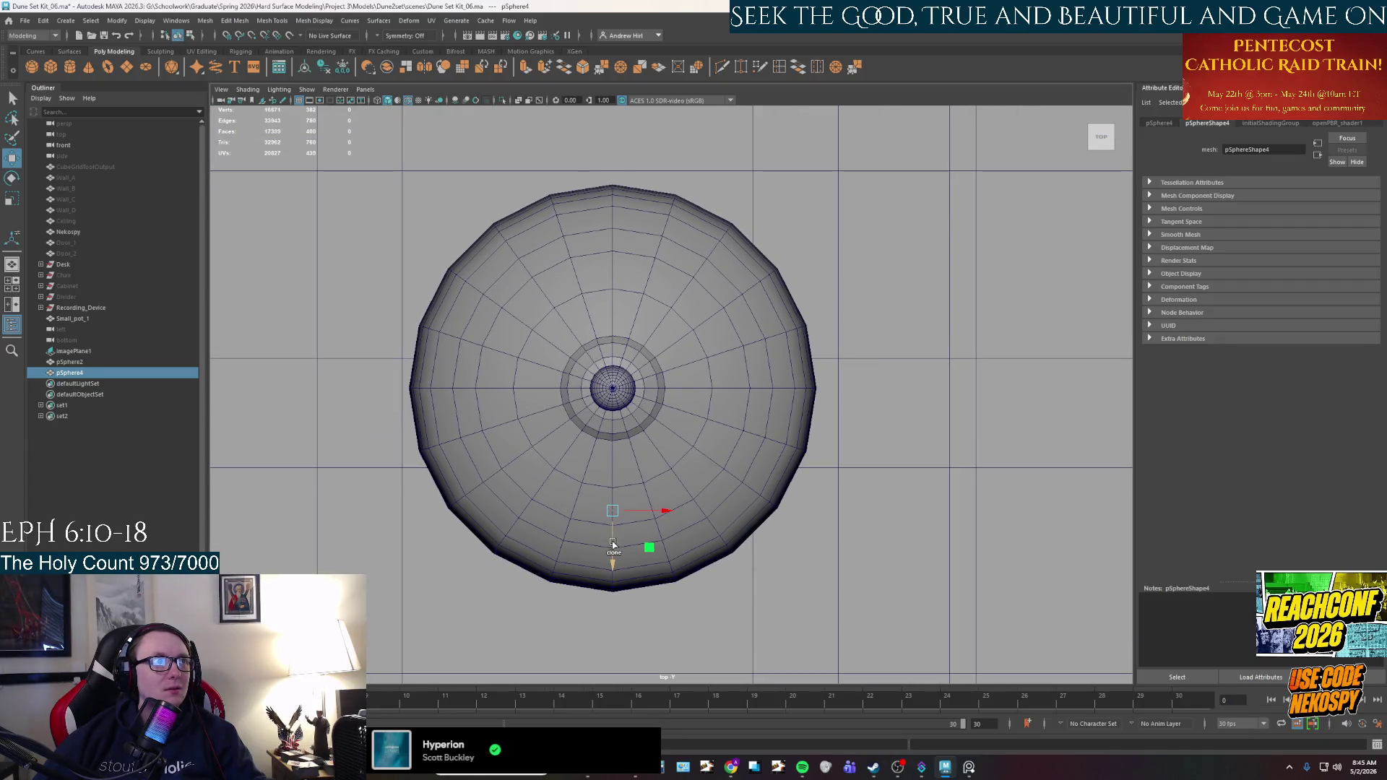
Clone the foot sphere as pSphere5 and slide it diagonally toward the pot's outer edge in the top view.
shift+drag(612, 543, 611, 415)
mouse_move(616, 312)
shift+mouse_down()
mouse_move(625, 277)
mouse_move(500, 279)
shift+mouse_up()
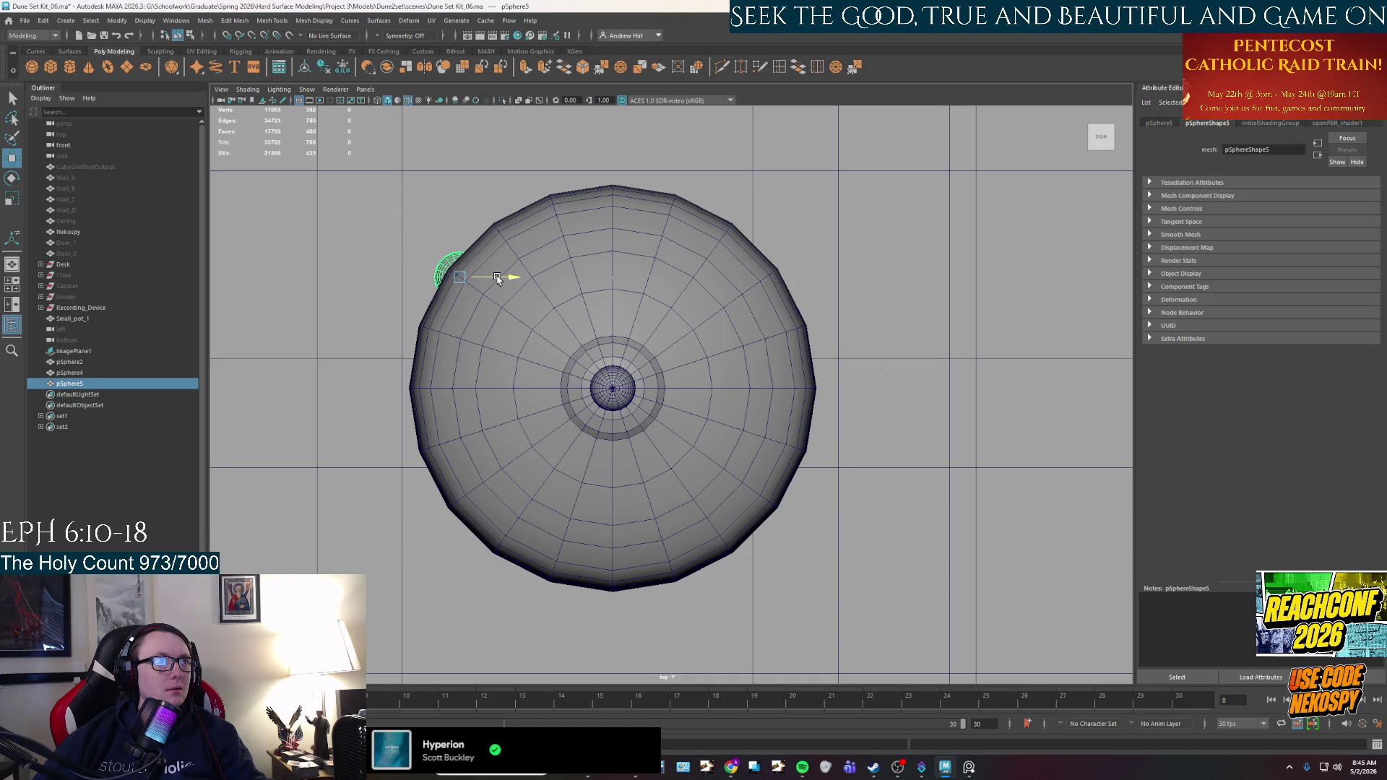
key(space)
key(space)
mouse_move(762, 347)
alt+mouse_down()
mouse_move(888, 349)
mouse_move(876, 335)
mouse_move(826, 412)
mouse_move(779, 421)
mouse_move(776, 390)
alt+mouse_up()
key(space)
drag(374, 224, 394, 239)
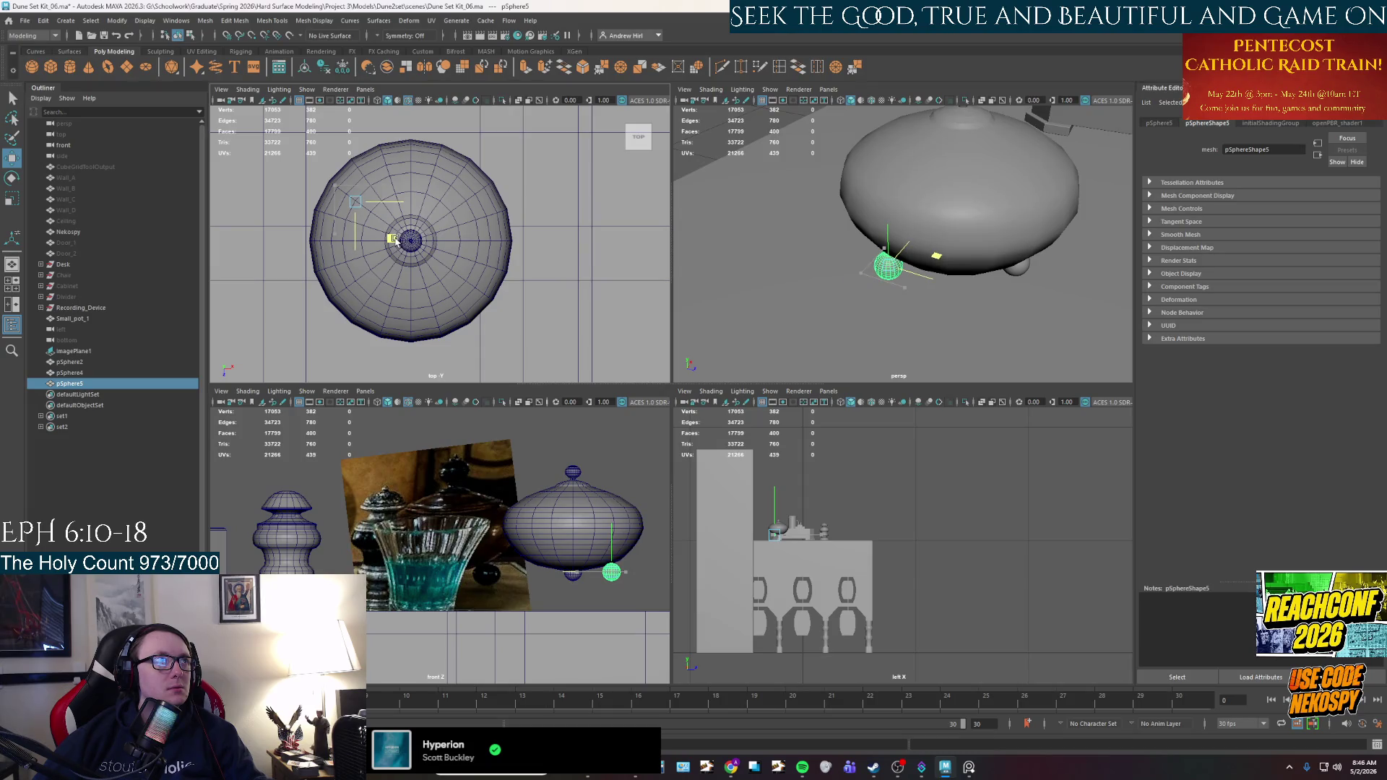
alt+drag(794, 246, 823, 255)
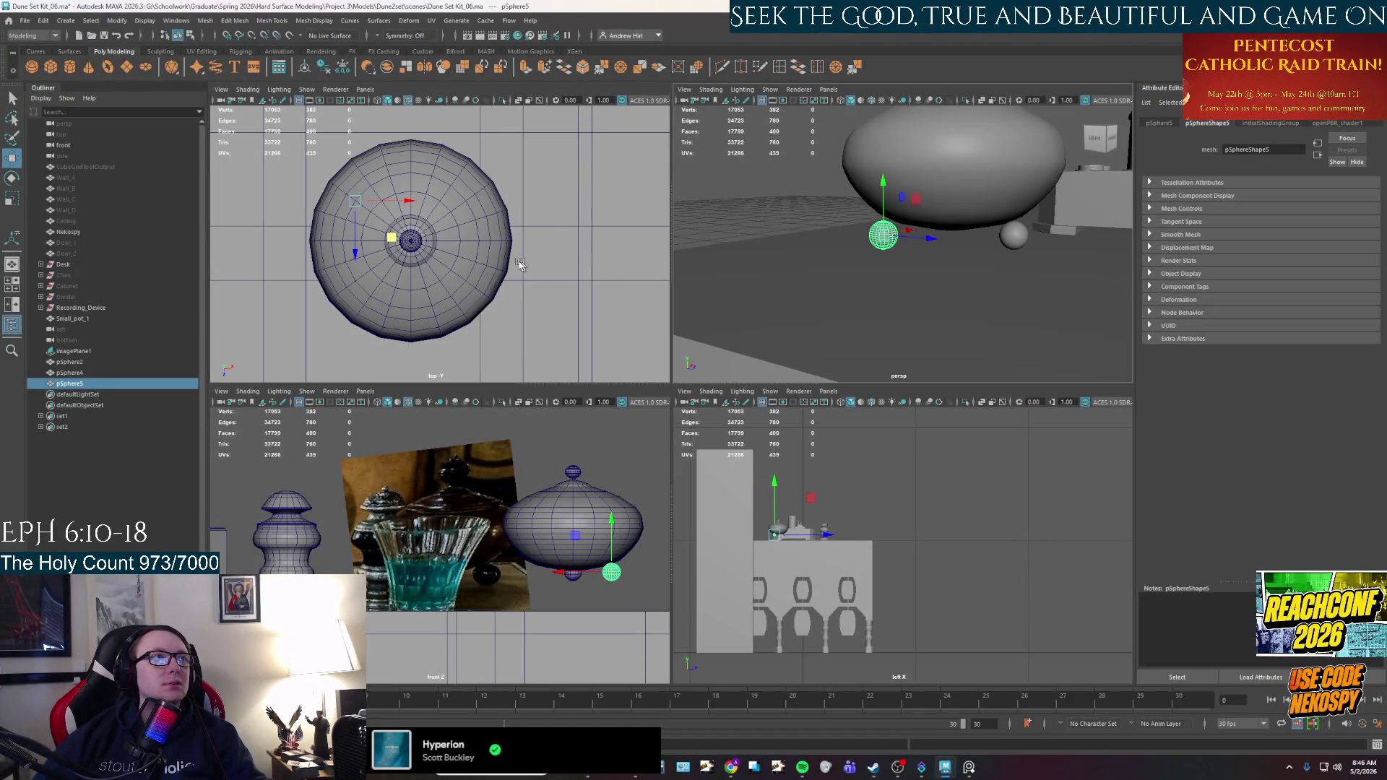
Nudge pSphere5 into place under the pot in the top view.
drag(393, 240, 403, 246)
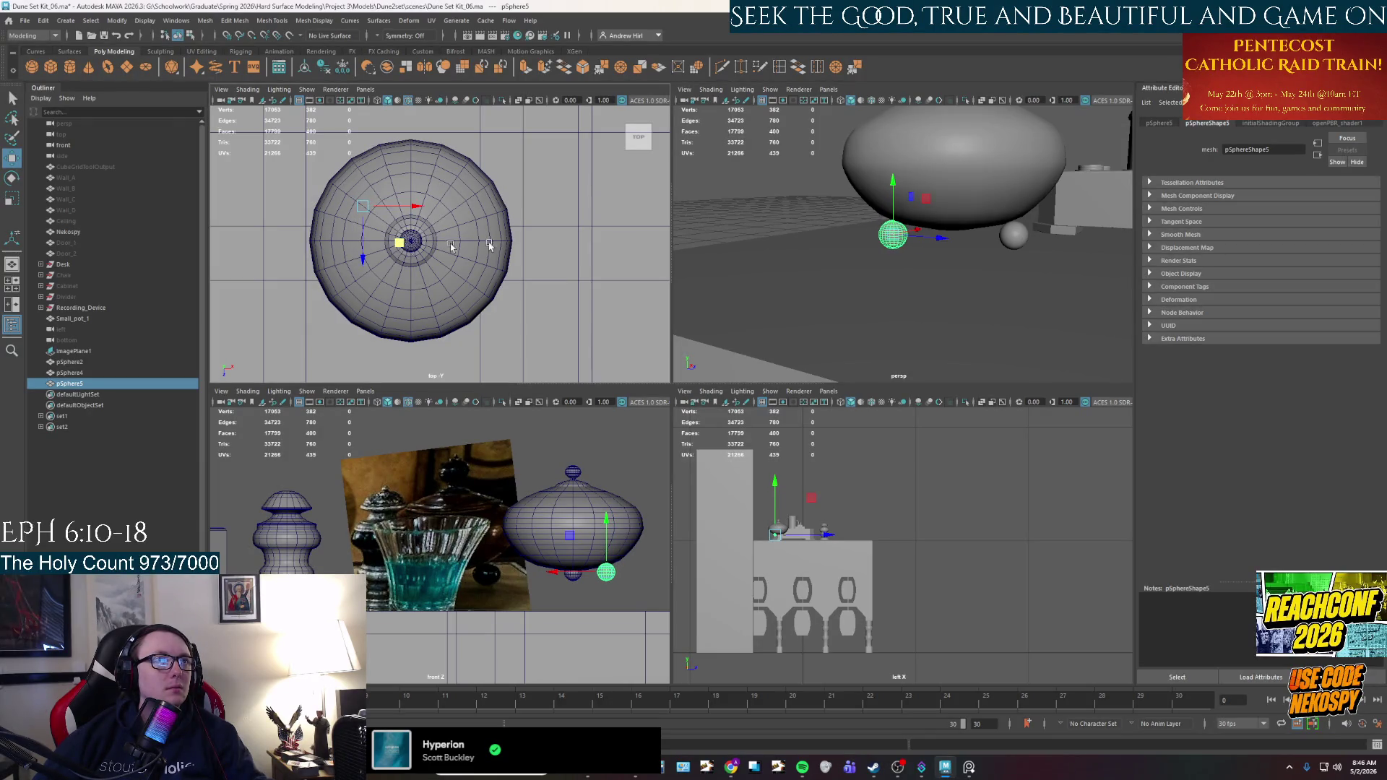
scroll(933, 232, up, 3)
scroll(935, 233, down, 10)
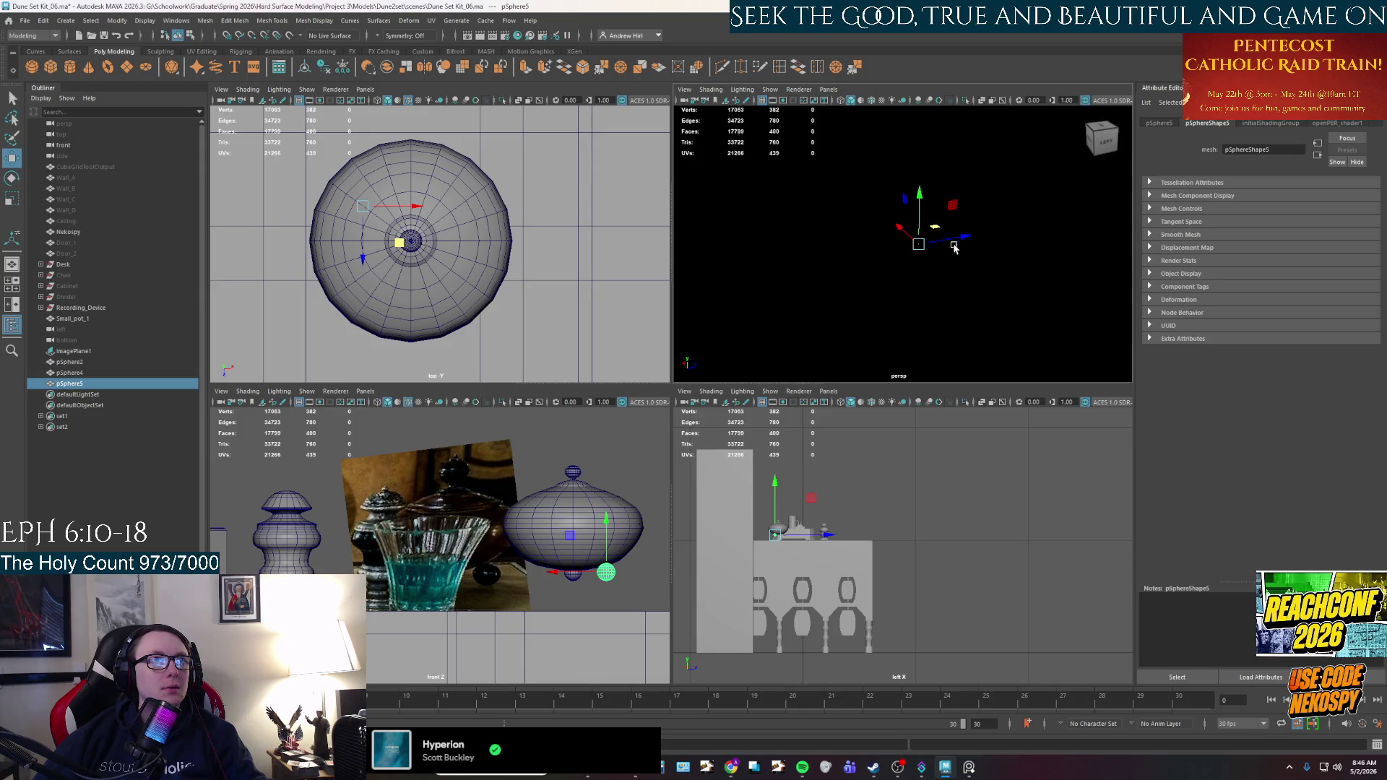
scroll(955, 235, down, 2)
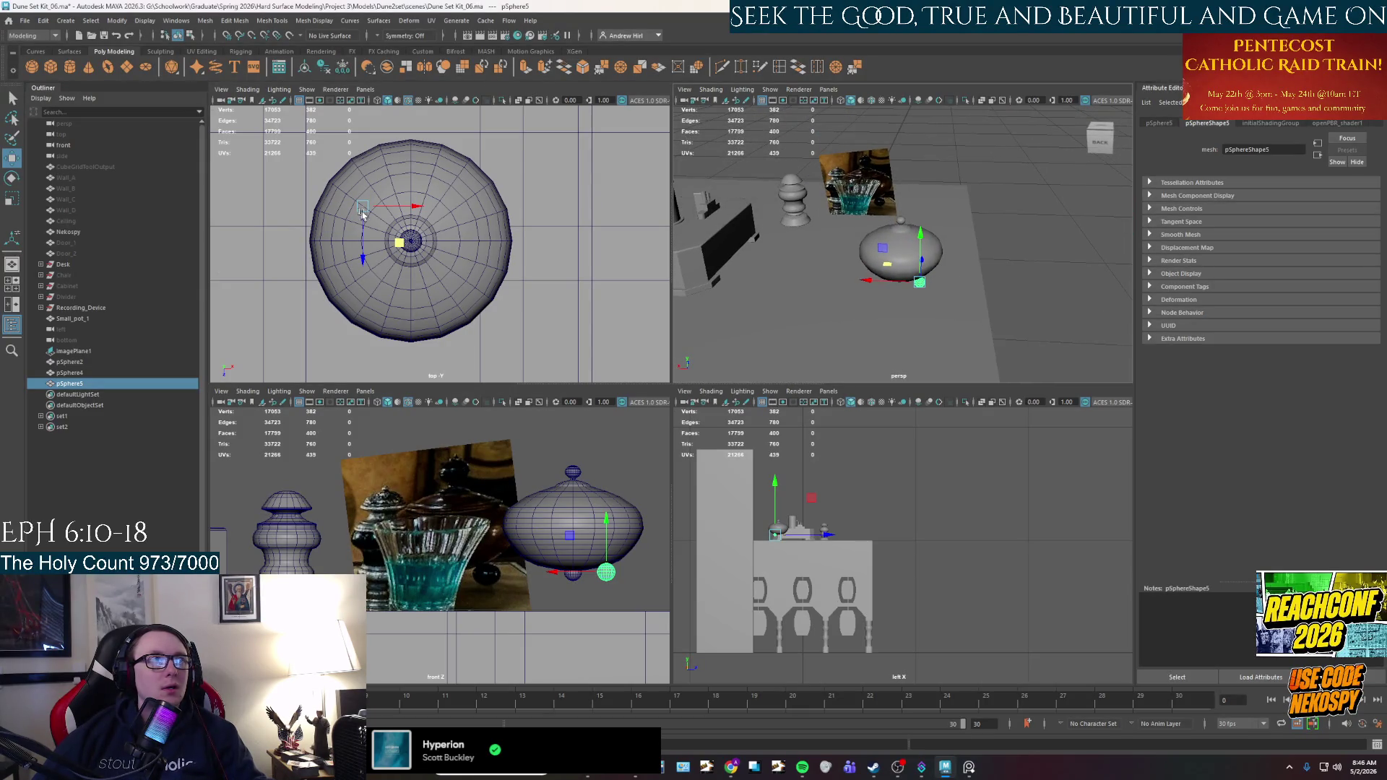
Clone the foot as pSphere6 slid sideways along X, then select the pot with its feet.
shift+drag(417, 208, 506, 215)
scroll(974, 244, up, 10)
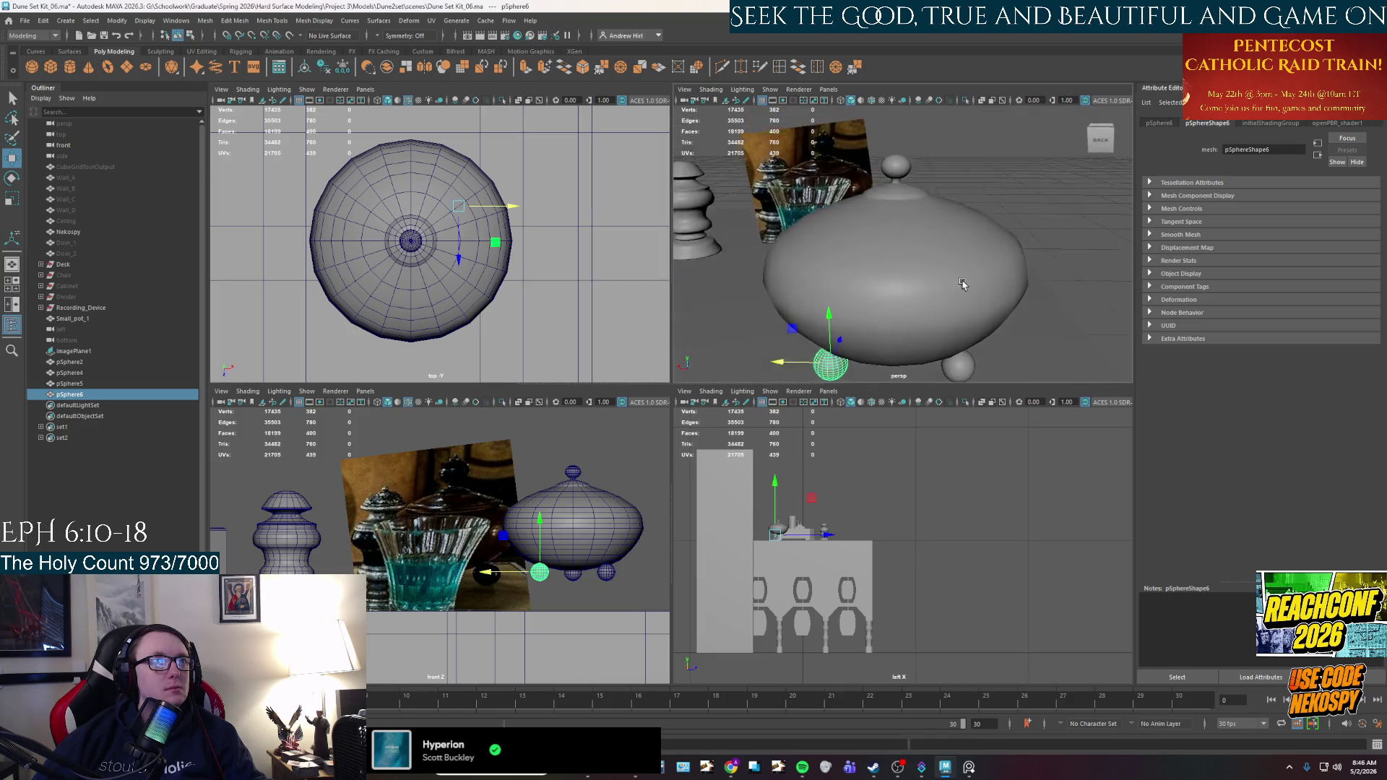
scroll(974, 244, down, 5)
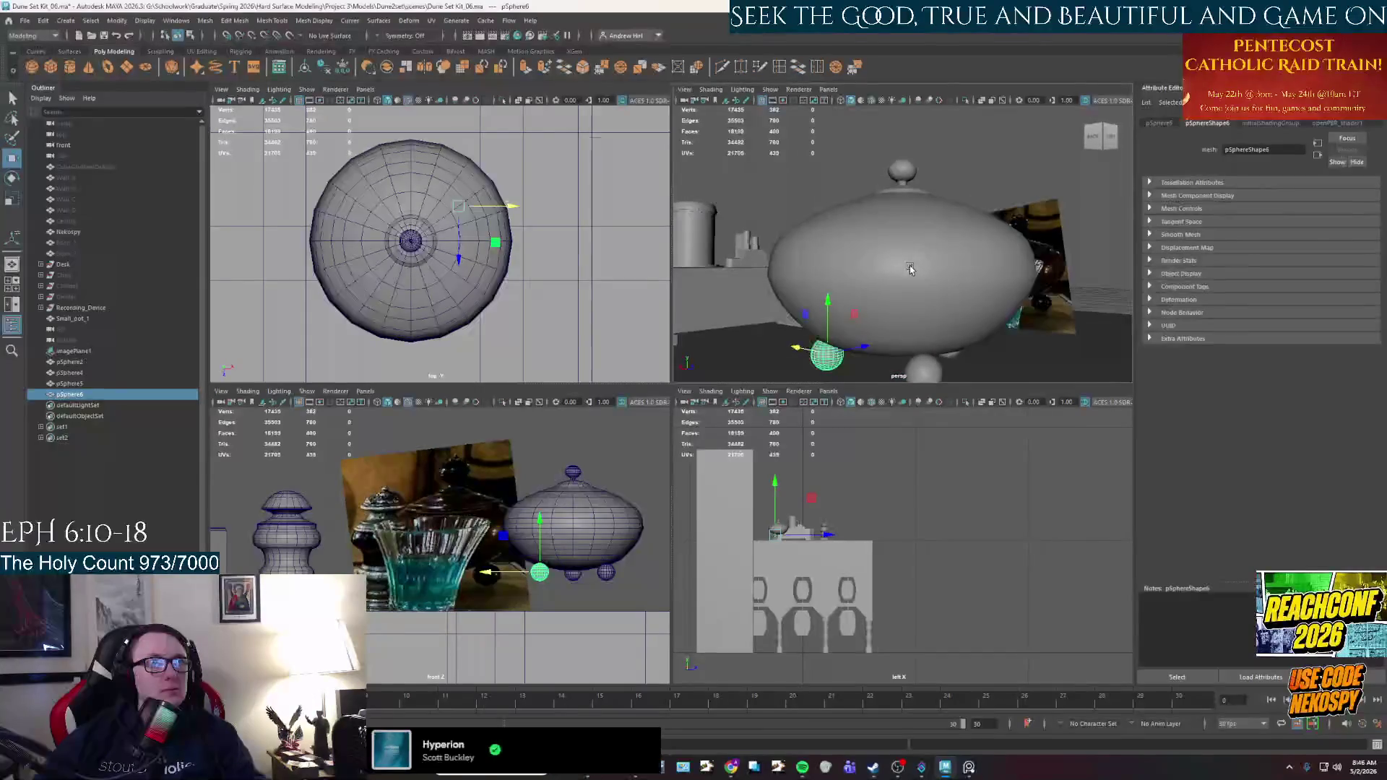
click(72, 362)
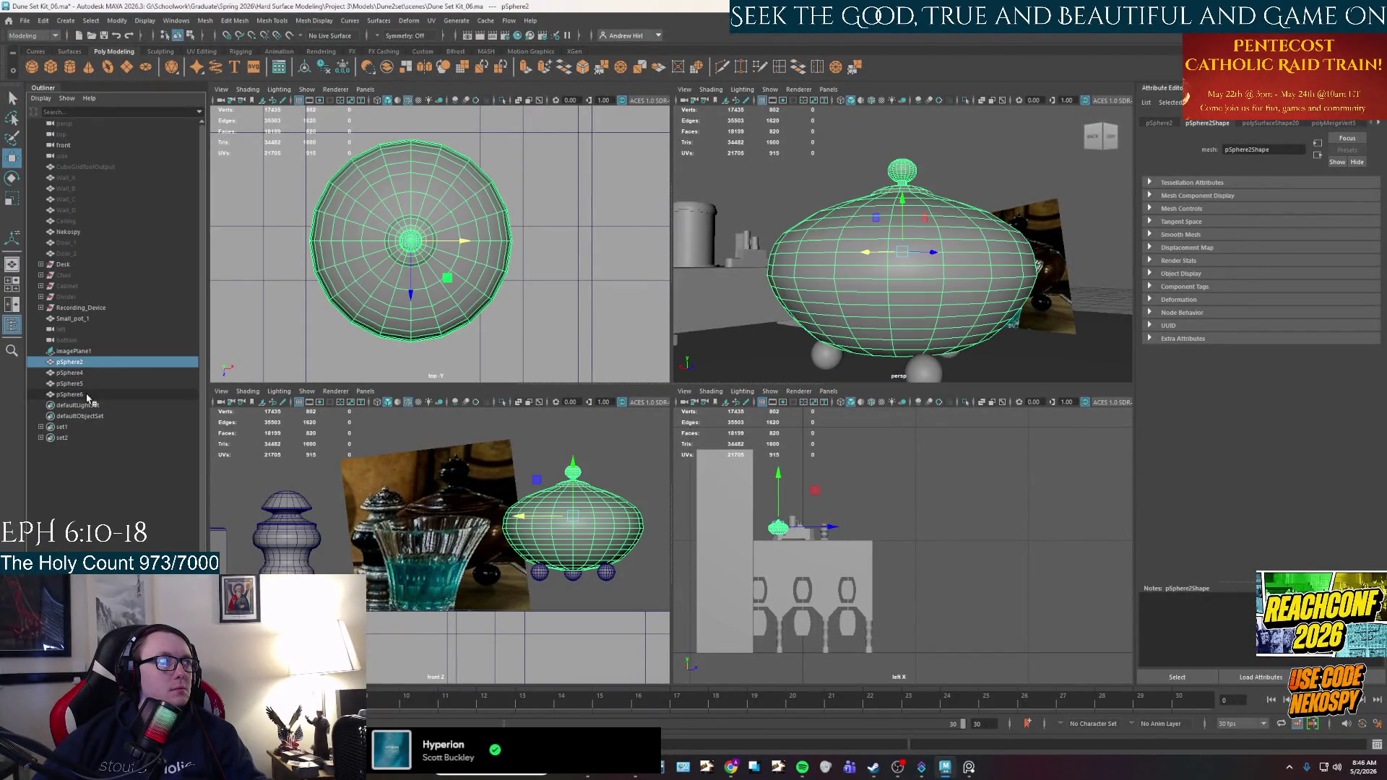
Group the pot and all foot spheres, rename the group Pot_large, and move it below Small_pot_1.
shift+click(88, 395)
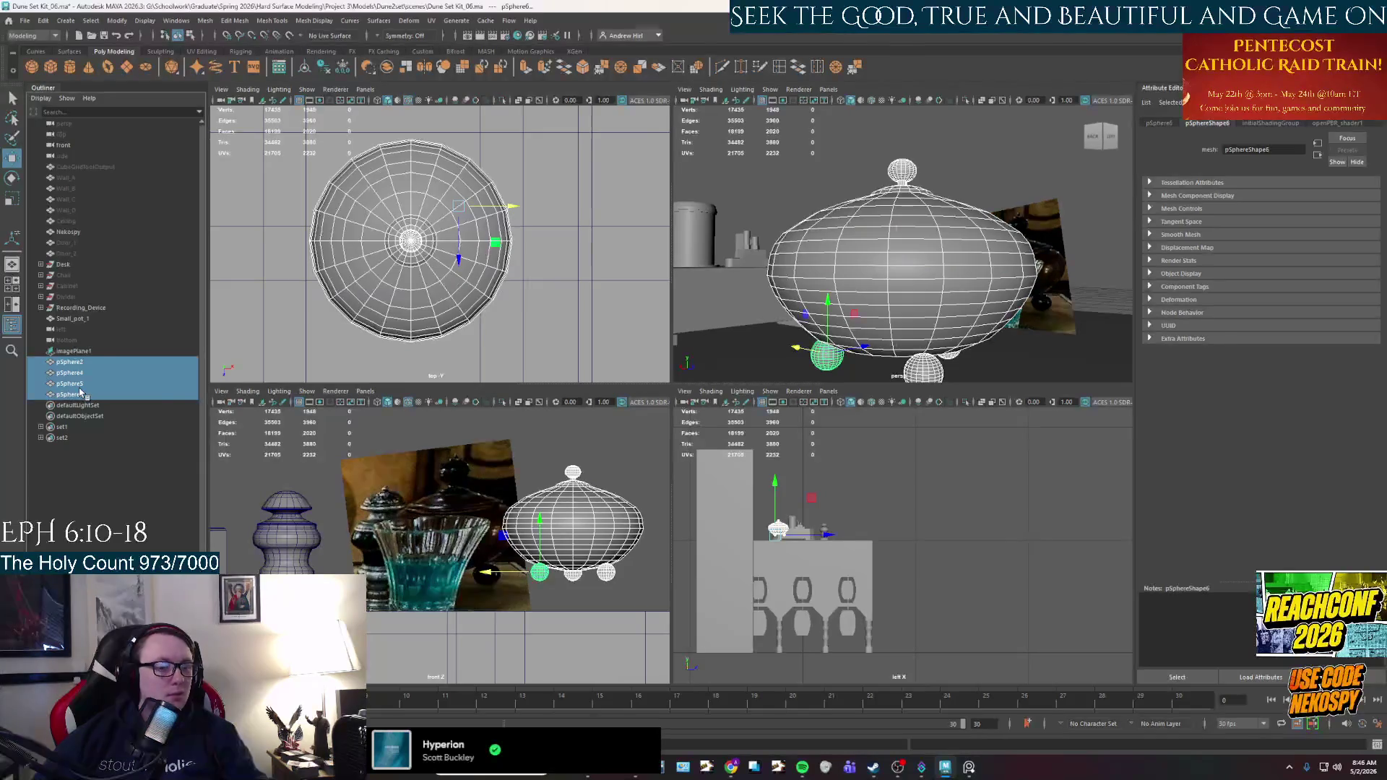
key(ctrl+g)
double_click(96, 361)
text(p_large)
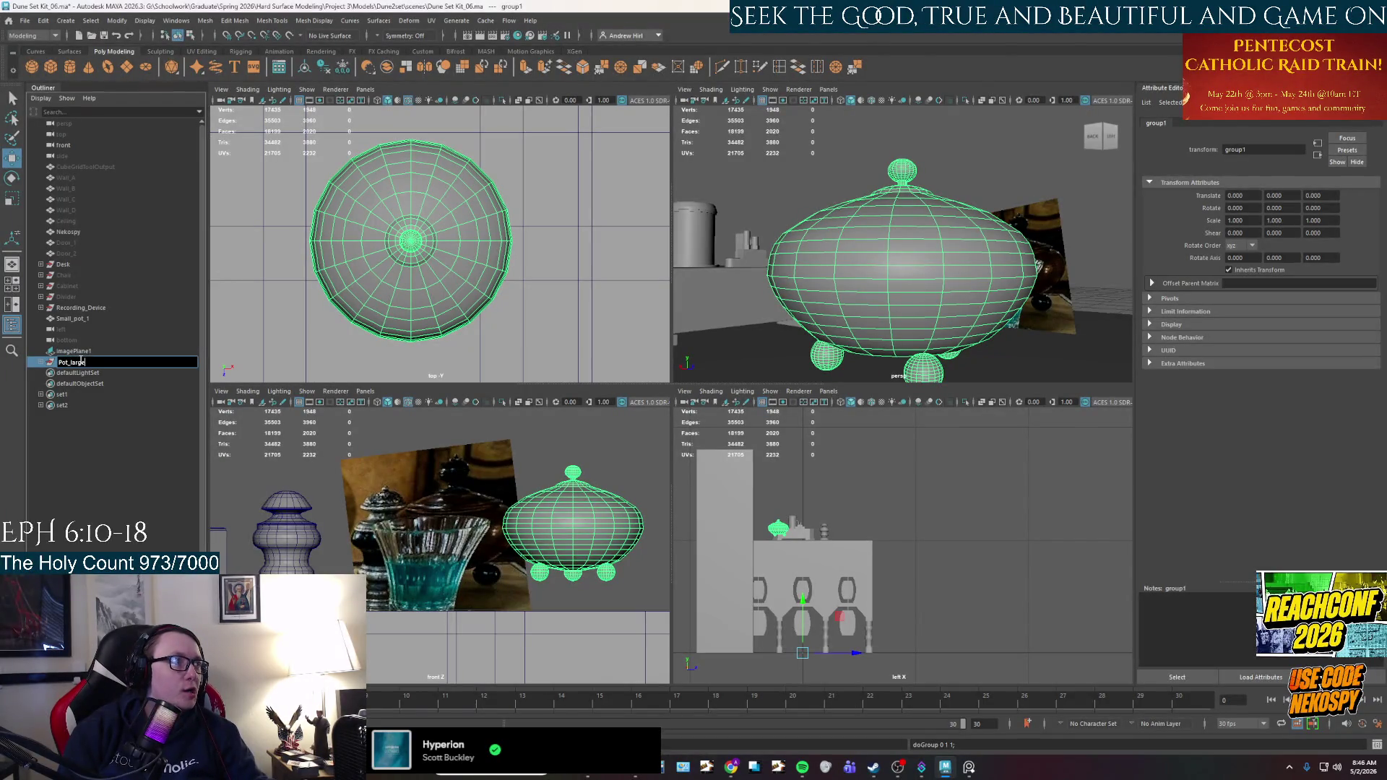
key(Return)
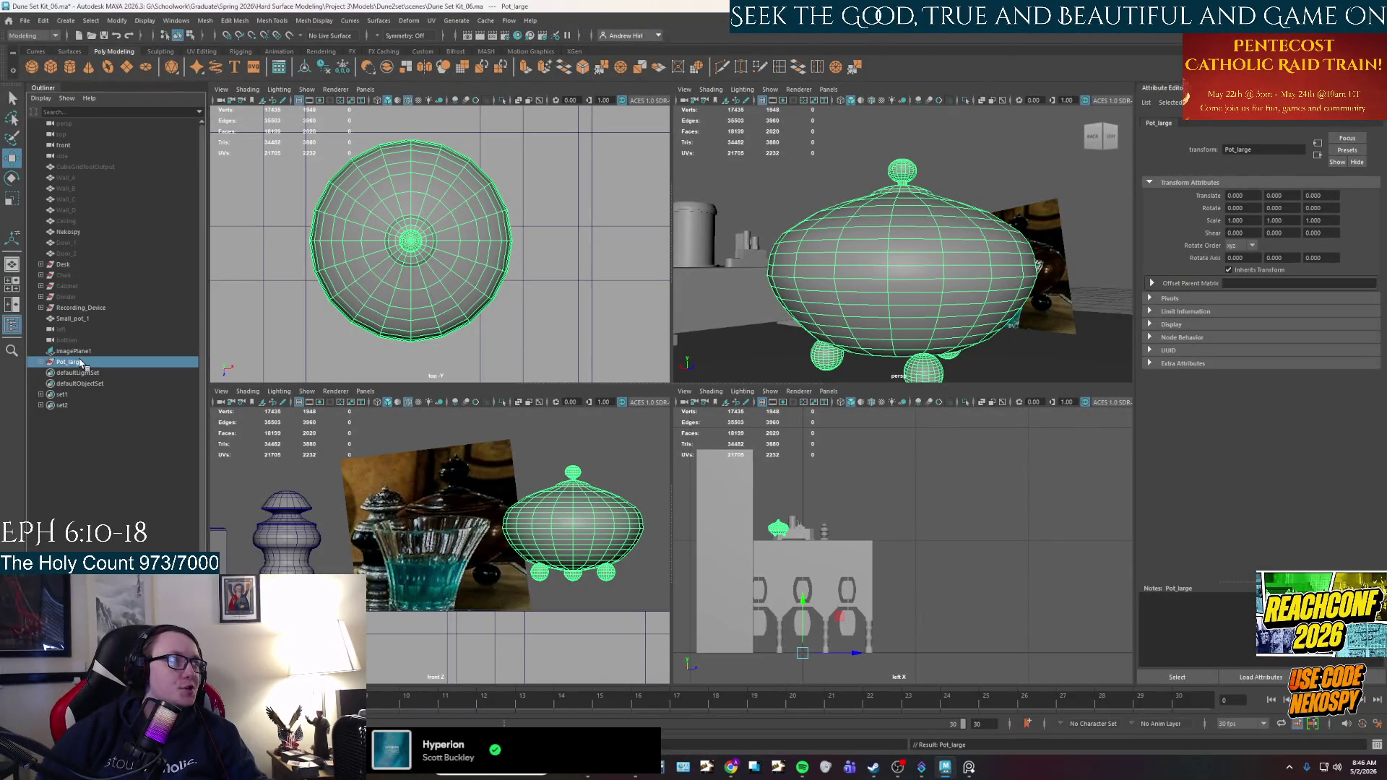
middle_drag(81, 366, 87, 329)
Orbit to a high angle, reselect the Pot_large group and maximize the perspective view.
scroll(434, 289, down, 3)
click(728, 254)
scroll(728, 255, down, 5)
alt+drag(728, 254, 907, 257)
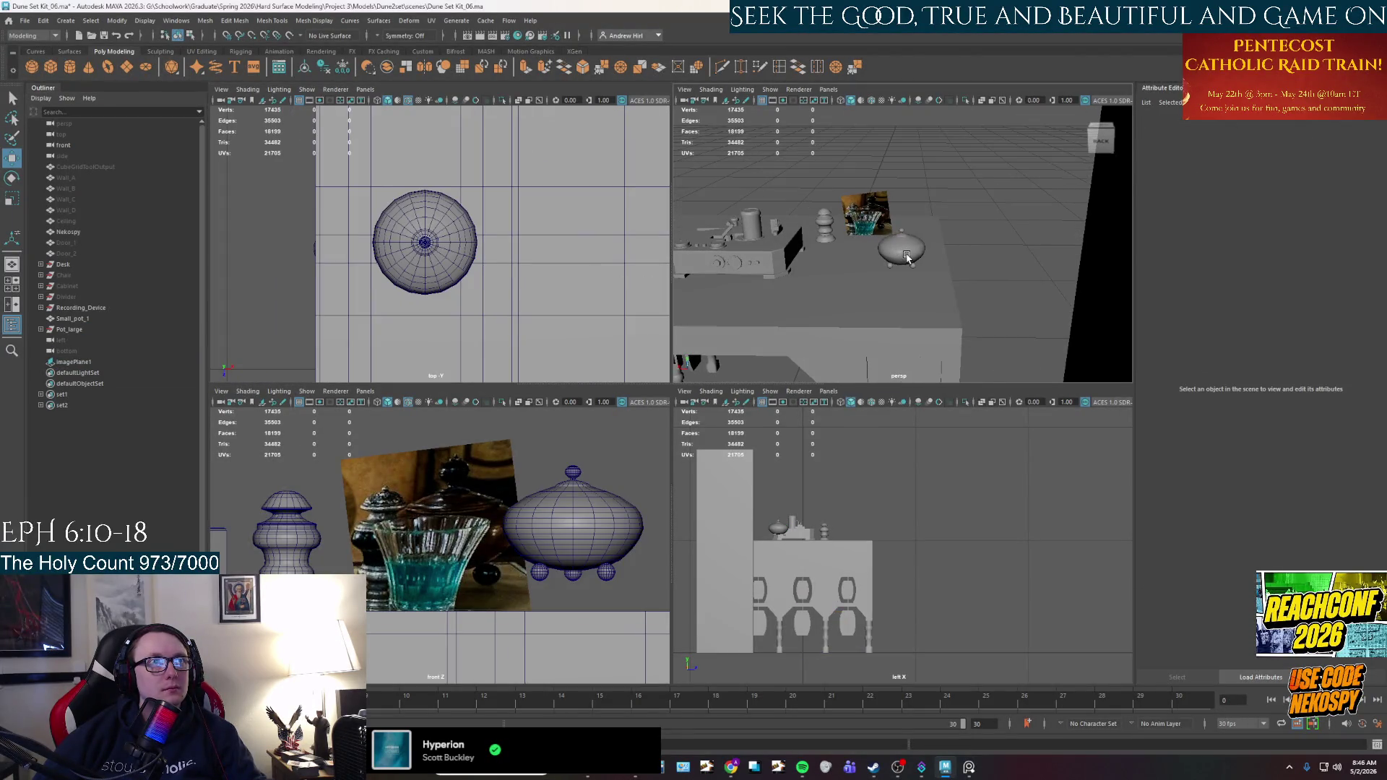
click(907, 257)
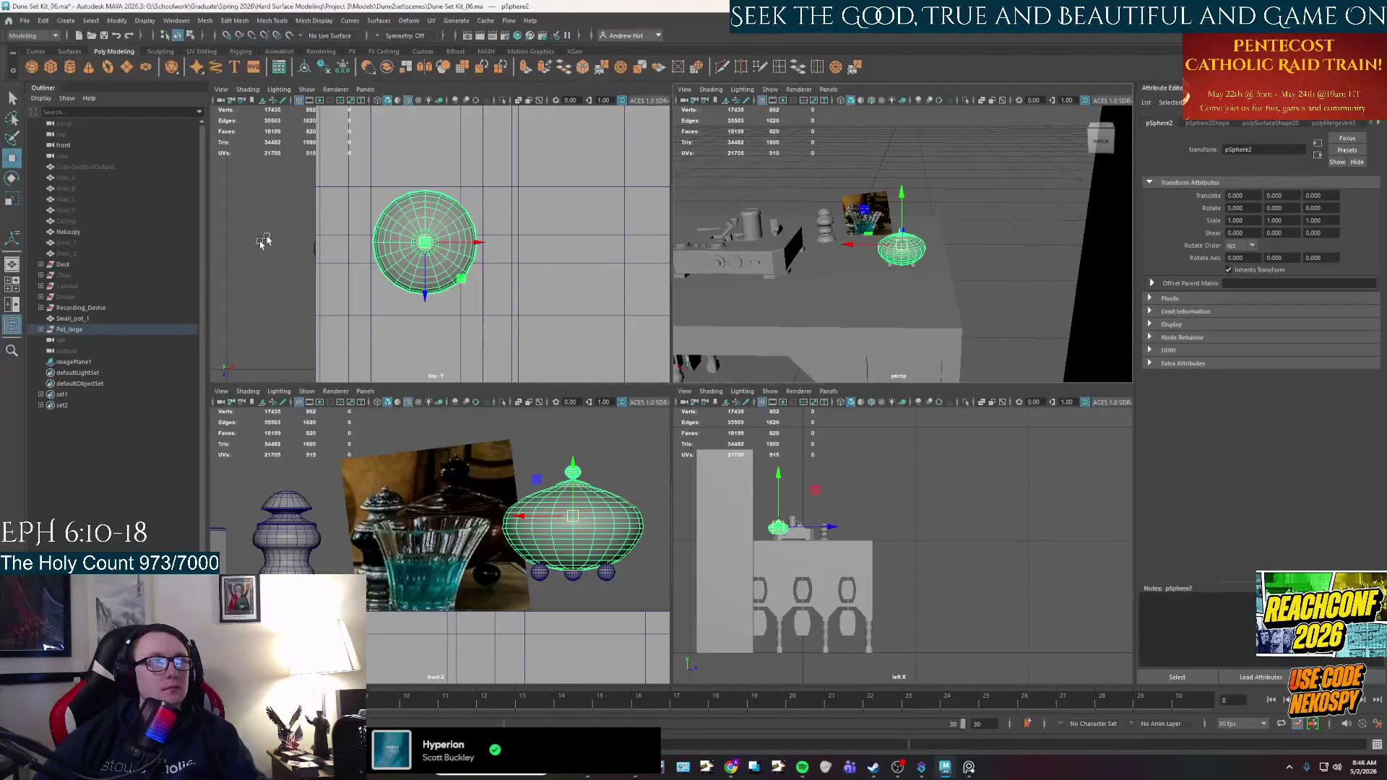
click(71, 329)
key(space)
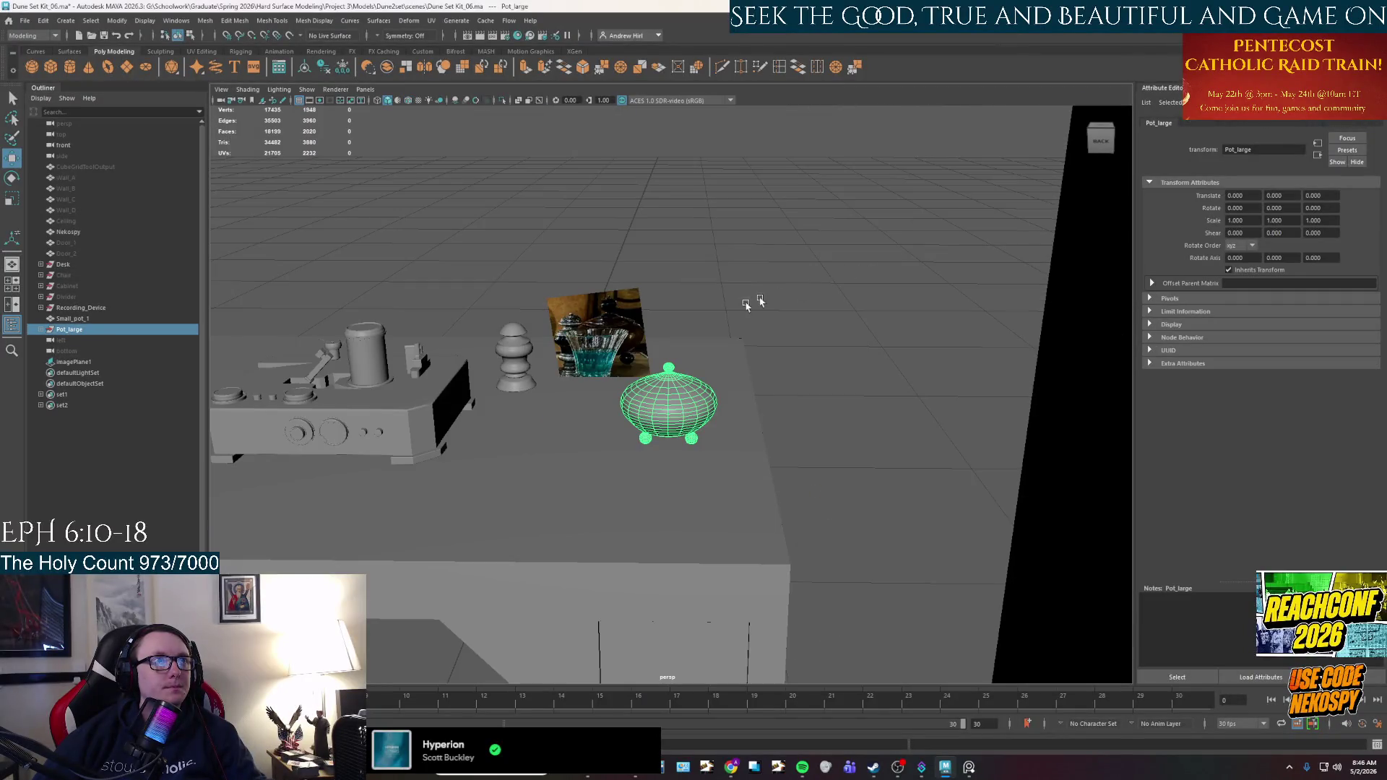
Zero Pot_large's pivot and move it across the desk toward the other pot.
click(144, 20)
click(117, 20)
click(134, 113)
mouse_move(730, 458)
alt+mouse_down()
mouse_move(549, 348)
mouse_move(345, 261)
mouse_move(312, 276)
alt+mouse_up()
mouse_move(312, 276)
alt+mouse_down()
mouse_move(637, 369)
mouse_move(628, 383)
mouse_move(639, 371)
mouse_move(655, 401)
alt+mouse_up()
click(700, 328)
mouse_move(699, 327)
alt+mouse_down()
mouse_move(748, 369)
mouse_move(861, 346)
mouse_move(718, 349)
mouse_move(713, 320)
mouse_move(731, 369)
alt+mouse_up()
Scale Pot_large up to about 1.44, slide it back along the desk, and inspect from several angles.
right_drag(637, 362, 688, 341)
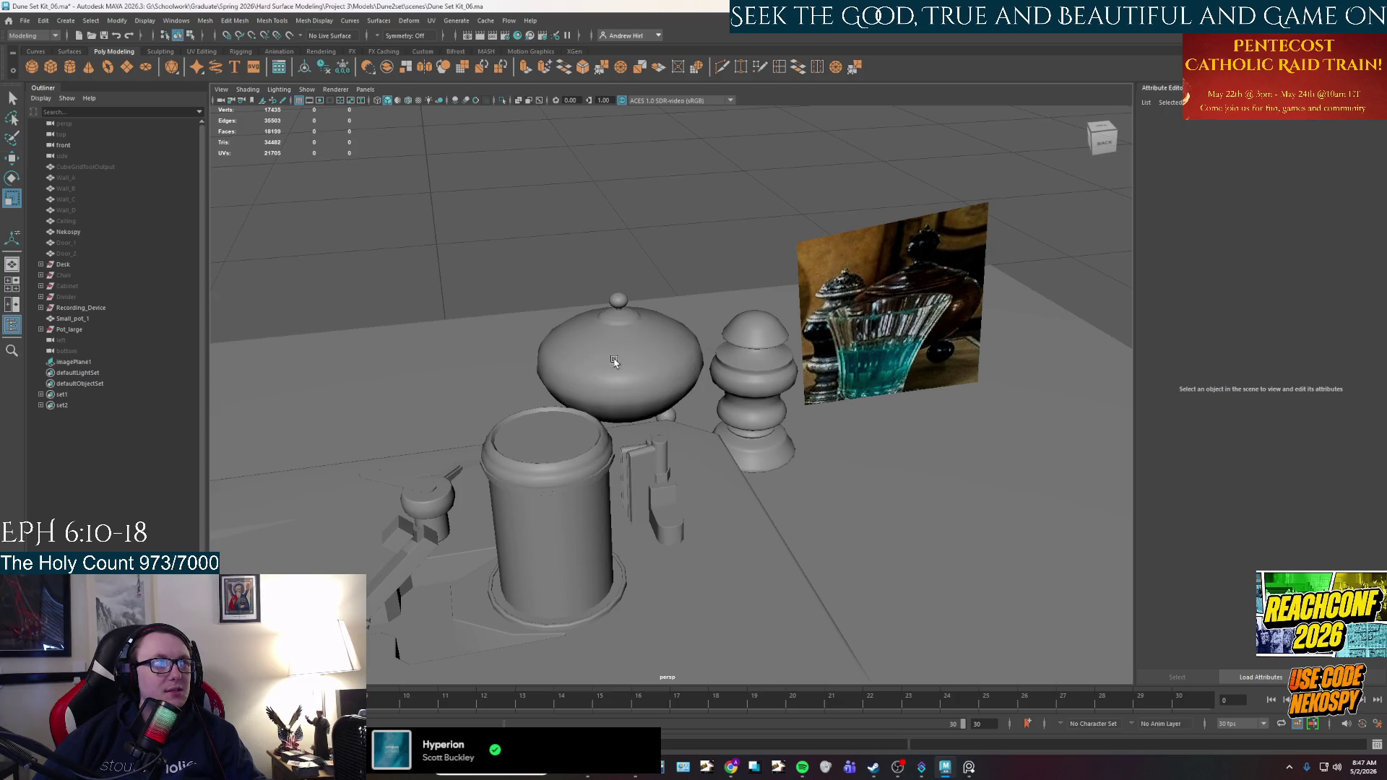
key(r)
mouse_move(626, 362)
mouse_down()
mouse_move(619, 296)
mouse_move(689, 310)
mouse_up()
key(w)
mouse_move(477, 366)
mouse_down()
mouse_move(433, 341)
mouse_move(352, 335)
mouse_up()
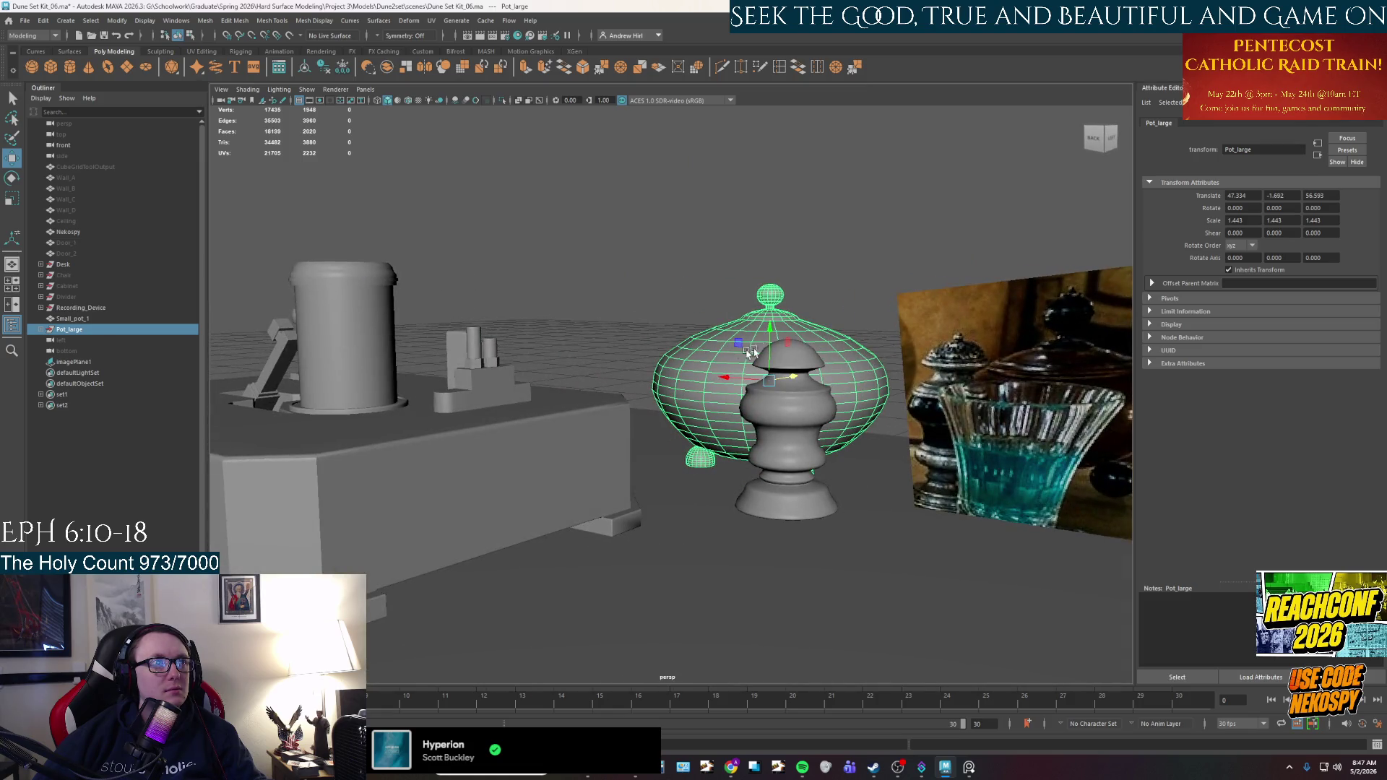
click(672, 273)
mouse_move(671, 273)
alt+mouse_down()
mouse_move(715, 334)
mouse_move(799, 328)
mouse_move(650, 317)
mouse_move(734, 310)
mouse_move(621, 312)
mouse_move(782, 364)
mouse_move(1037, 341)
alt+mouse_up()
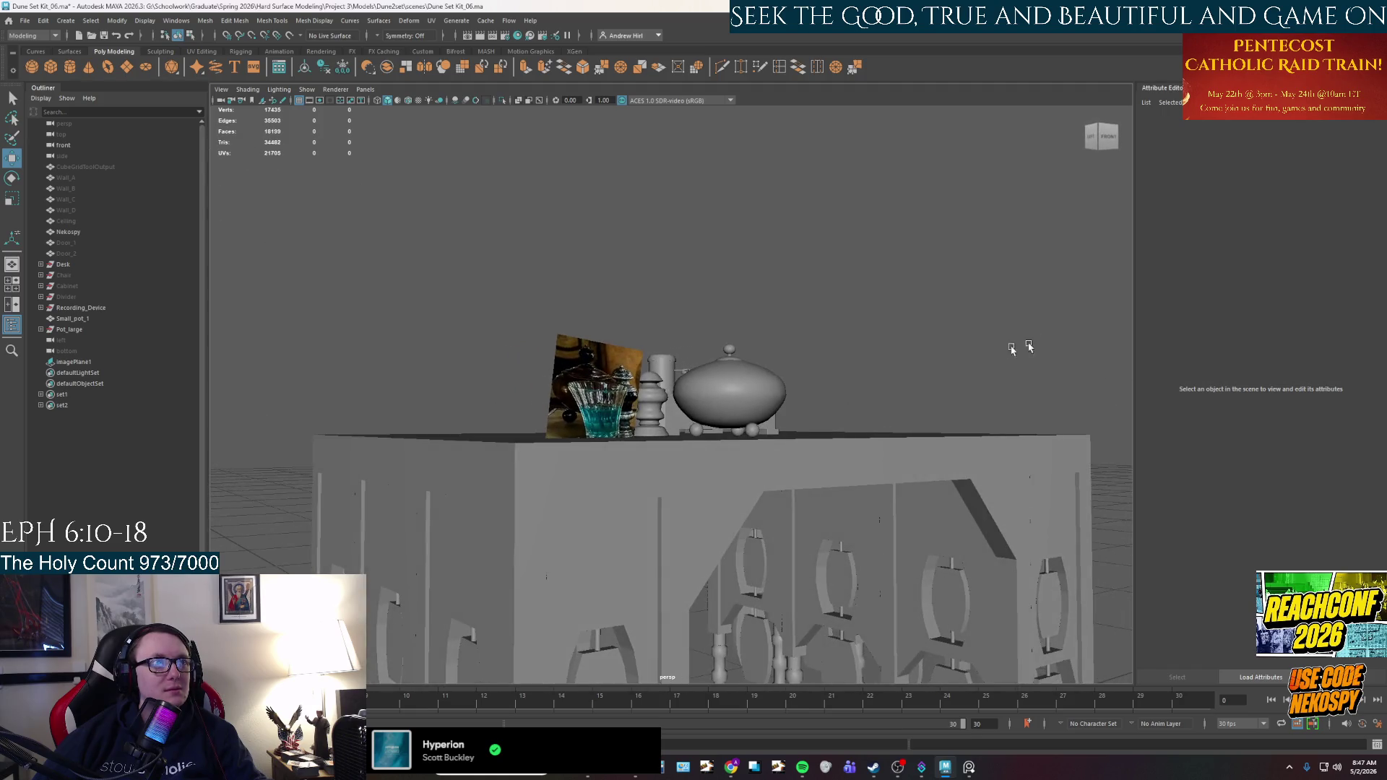
alt+right_drag(1037, 340, 806, 444)
mouse_move(806, 444)
alt+mouse_down()
mouse_move(755, 378)
mouse_move(524, 390)
alt+mouse_up()
alt+drag(629, 324, 722, 289)
Shrink Pot_large to 1.148 scale, lower it onto the desk, and bring up the reference photo.
click(727, 286)
key(r)
click(70, 330)
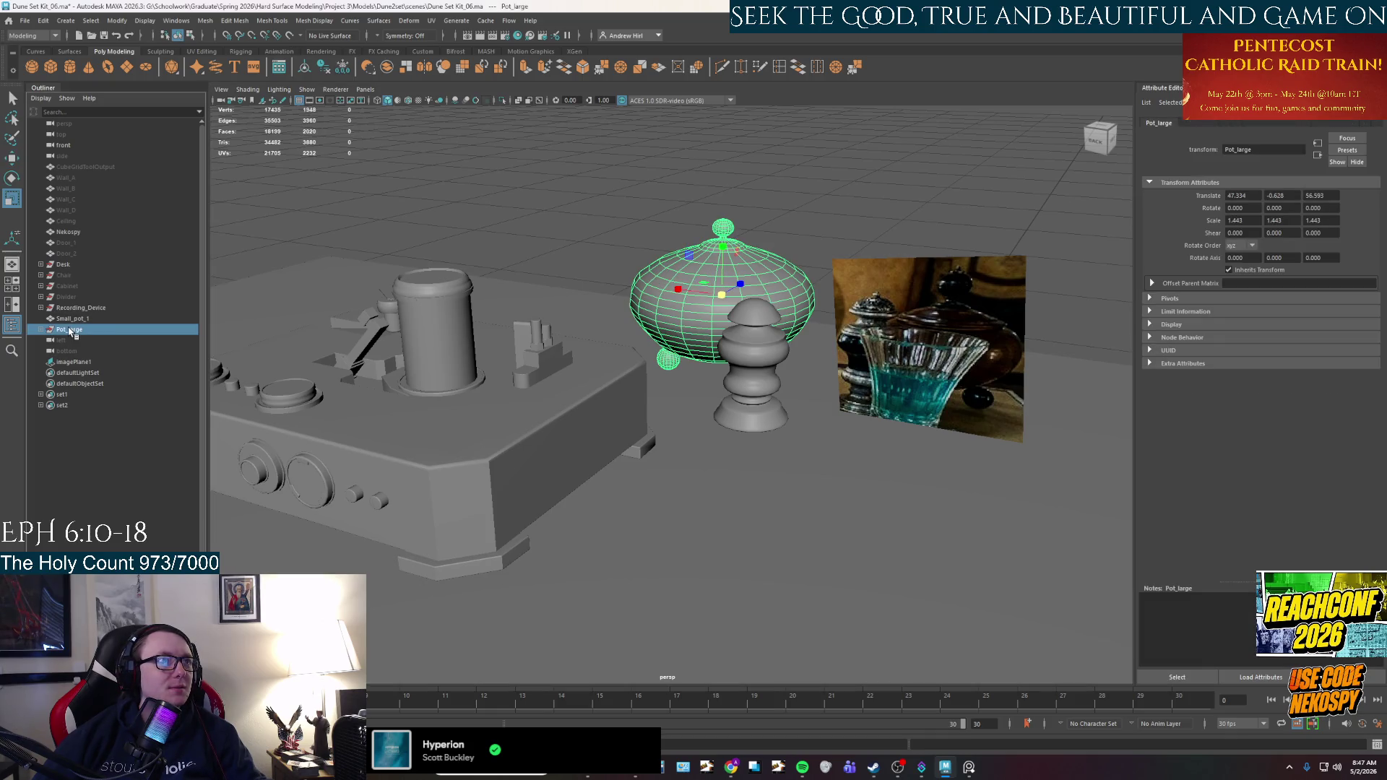
drag(714, 286, 661, 284)
key(w)
mouse_move(725, 249)
mouse_down()
mouse_move(766, 260)
mouse_move(792, 313)
mouse_move(619, 343)
mouse_move(653, 368)
mouse_move(844, 418)
mouse_up()
click(751, 239)
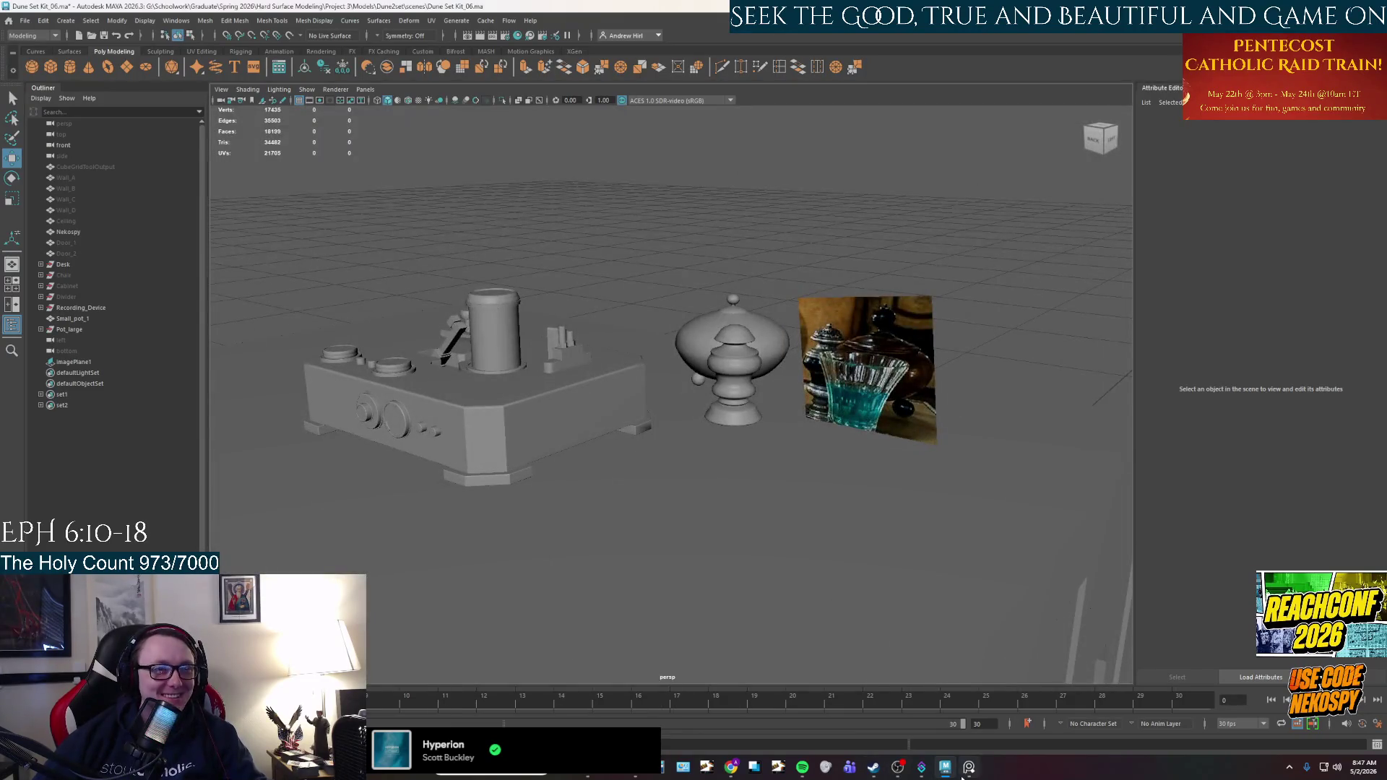
click(965, 771)
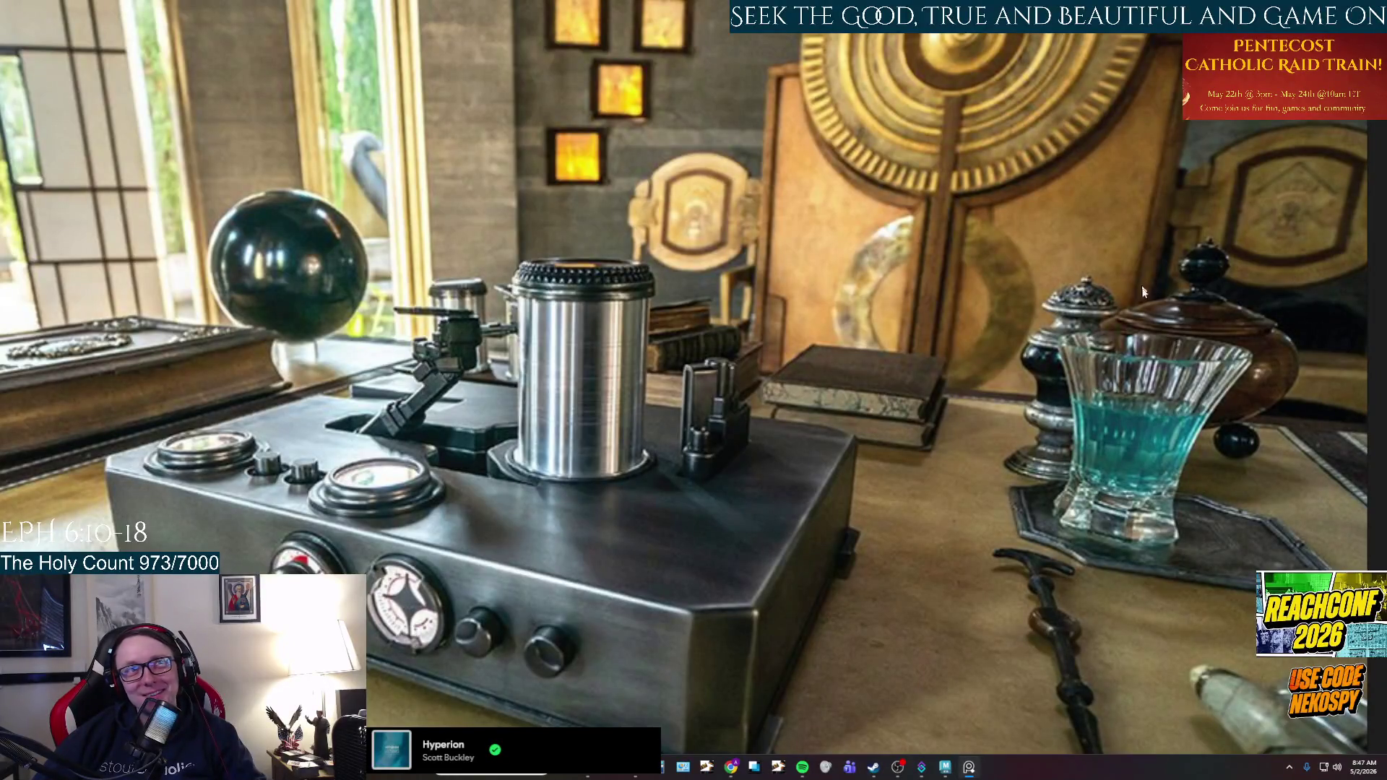
Return to Maya, select the pot body, and glance at the reference photo once more.
click(945, 767)
scroll(677, 462, up, 5)
click(663, 410)
alt+drag(663, 409, 852, 359)
scroll(852, 358, down, 5)
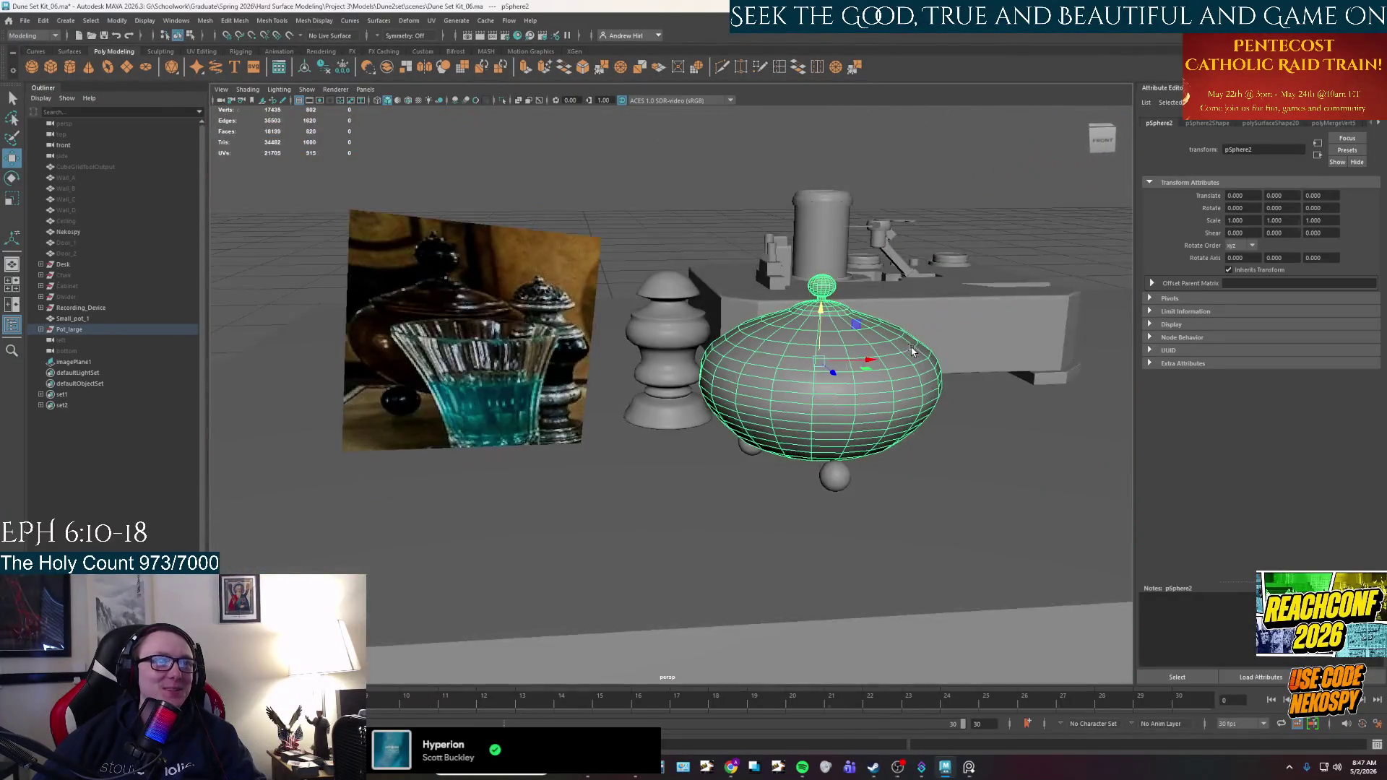
click(968, 771)
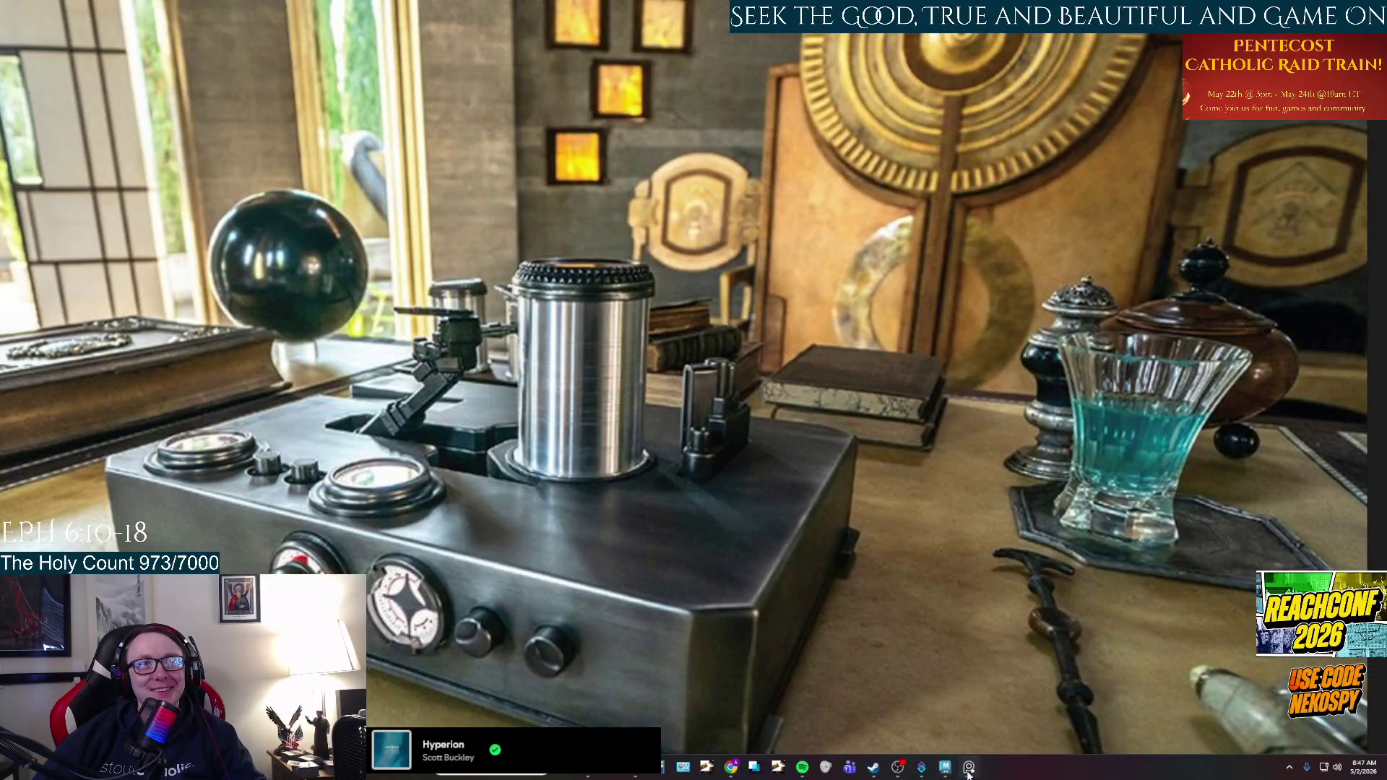
click(968, 771)
alt+drag(686, 408, 716, 399)
scroll(716, 400, up, 2)
Try an edge extrude and undo it, then scale an upper-body edge loop slightly outward.
right_drag(697, 361, 709, 354)
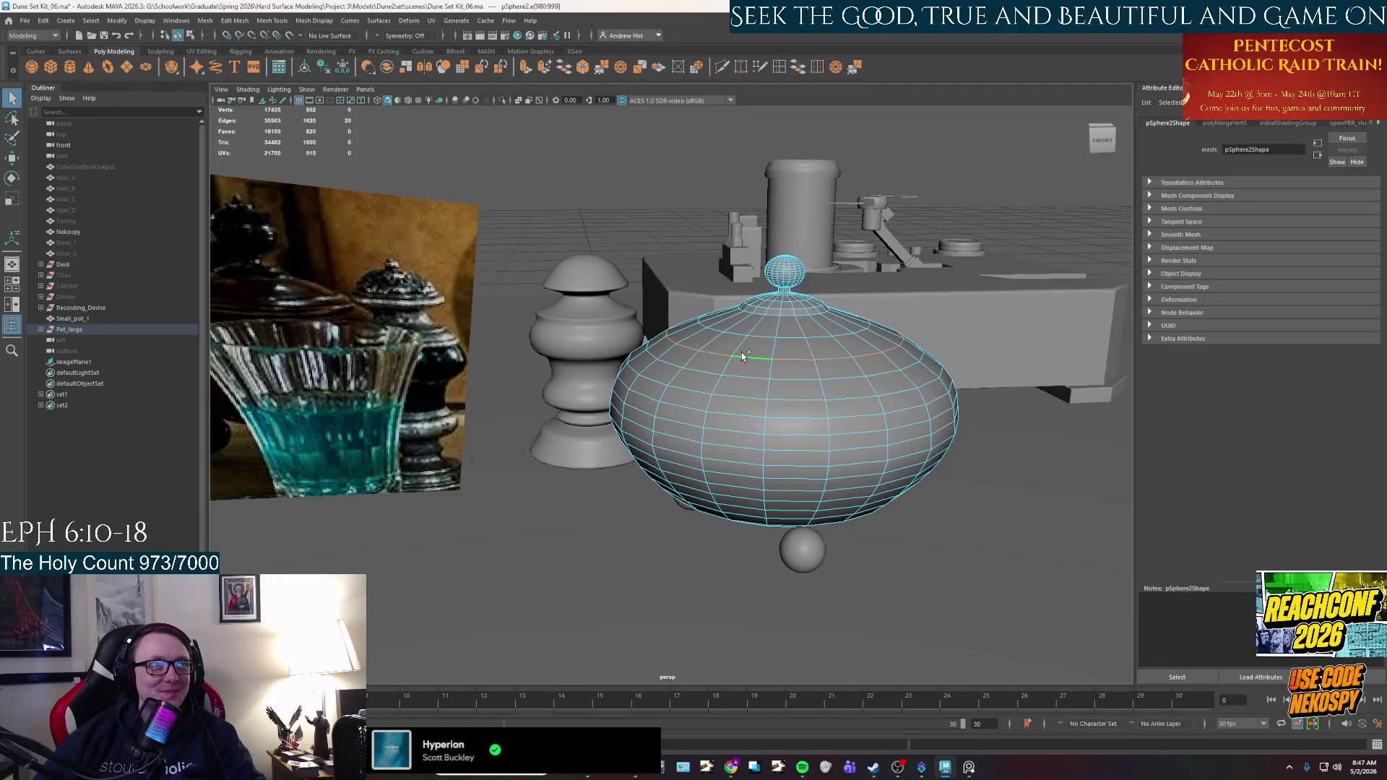
key(ctrl+e)
alt+drag(743, 356, 737, 383)
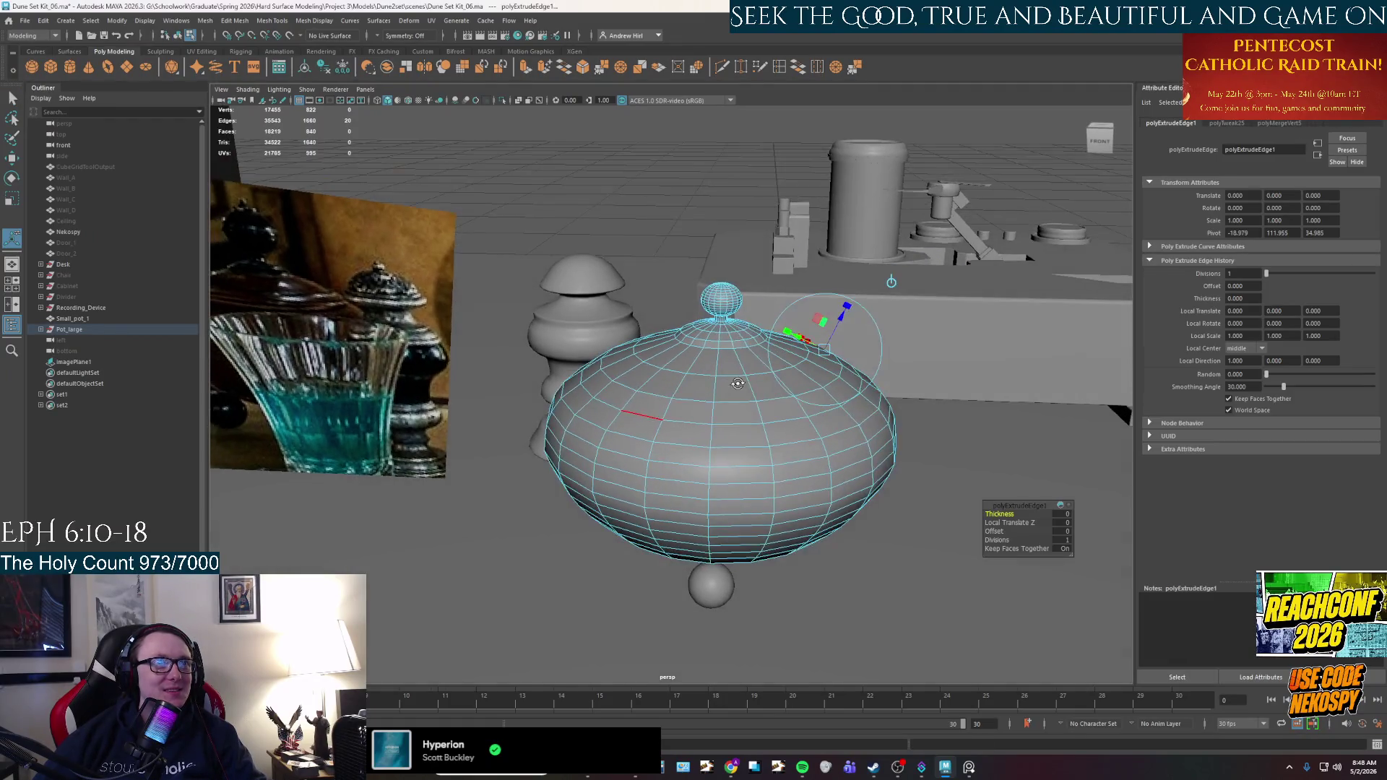
key(ctrl+z)
click(677, 400)
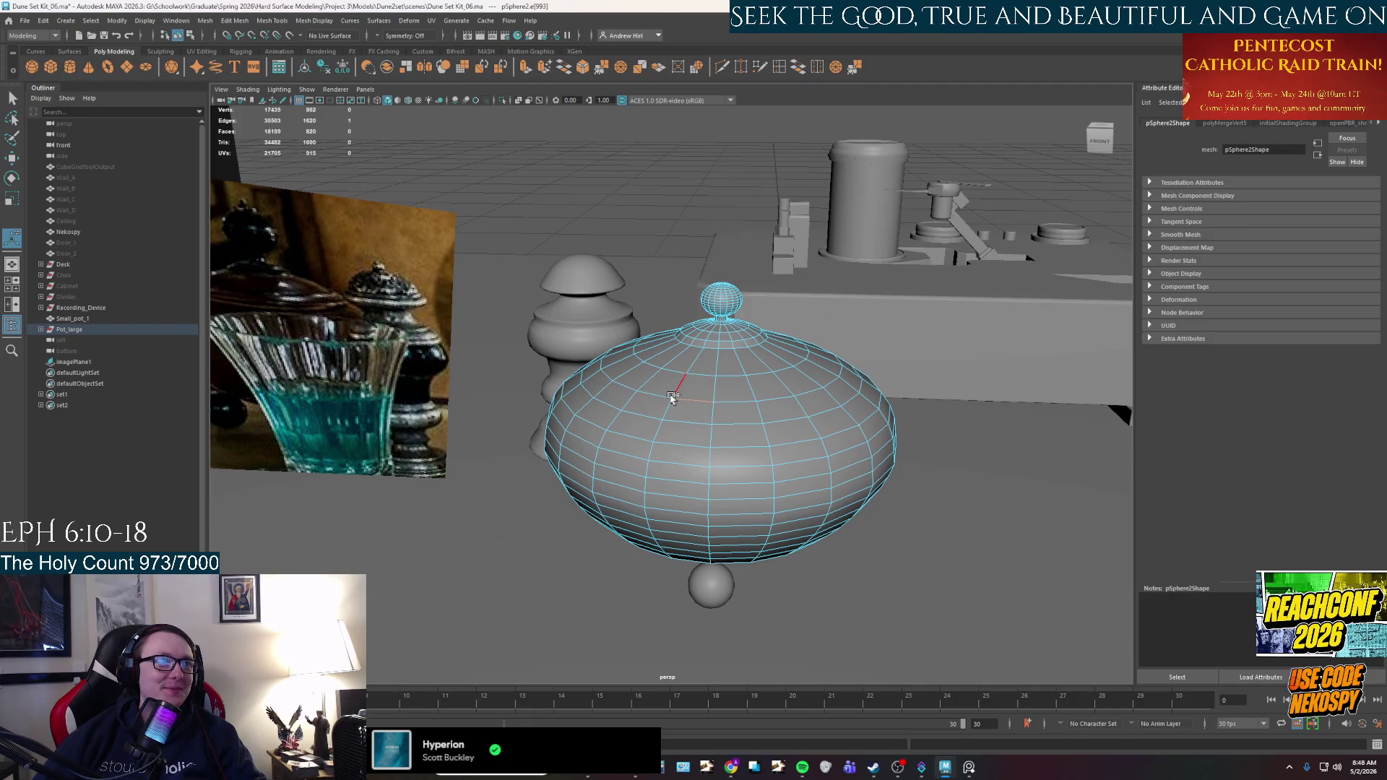
key(r)
drag(751, 376, 738, 283)
Deselect the pot, pull back across the desk, and bring up the reference photo.
right_drag(737, 296, 766, 280)
mouse_move(766, 280)
alt+mouse_down()
mouse_move(705, 340)
mouse_move(494, 344)
alt+mouse_up()
alt+middle_drag(673, 358, 661, 412)
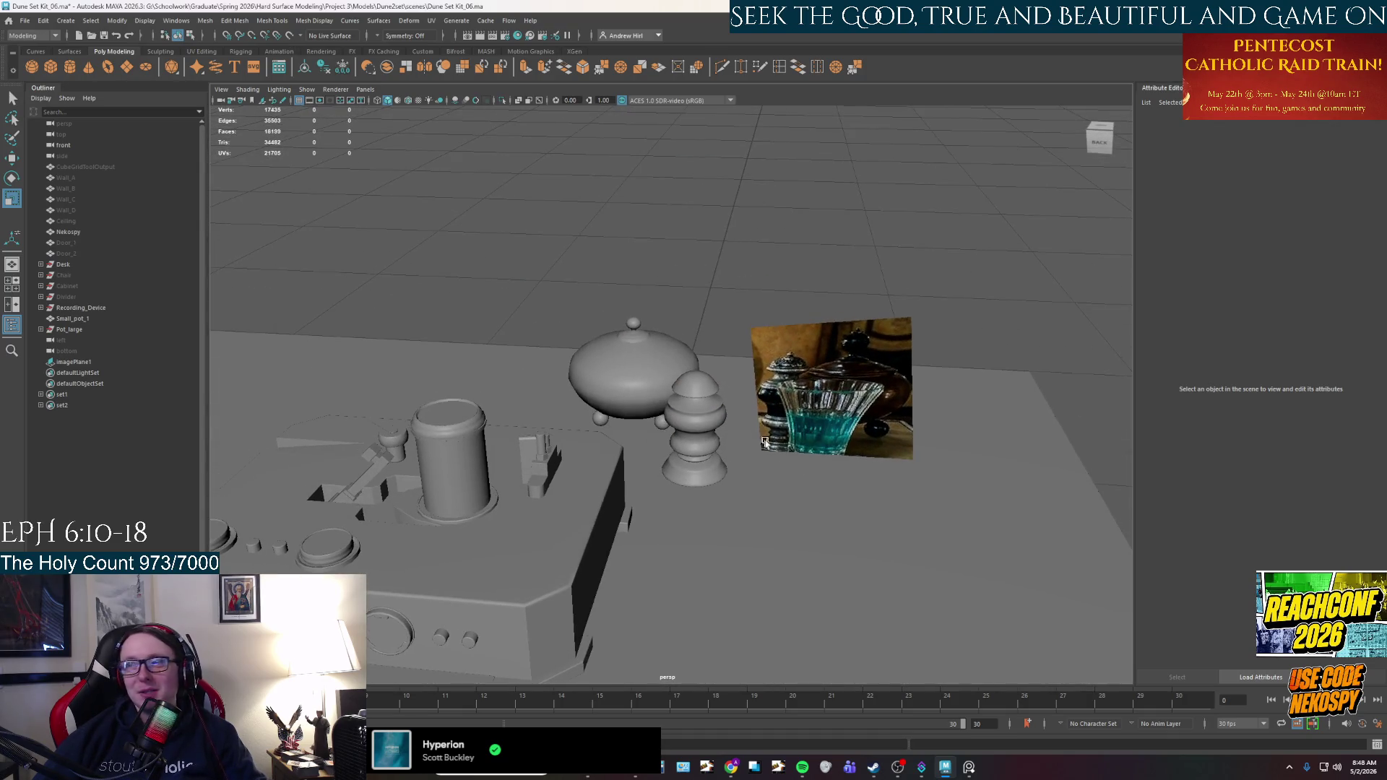
click(969, 767)
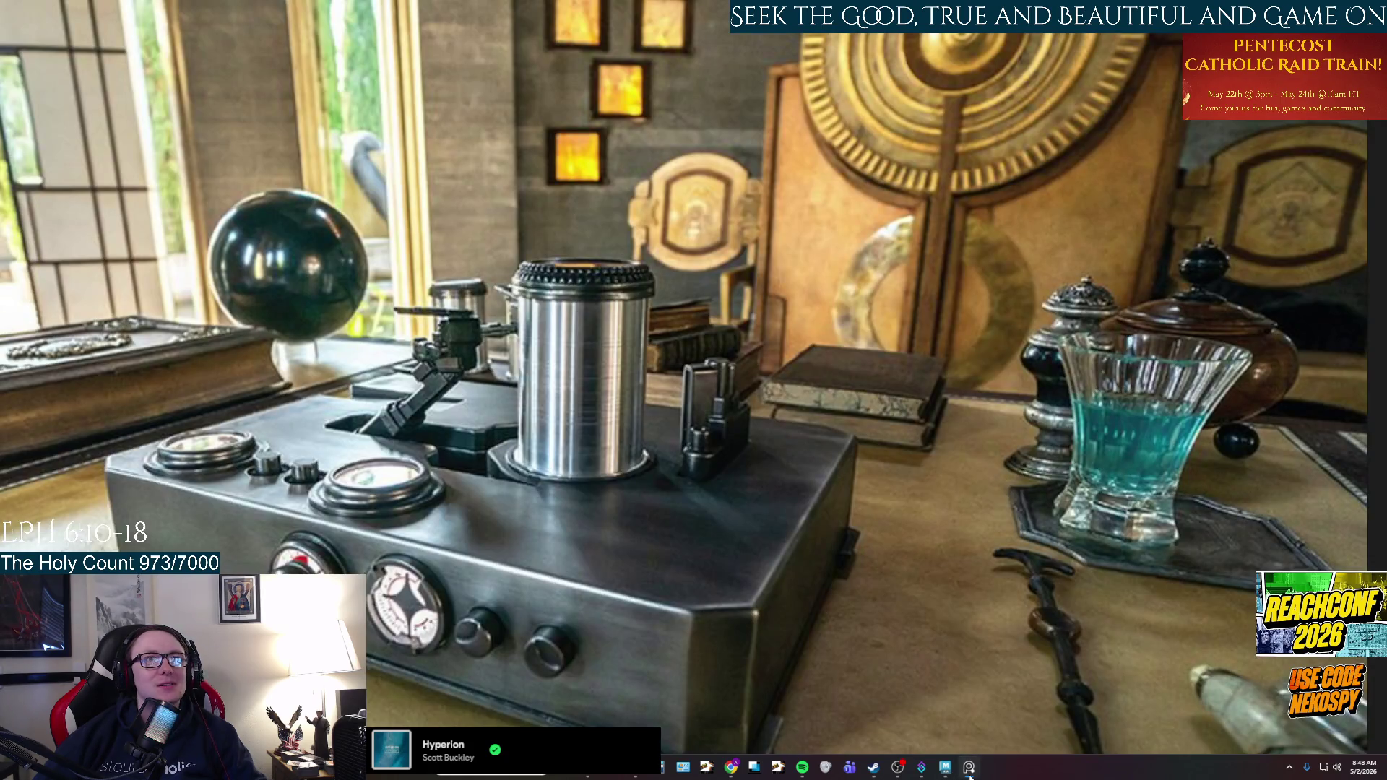
Toggle the photo viewer from the taskbar and switch back to the Maya desk scene.
click(969, 768)
click(970, 767)
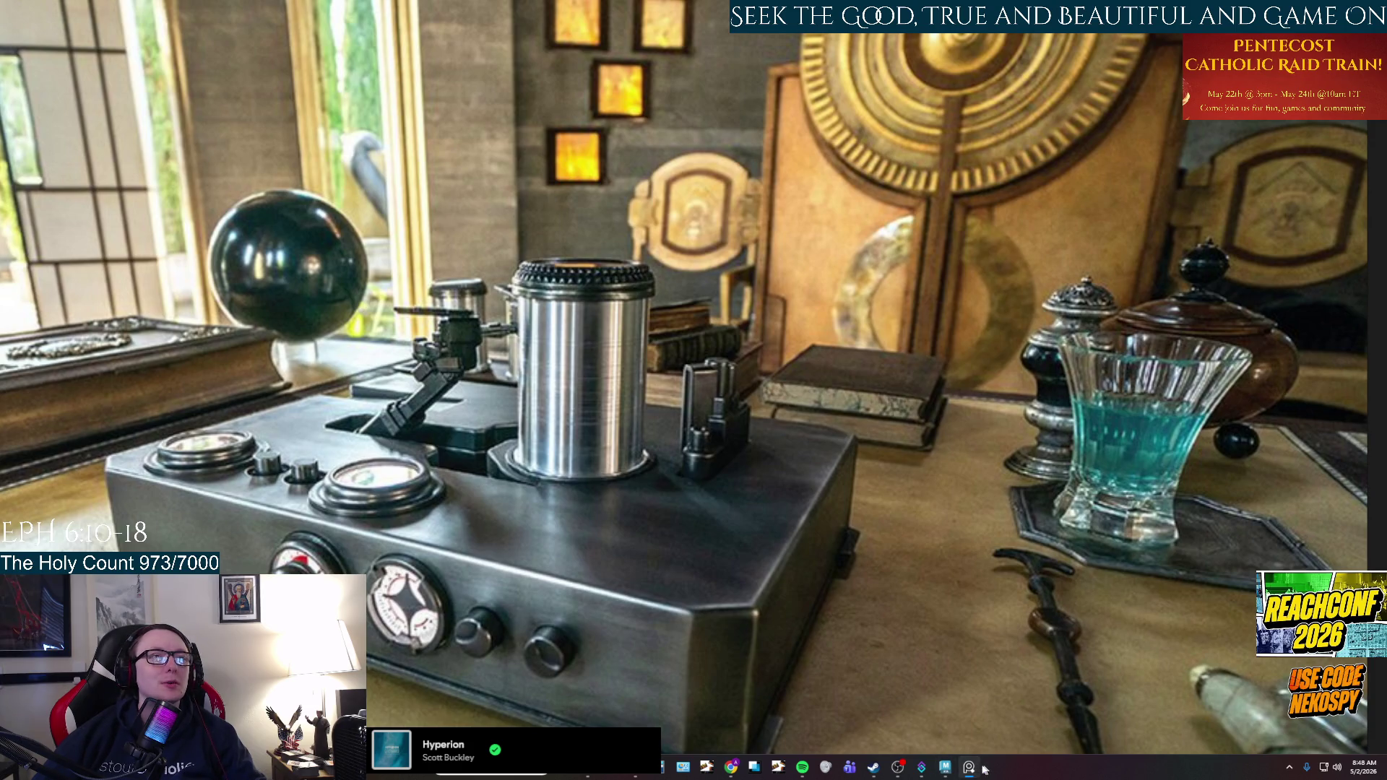
click(945, 767)
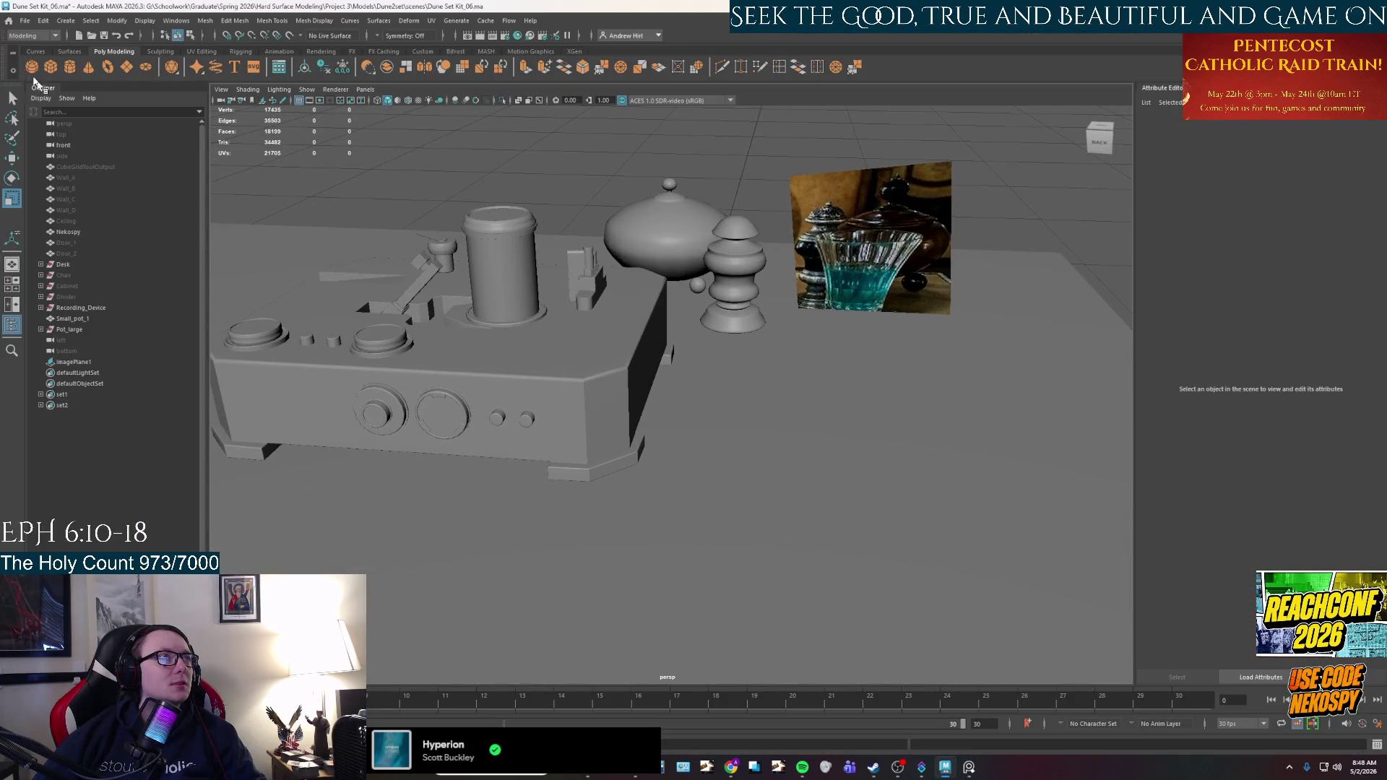
Create a polygon cylinder, raise it to tabletop height, frame it, and accept the autosave prompt.
click(70, 66)
scroll(508, 411, down, 5)
key(w)
mouse_move(635, 363)
mouse_down()
mouse_move(610, 312)
mouse_move(657, 345)
mouse_move(683, 343)
mouse_up()
scroll(836, 383, up, 5)
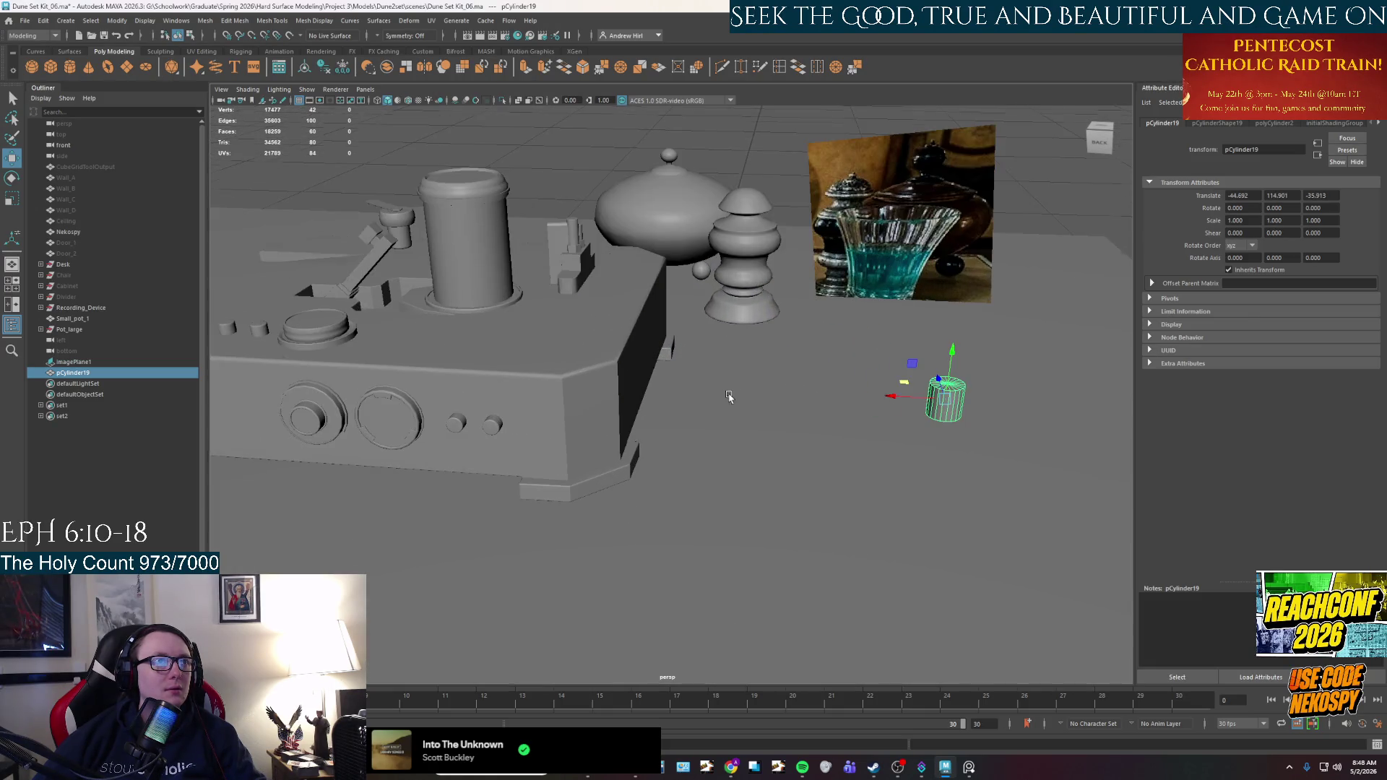
mouse_move(836, 384)
alt+mouse_down()
mouse_move(811, 396)
mouse_move(745, 323)
mouse_move(713, 354)
mouse_move(712, 563)
mouse_move(712, 535)
alt+mouse_up()
key(f)
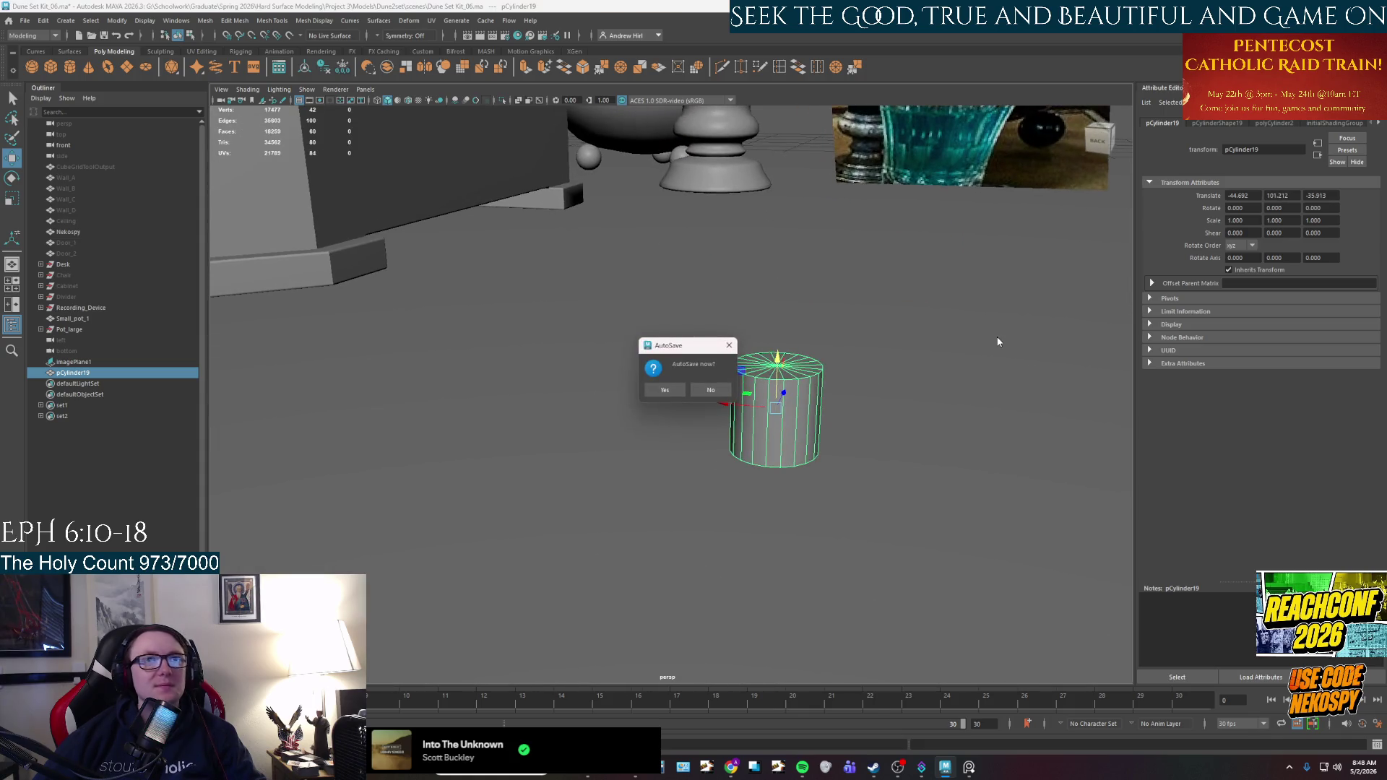
click(674, 392)
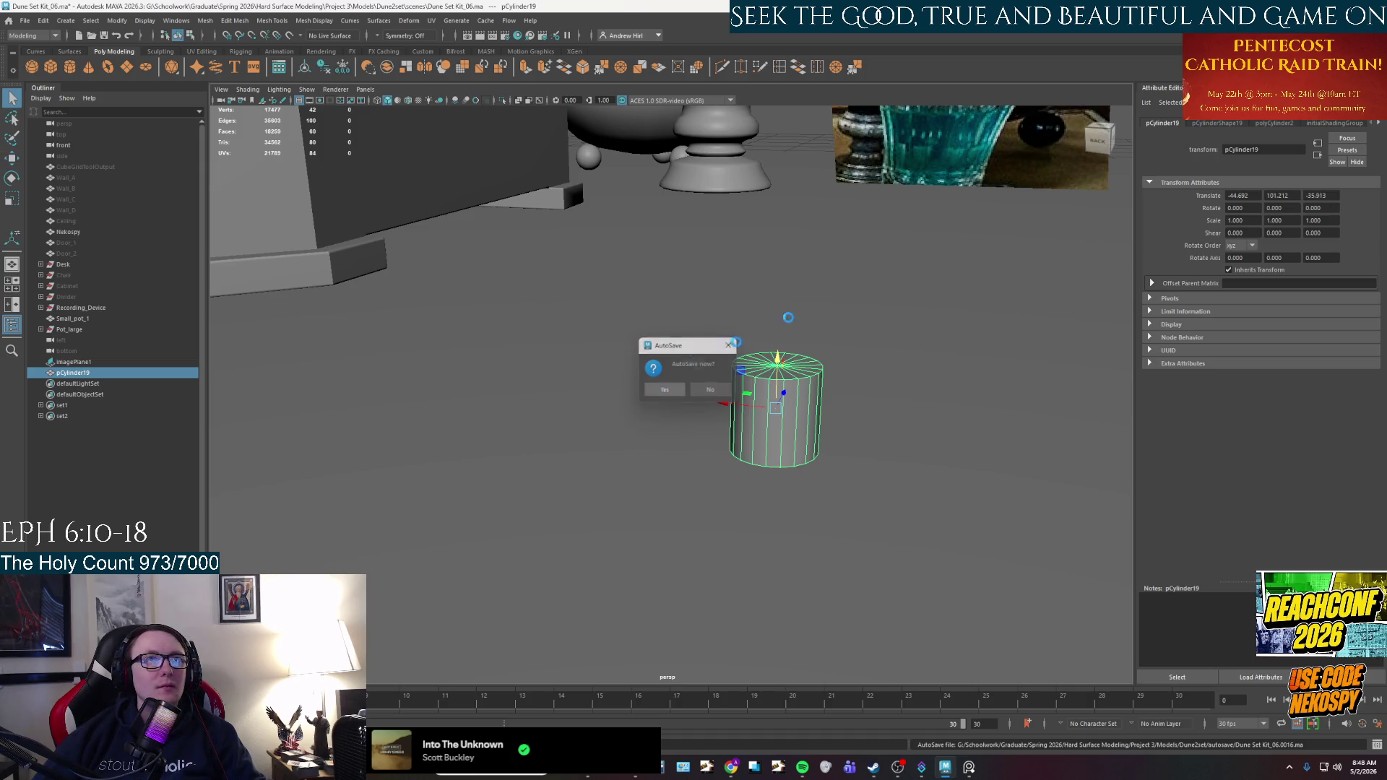
Set the cylinder's Subdivisions Axis to 6, then try stretching it taller and undo.
click(1271, 124)
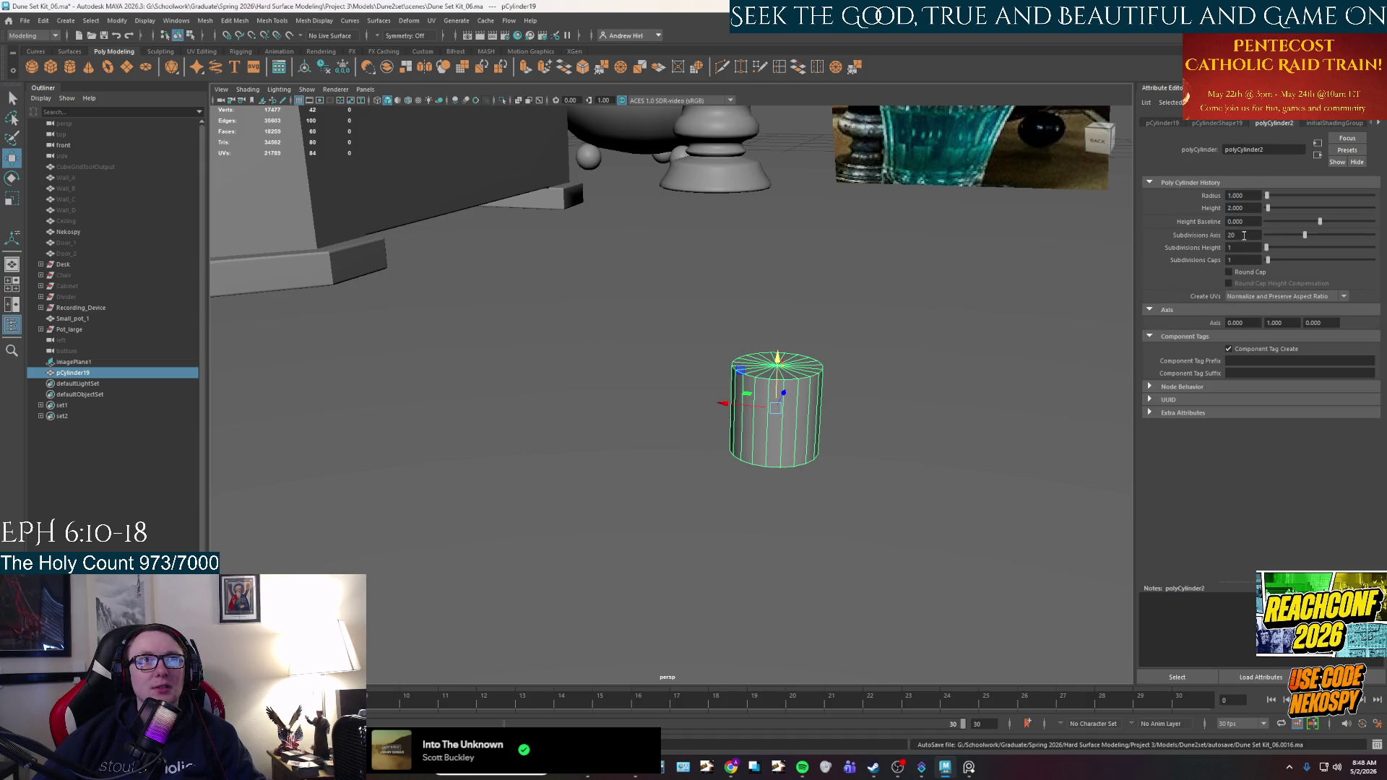
text(6)
key(Return)
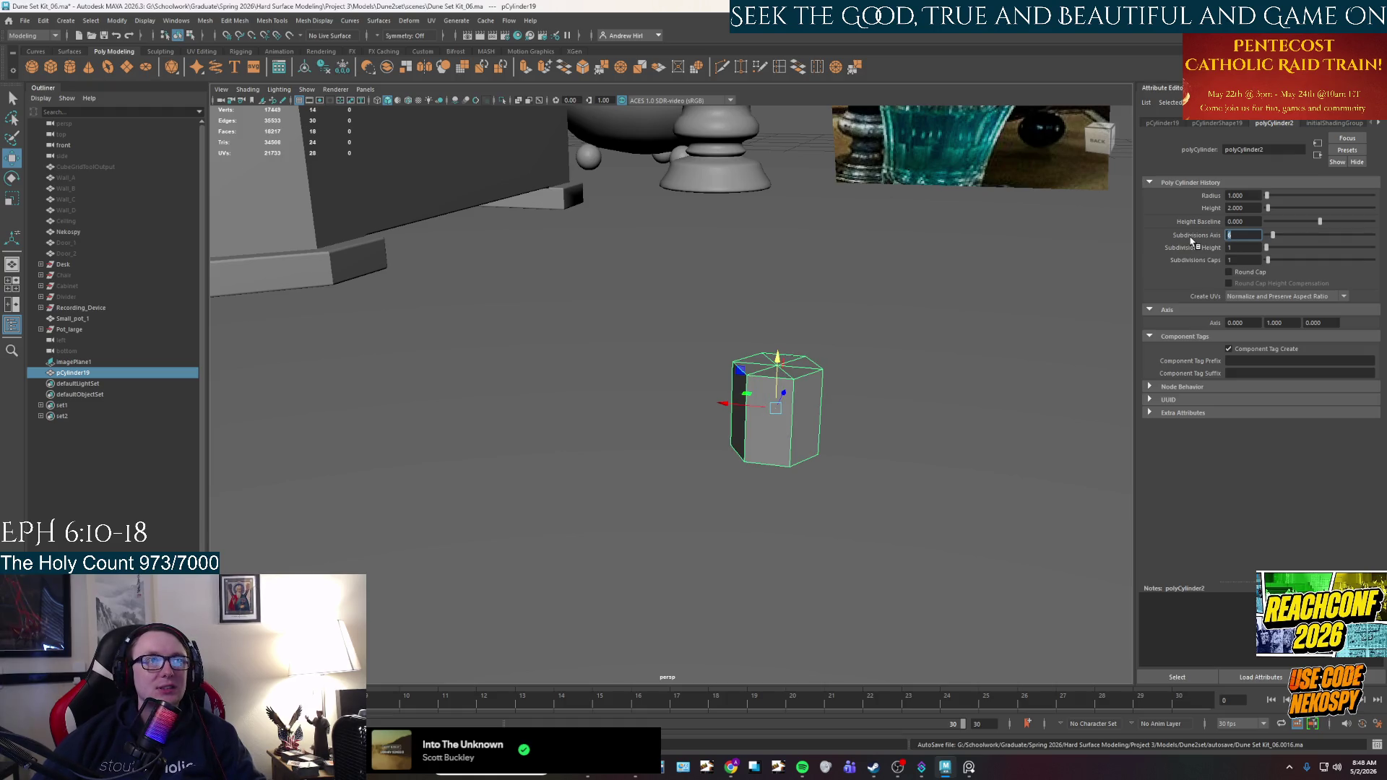
mouse_move(1048, 370)
alt+mouse_down()
mouse_move(913, 397)
mouse_move(799, 448)
mouse_move(864, 458)
mouse_move(849, 414)
alt+mouse_up()
key(f)
scroll(780, 458, down, 5)
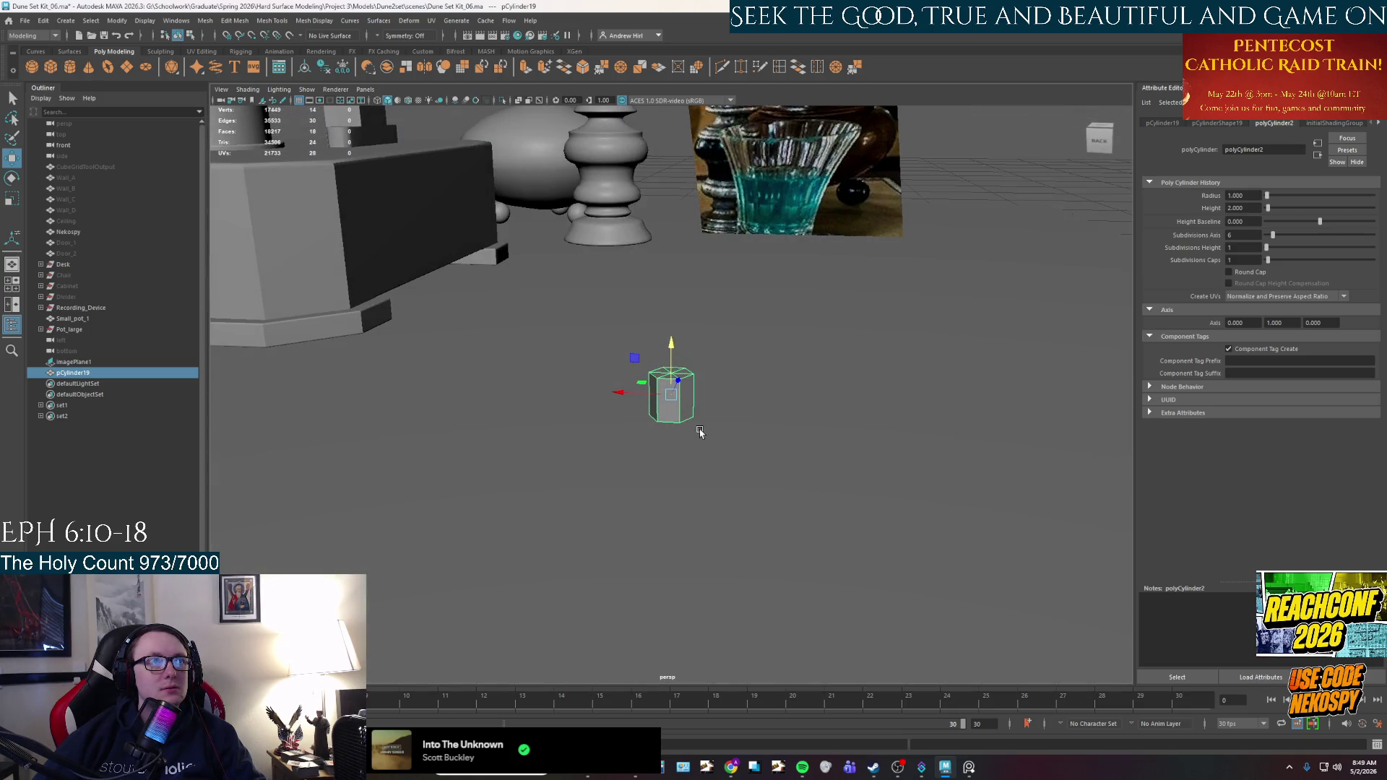
key(r)
mouse_move(671, 352)
mouse_down()
mouse_move(672, 372)
mouse_move(683, 289)
mouse_move(685, 401)
mouse_up()
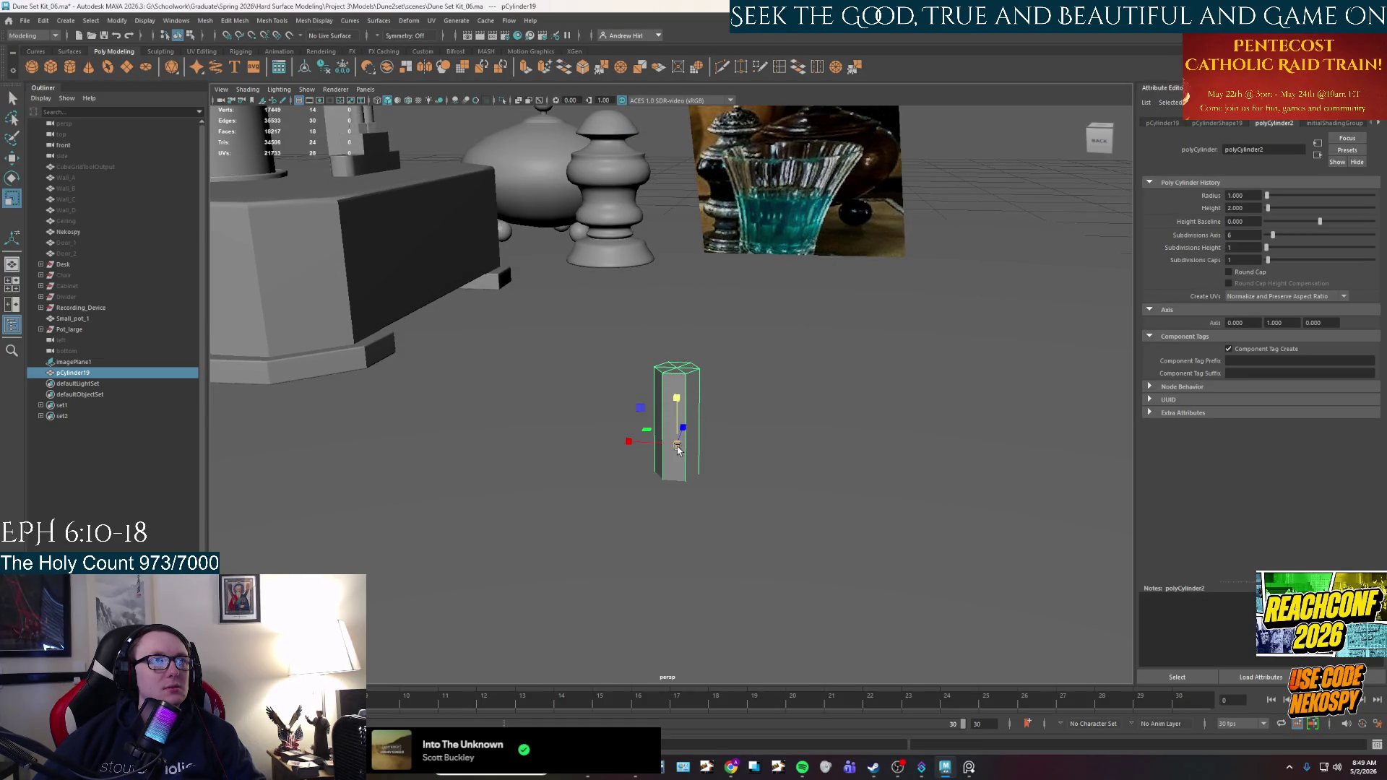
key(ctrl+z)
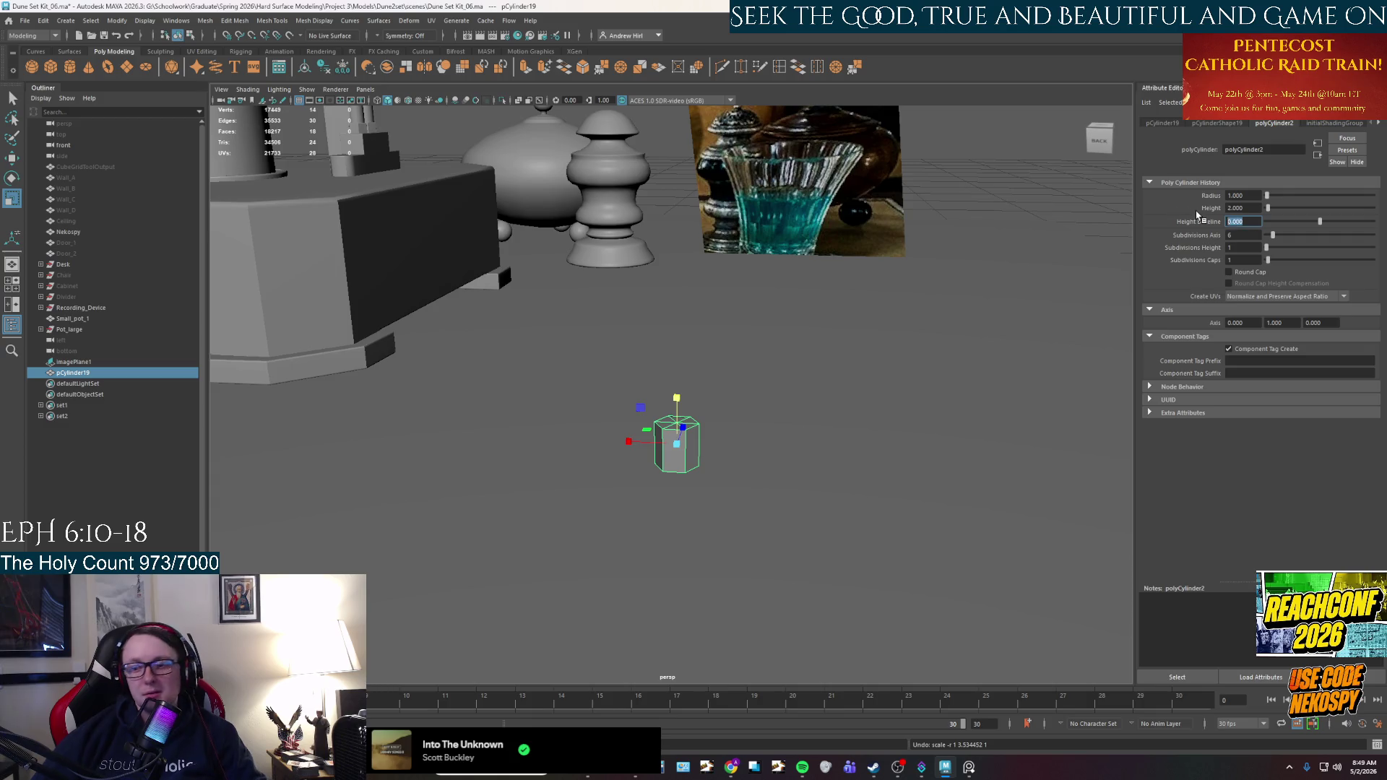
Set the cylinder's Height Baseline to -1 and orbit around it near the teapot and pot.
text(1)
key(Return)
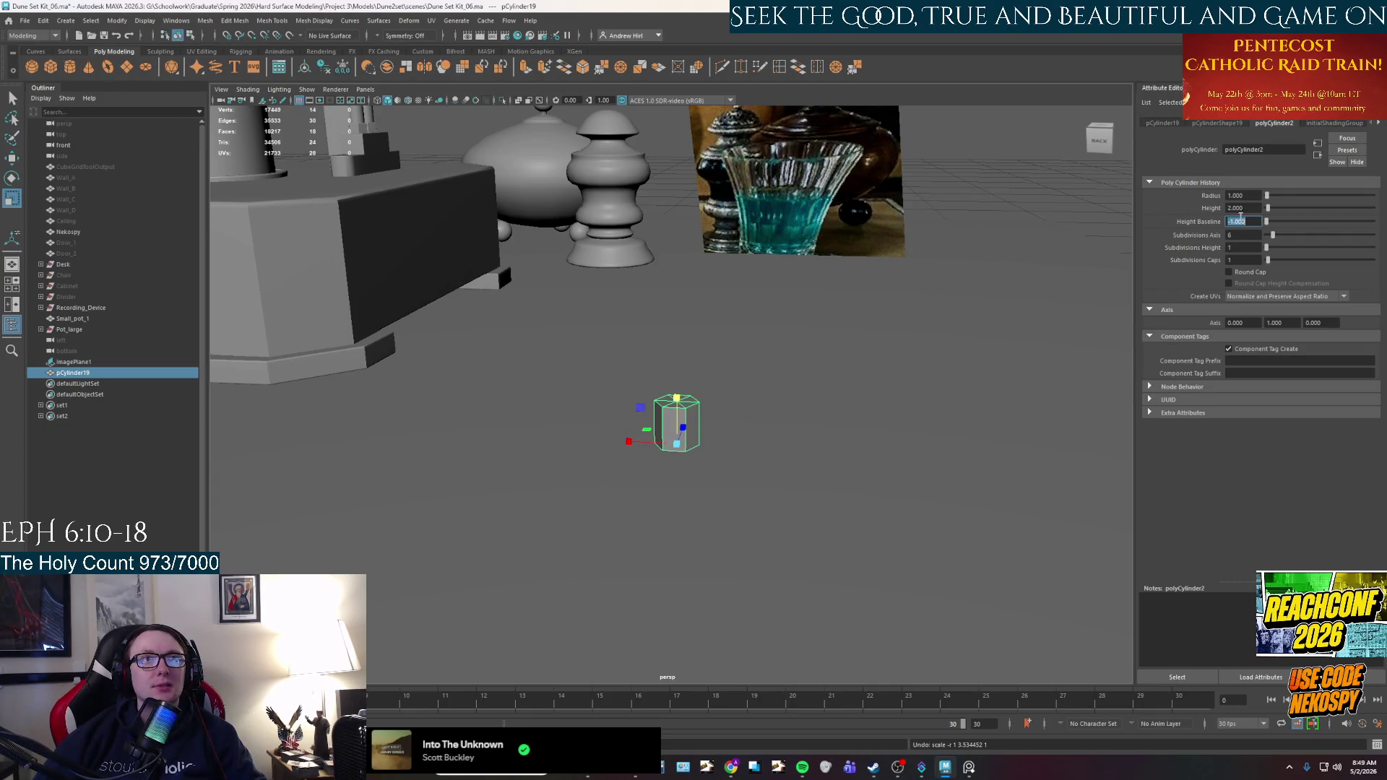
mouse_move(603, 373)
alt+mouse_down()
mouse_move(743, 405)
mouse_move(835, 402)
mouse_move(810, 644)
mouse_move(798, 532)
mouse_move(741, 417)
alt+mouse_up()
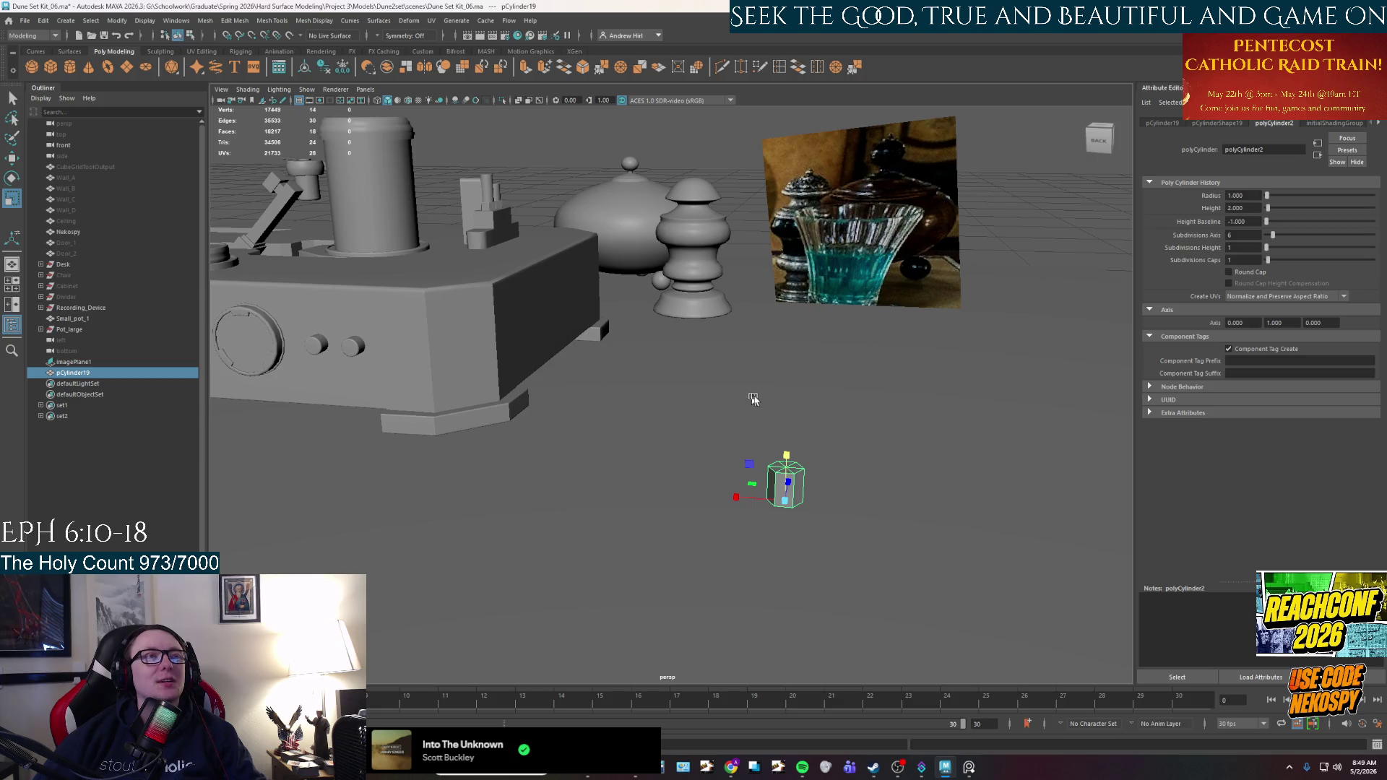
mouse_move(677, 216)
alt+mouse_down()
mouse_move(648, 211)
mouse_move(717, 249)
mouse_move(743, 307)
mouse_move(729, 489)
alt+mouse_up()
alt+middle_drag(729, 489, 687, 414)
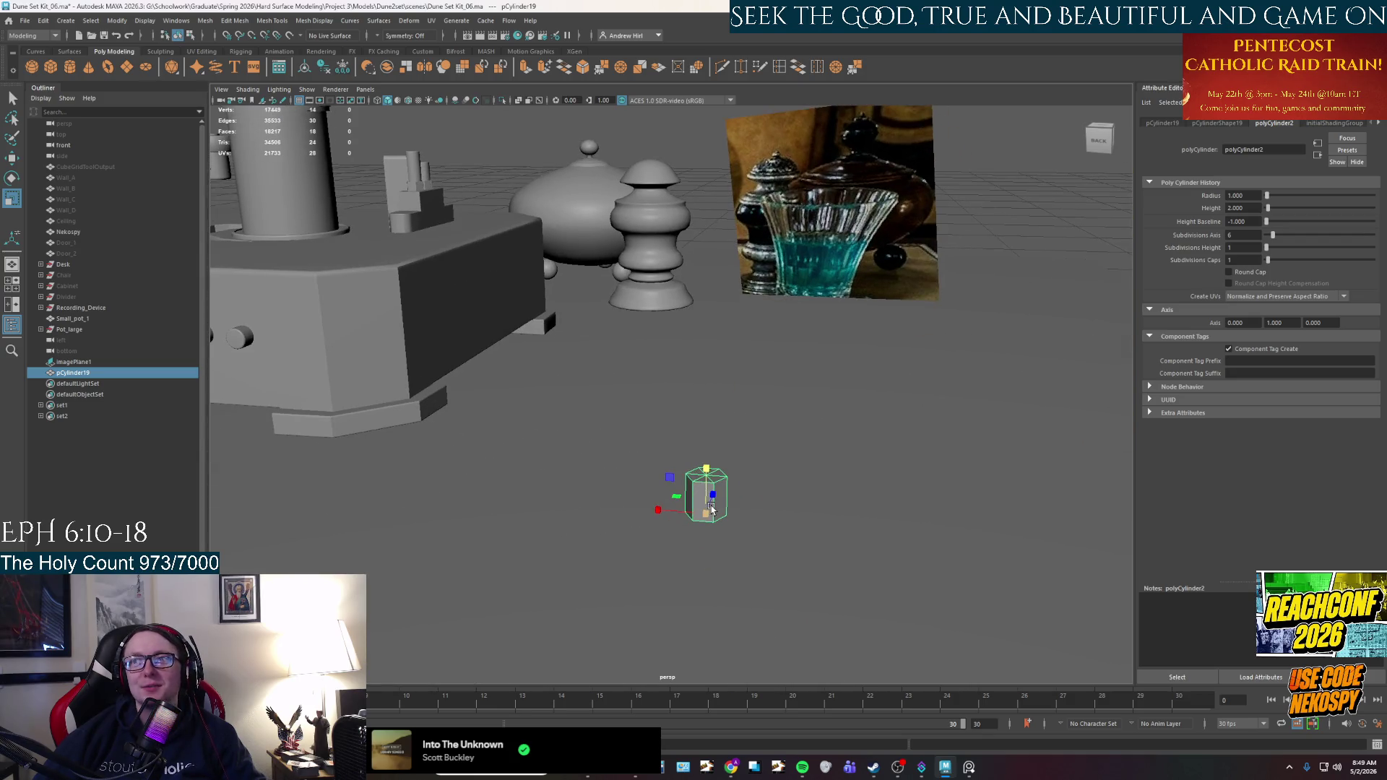
mouse_move(709, 506)
alt+mouse_down()
mouse_move(715, 517)
mouse_move(746, 505)
mouse_move(693, 512)
mouse_move(839, 424)
alt+mouse_up()
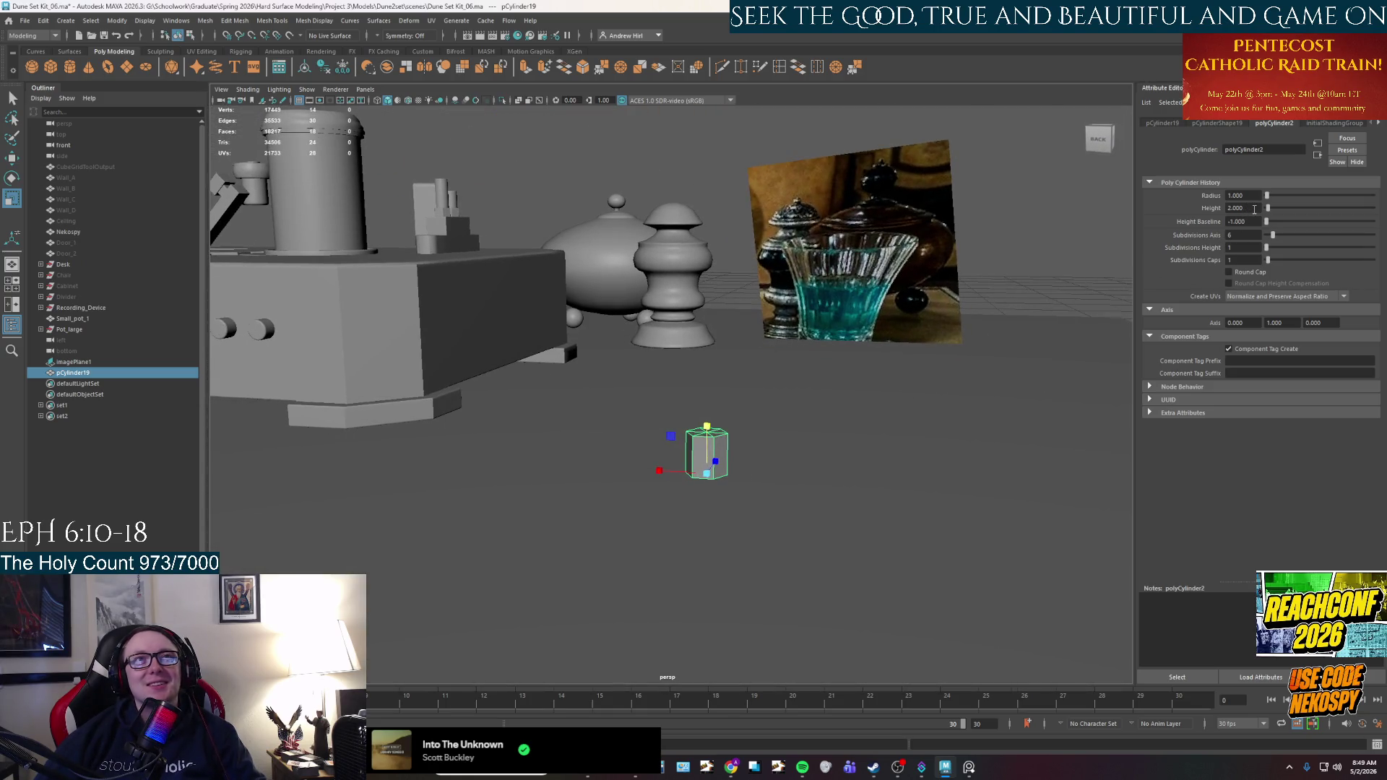
drag(1245, 236, 1219, 238)
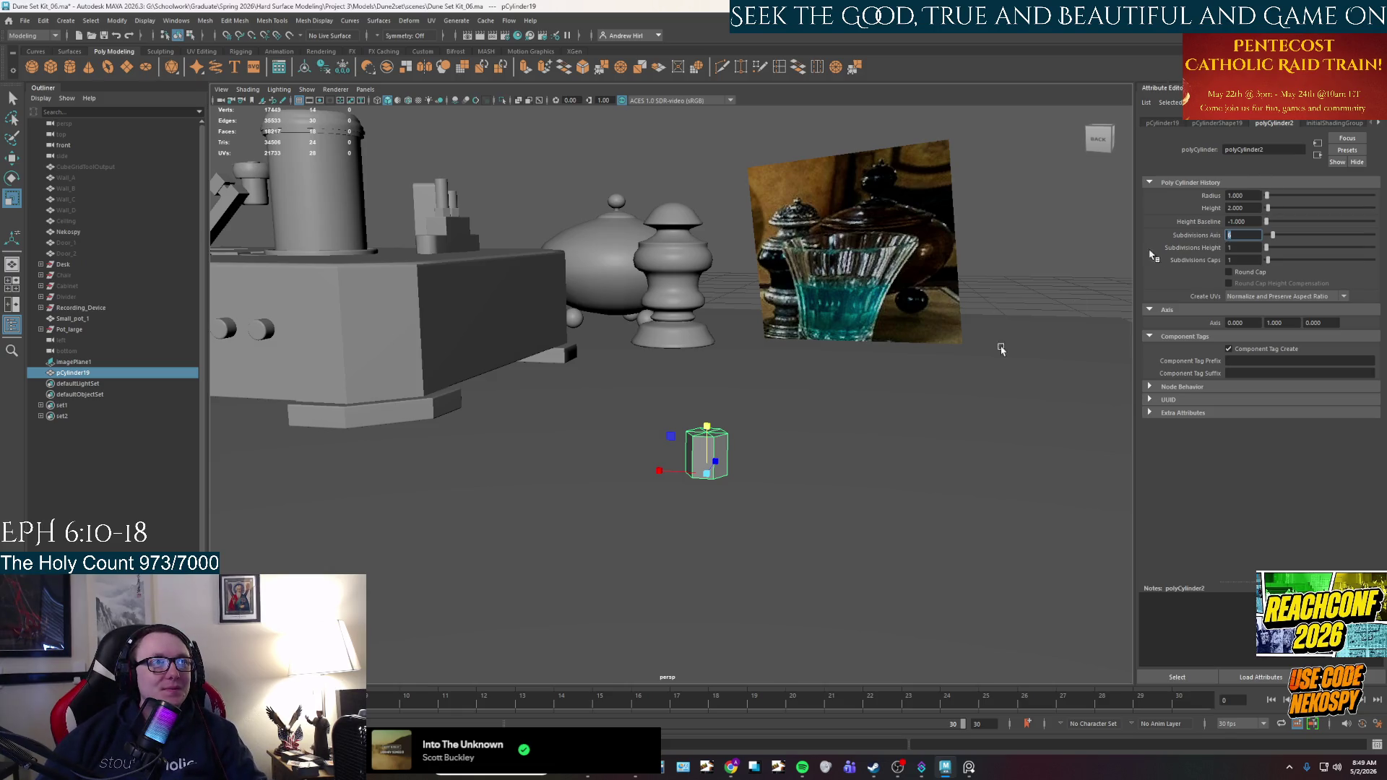
Isolate and frame the cylinder, then restore the full scene and orbit back out.
key(f)
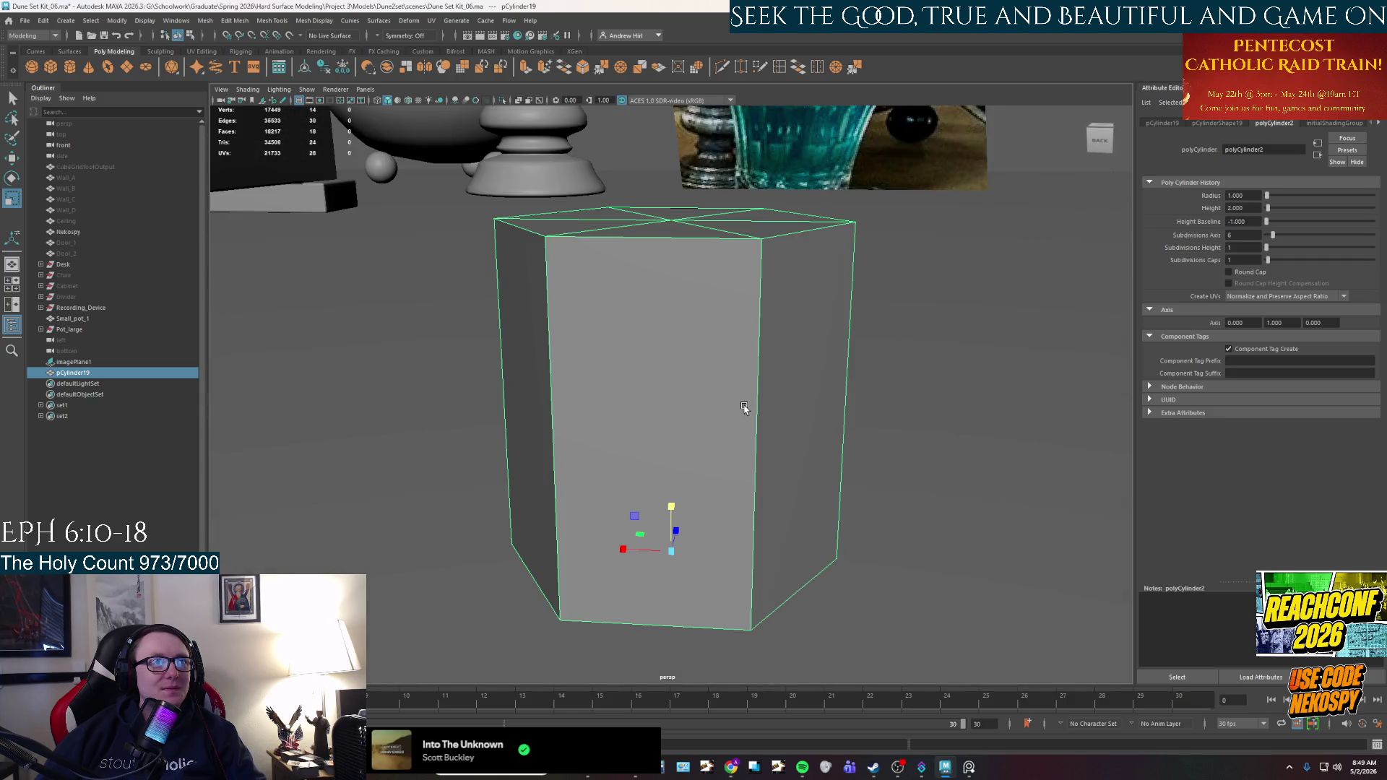
scroll(744, 409, down, 5)
mouse_move(743, 402)
alt+mouse_down()
mouse_move(588, 393)
mouse_move(882, 375)
mouse_move(736, 450)
mouse_move(730, 499)
mouse_move(900, 471)
mouse_move(830, 465)
mouse_move(809, 497)
mouse_move(878, 486)
mouse_move(804, 375)
mouse_move(805, 480)
mouse_move(901, 525)
mouse_move(722, 462)
mouse_move(693, 433)
mouse_move(621, 478)
mouse_move(803, 431)
mouse_move(566, 405)
mouse_move(650, 465)
mouse_move(679, 454)
mouse_move(618, 468)
mouse_move(718, 390)
mouse_move(571, 317)
mouse_move(751, 418)
mouse_move(773, 294)
alt+mouse_up()
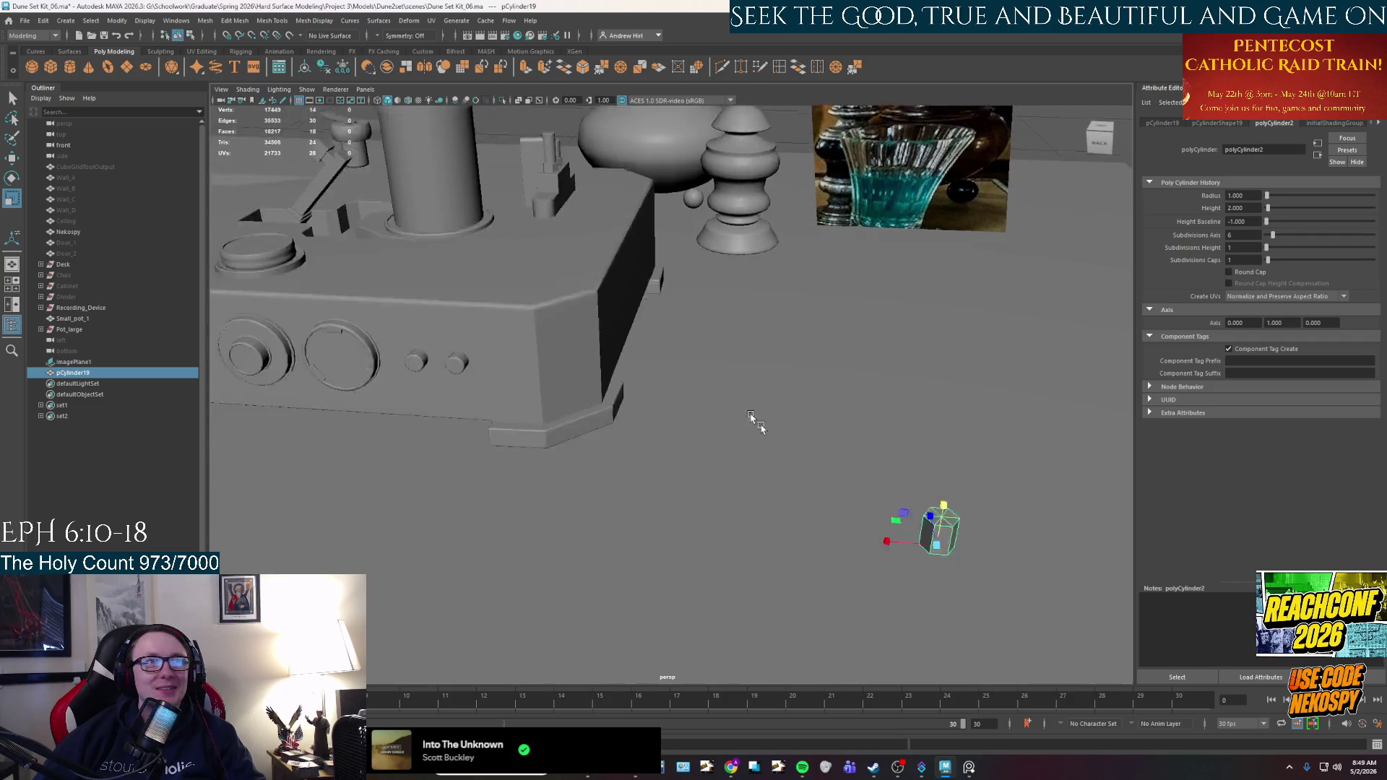
key(ctrl+1)
key(f)
key(ctrl+1)
scroll(758, 339, down, 5)
mouse_move(752, 381)
alt+mouse_down()
mouse_move(669, 301)
mouse_move(657, 397)
mouse_move(866, 347)
alt+mouse_up()
scroll(657, 396, up, 2)
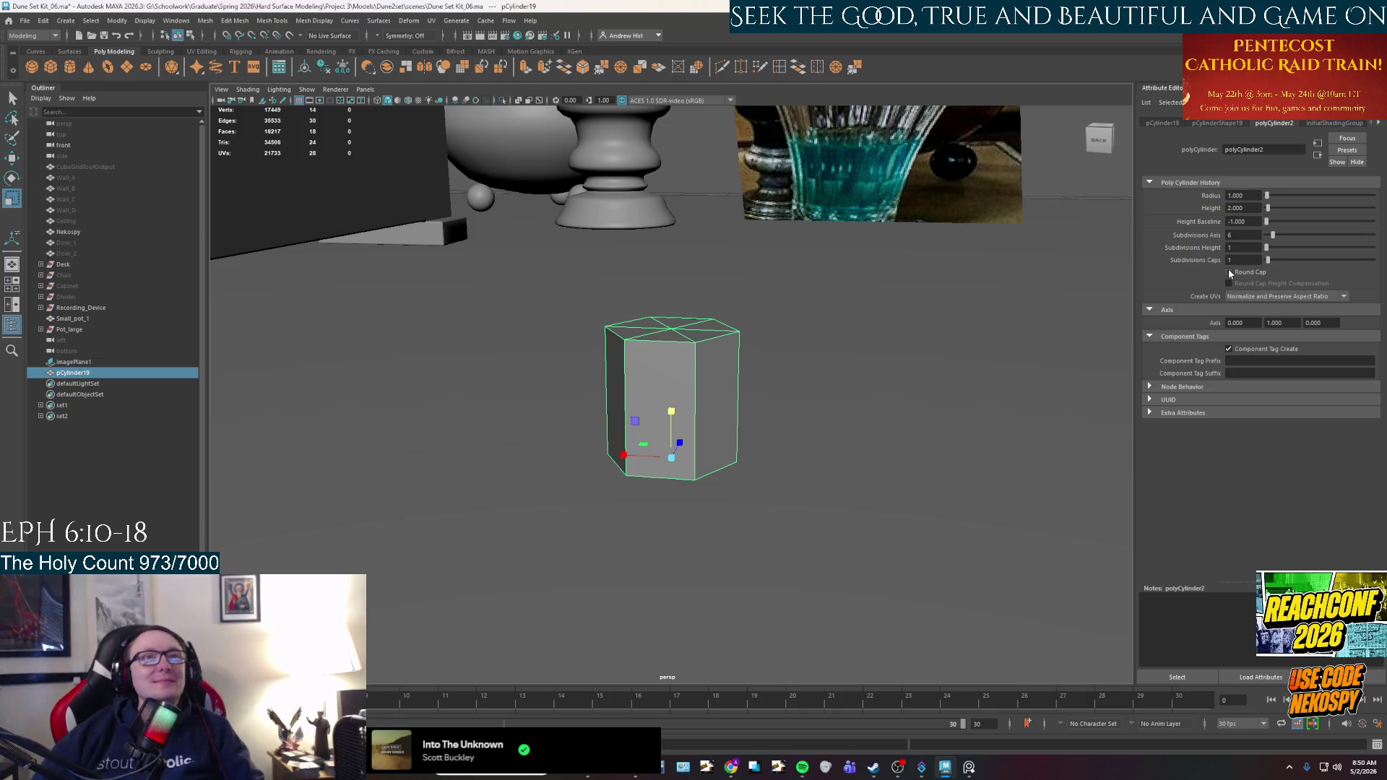
Frame pCylinder19 and nudge it slightly upward with the Move tool.
key(f)
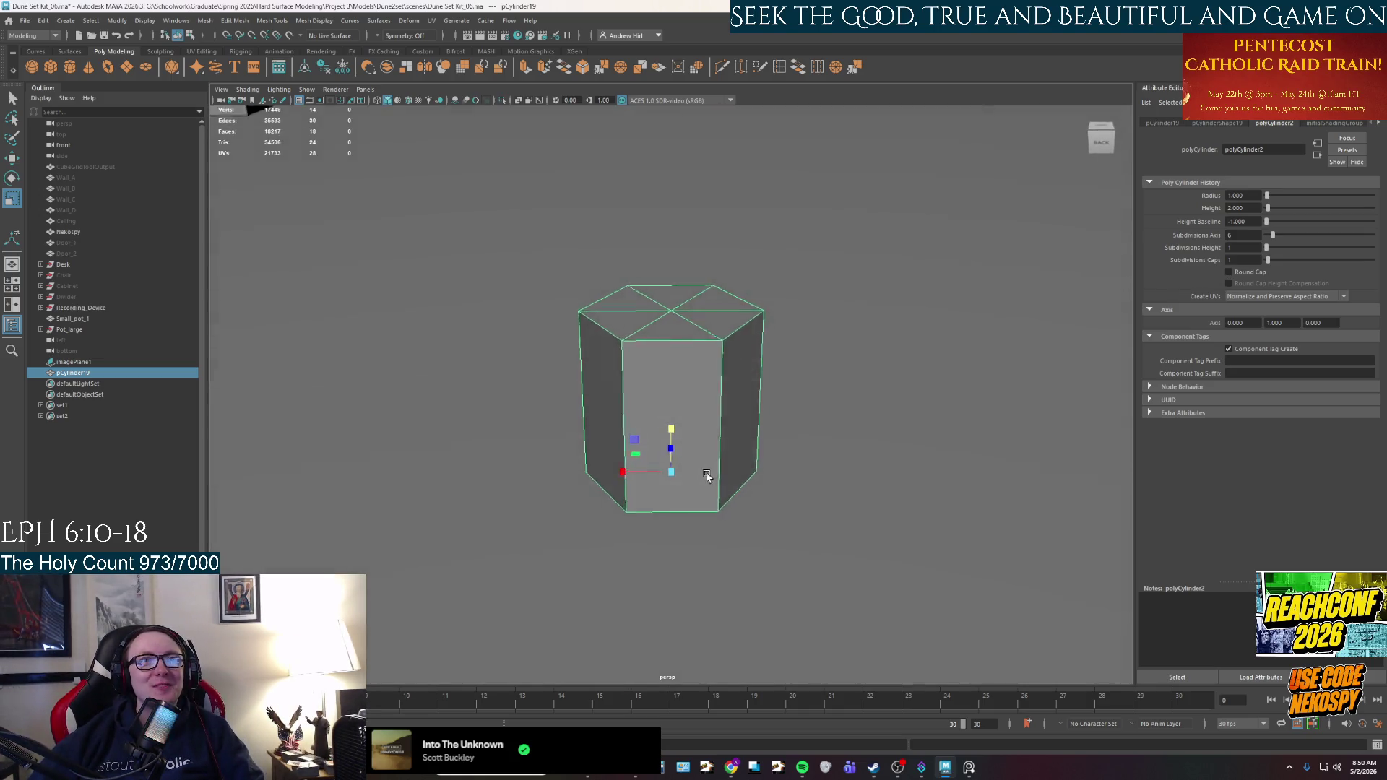
key([)
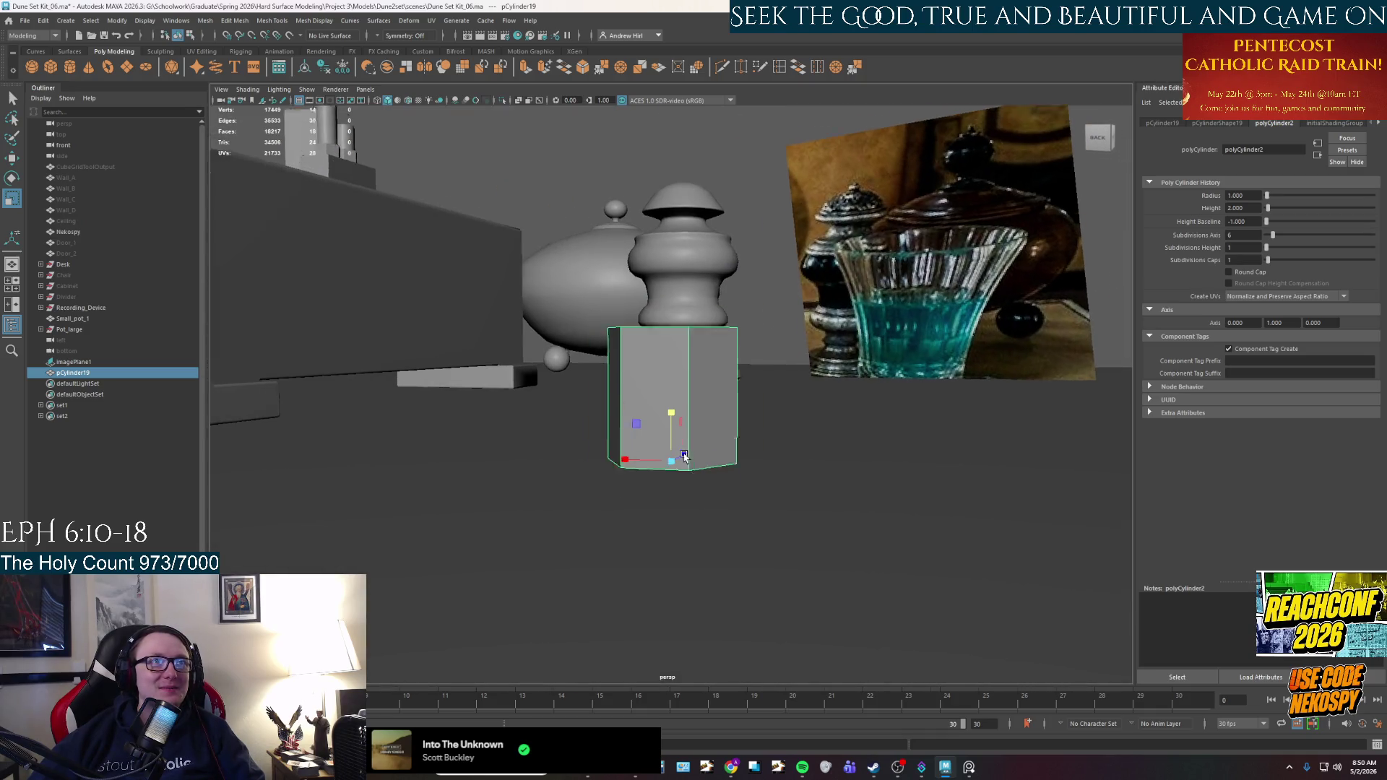
key(bracketright)
key(w)
mouse_move(672, 432)
mouse_down()
mouse_move(672, 506)
mouse_move(674, 452)
mouse_up()
key(alt)
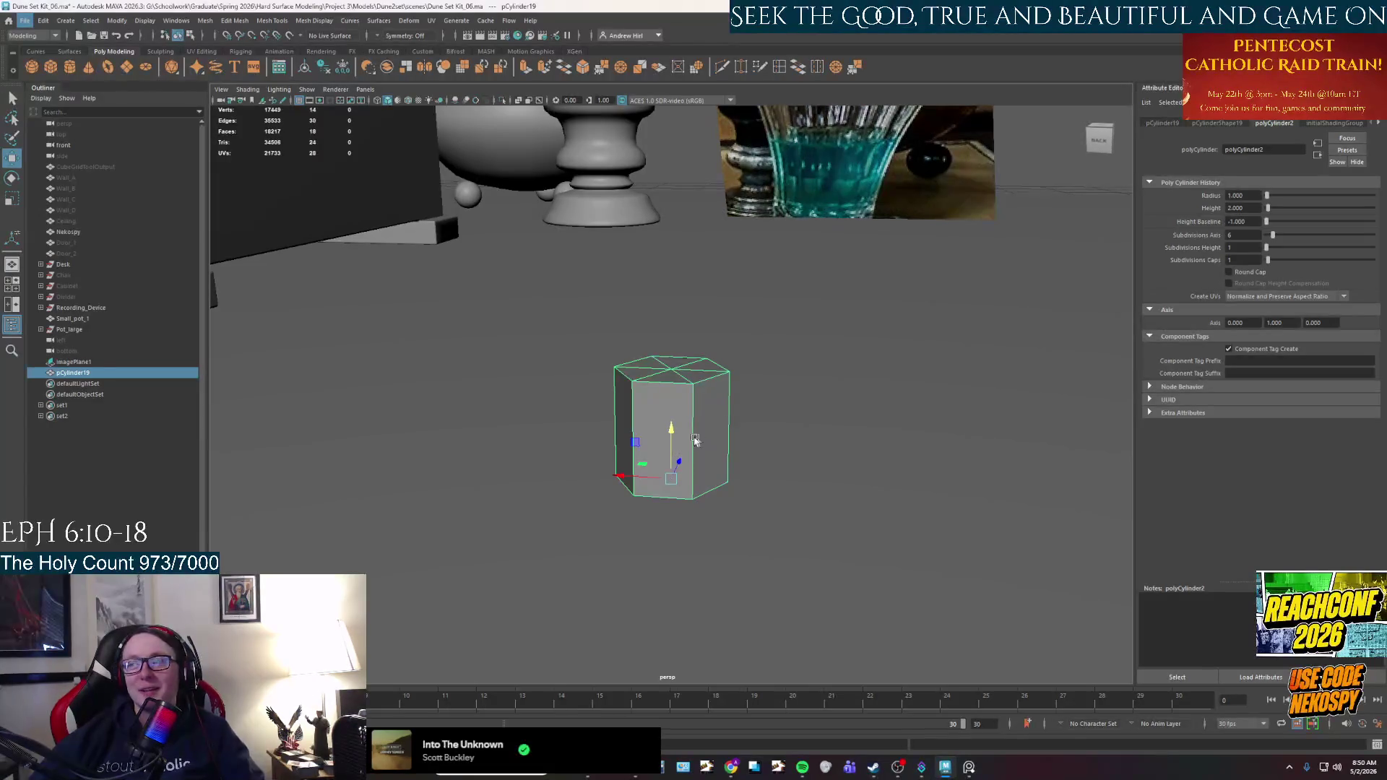
alt+drag(696, 464, 709, 461)
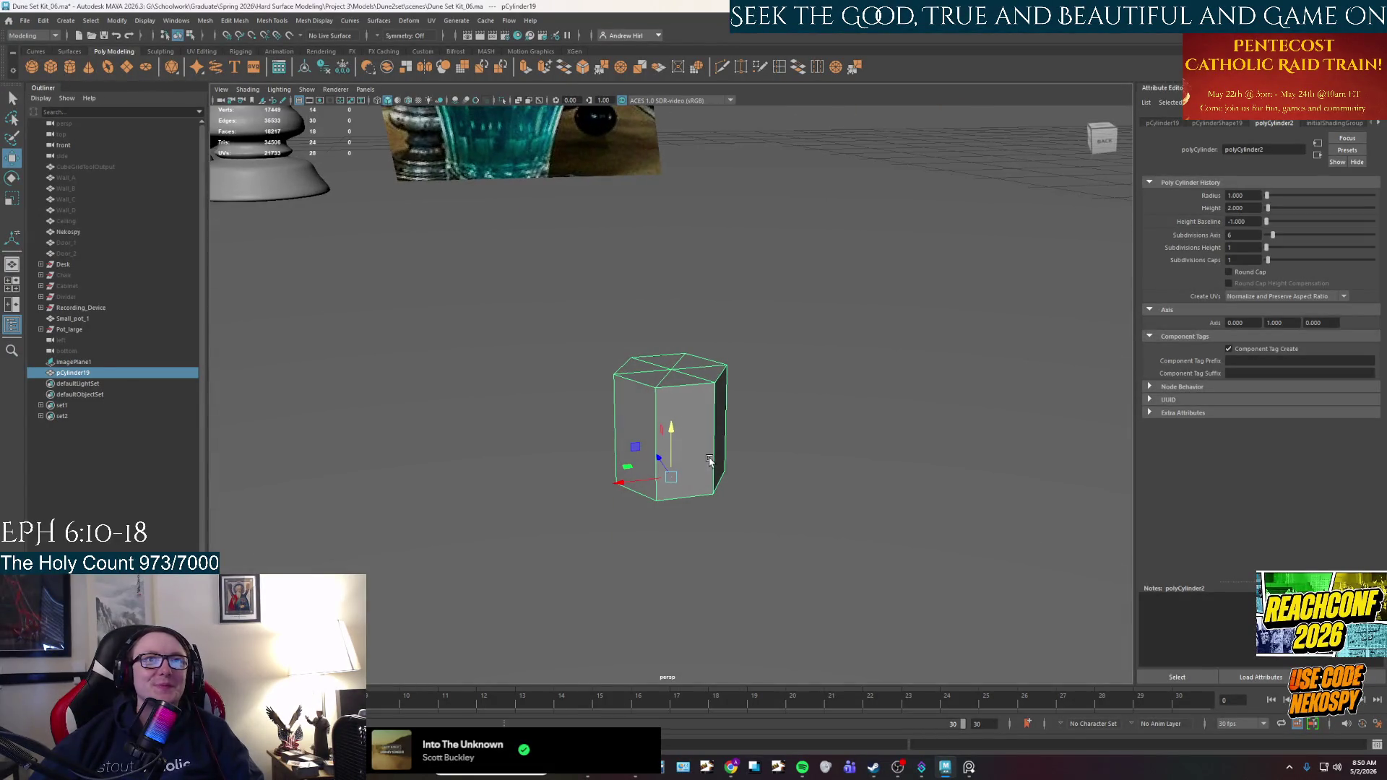
scroll(730, 418, down, 5)
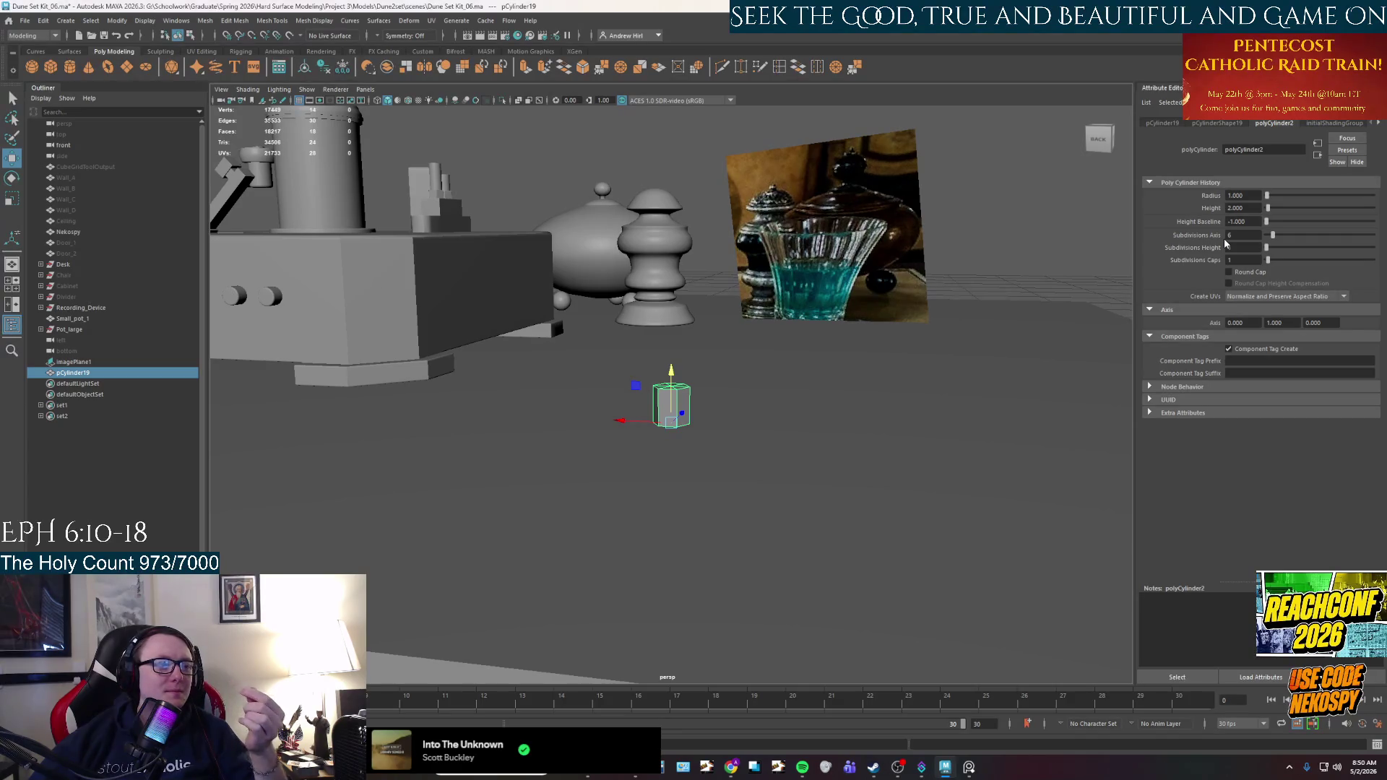
Set the cylinder's Height to 10 then 8, lower it slightly, and commit a radius of 5.
double_click(1244, 207)
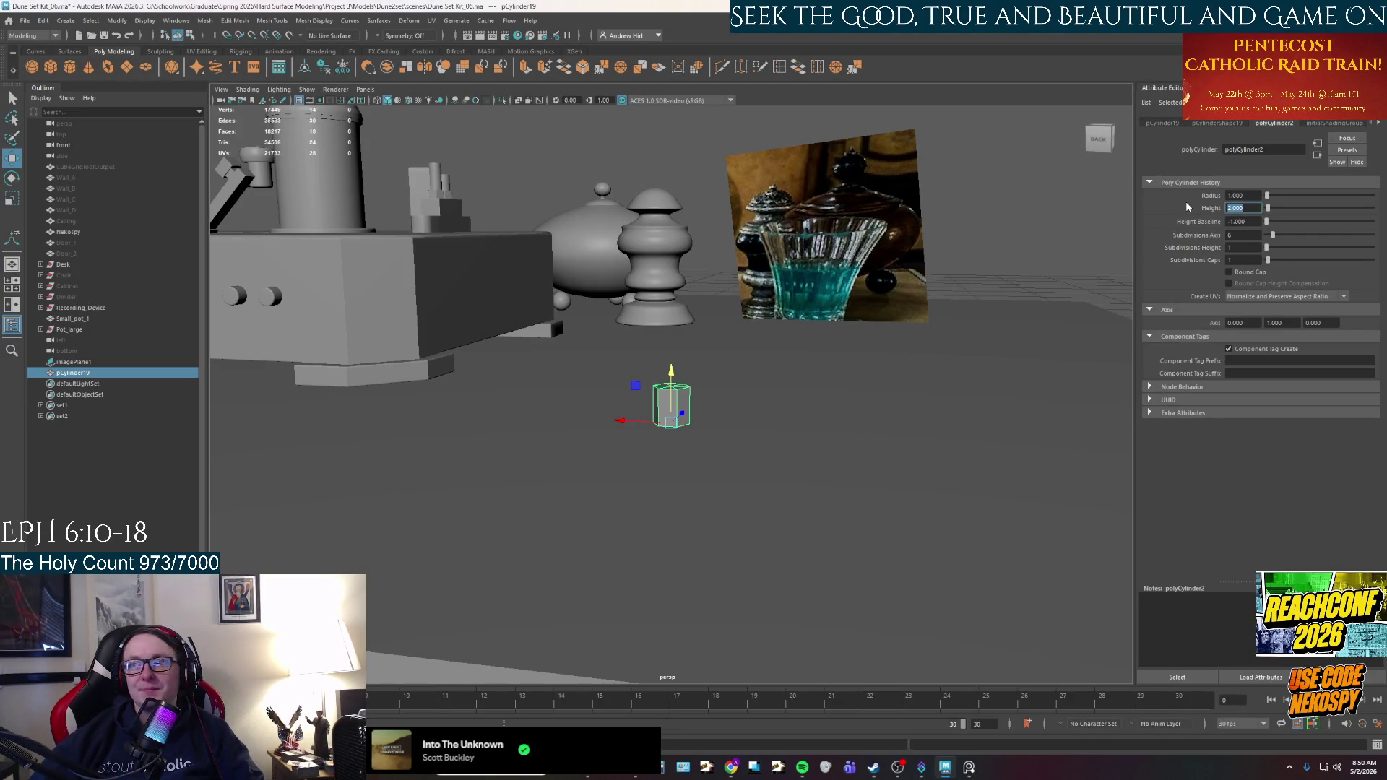
text(10)
key(Return)
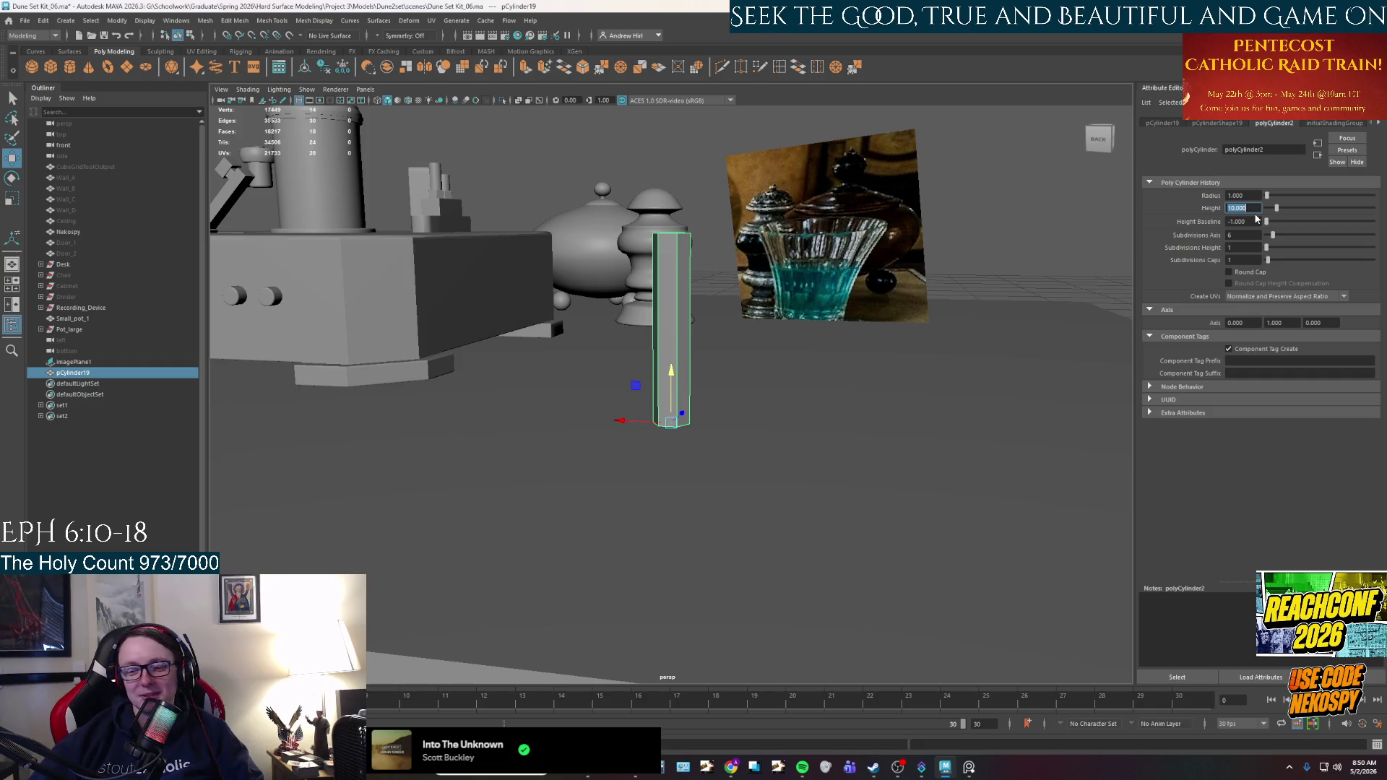
text(8)
key(Return)
mouse_move(946, 388)
alt+mouse_down()
mouse_move(773, 513)
mouse_move(745, 496)
alt+mouse_up()
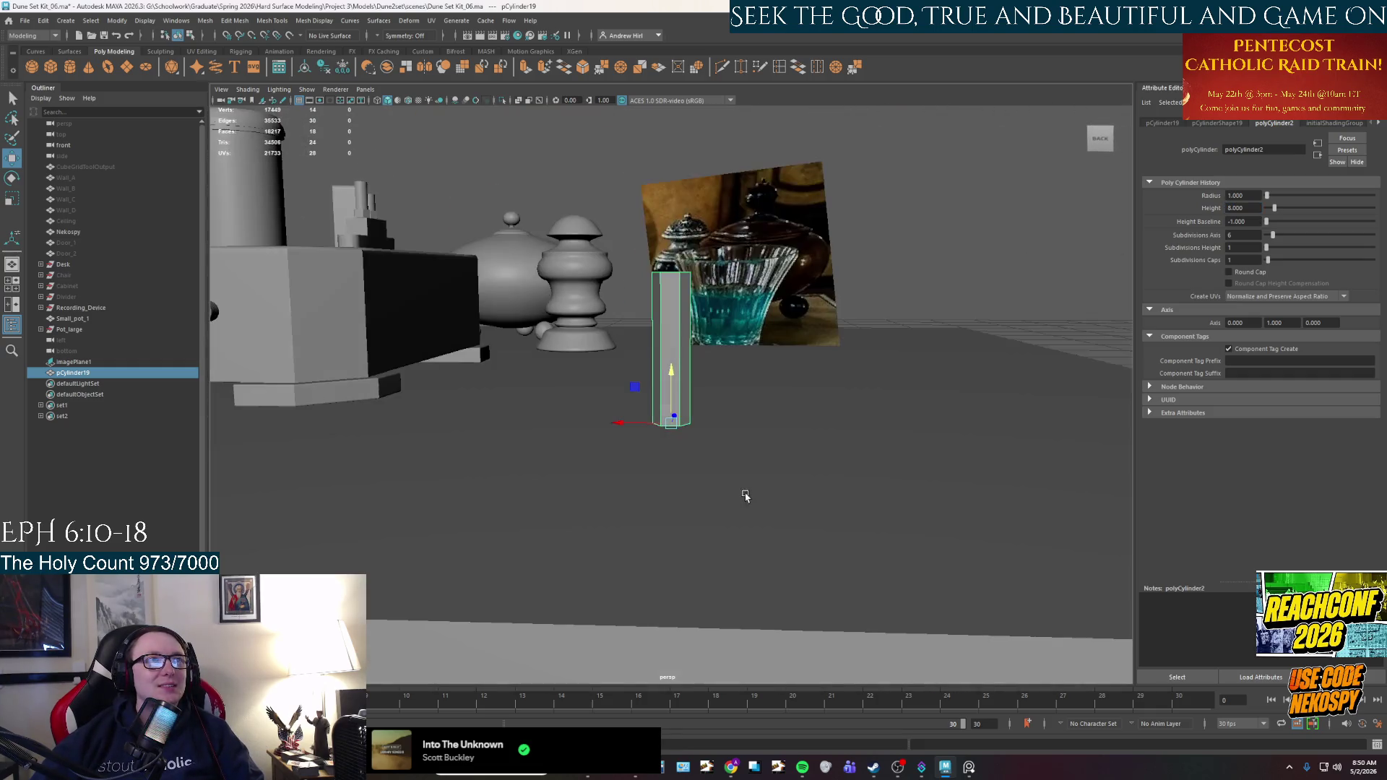
mouse_move(671, 372)
mouse_down()
mouse_move(671, 400)
mouse_move(751, 404)
mouse_move(818, 372)
mouse_up()
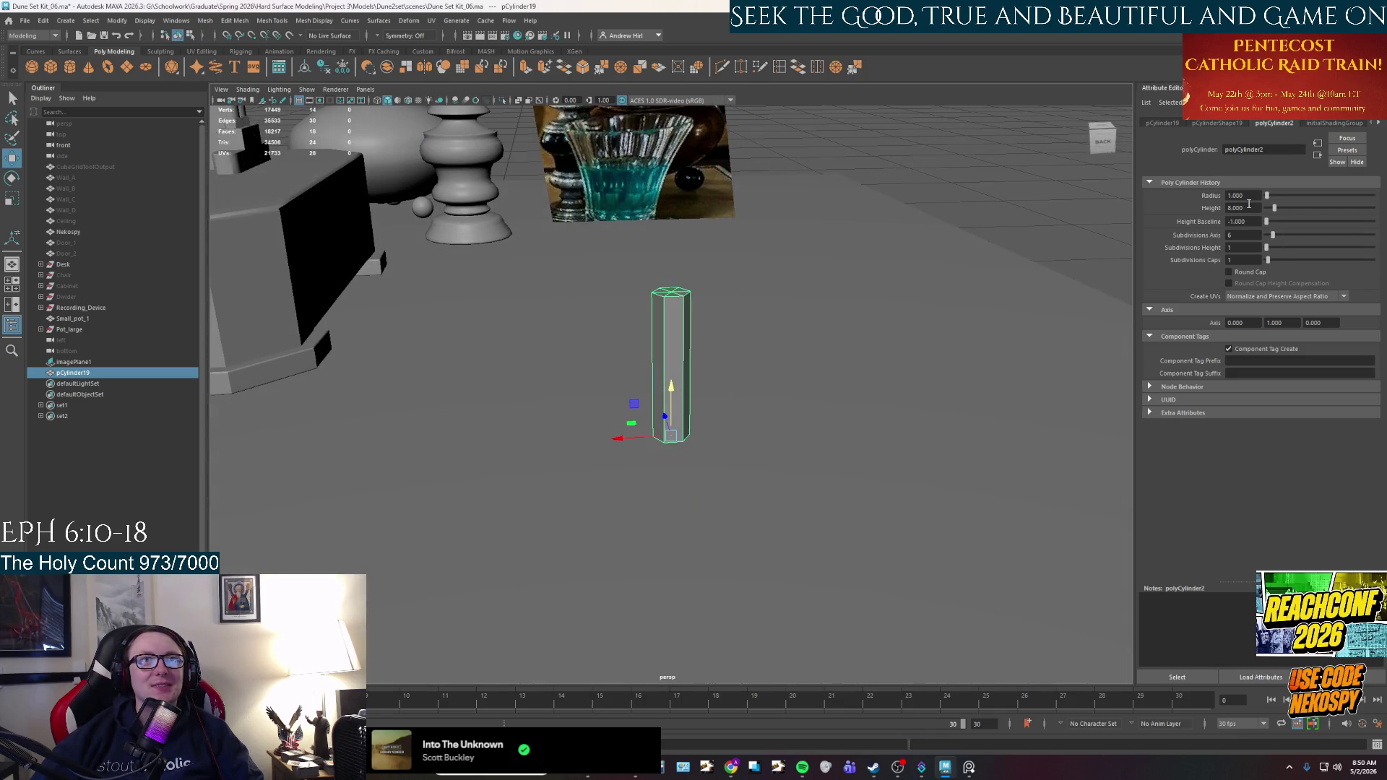
mouse_move(755, 311)
alt+mouse_down()
mouse_move(771, 337)
mouse_move(828, 363)
alt+mouse_up()
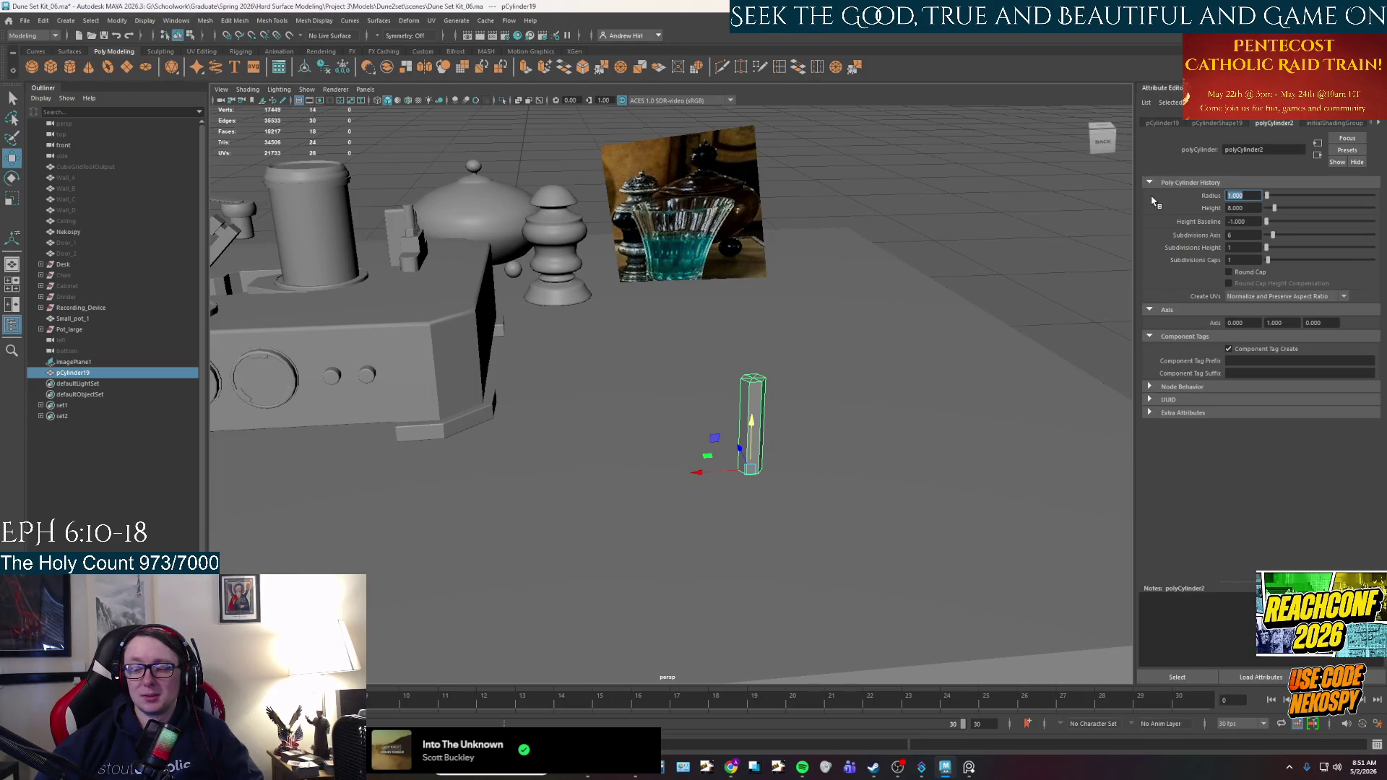
key(Return)
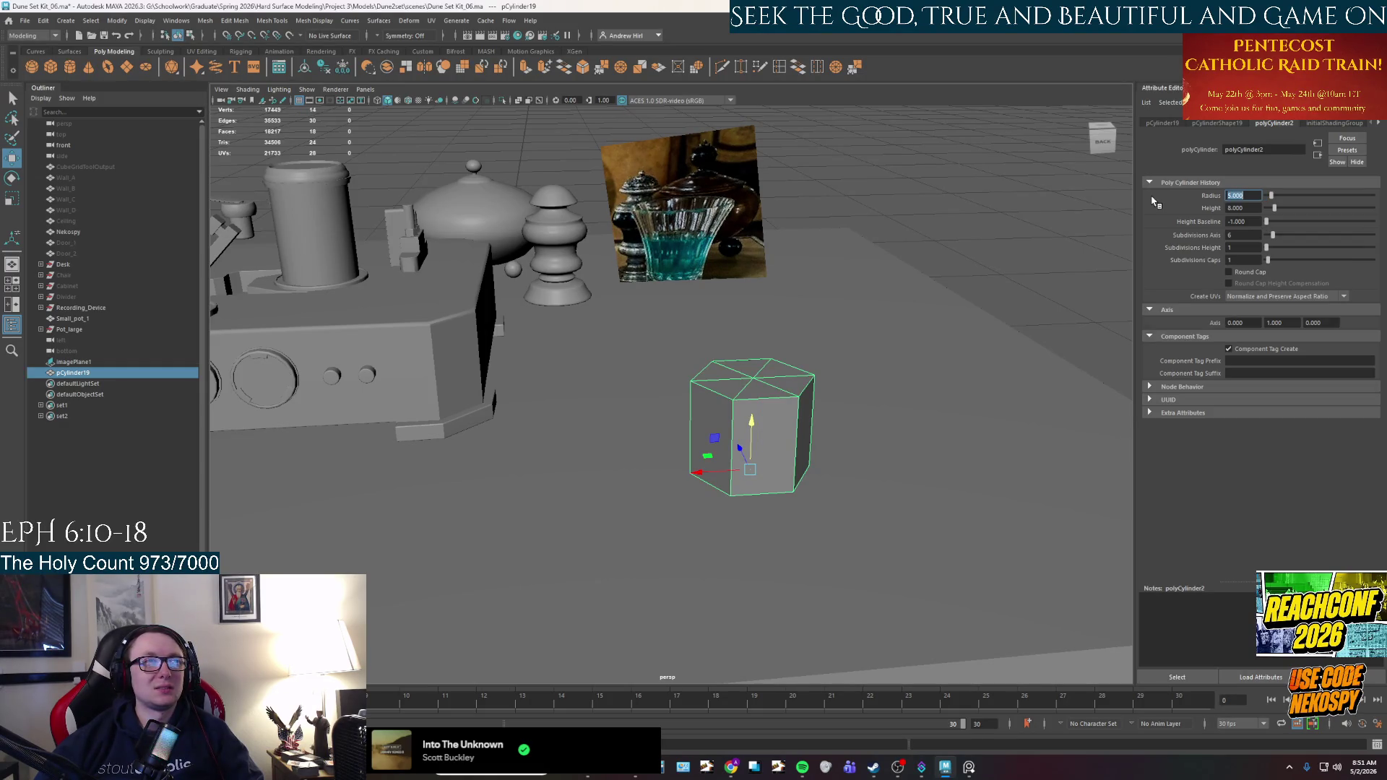
Give pCylinder19 8 height subdivisions and bring up its component marking menu.
alt+drag(863, 473, 697, 455)
scroll(685, 450, up, 2)
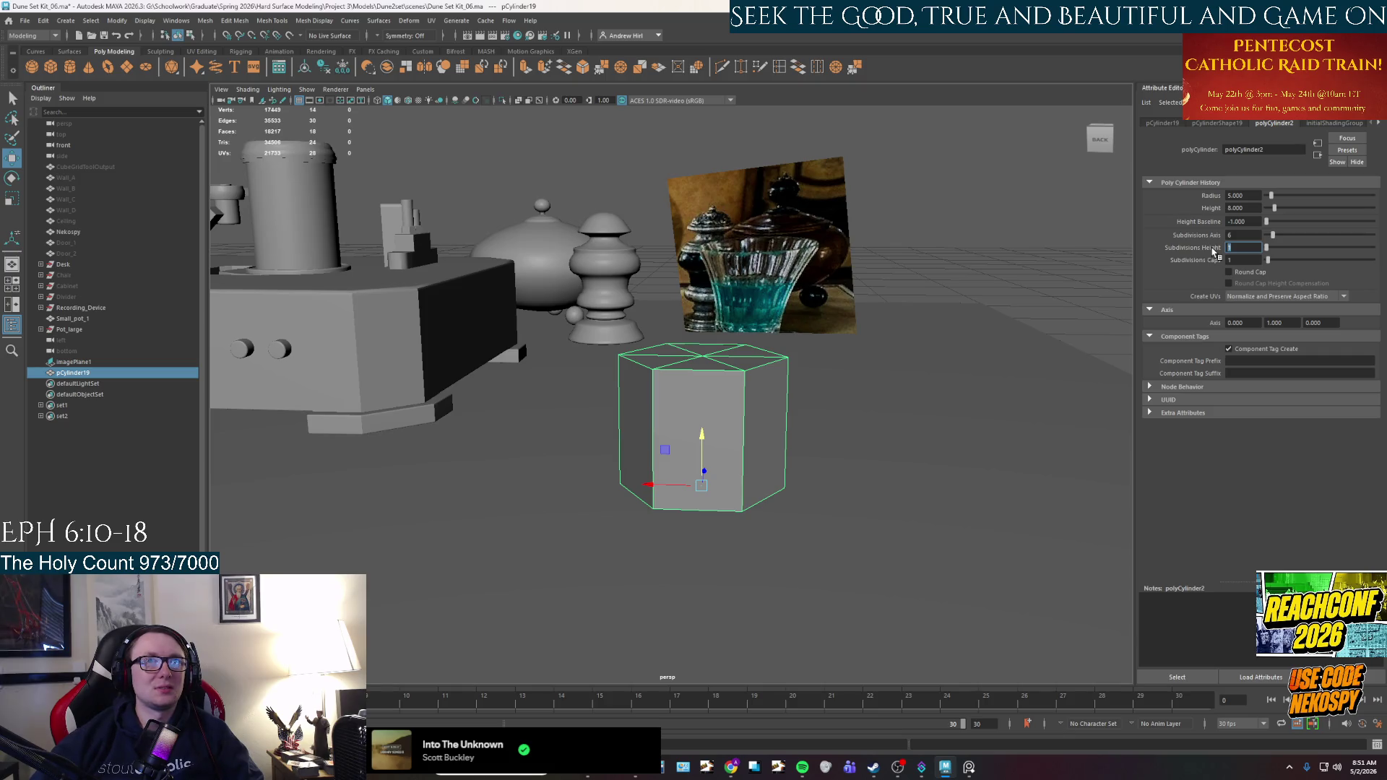
text(8)
key(Return)
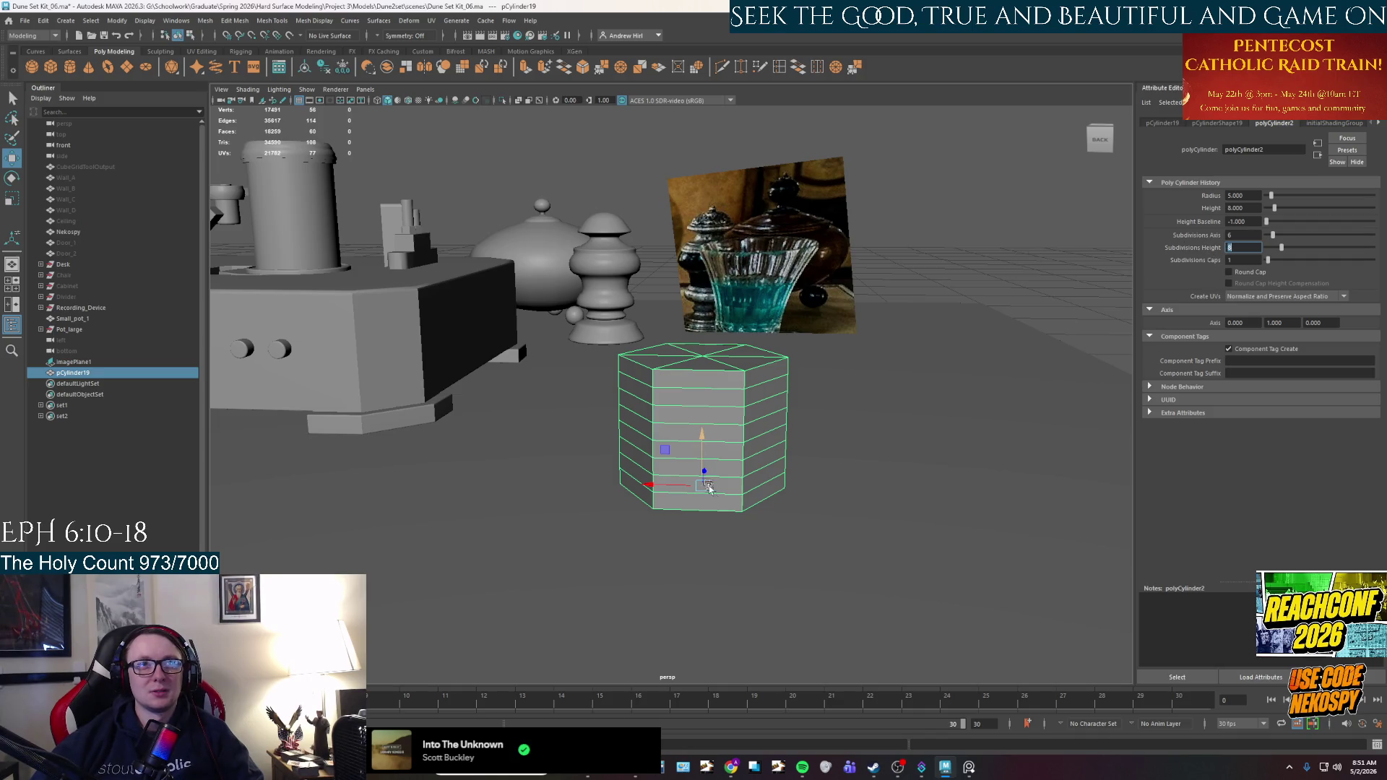
scroll(704, 473, up, 3)
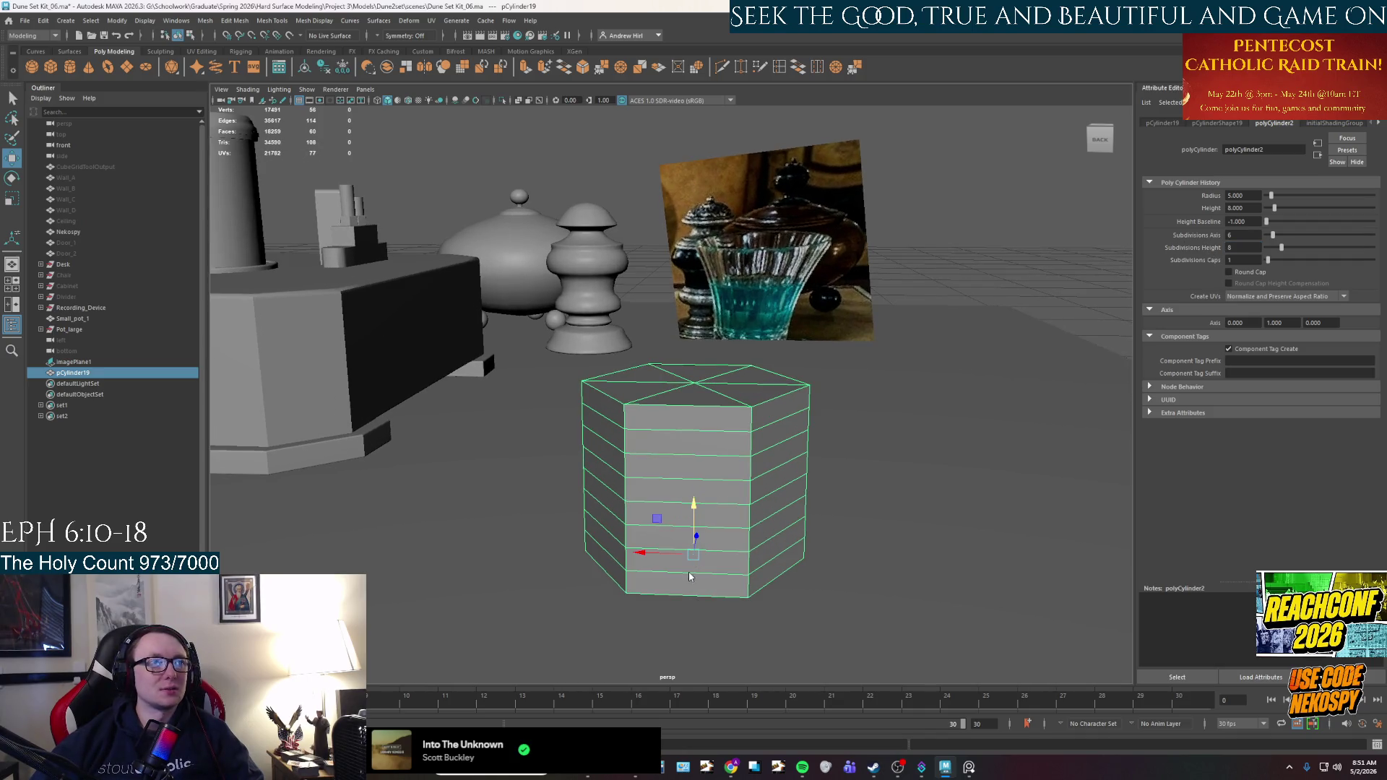
right_drag(690, 576, 690, 530)
Select the bottom edge loop and scale it inward with Soft Select to narrow the base.
key(q)
click(755, 585)
double_click(761, 586)
key(b)
alt+drag(730, 616, 718, 612)
key(r)
alt+drag(669, 550, 690, 583)
middle_drag(689, 584, 698, 601)
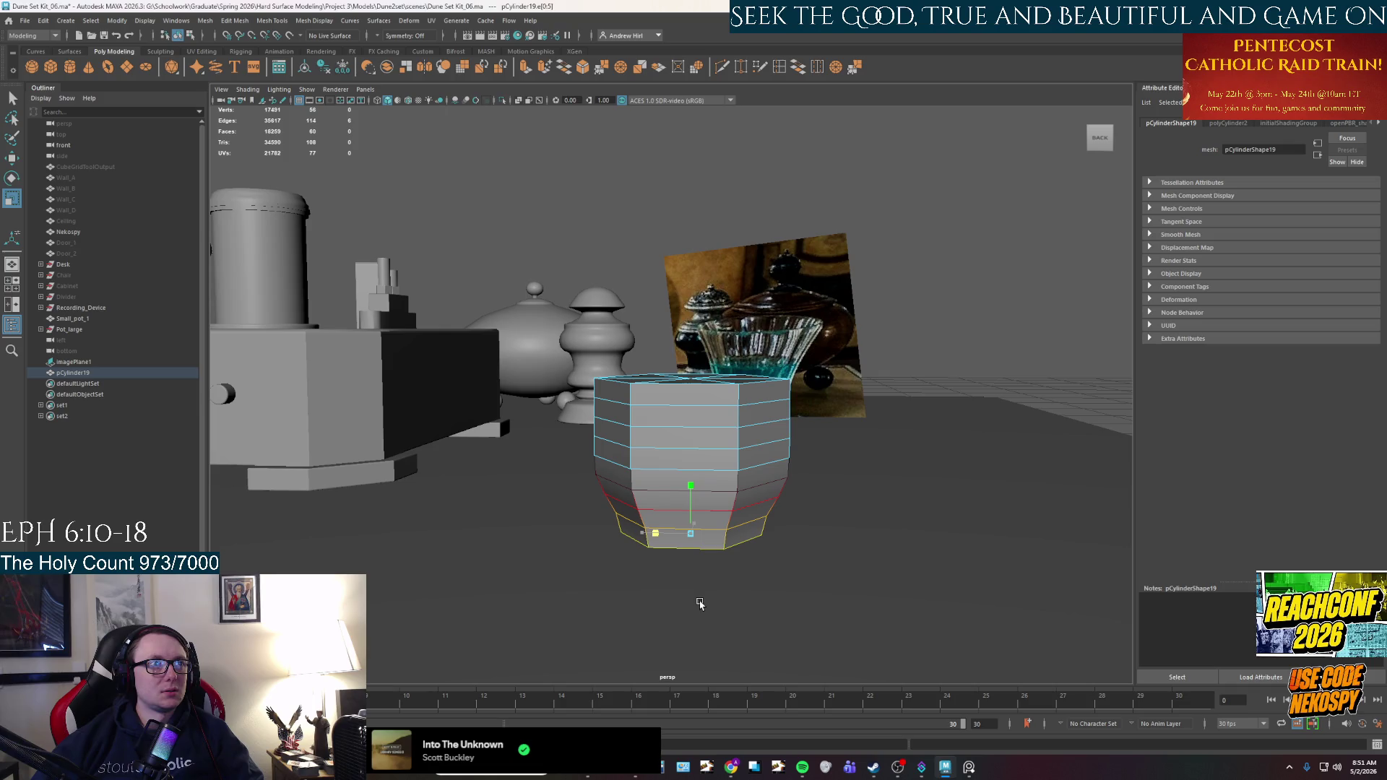
Narrow the middle edge loop and widen the top rim loop outward.
key(q)
click(655, 491)
double_click(654, 491)
key(r)
middle_drag(654, 492, 667, 530)
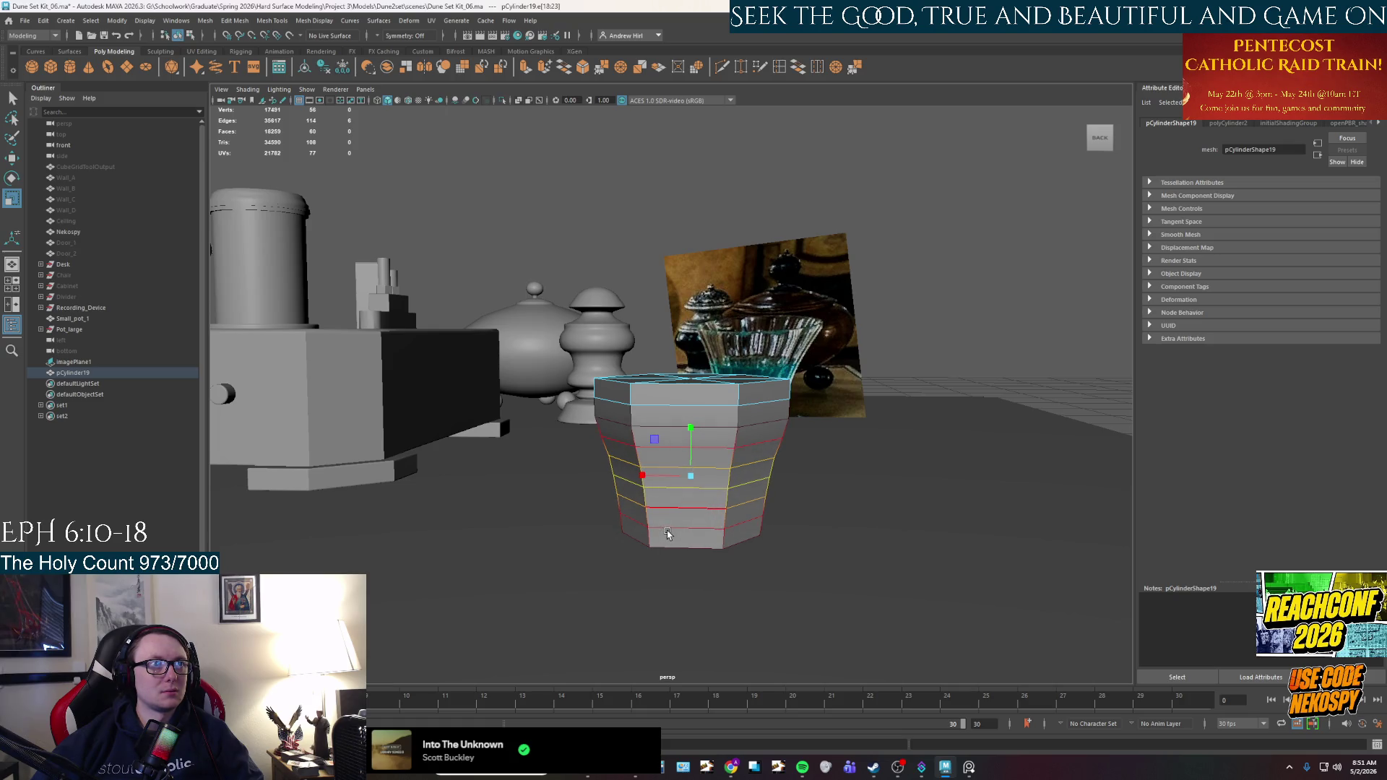
double_click(660, 411)
middle_drag(660, 411, 651, 427)
Select and adjust successive edge loops down the body toward the base to taper it.
double_click(650, 428)
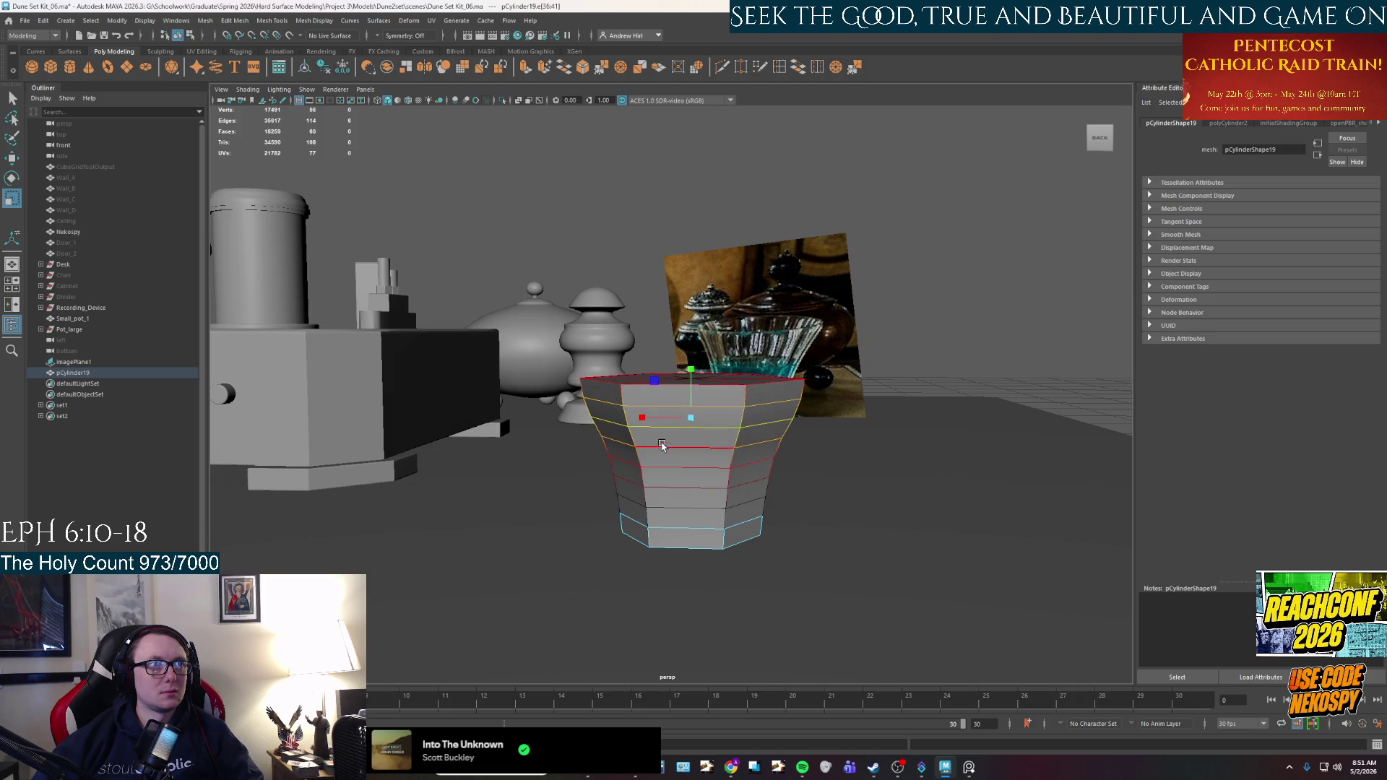
double_click(657, 448)
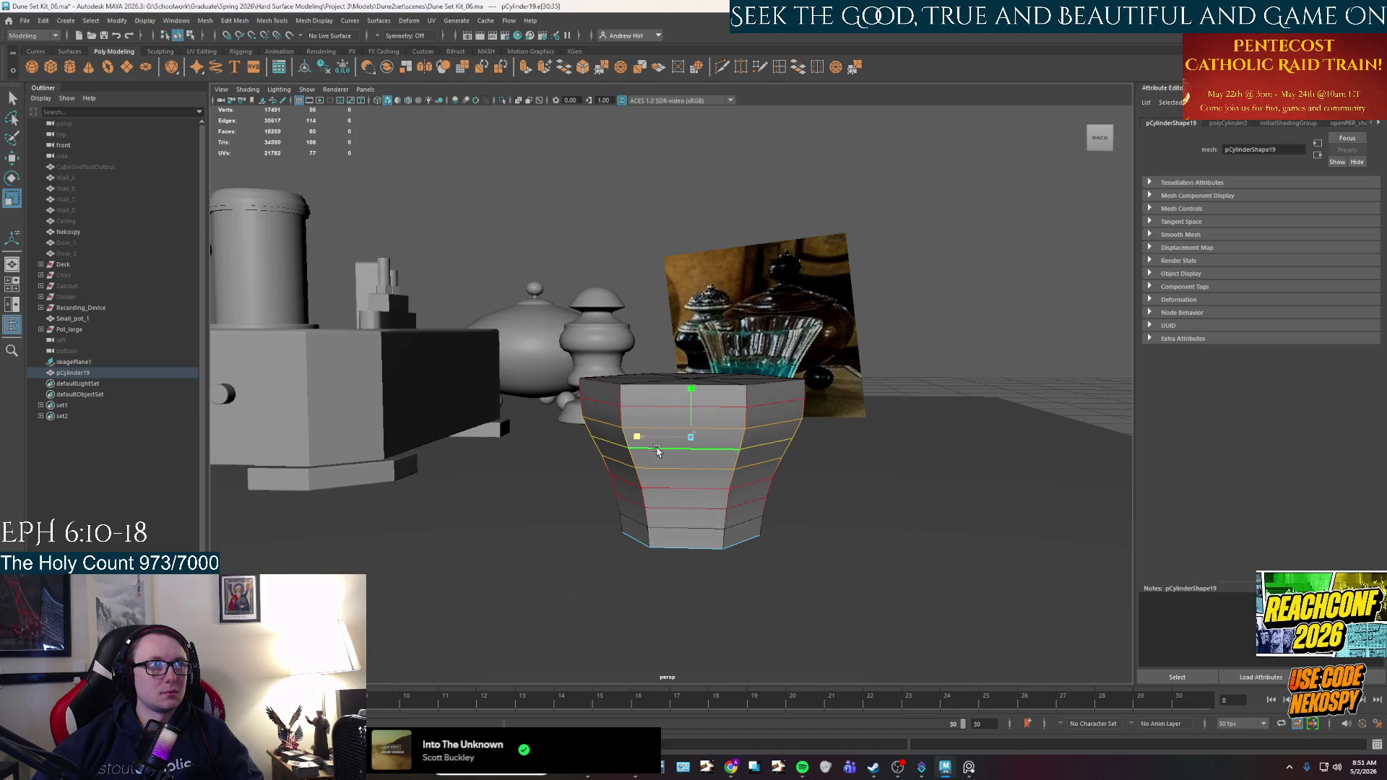
double_click(657, 468)
double_click(658, 490)
double_click(666, 508)
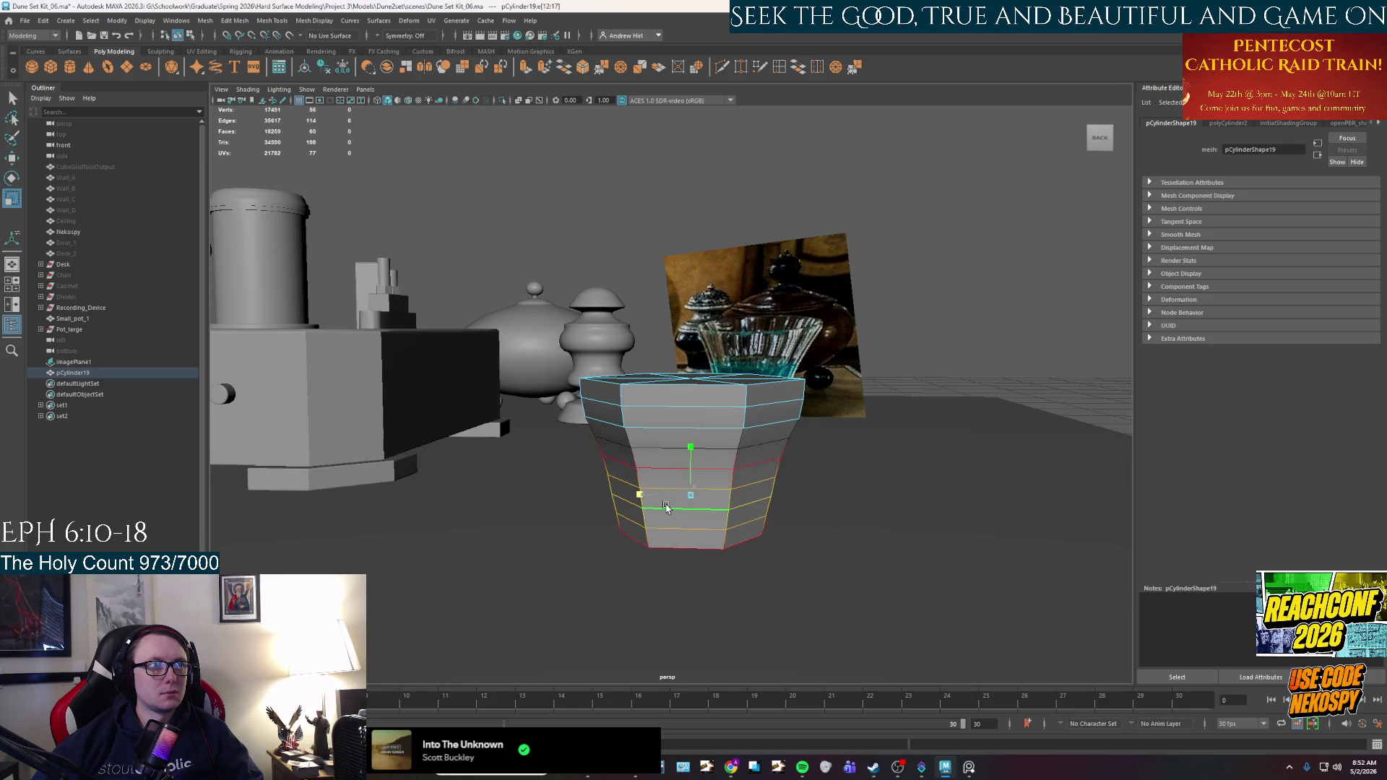
double_click(628, 446)
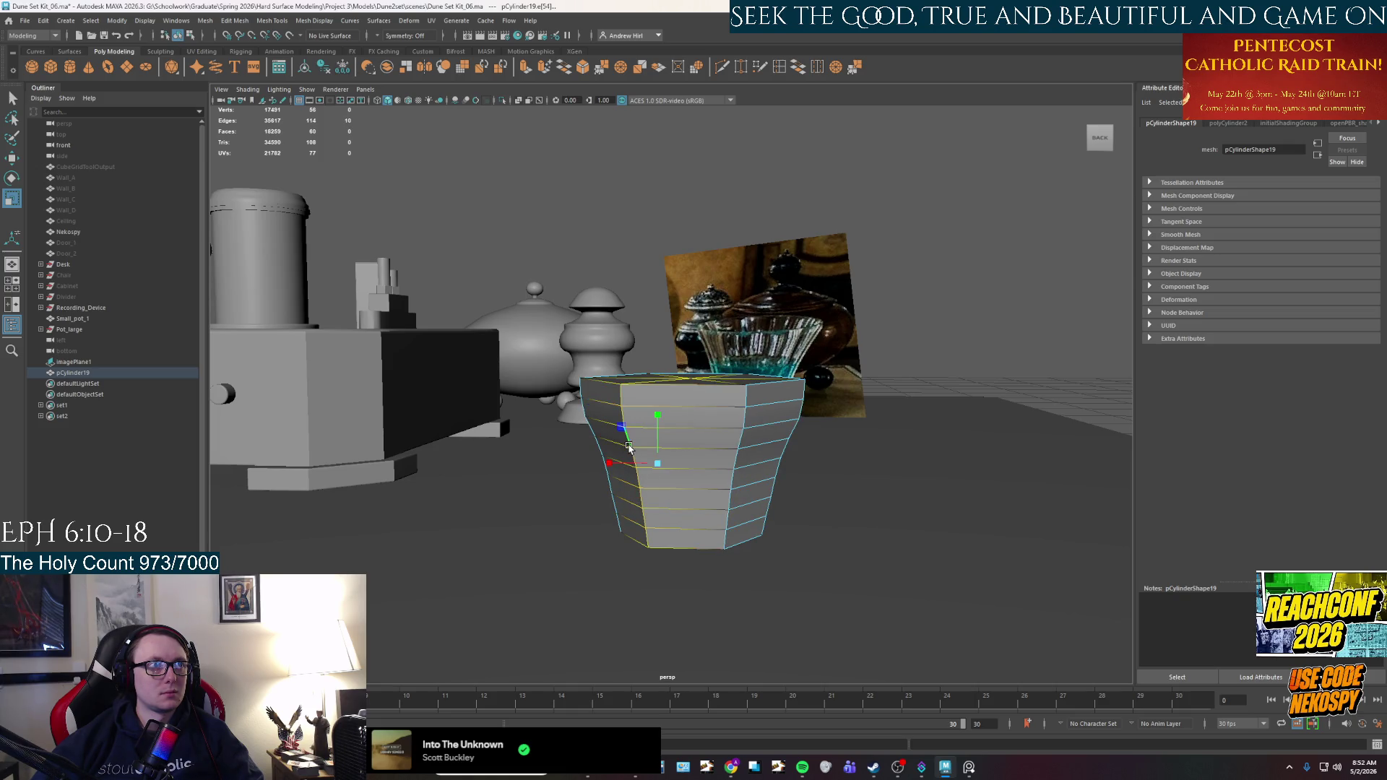
double_click(668, 449)
double_click(656, 471)
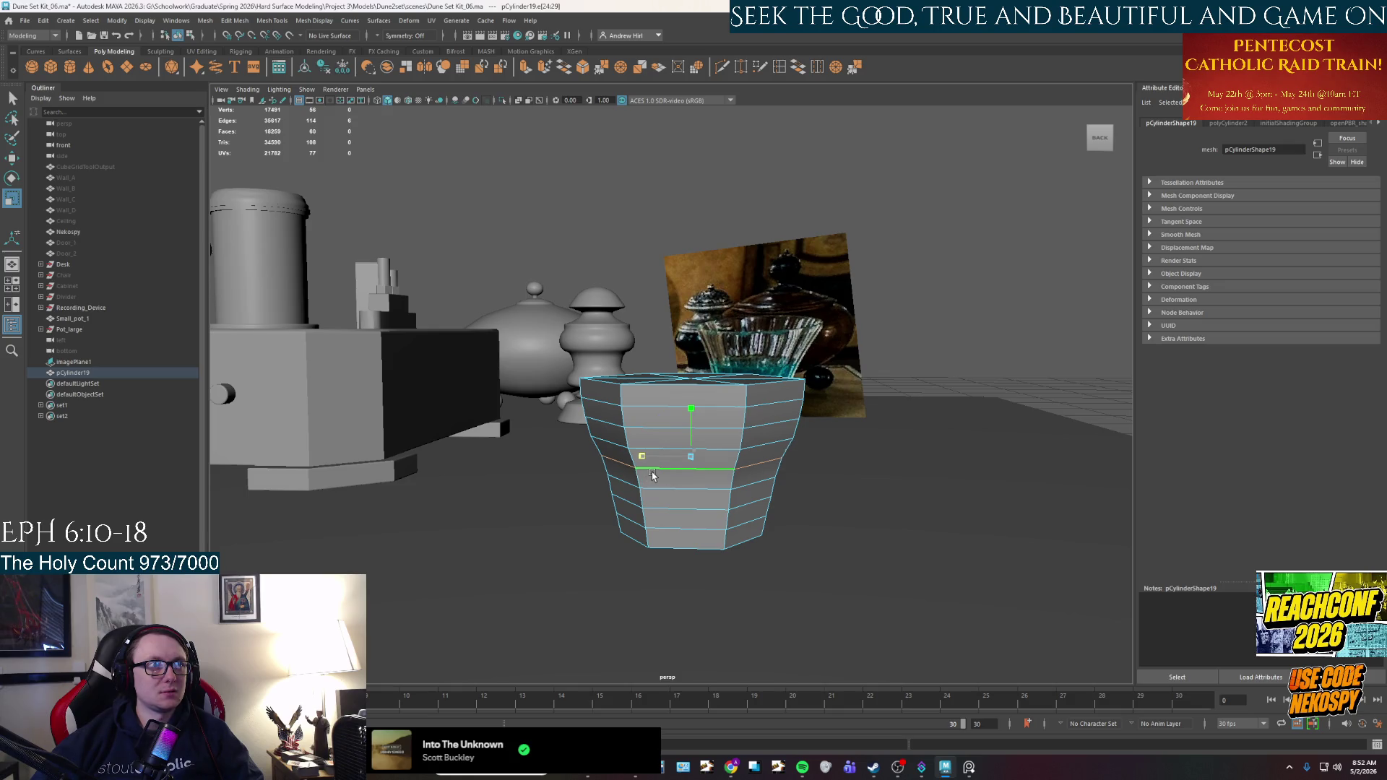
Undo the last two loop scales, then refine the upper and rim loops with Soft Select off.
alt+drag(654, 491, 674, 493)
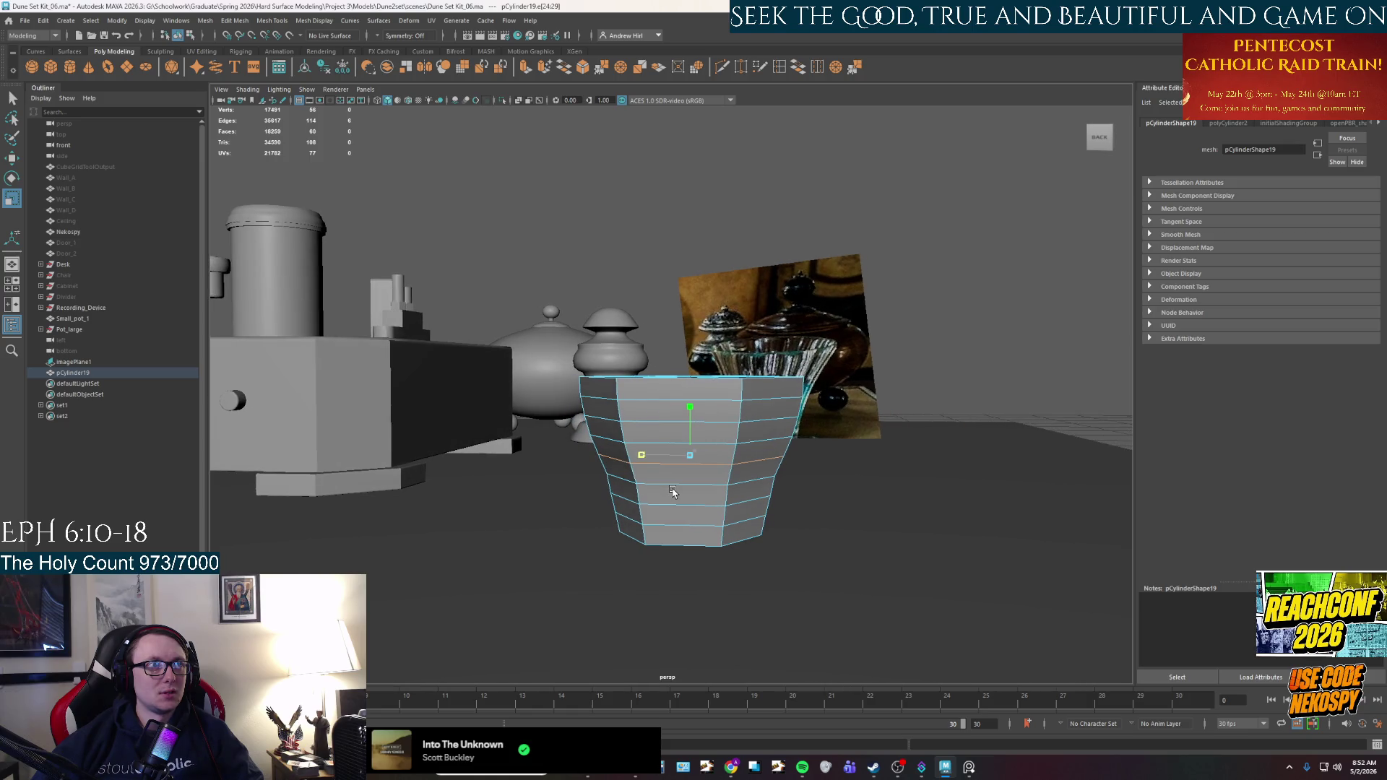
key(ctrl+z)
key(ctrl+z)
key(ctrl+z)
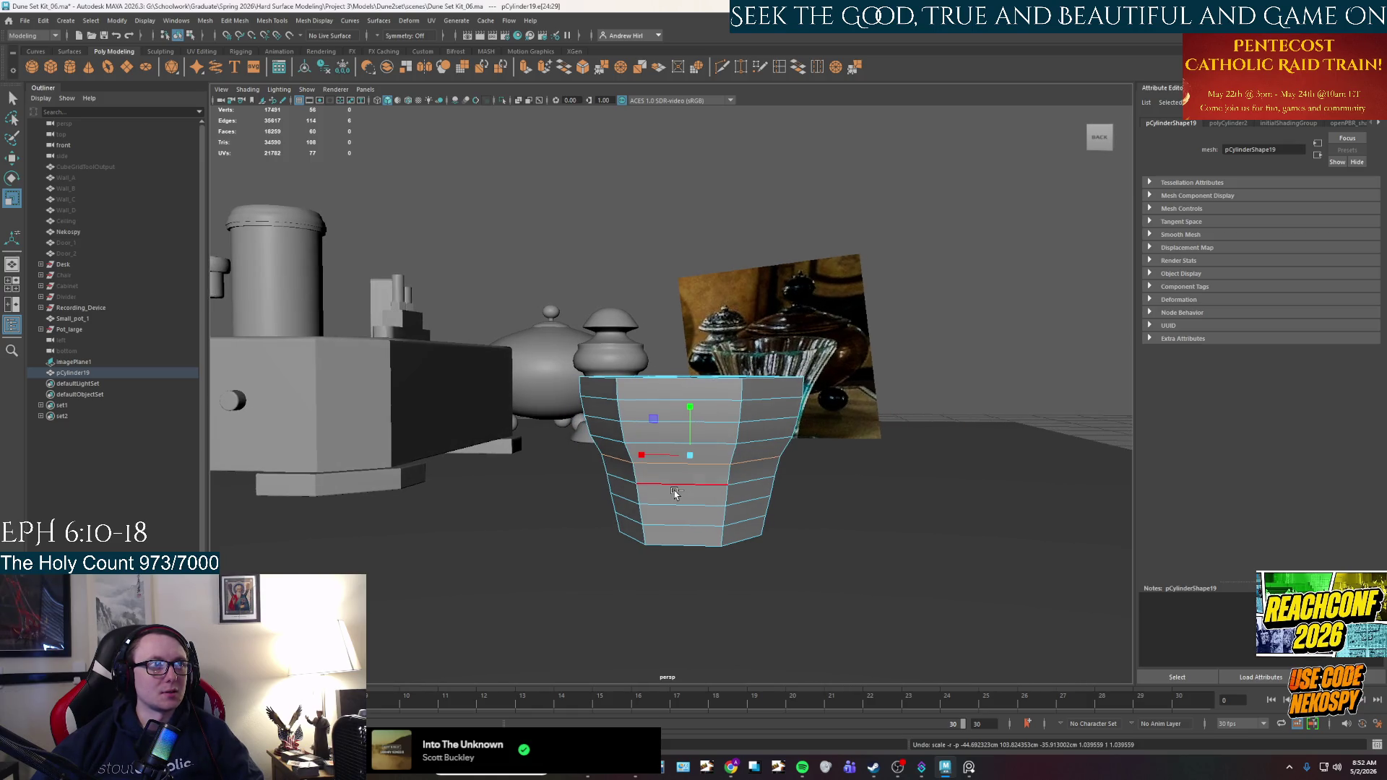
key(ctrl+z)
key(ctrl+z)
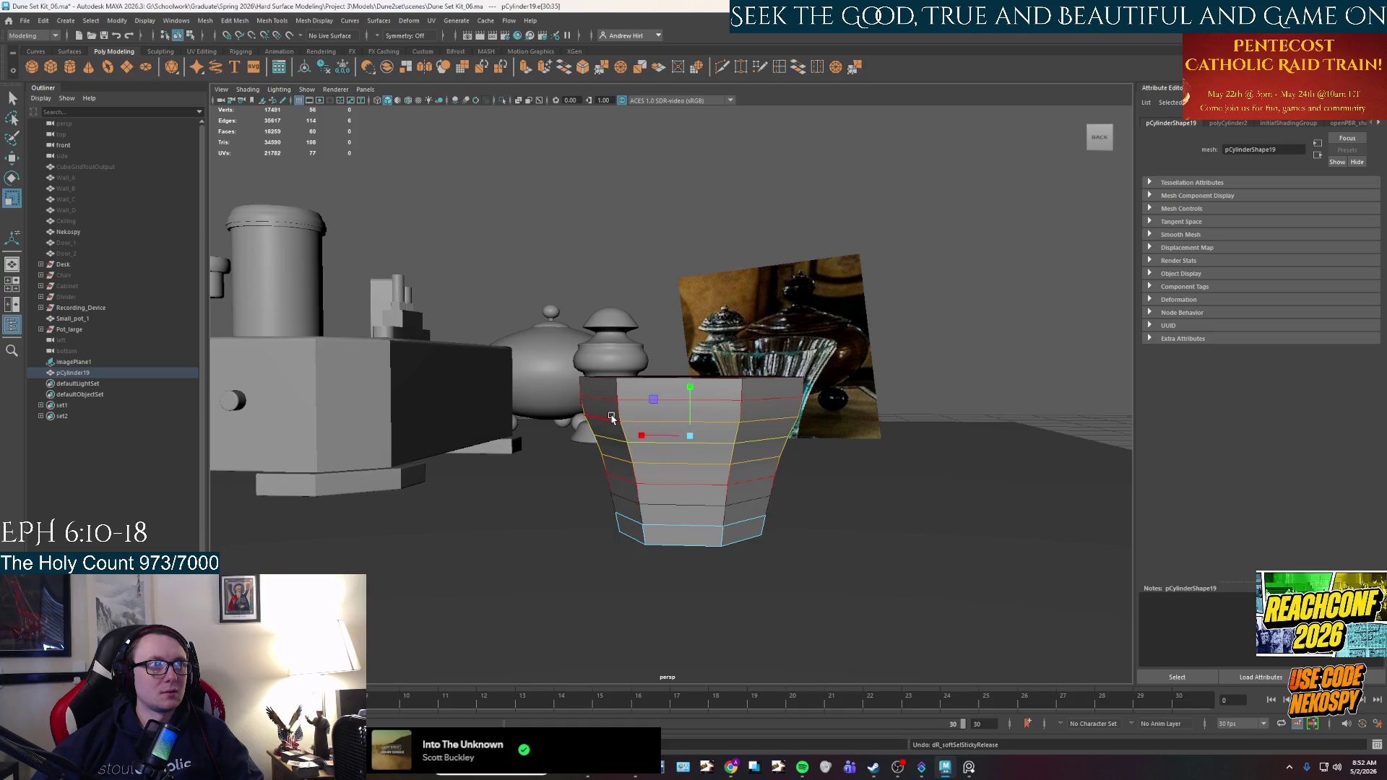
alt+drag(596, 387, 675, 415)
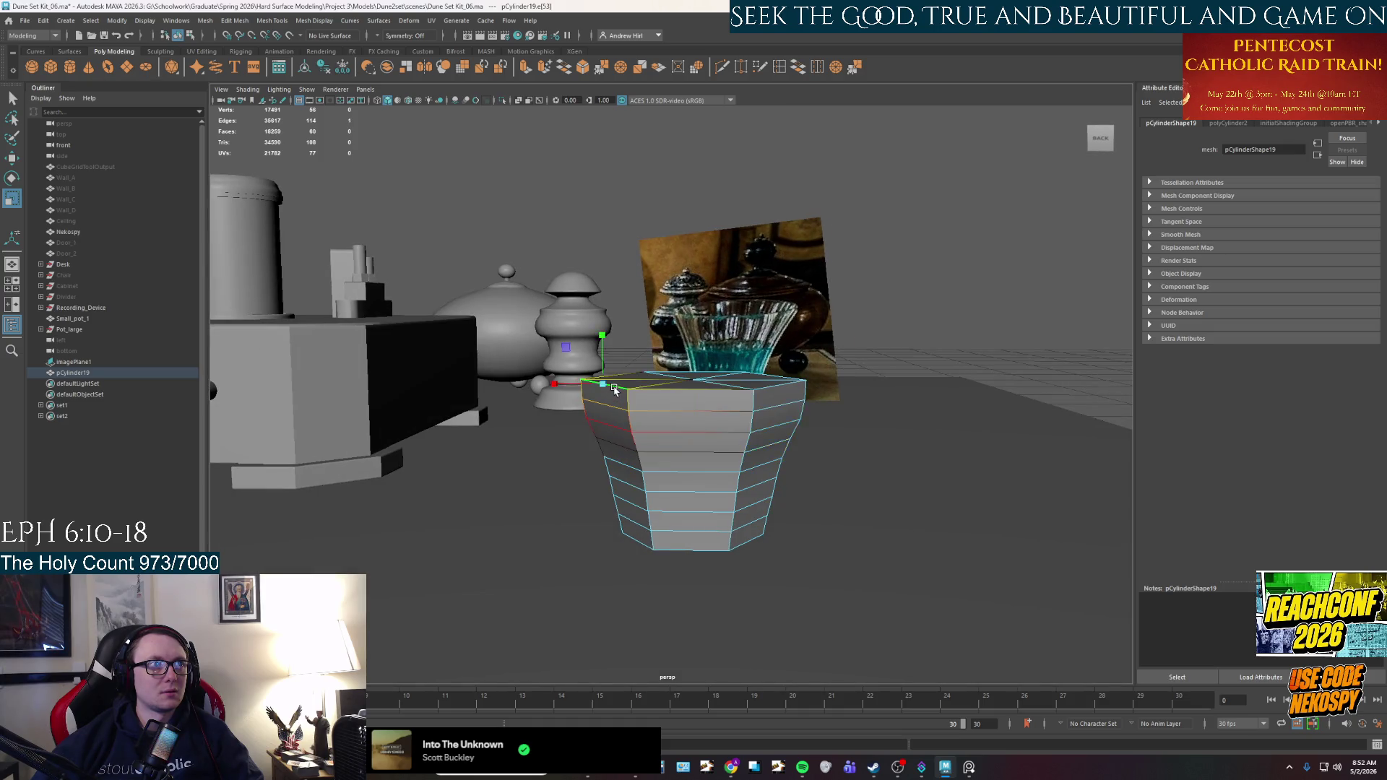
double_click(678, 417)
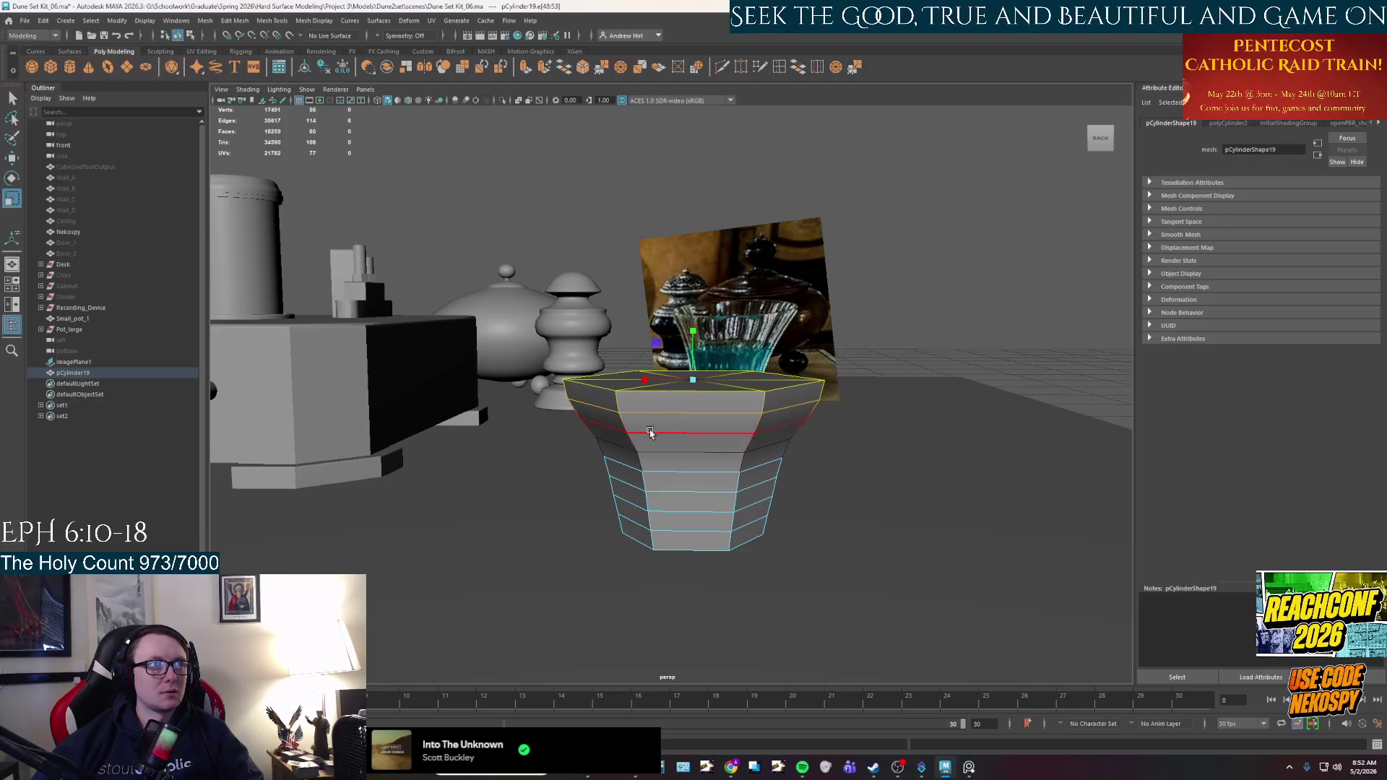
alt+drag(650, 433, 648, 420)
double_click(648, 420)
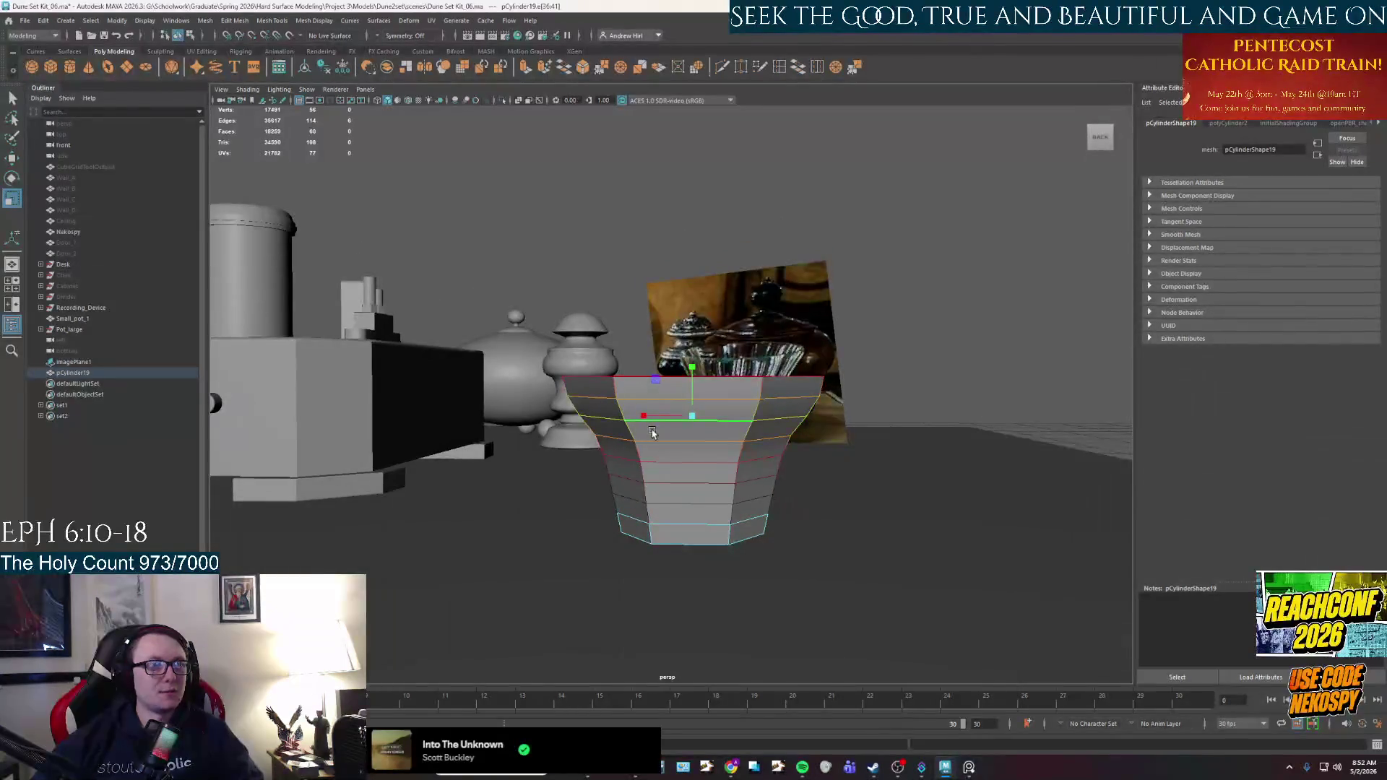
key(b)
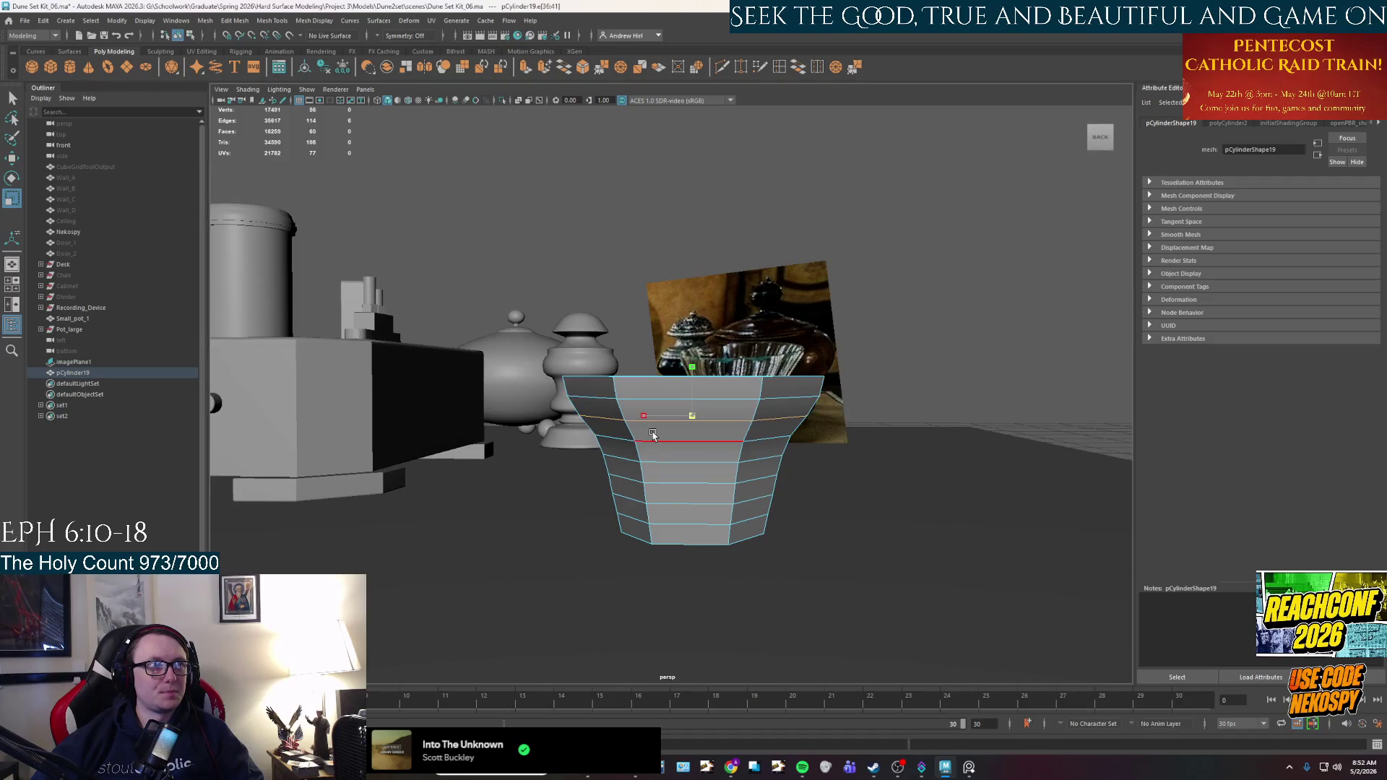
alt+drag(645, 429, 628, 486)
double_click(624, 408)
mouse_move(624, 410)
alt+mouse_down()
mouse_move(581, 421)
mouse_move(614, 496)
alt+mouse_up()
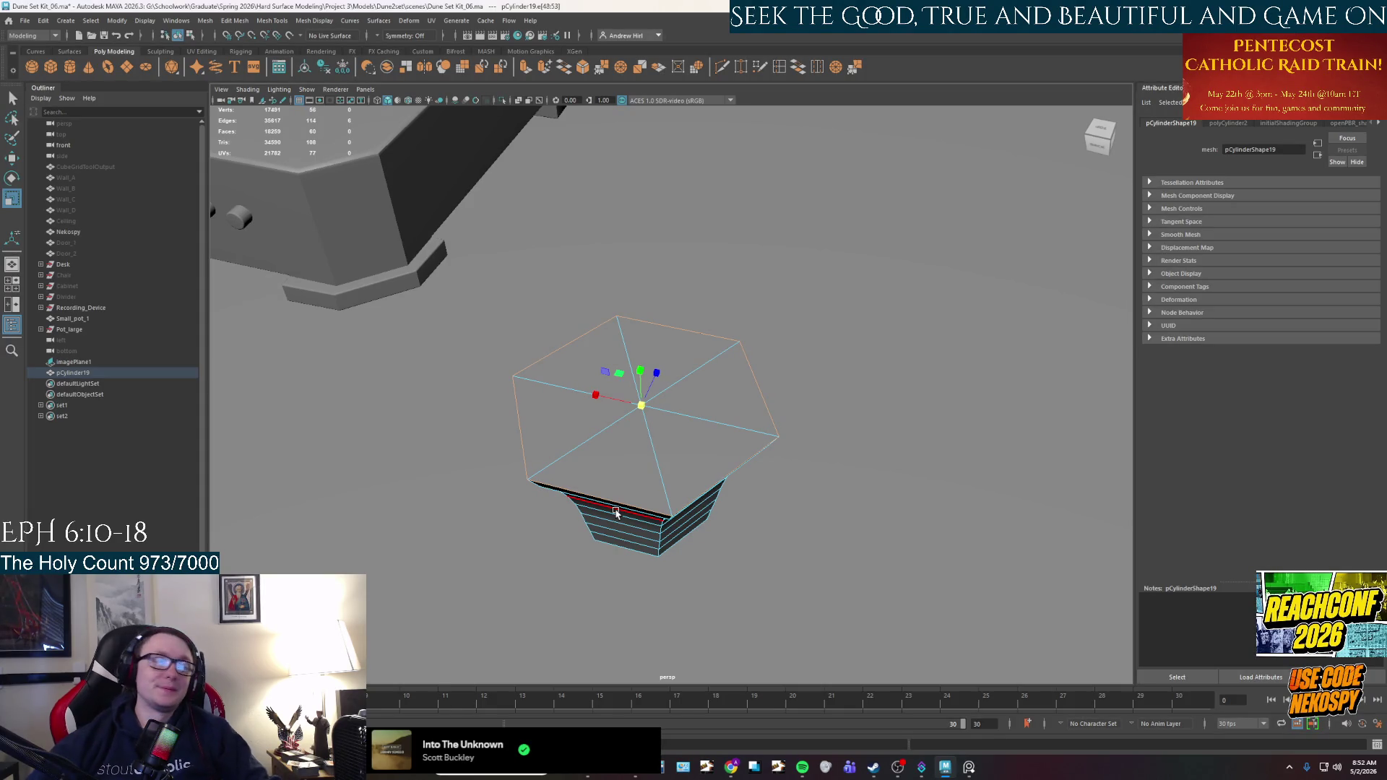
Return the cup to object mode, then to edge mode, and pick a rim edge.
mouse_move(616, 510)
alt+mouse_down()
mouse_move(648, 455)
mouse_move(660, 532)
alt+mouse_up()
right_drag(646, 478, 646, 440)
mouse_move(646, 441)
alt+mouse_down()
mouse_move(700, 435)
mouse_move(707, 494)
mouse_move(695, 475)
alt+mouse_up()
scroll(721, 511, up, 3)
right_drag(695, 475, 665, 422)
click(731, 481)
key(r)
Try a bevel on the top rim edge loop, then undo it.
alt+drag(760, 504, 737, 499)
right_drag(734, 445, 734, 432)
mouse_move(734, 432)
alt+mouse_down()
mouse_move(727, 530)
mouse_move(744, 534)
alt+mouse_up()
key(ctrl+b)
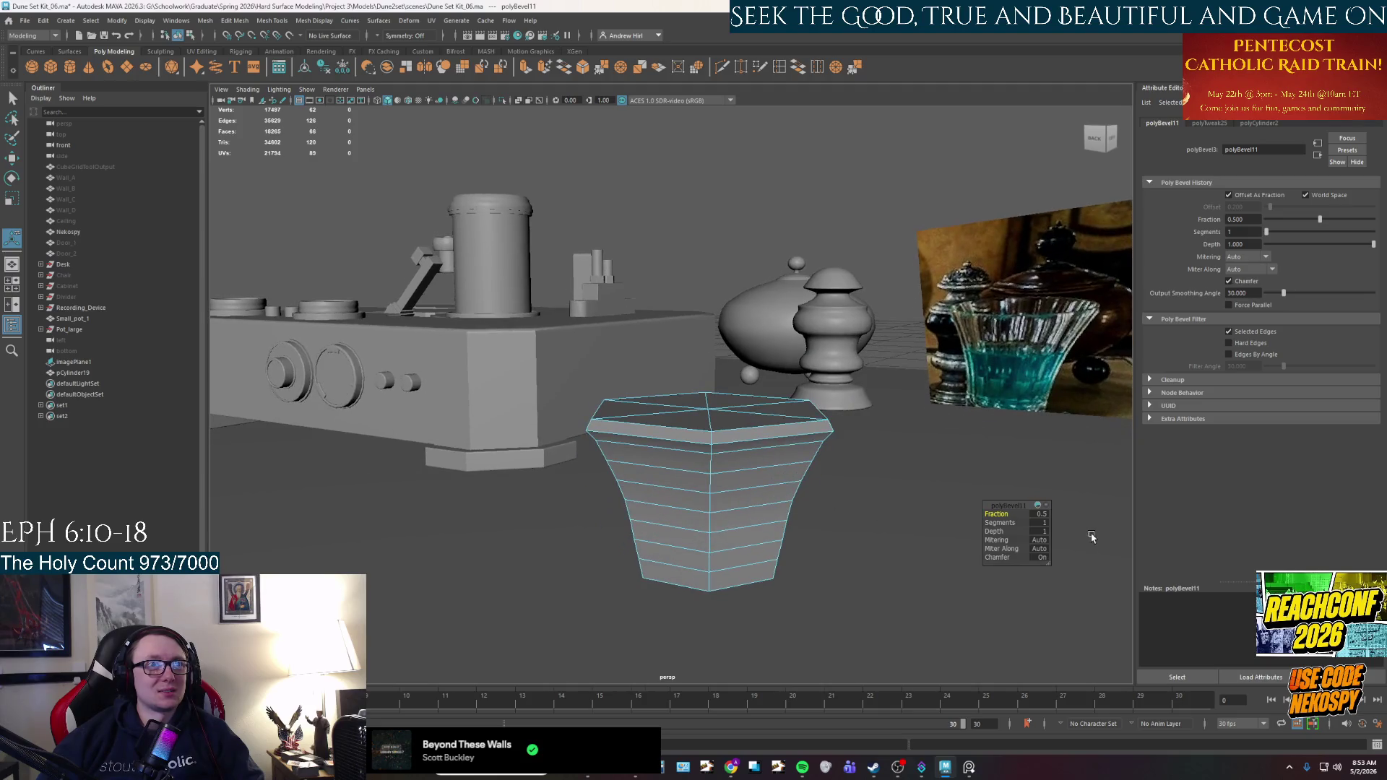
click(1038, 522)
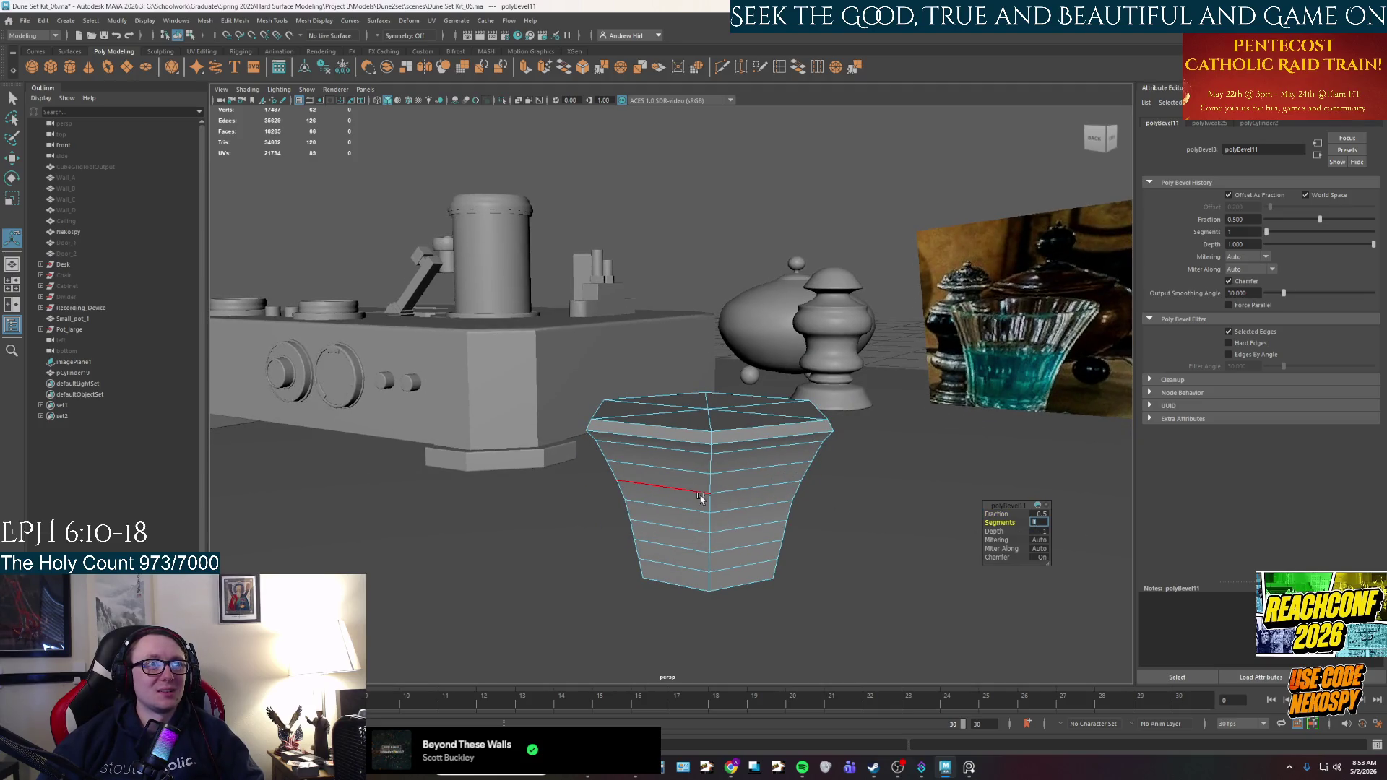
key(ctrl+z)
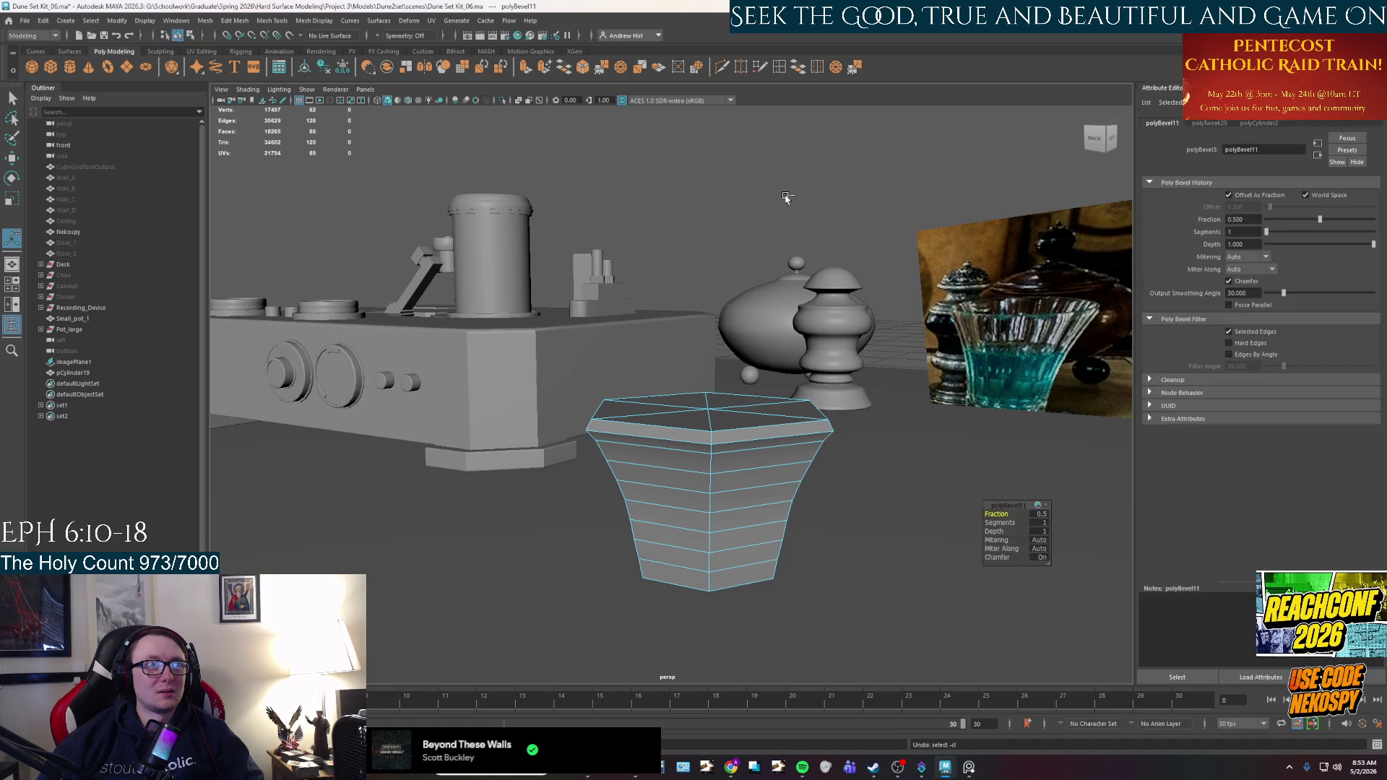
Select all six top faces in face mode and extrude them.
alt+drag(785, 208, 727, 404)
right_drag(727, 405, 731, 431)
mouse_move(732, 431)
mouse_down()
mouse_move(677, 470)
mouse_move(614, 465)
mouse_up()
key(ctrl+e)
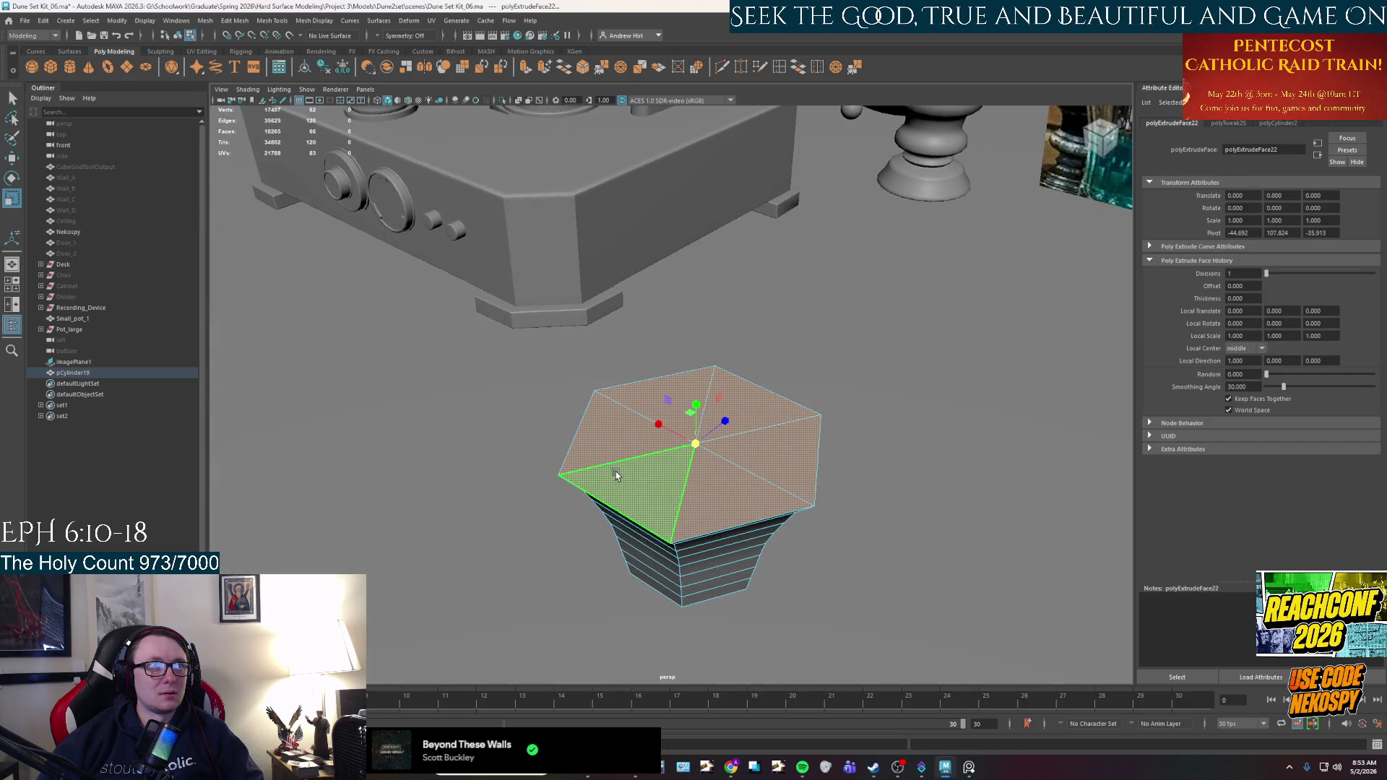
Try scaling and moving the extruded top faces, undo both, and extrude again.
mouse_move(659, 425)
mouse_down()
mouse_move(730, 409)
mouse_move(726, 388)
mouse_move(704, 451)
mouse_up()
key(ctrl+z)
key(w)
key(ctrl+z)
key(ctrl+e)
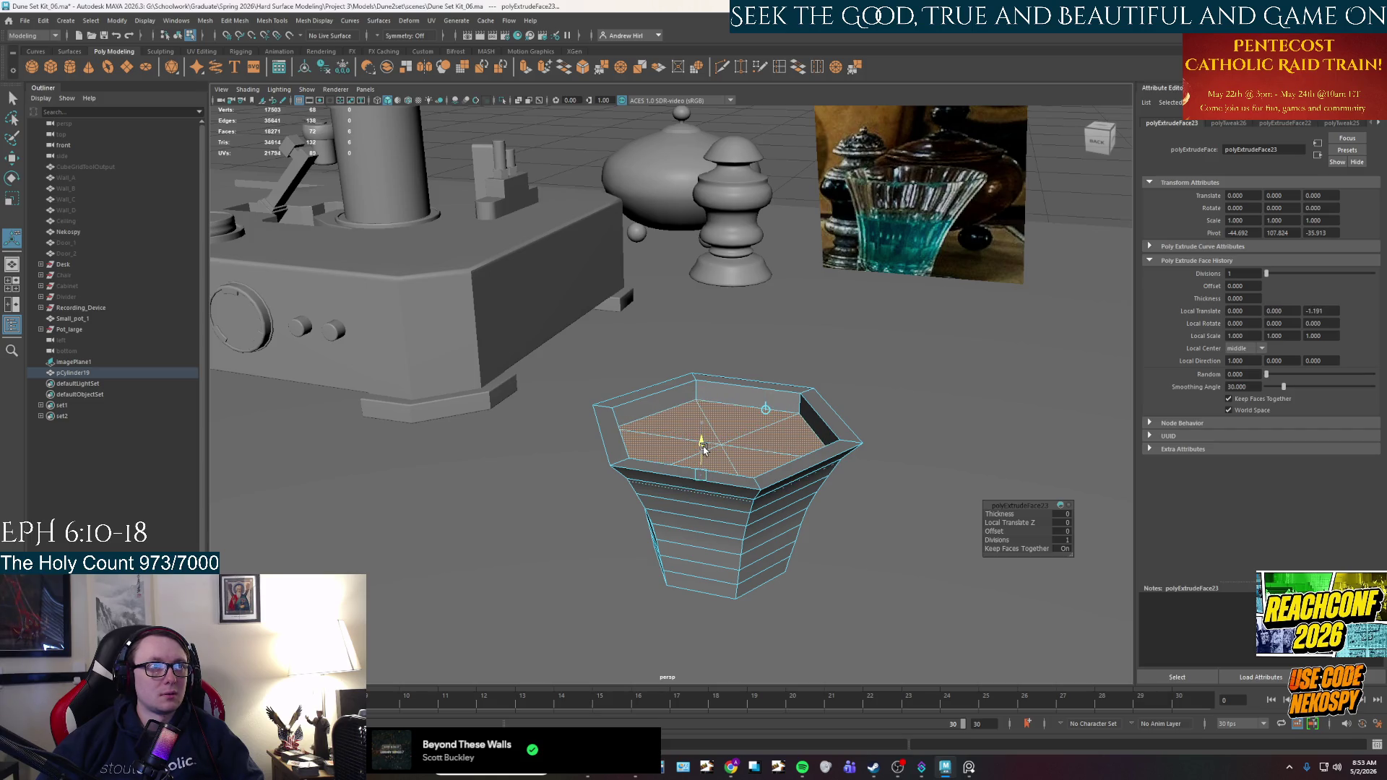
Undo the top extrusions back to a flat top and accept the AutoSave prompt.
mouse_move(703, 448)
alt+mouse_down()
mouse_move(714, 424)
mouse_move(710, 450)
mouse_move(778, 479)
alt+mouse_up()
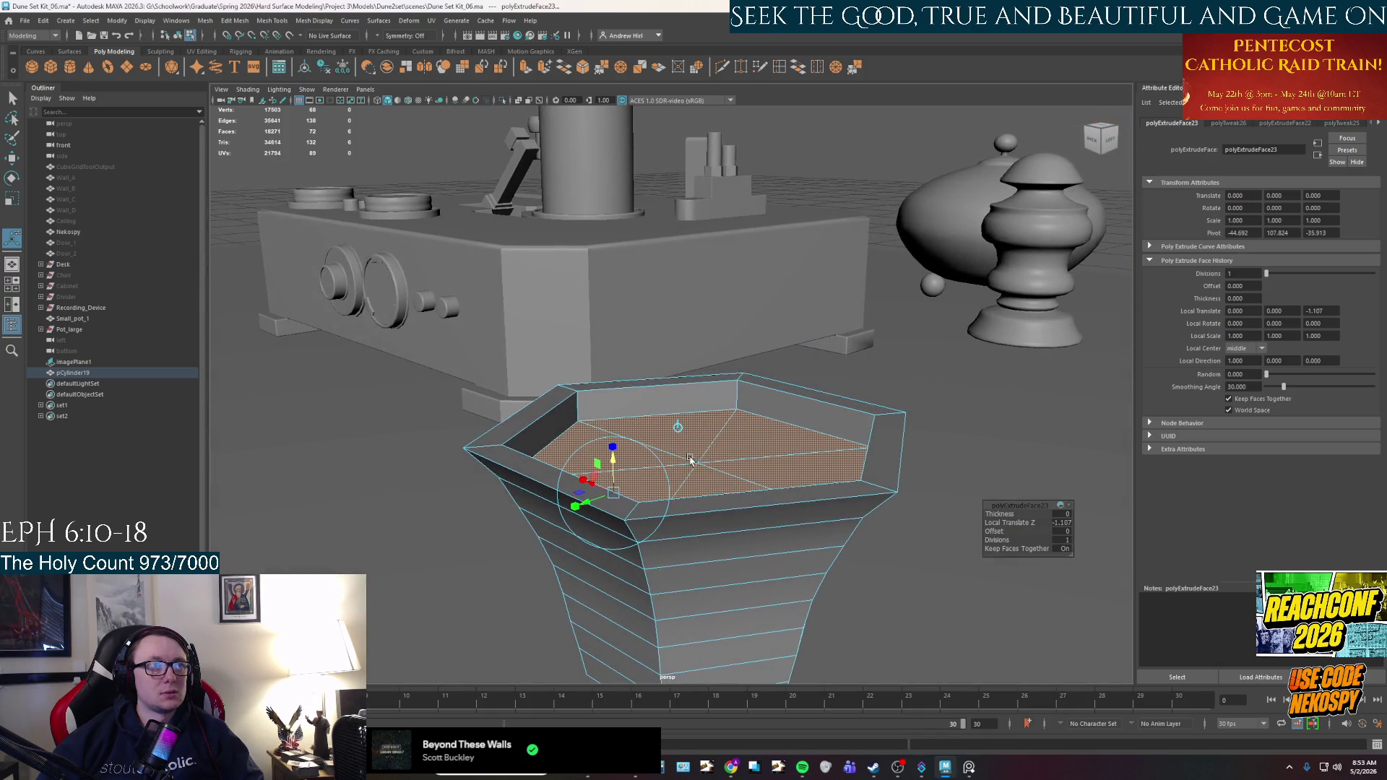
key(ctrl+z)
key(ctrl+z)
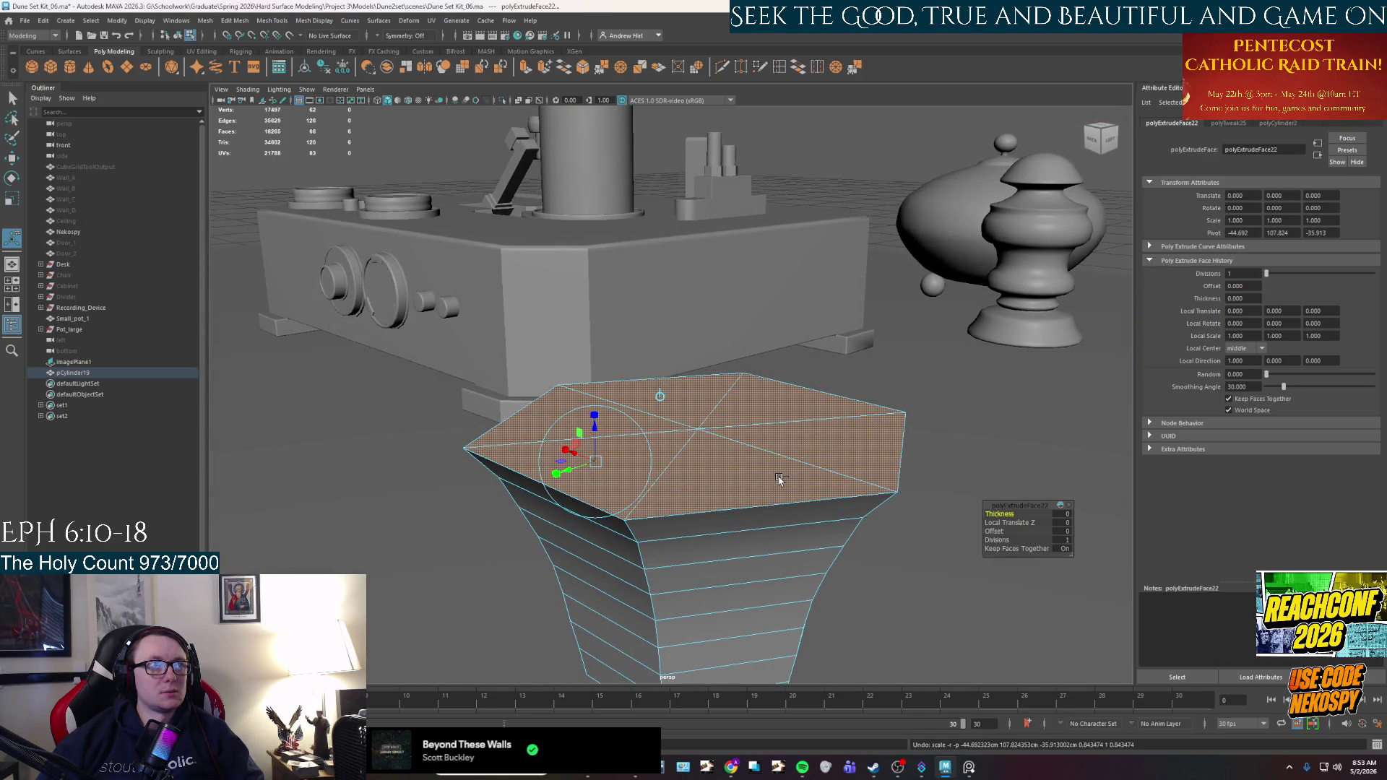
mouse_move(779, 480)
alt+mouse_down()
mouse_move(731, 470)
mouse_move(717, 486)
mouse_move(705, 464)
alt+mouse_up()
key(ctrl+z)
key(ctrl+z)
key(ctrl+z)
key(ctrl+z)
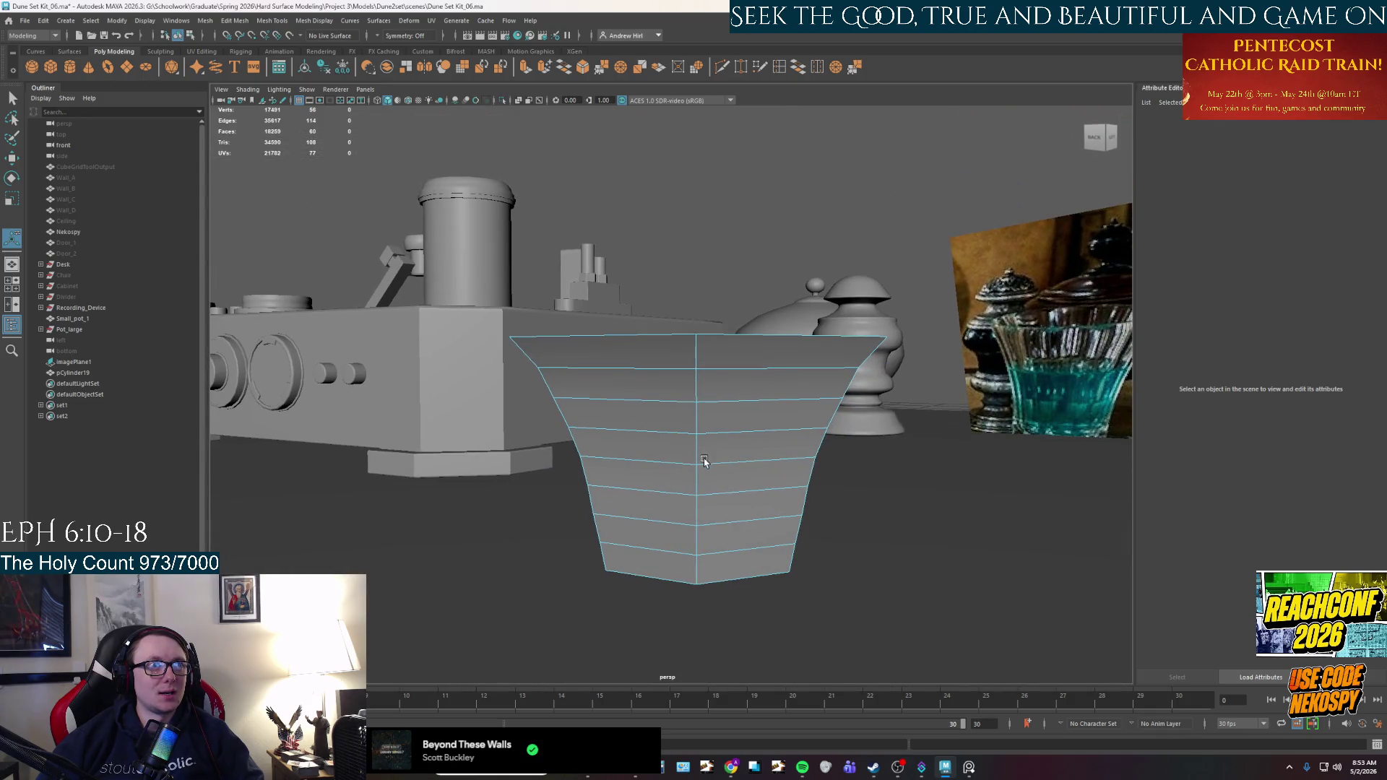
click(665, 390)
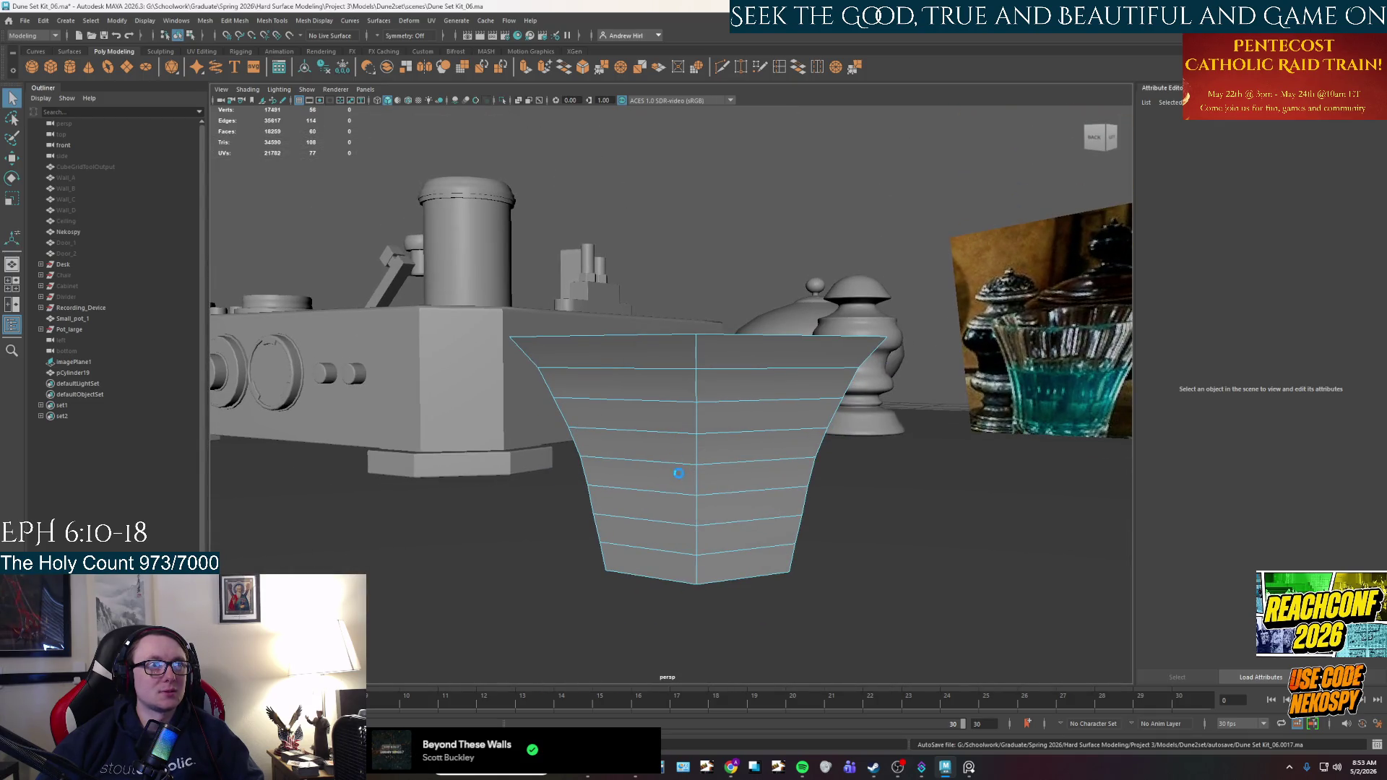
scroll(680, 483, down, 2)
alt+drag(681, 482, 706, 485)
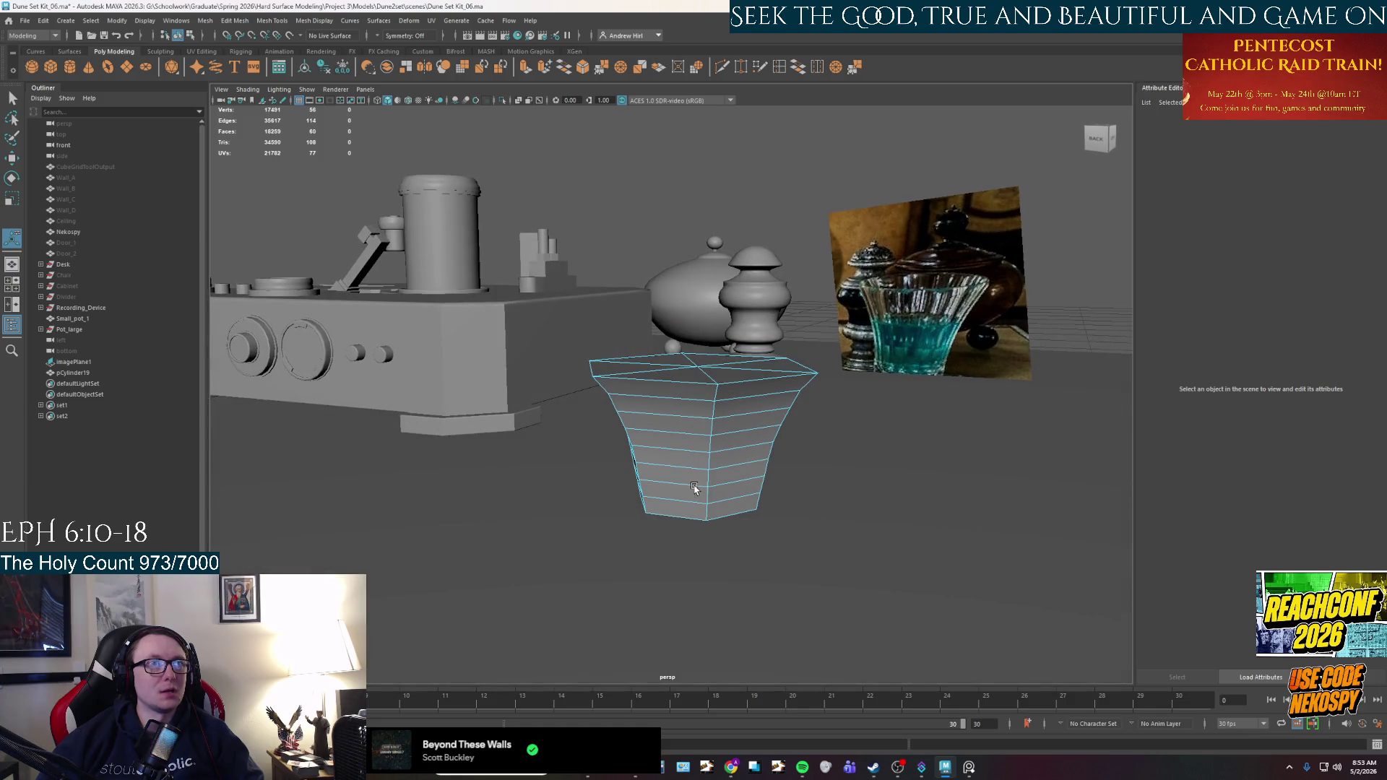
Extrude the six top cap faces and scale them inward to leave a rim border.
key(q)
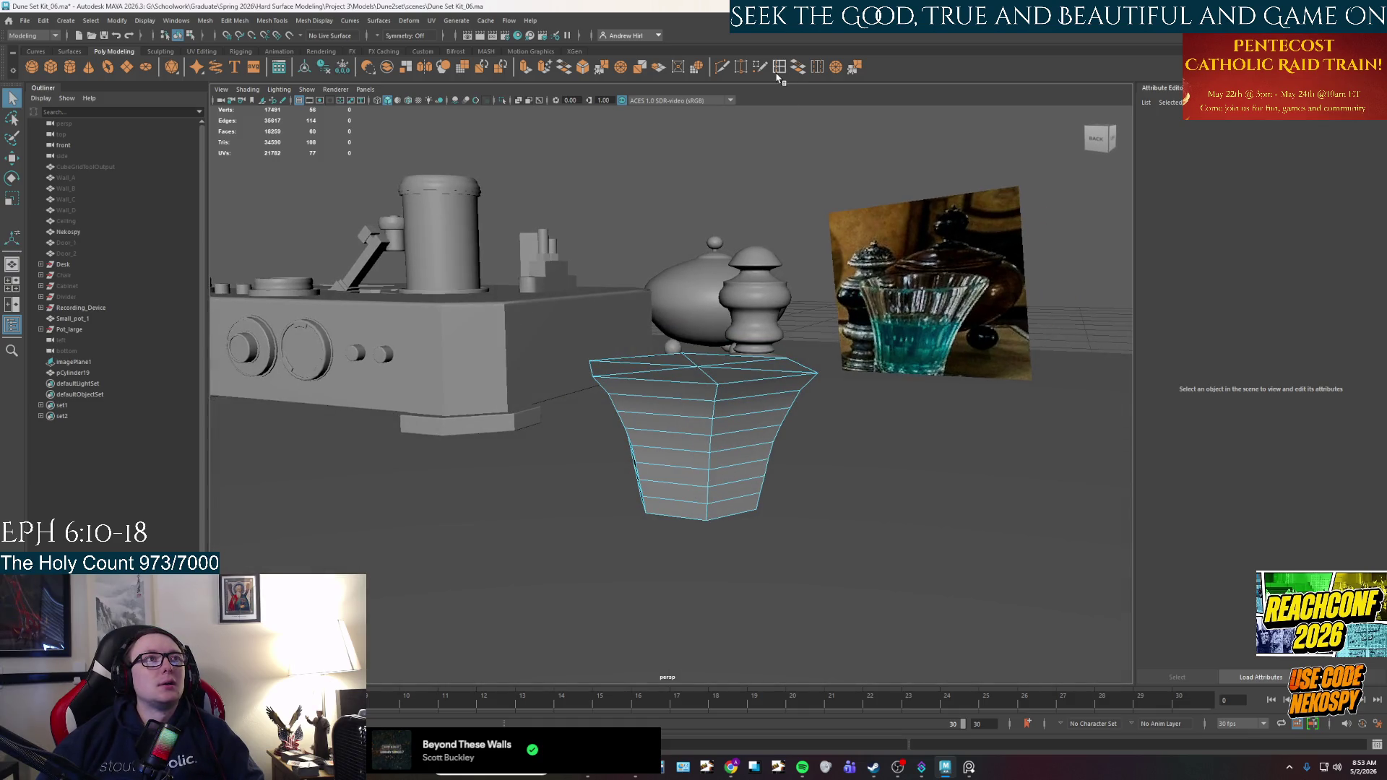
right_drag(716, 390, 718, 396)
alt+drag(718, 396, 711, 402)
right_drag(711, 402, 727, 375)
double_click(727, 376)
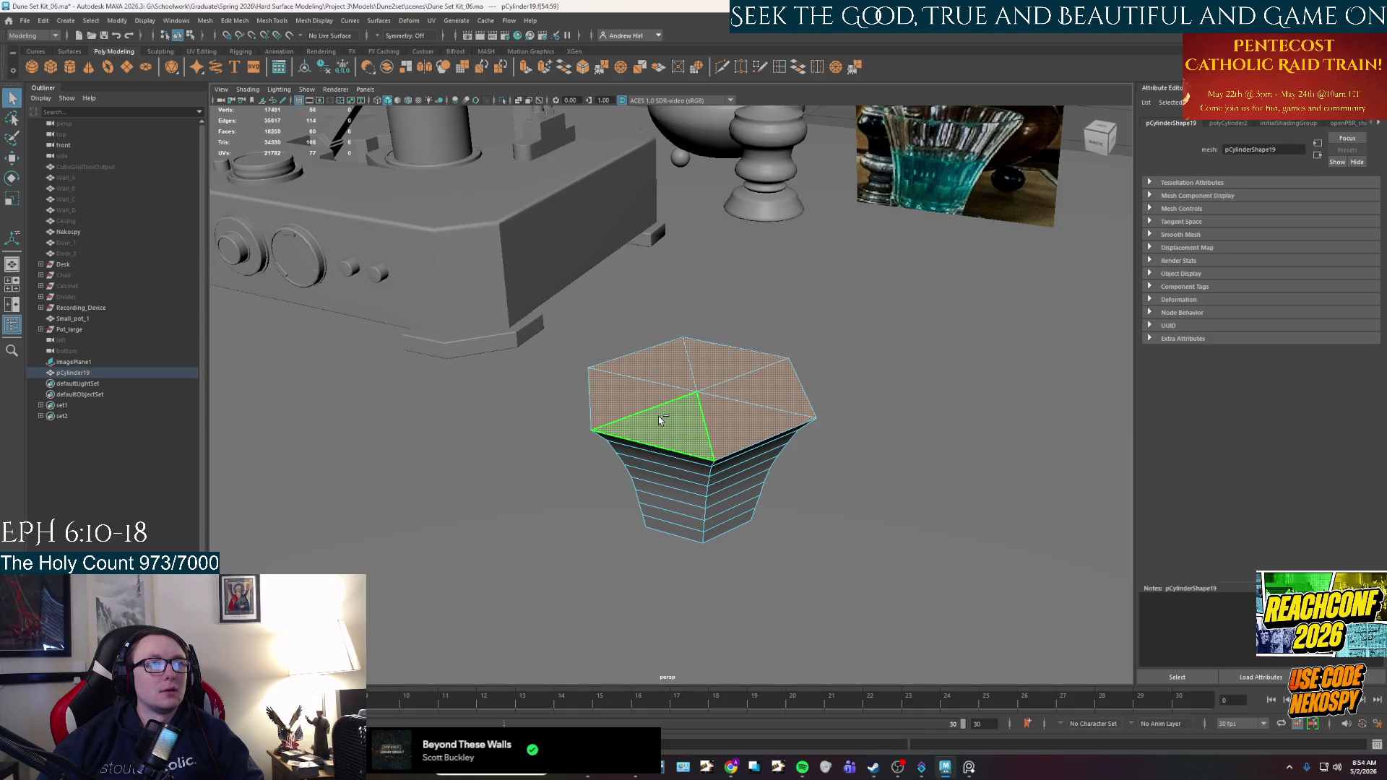
key(ctrl+e)
scroll(711, 426, up, 4)
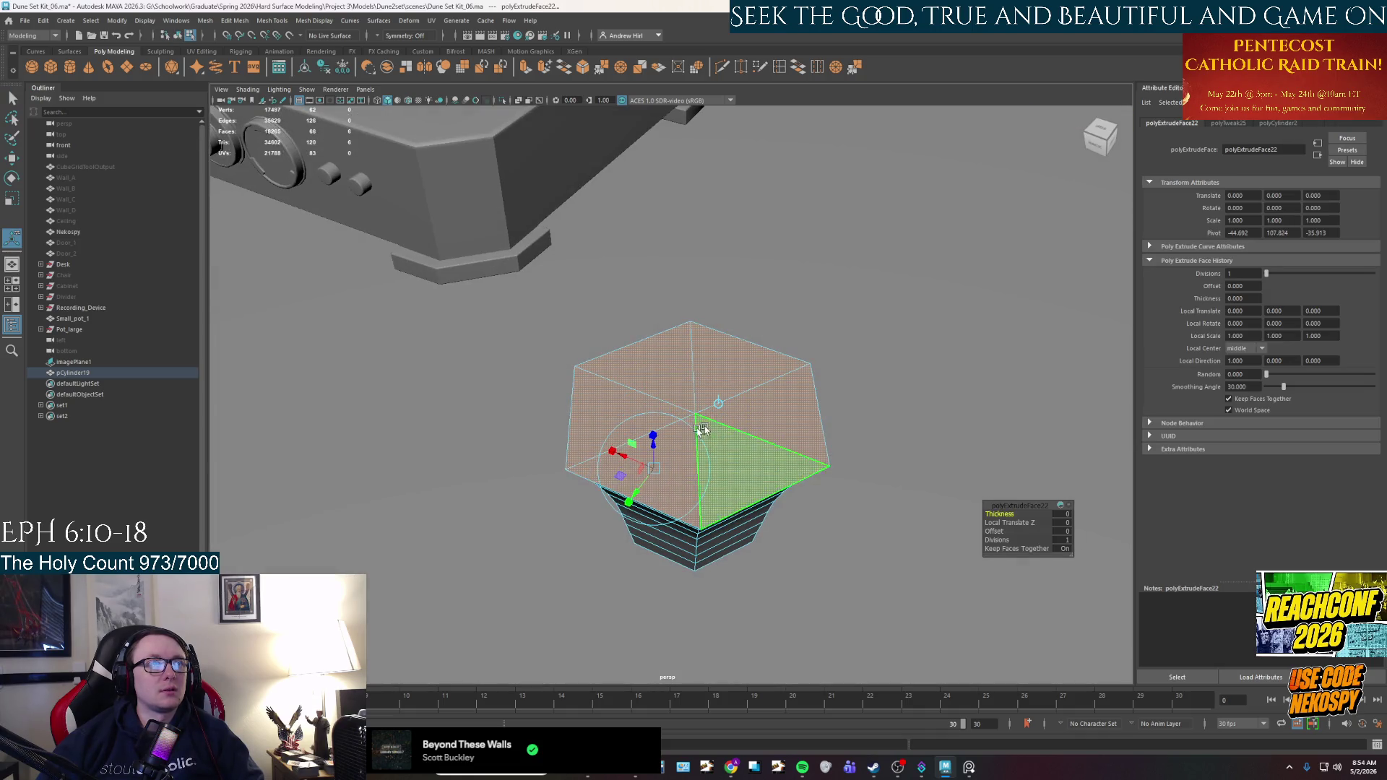
key(r)
drag(679, 385, 685, 382)
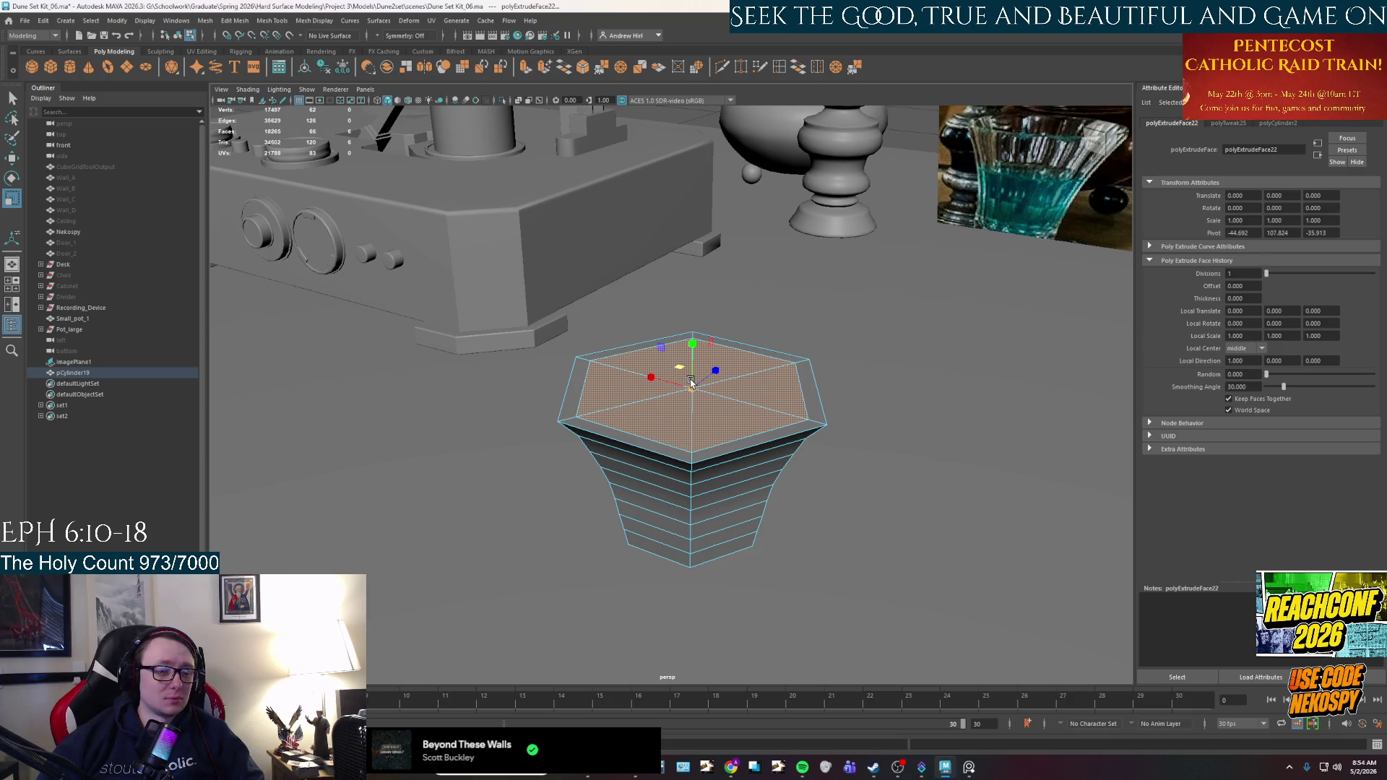
Extrude the inset top face again and lower it 0.853 units to form inner walls.
key(ctrl+e)
mouse_move(652, 378)
mouse_down()
mouse_move(651, 412)
mouse_move(675, 403)
mouse_up()
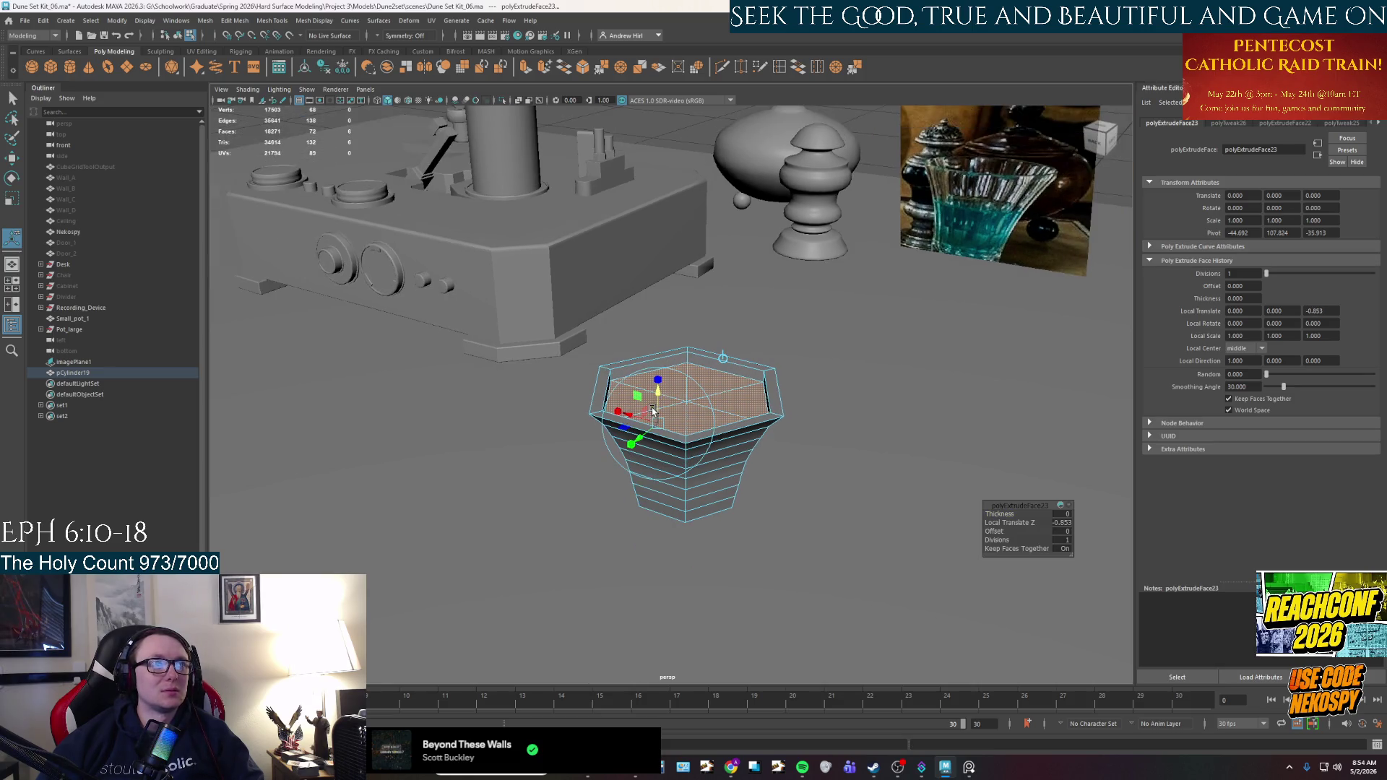
scroll(677, 403, up, 6)
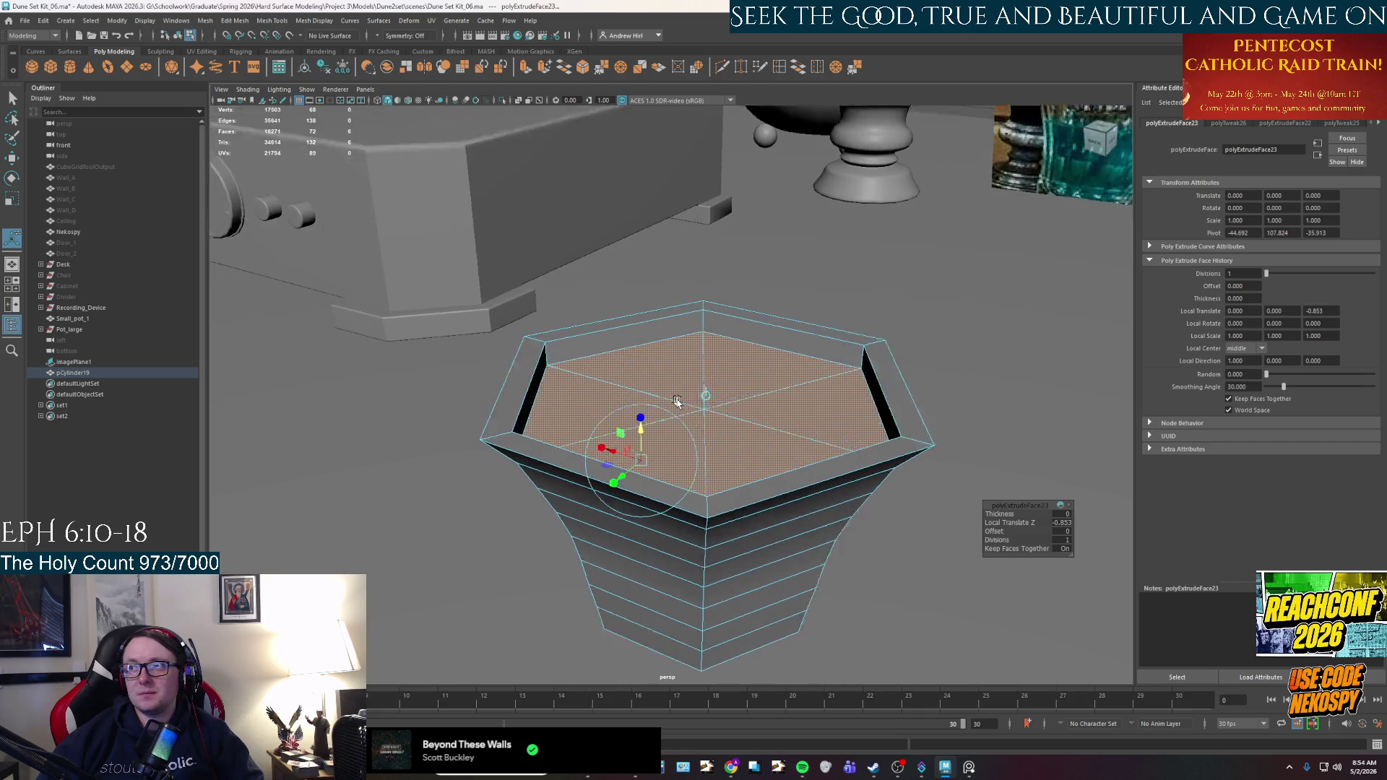
scroll(677, 402, down, 2)
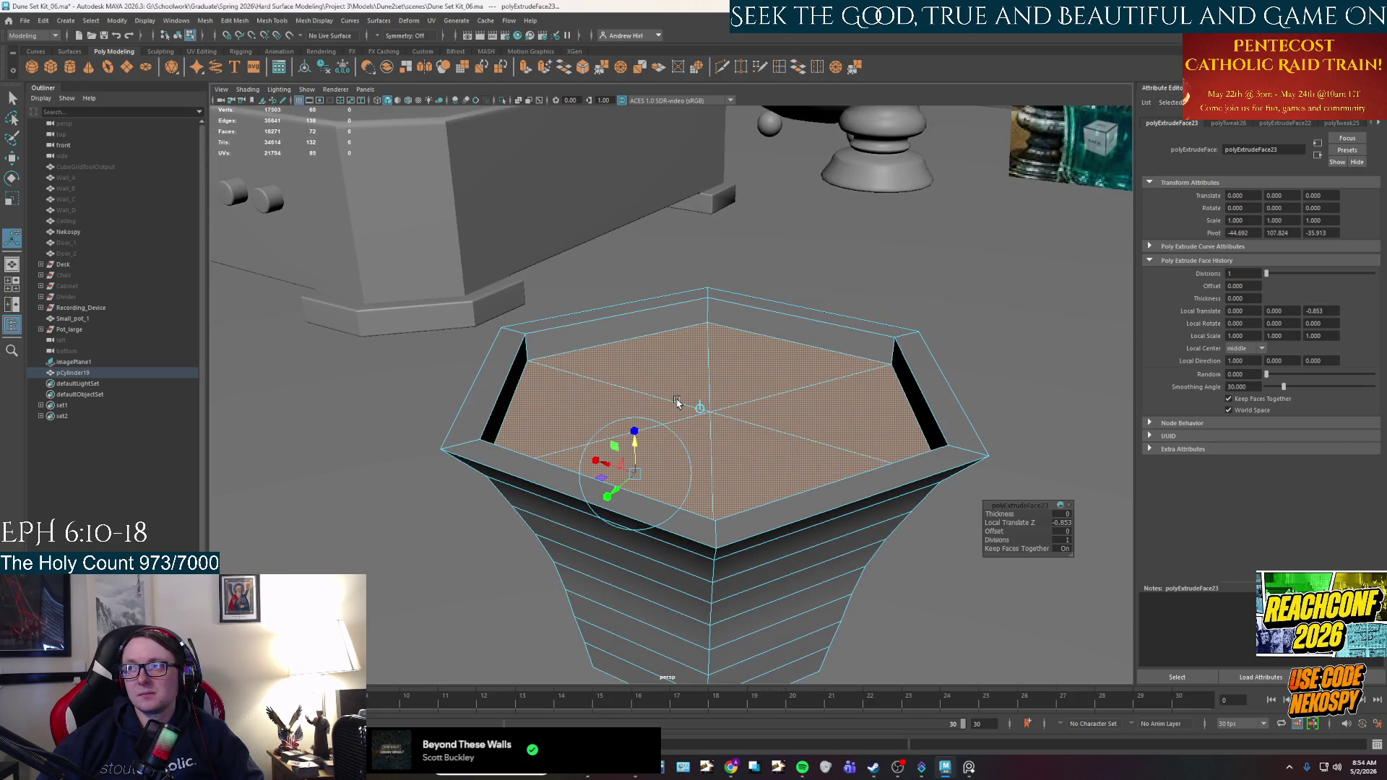
mouse_move(676, 410)
alt+mouse_down()
mouse_move(678, 425)
mouse_move(701, 377)
alt+mouse_up()
key(r)
alt+middle_drag(700, 377, 725, 401)
key(w)
drag(730, 364, 733, 395)
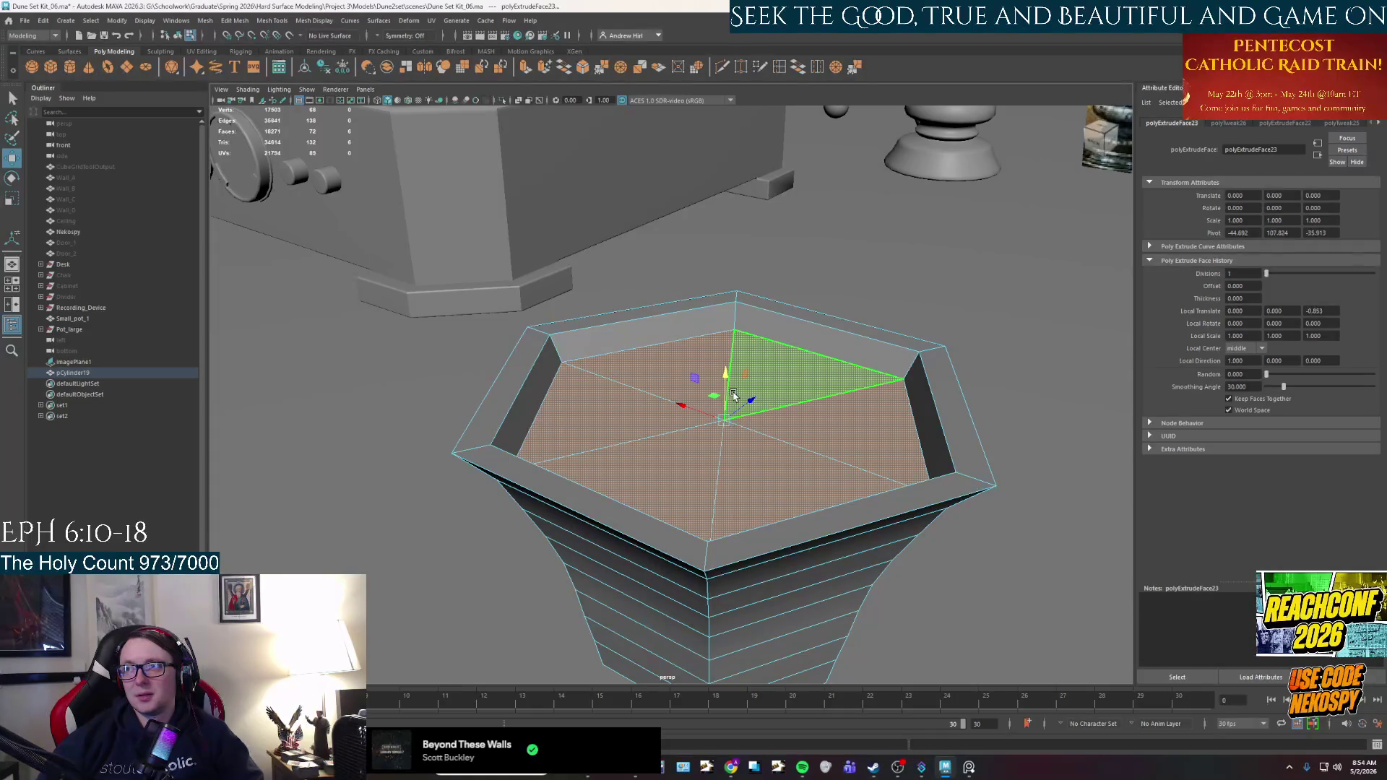
Extrude the inner face twice, pushing each down and shrinking it to a smaller hexagon.
key(ctrl+e)
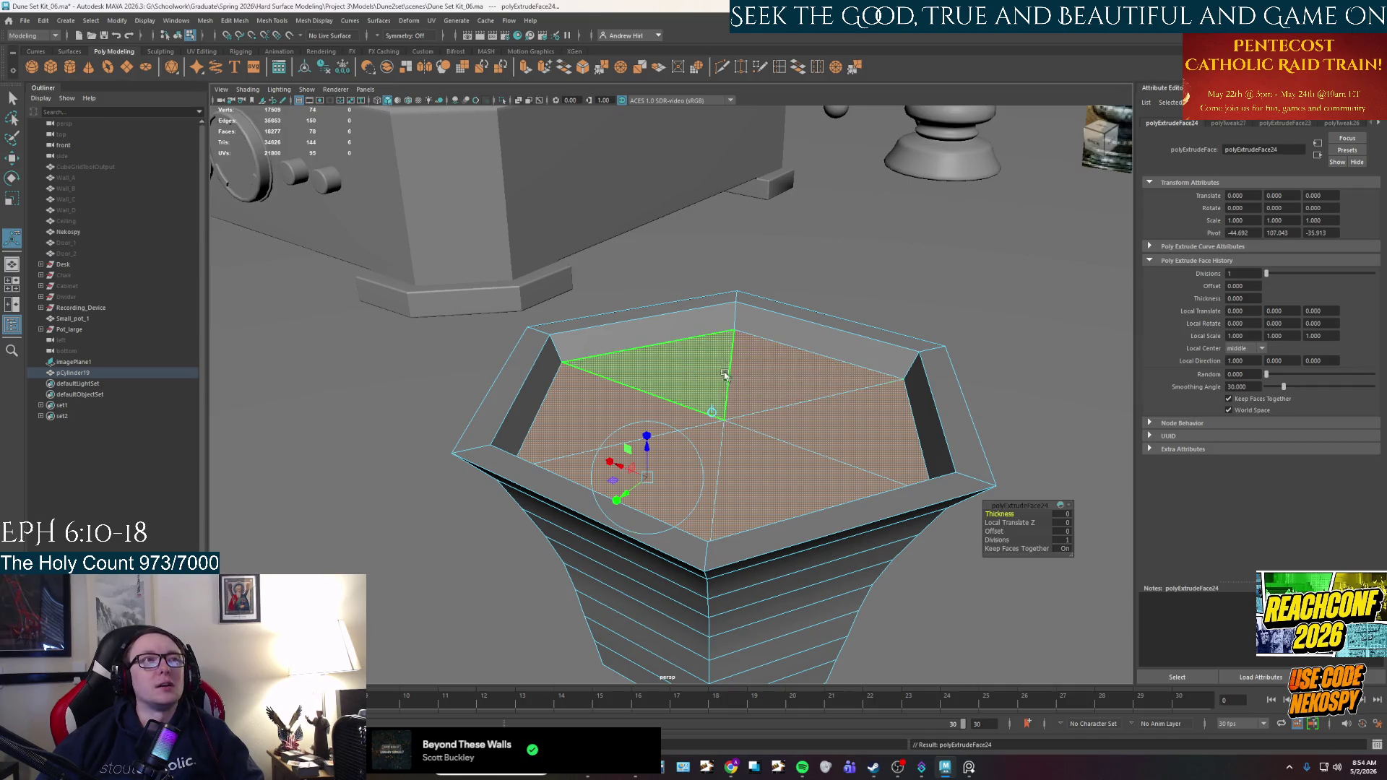
drag(649, 451, 649, 480)
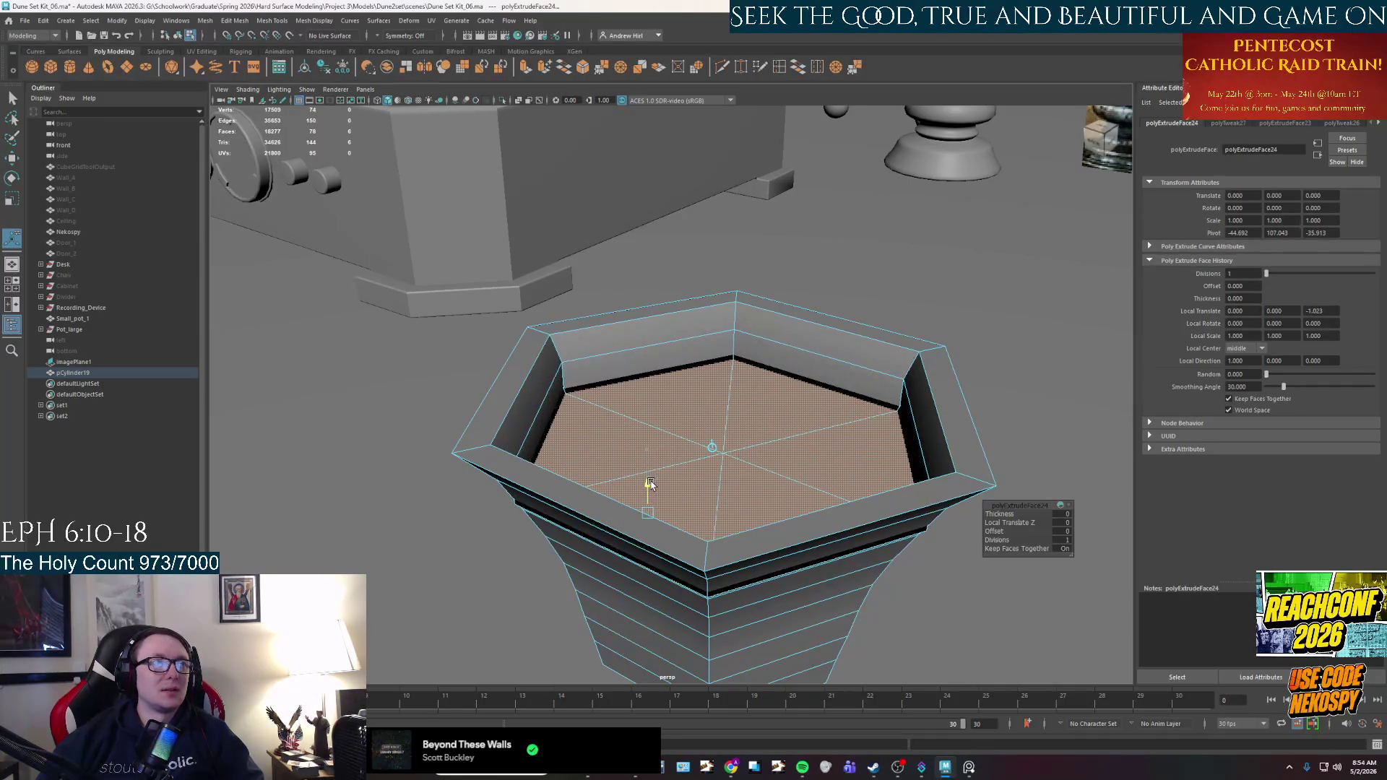
key(r)
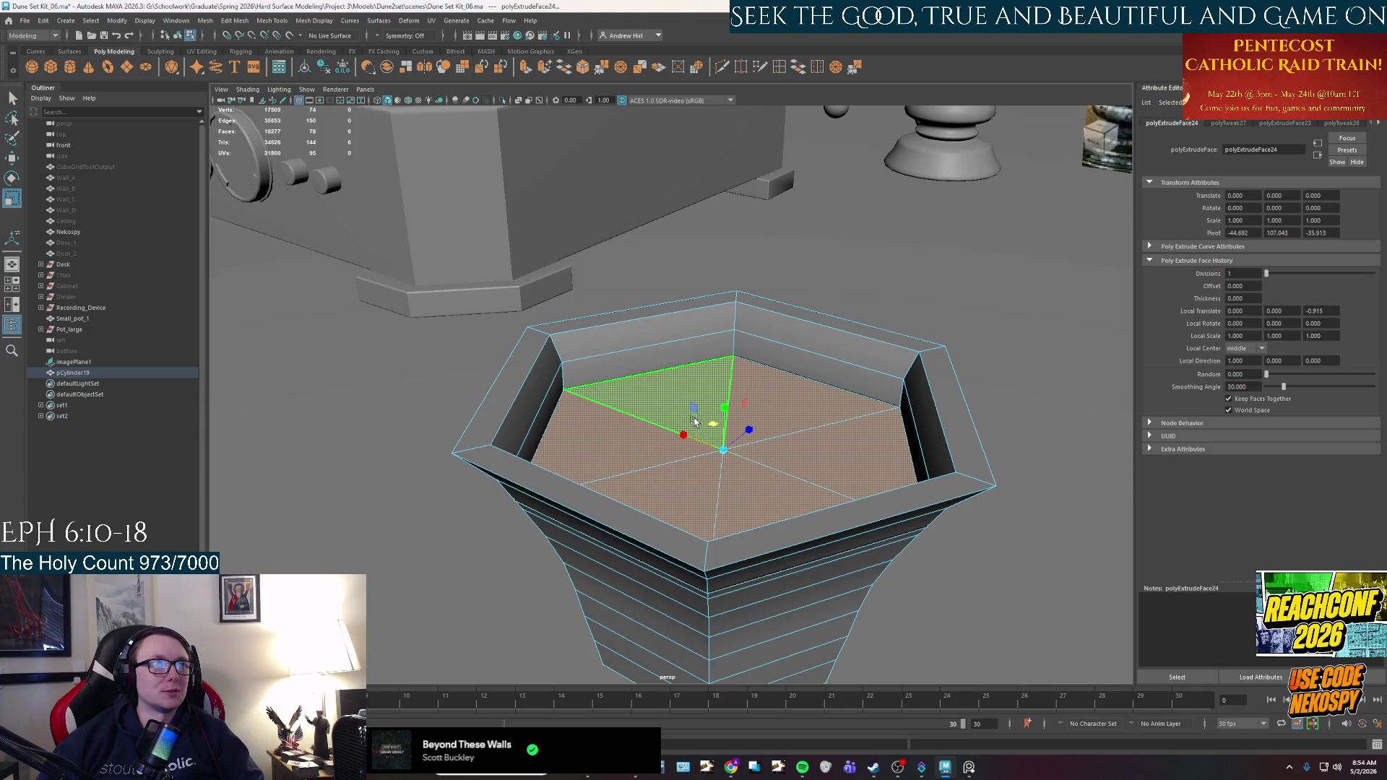
mouse_move(715, 422)
mouse_down()
mouse_move(748, 306)
mouse_move(737, 386)
mouse_move(744, 365)
mouse_move(784, 365)
mouse_move(751, 369)
mouse_up()
key(w)
key(ctrl+e)
key(r)
key(w)
key(r)
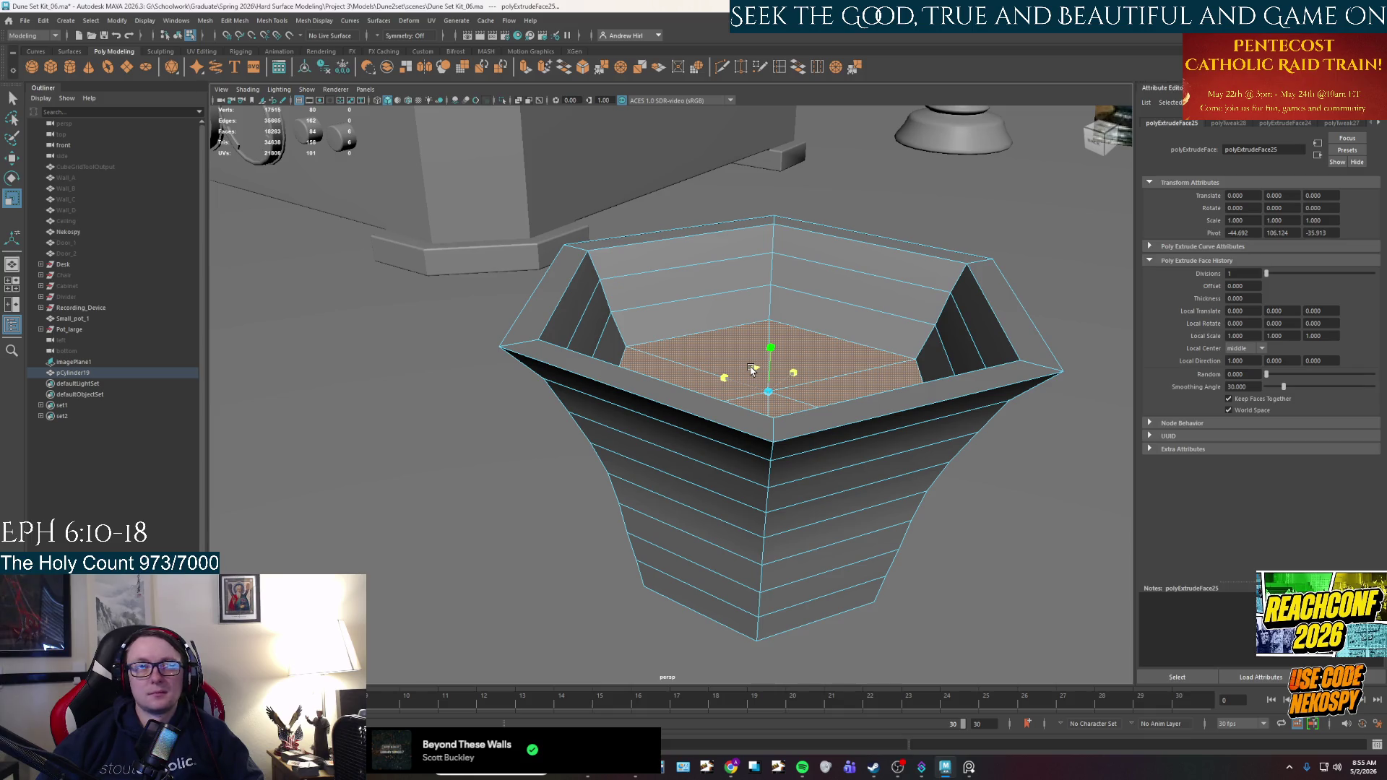
Extrude the inner floor face and sink it deeper into the cup.
mouse_move(751, 378)
alt+mouse_down()
mouse_move(758, 362)
mouse_move(765, 390)
mouse_move(762, 378)
alt+mouse_up()
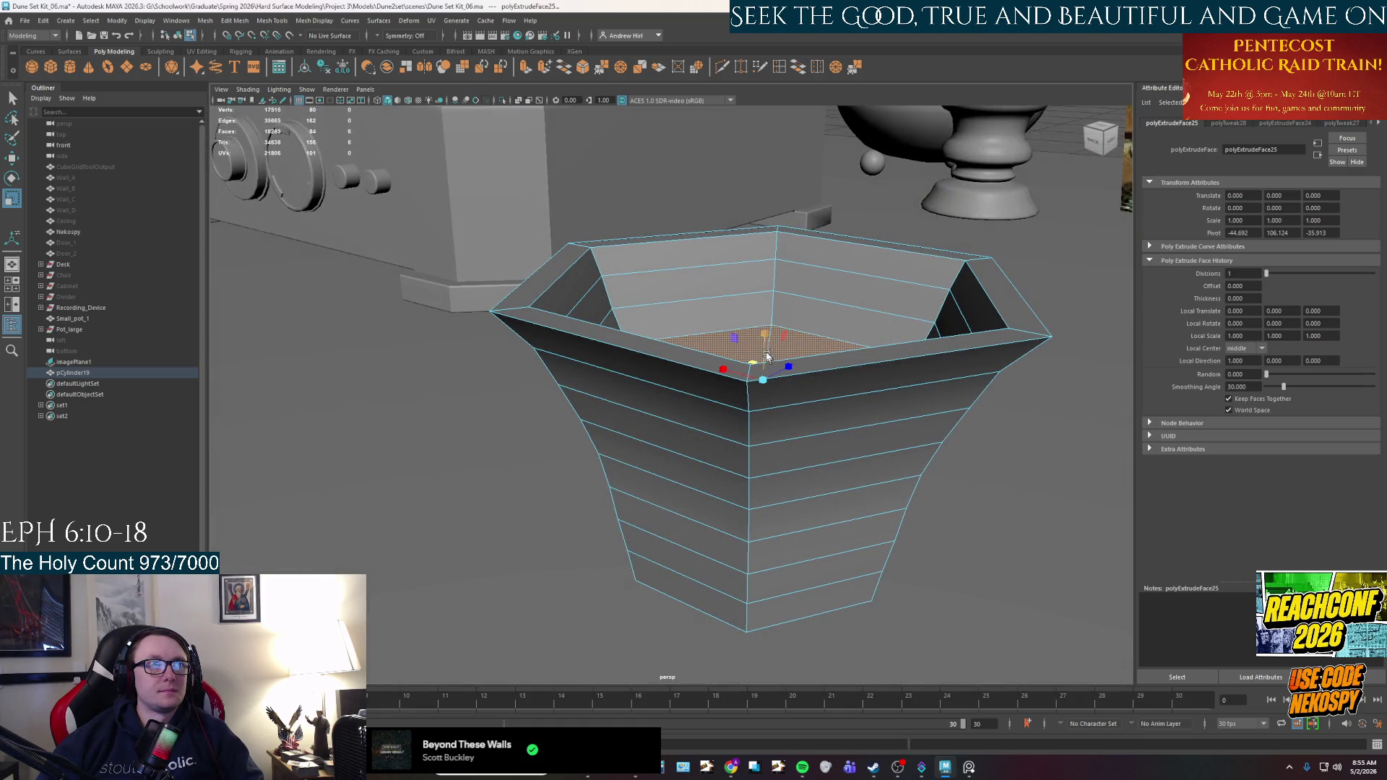
key(ctrl+e)
key(w)
drag(764, 342, 765, 354)
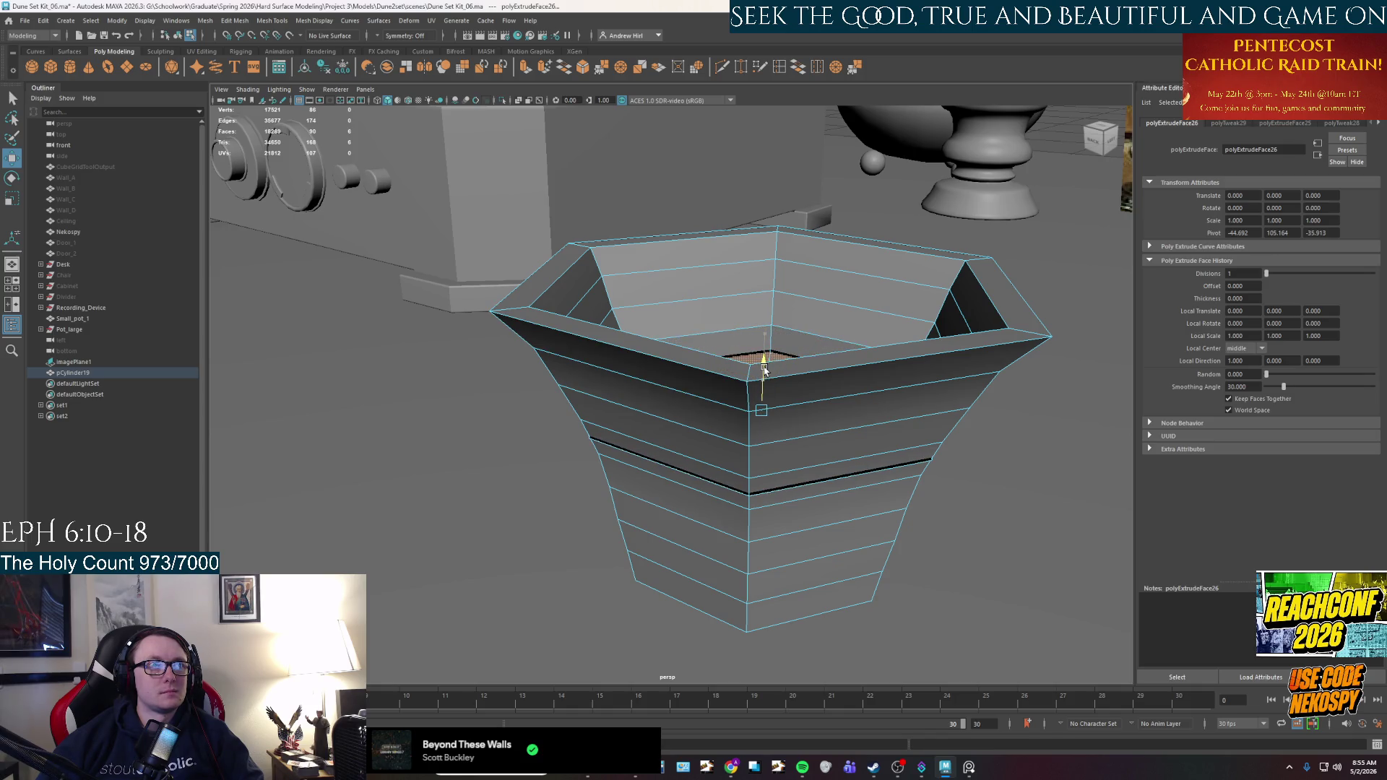
mouse_move(764, 358)
alt+mouse_down()
mouse_move(751, 409)
mouse_move(730, 405)
mouse_move(779, 370)
alt+mouse_up()
Extrude the floor again, push it down and shrink it, reaching 1.351 units deeper.
key(ctrl+e)
key(ctrl+e)
mouse_move(728, 442)
mouse_down()
mouse_move(707, 489)
mouse_move(746, 449)
mouse_up()
key(r)
mouse_move(757, 426)
mouse_down()
mouse_move(672, 412)
mouse_move(650, 426)
mouse_move(698, 417)
mouse_move(714, 388)
mouse_up()
click(713, 388)
key(ctrl+e)
mouse_move(616, 393)
mouse_down()
mouse_move(632, 456)
mouse_move(628, 442)
mouse_move(679, 455)
mouse_up()
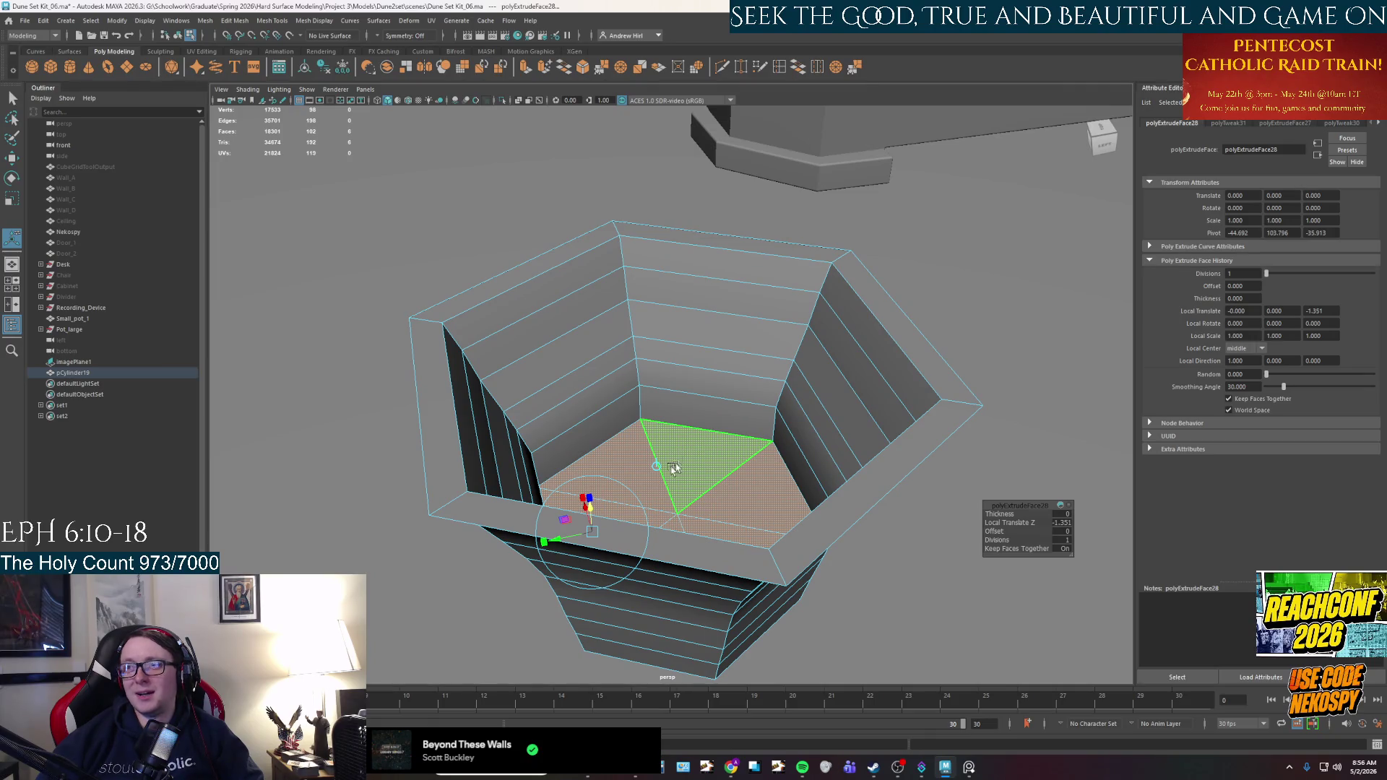
Extrude the floor, sinking it 1.444 units deeper, then add another floor extrusion.
mouse_move(612, 514)
alt+mouse_down()
mouse_move(730, 482)
mouse_move(729, 448)
alt+mouse_up()
key(r)
key(ctrl+e)
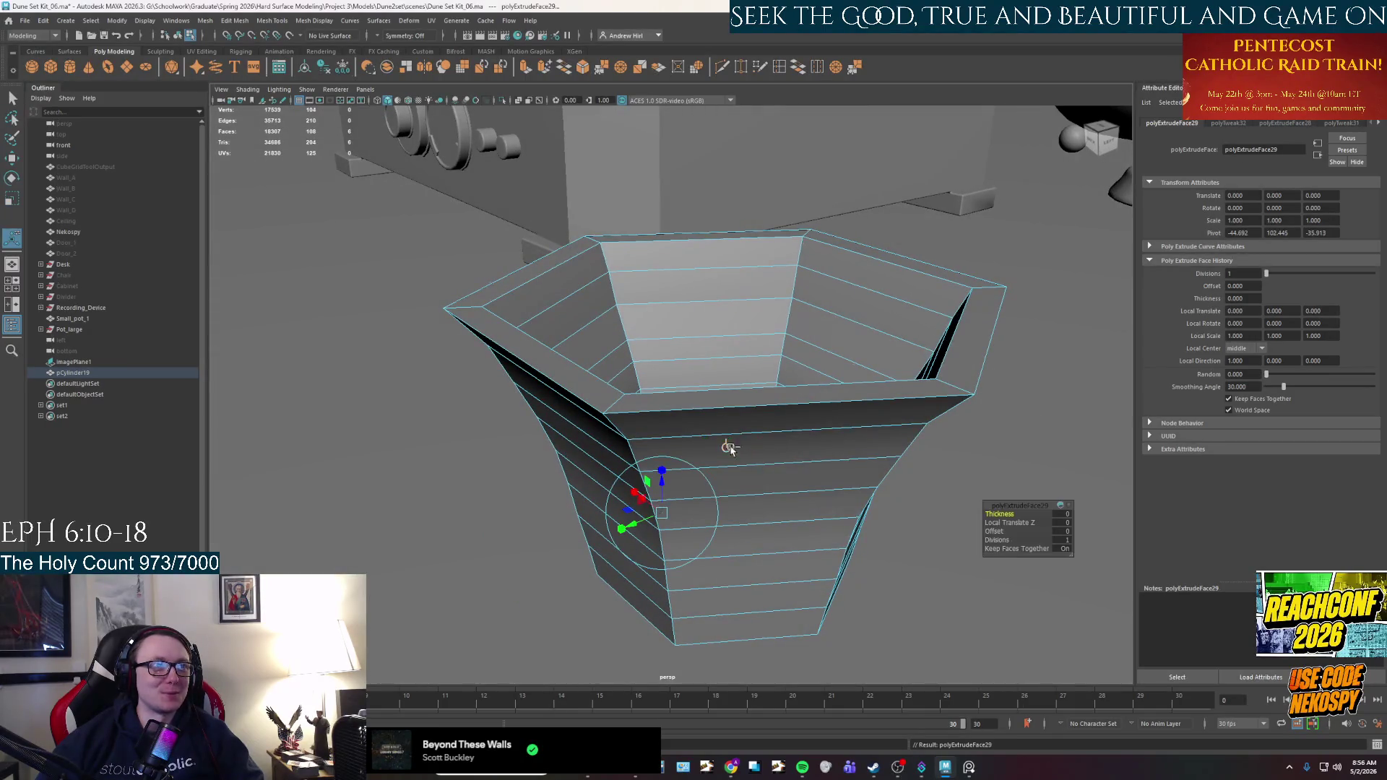
drag(662, 483, 666, 539)
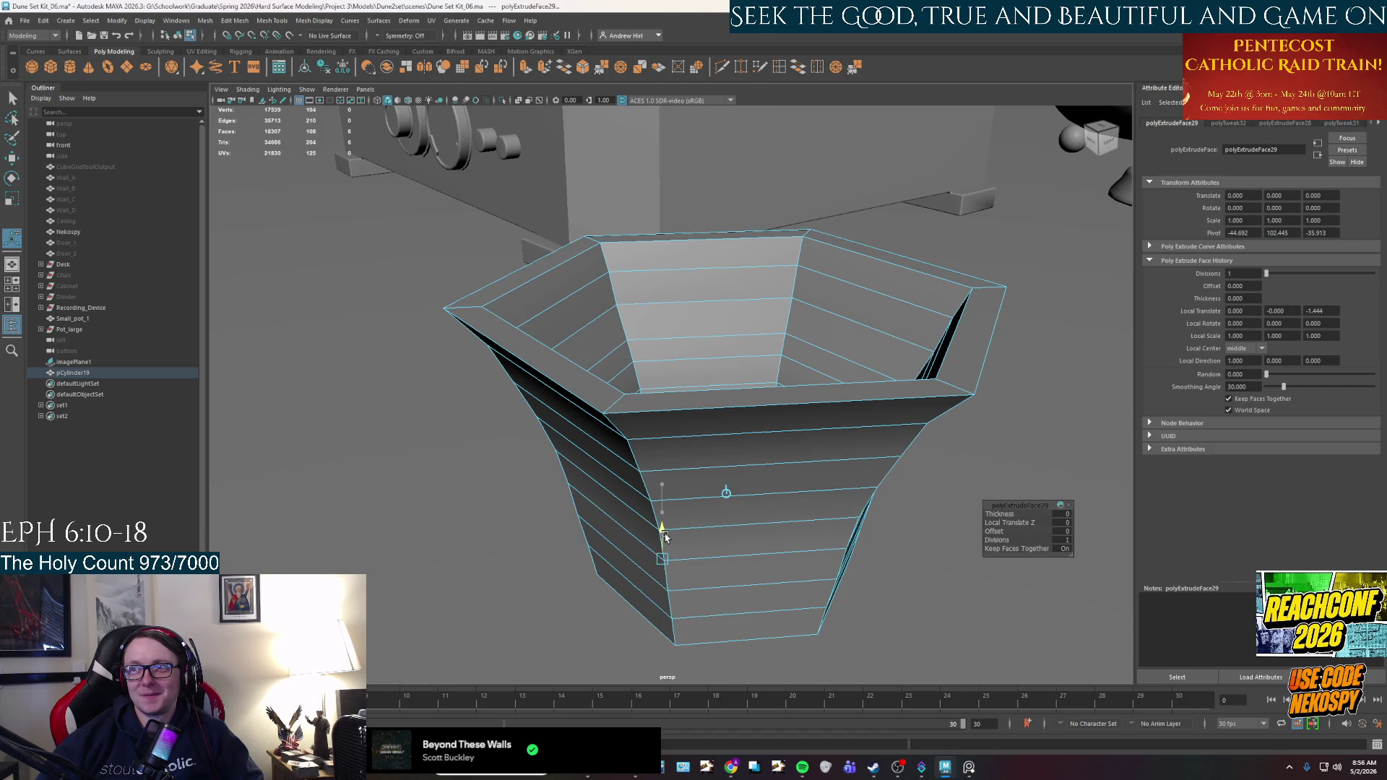
key(r)
mouse_move(634, 557)
alt+mouse_down()
mouse_move(582, 588)
mouse_move(606, 566)
alt+mouse_up()
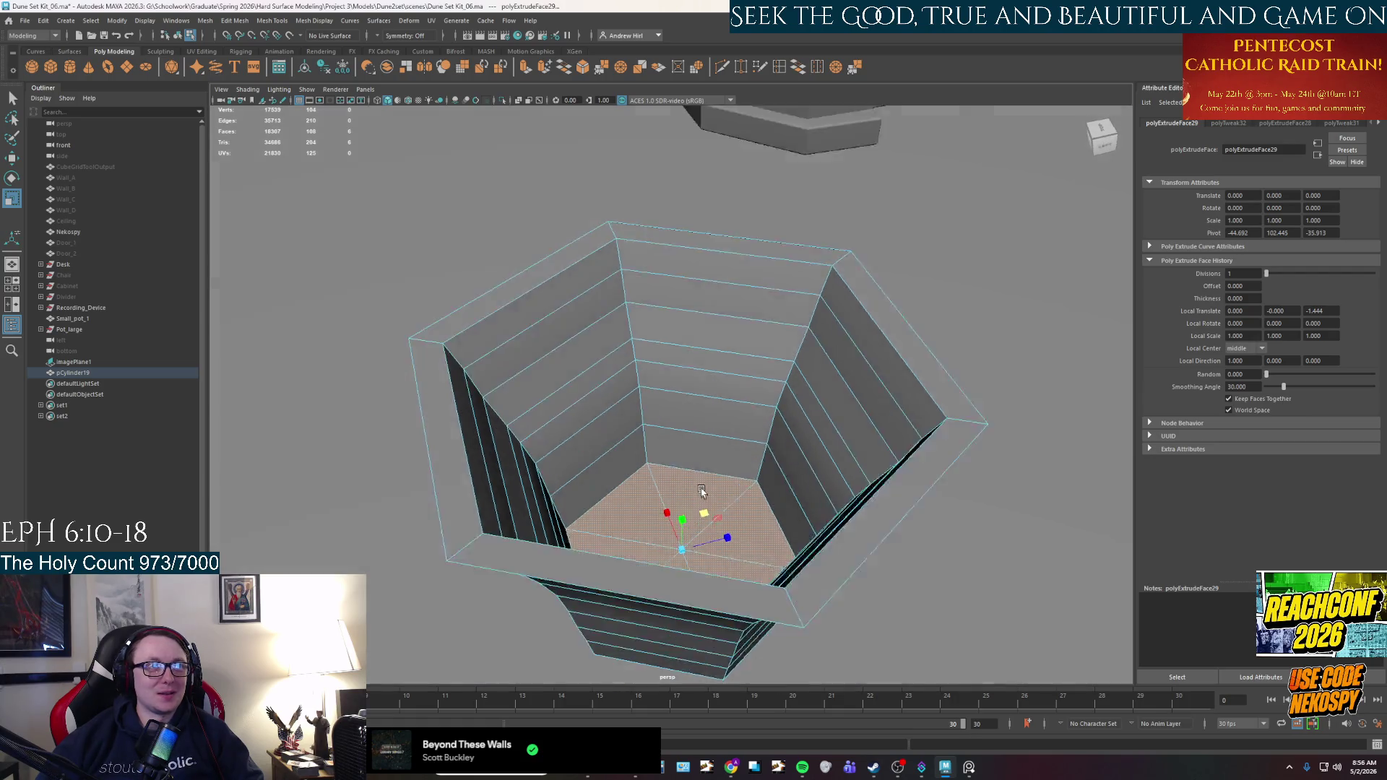
mouse_move(702, 508)
alt+mouse_down()
mouse_move(700, 486)
mouse_move(667, 580)
mouse_move(658, 506)
mouse_move(721, 422)
alt+mouse_up()
key(w)
key(ctrl+e)
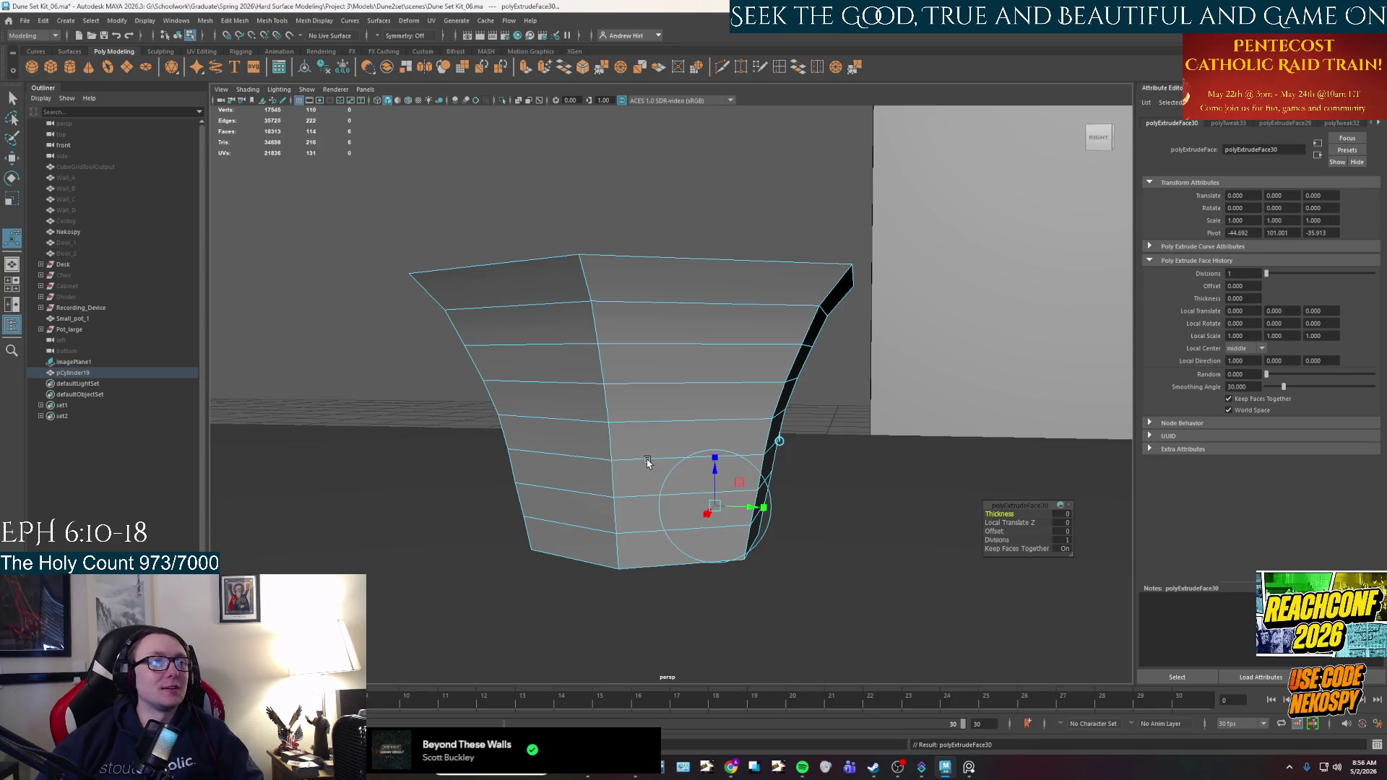
Push the last floor extrusion down, clear the face selection, and return to Object Mode.
mouse_move(713, 471)
mouse_down()
mouse_move(711, 543)
mouse_move(718, 511)
mouse_move(701, 503)
mouse_move(712, 569)
mouse_move(707, 497)
mouse_up()
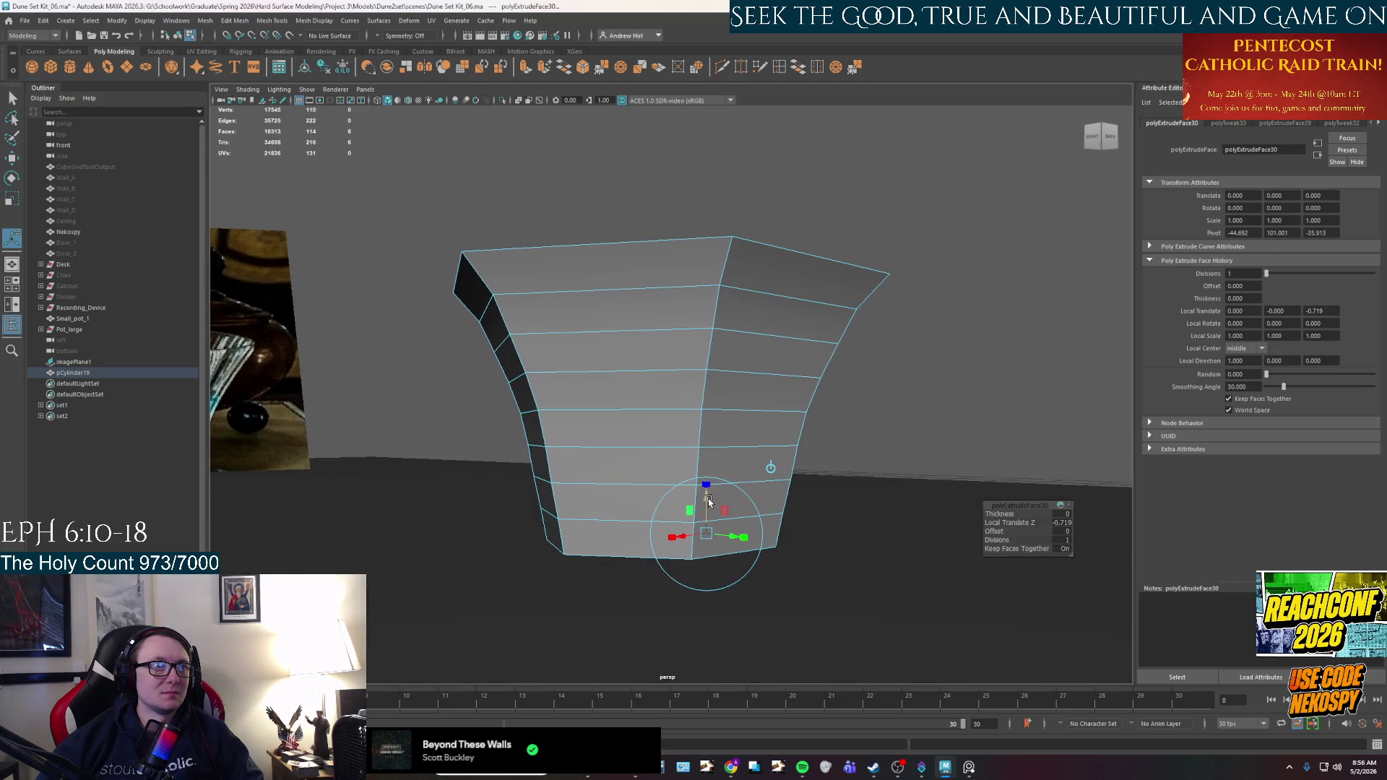
click(715, 635)
mouse_move(789, 433)
alt+mouse_down()
mouse_move(724, 506)
mouse_move(766, 534)
mouse_move(851, 475)
alt+mouse_up()
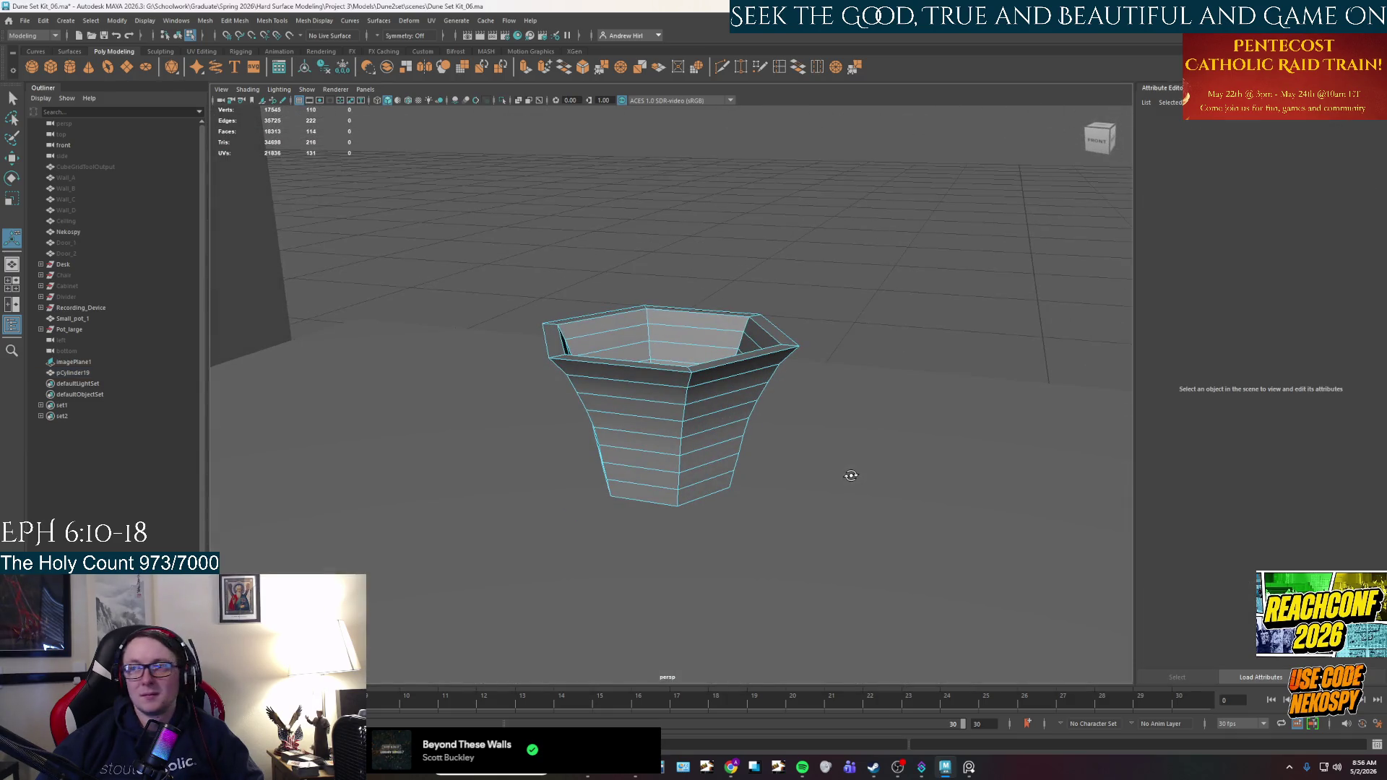
right_drag(650, 418, 720, 401)
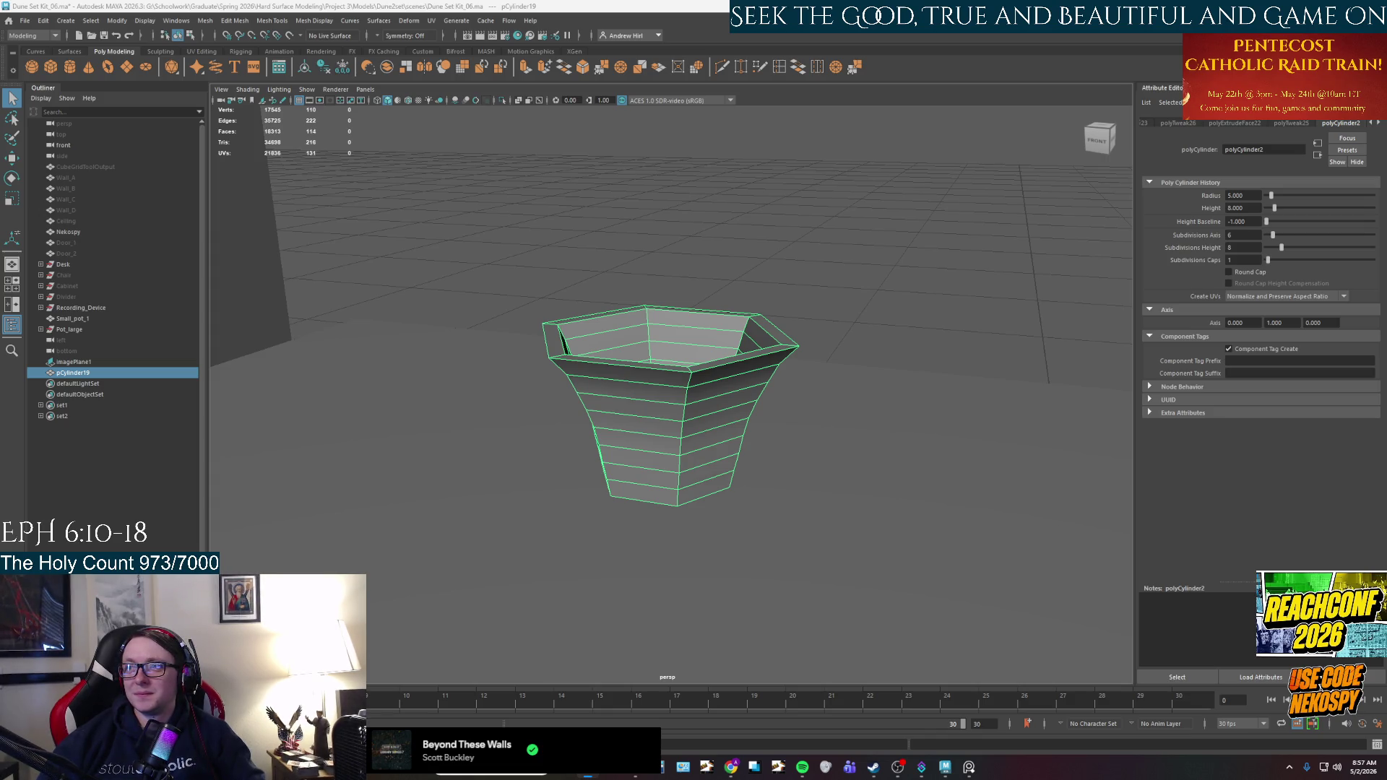
Reselect the cup and switch it to edge selection mode.
click(898, 348)
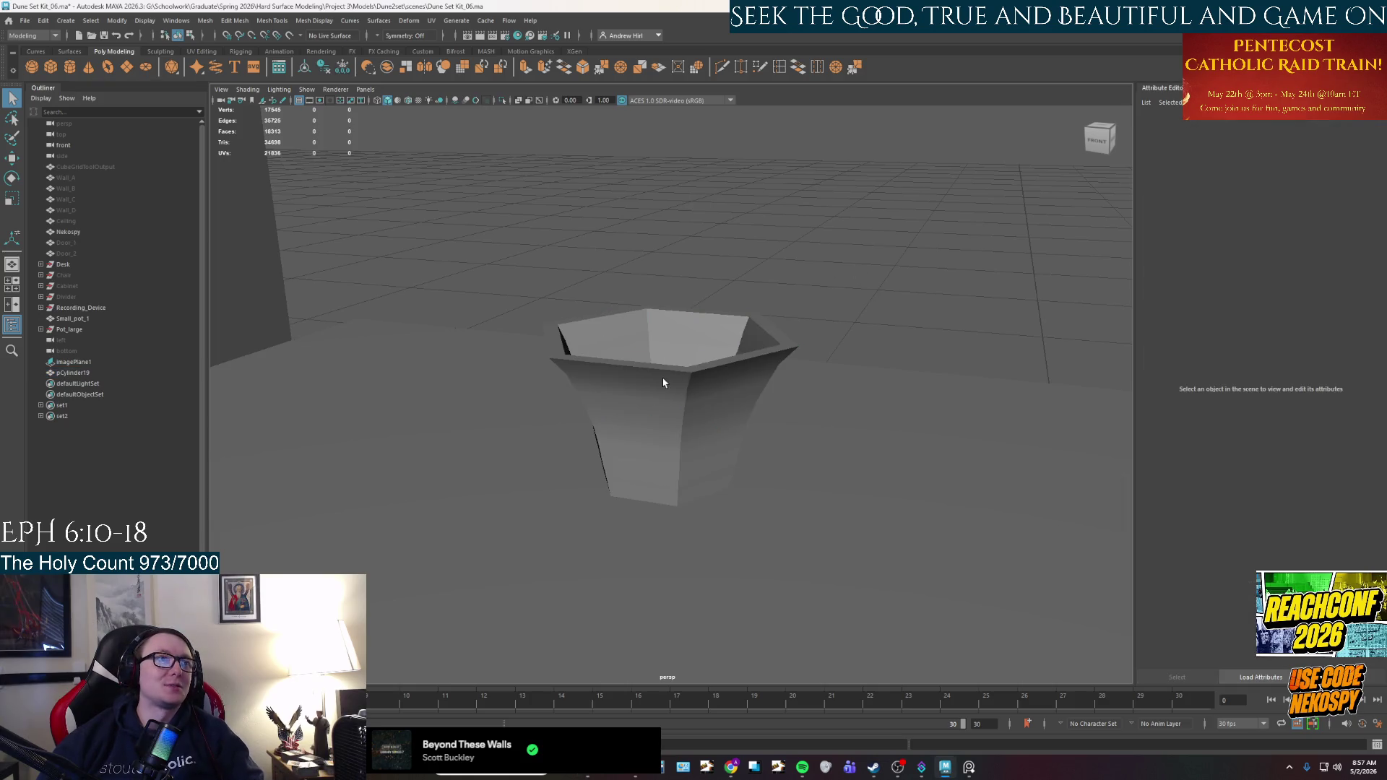
click(689, 425)
right_click(689, 425)
mouse_move(690, 425)
alt+mouse_down()
mouse_move(704, 401)
mouse_move(681, 323)
mouse_move(665, 476)
mouse_move(566, 458)
mouse_move(548, 432)
mouse_move(660, 402)
mouse_move(693, 383)
mouse_move(708, 347)
mouse_move(721, 449)
alt+mouse_up()
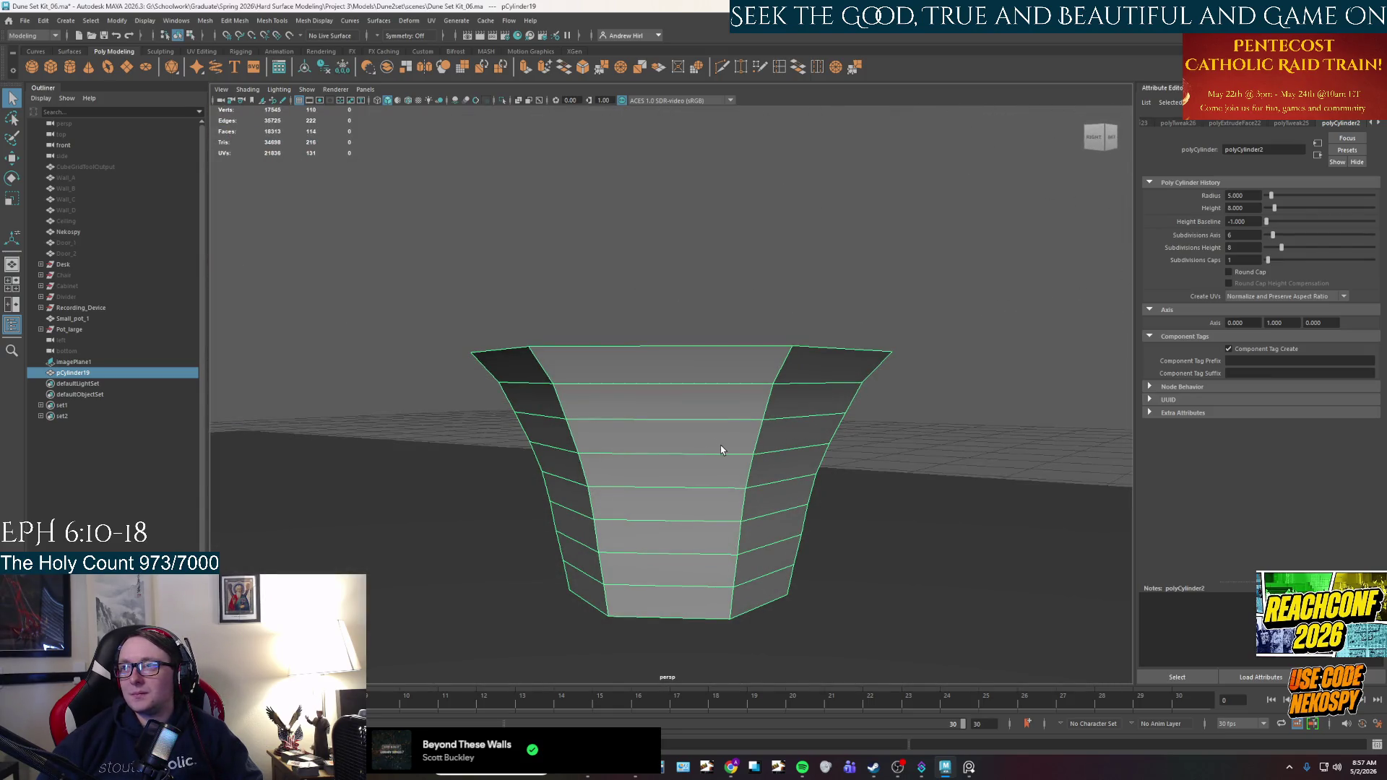
mouse_move(732, 453)
alt+mouse_down()
mouse_move(752, 361)
mouse_move(783, 452)
mouse_move(714, 403)
alt+mouse_up()
right_drag(713, 403, 713, 363)
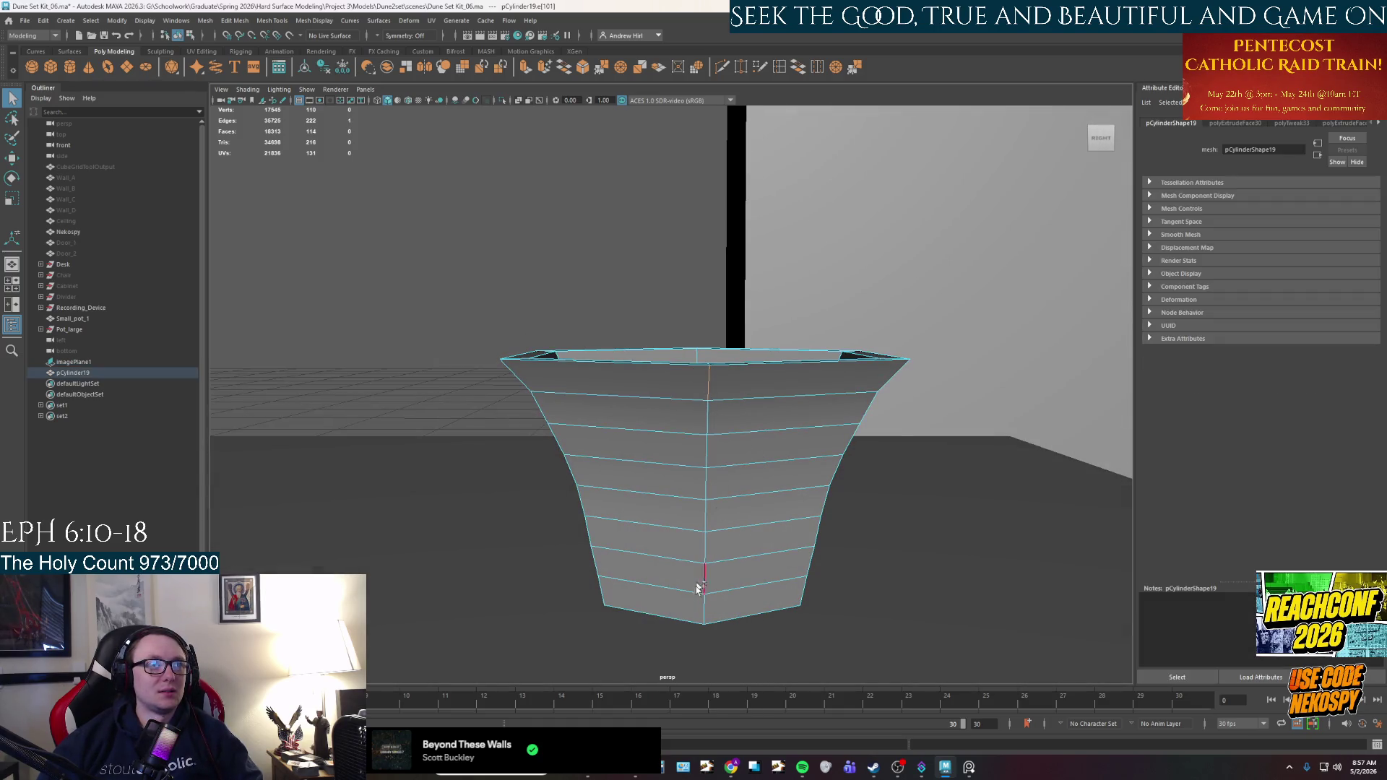
mouse_move(789, 534)
alt+mouse_down()
mouse_move(741, 533)
mouse_move(693, 437)
alt+mouse_up()
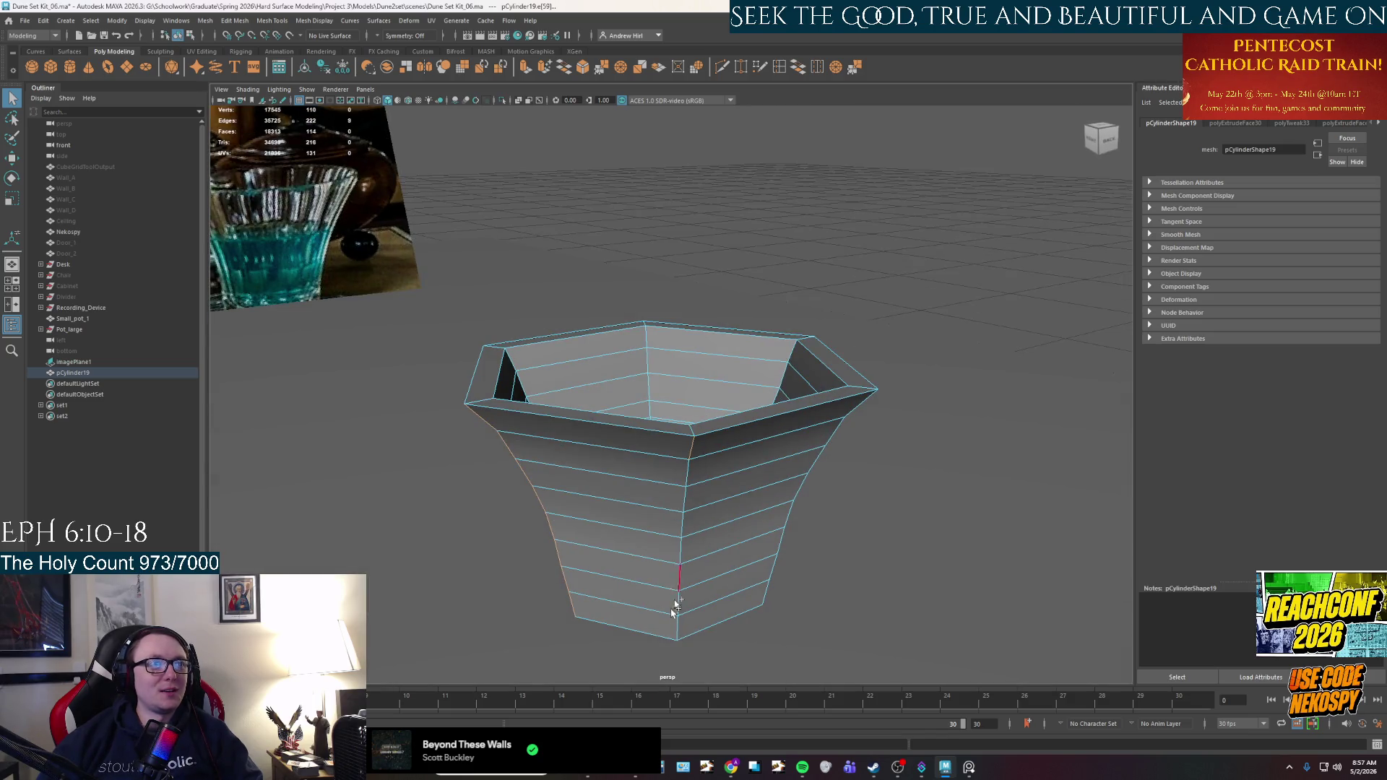
Select the vertical corner edges and bevel them at fraction 0.5 with 1 segment.
mouse_move(739, 490)
alt+mouse_down()
mouse_move(737, 571)
mouse_move(769, 513)
mouse_move(735, 482)
alt+mouse_up()
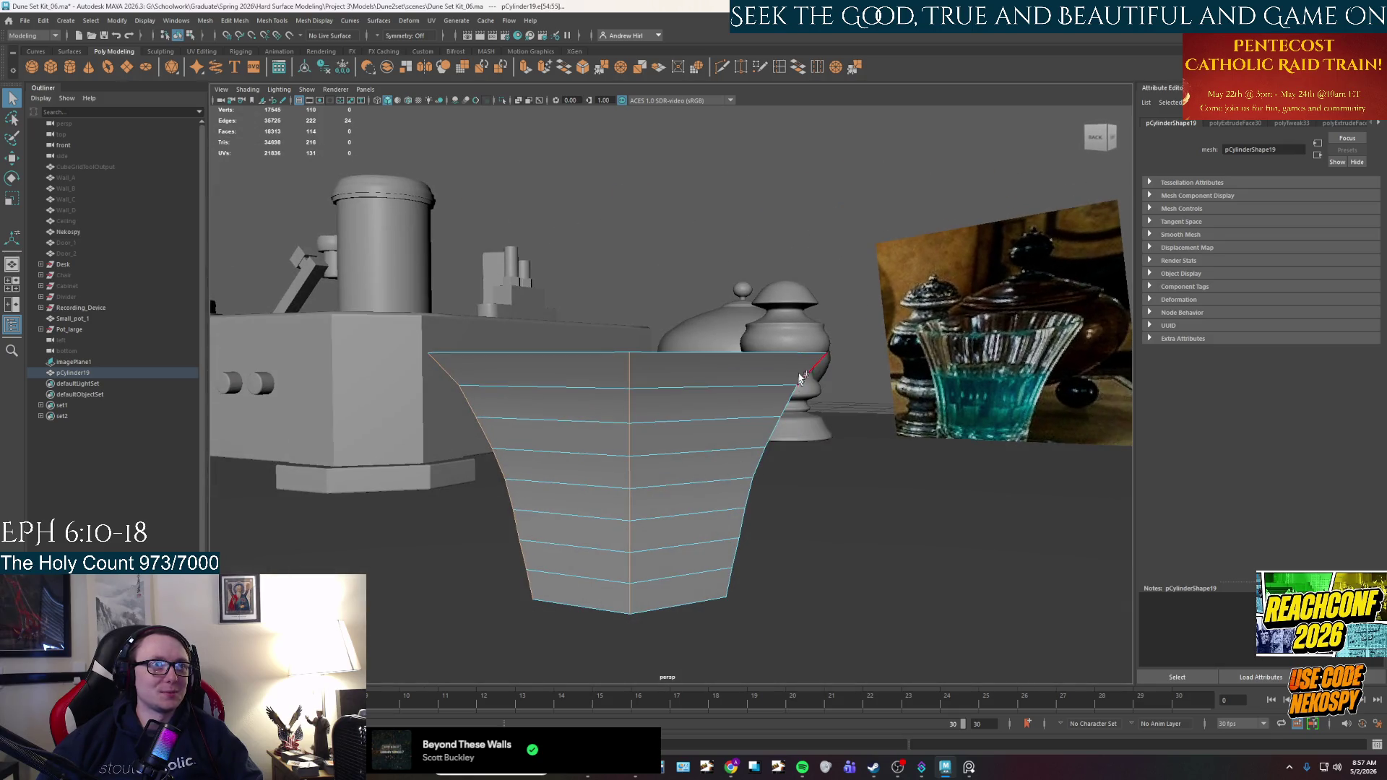
alt+drag(728, 582, 755, 442)
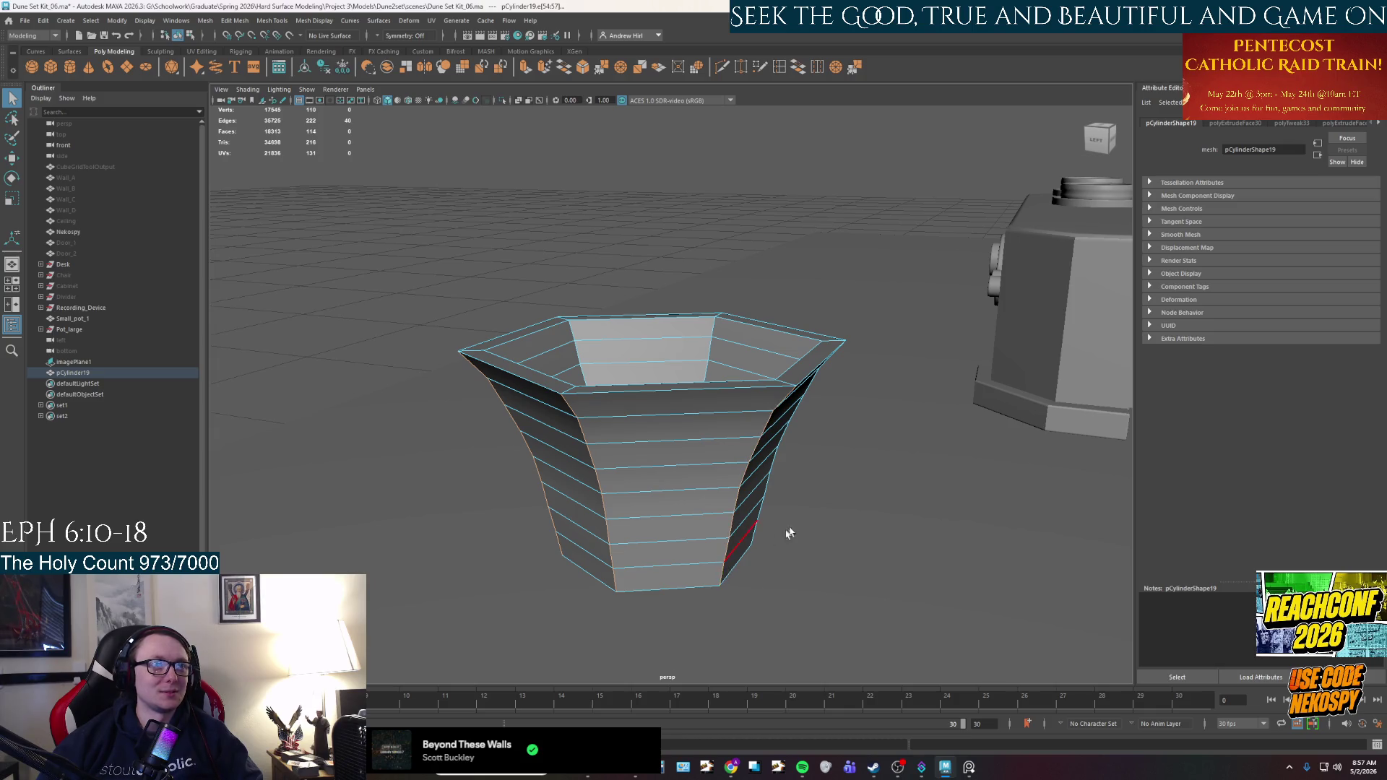
alt+drag(784, 535, 734, 517)
shift+click(852, 397)
mouse_move(772, 561)
alt+mouse_down()
mouse_move(824, 529)
mouse_move(758, 517)
mouse_move(946, 530)
mouse_move(818, 490)
mouse_move(773, 499)
mouse_move(811, 499)
mouse_move(794, 496)
alt+mouse_up()
key(ctrl+b)
right_drag(774, 365, 783, 415)
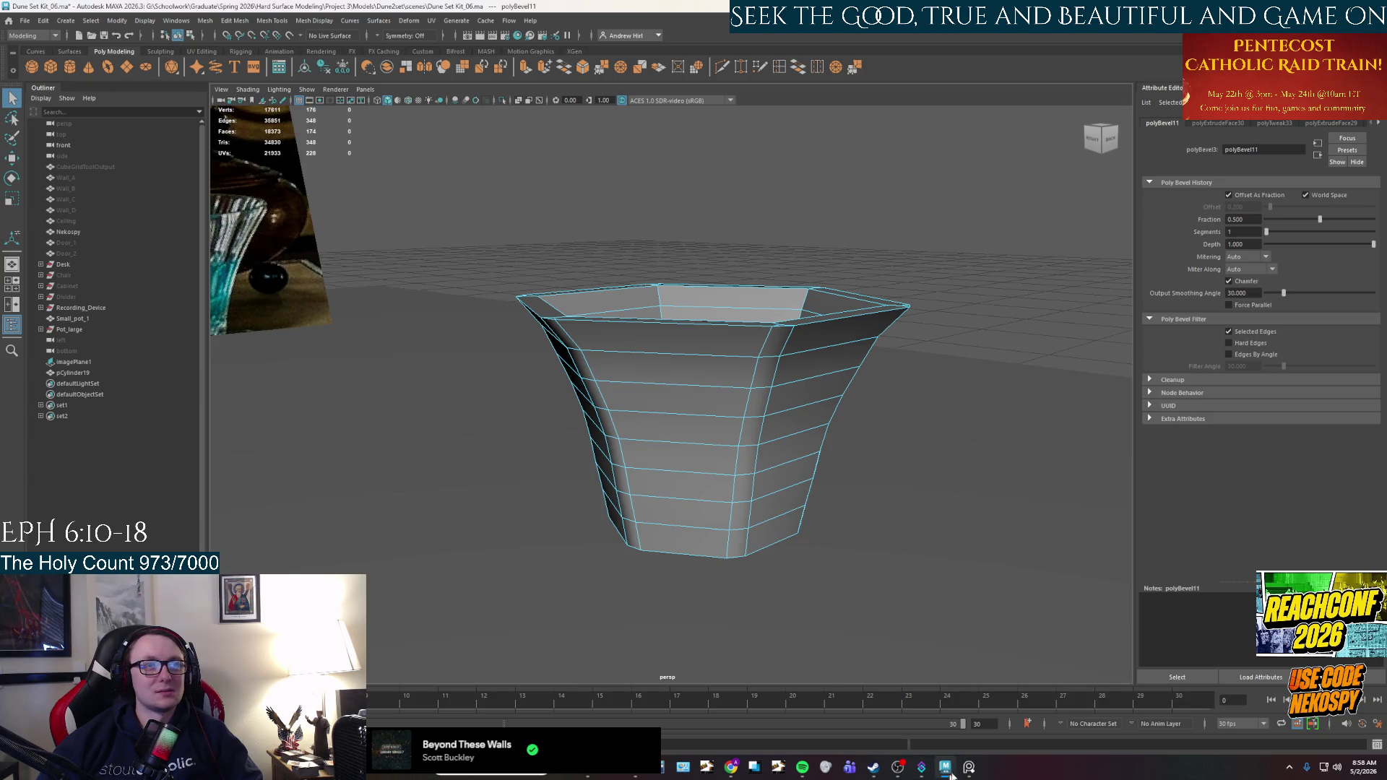
After checking the reference board, select the lower bevel strip faces on the near corners.
click(967, 769)
click(966, 771)
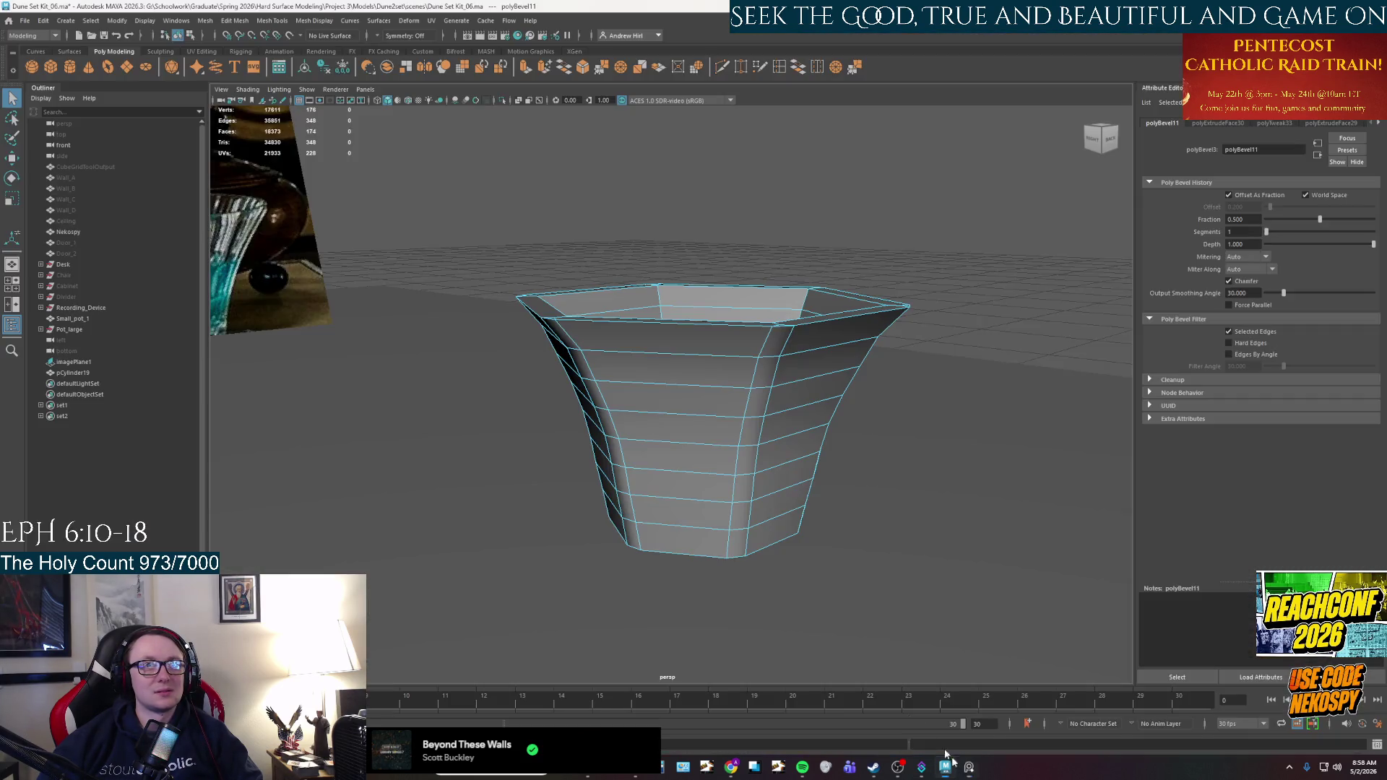
click(737, 543)
shift+click(738, 516)
shift+click(740, 483)
shift+click(745, 459)
shift+click(609, 449)
shift+click(615, 479)
shift+click(615, 514)
mouse_move(664, 545)
alt+mouse_down()
mouse_move(648, 560)
mouse_move(725, 538)
mouse_move(700, 473)
alt+mouse_up()
Add the far-side, right-side and front column bevel faces to the selection.
shift+click(740, 466)
shift+click(737, 491)
shift+click(731, 520)
shift+click(726, 553)
shift+click(699, 473)
shift+click(697, 500)
shift+click(695, 527)
shift+click(693, 556)
alt+drag(744, 567, 689, 575)
shift+click(691, 467)
shift+click(690, 495)
shift+click(687, 523)
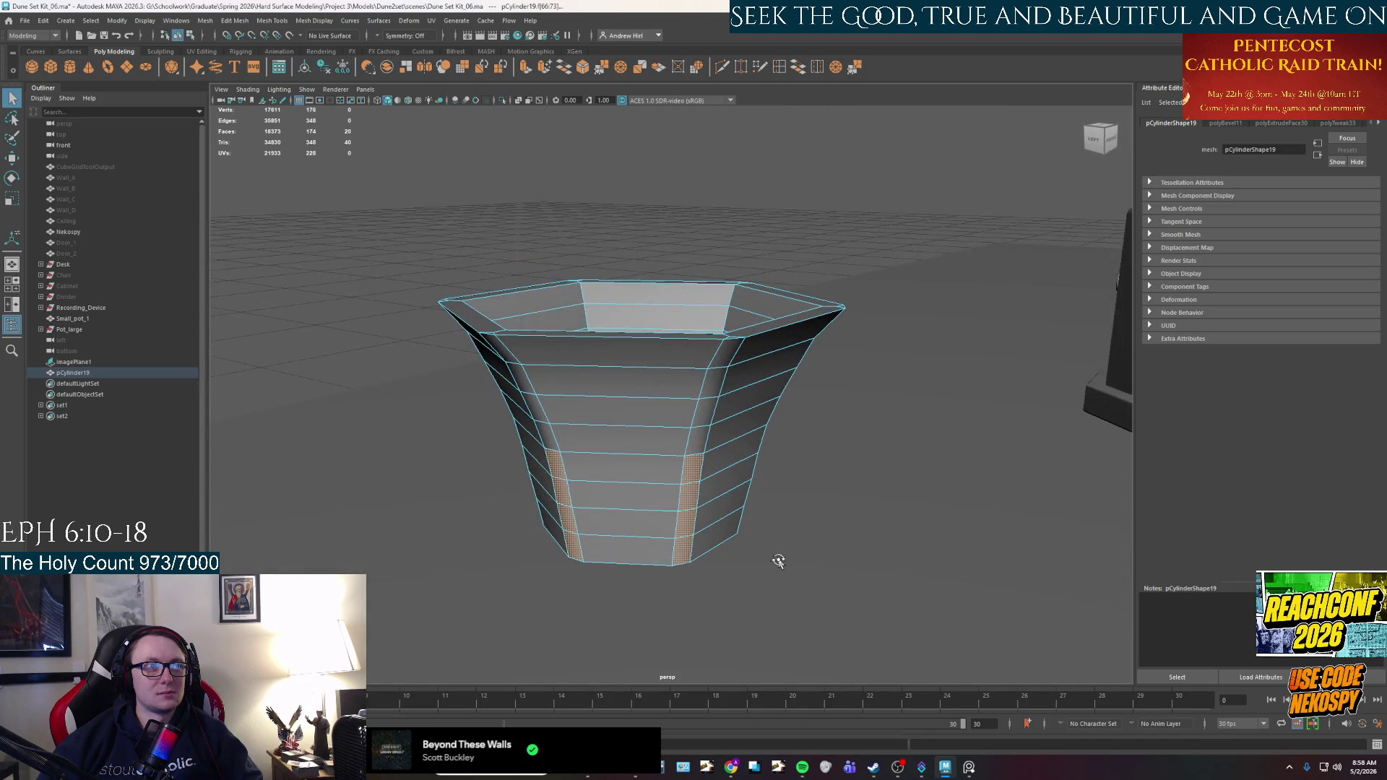
Add the remaining front corner faces and extrude the selection (polyExtrudeFace31).
alt+drag(778, 563, 669, 621)
shift+click(668, 454)
shift+click(668, 482)
shift+click(666, 508)
shift+click(666, 508)
shift+click(665, 535)
mouse_move(795, 560)
alt+mouse_down()
mouse_move(770, 569)
mouse_move(751, 549)
mouse_move(788, 503)
mouse_move(811, 424)
mouse_move(860, 436)
alt+mouse_up()
key(ctrl+e)
Redo the outward push of the extruded corner strips to form buttress feet.
key(ctrl+z)
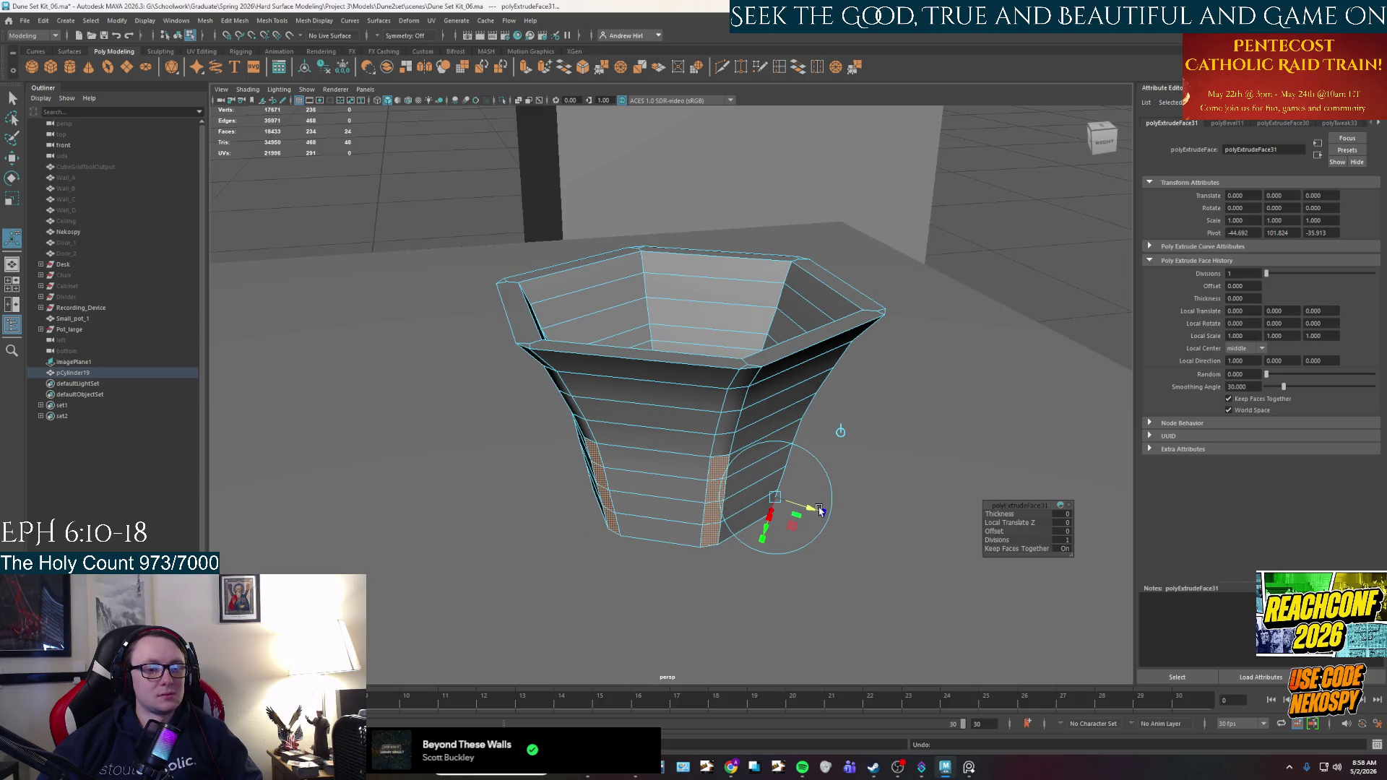
mouse_move(653, 478)
mouse_down()
mouse_move(765, 468)
mouse_move(711, 520)
mouse_move(753, 530)
mouse_move(678, 477)
mouse_up()
key(q)
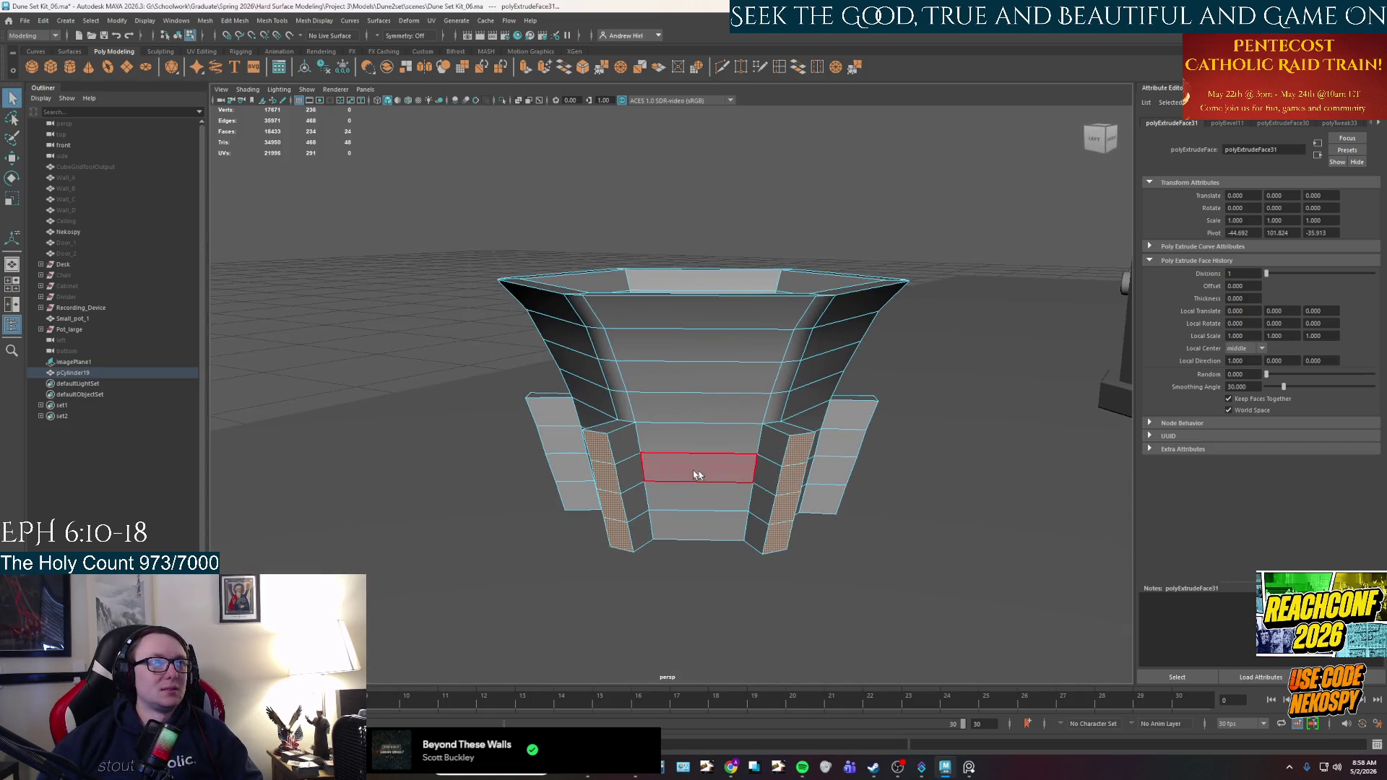
Target-weld the stray foot-top vertices onto neighbouring corners, redoing one bad weld, and accept the AutoSave.
shift+right_drag(578, 498, 570, 514)
scroll(570, 514, up, 2)
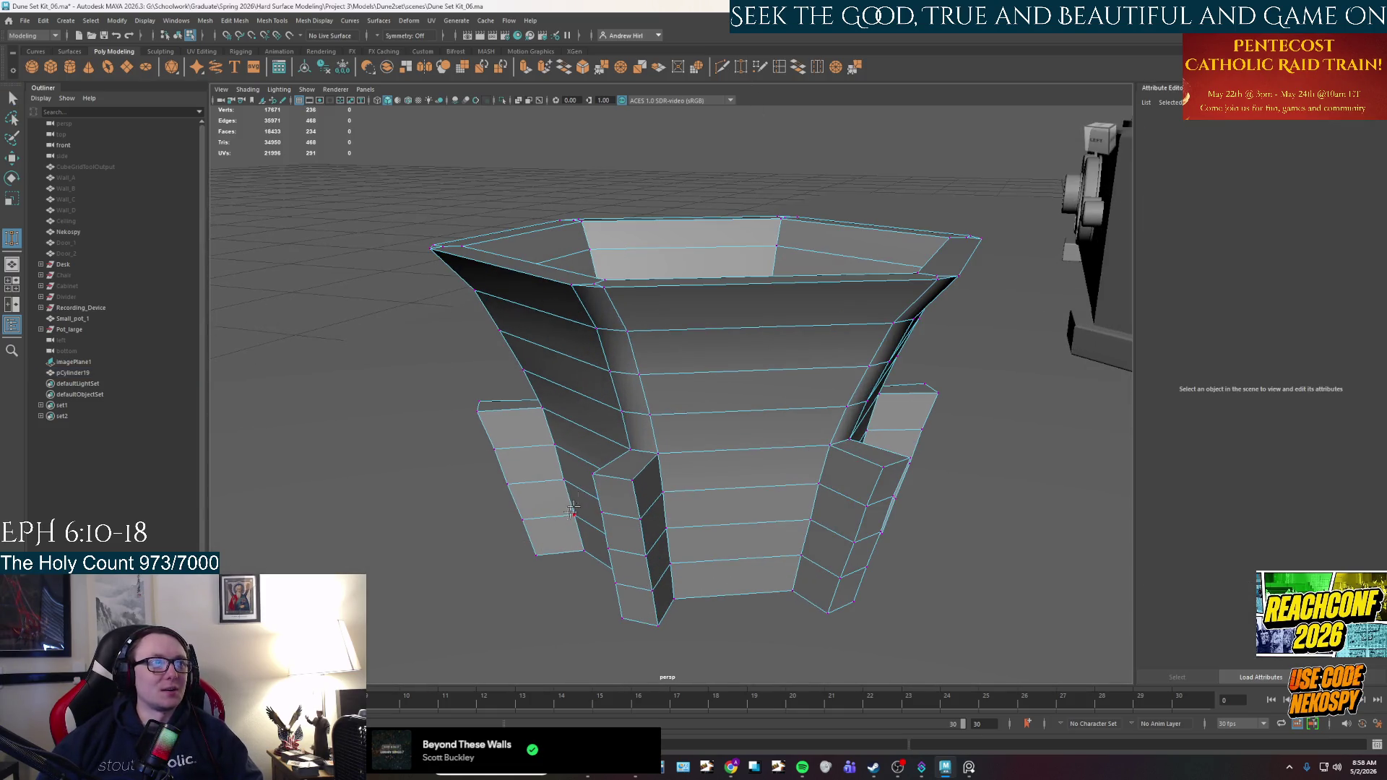
drag(597, 472, 629, 451)
click(658, 451)
mouse_move(882, 466)
mouse_down()
mouse_move(909, 460)
mouse_move(709, 488)
mouse_move(789, 516)
mouse_up()
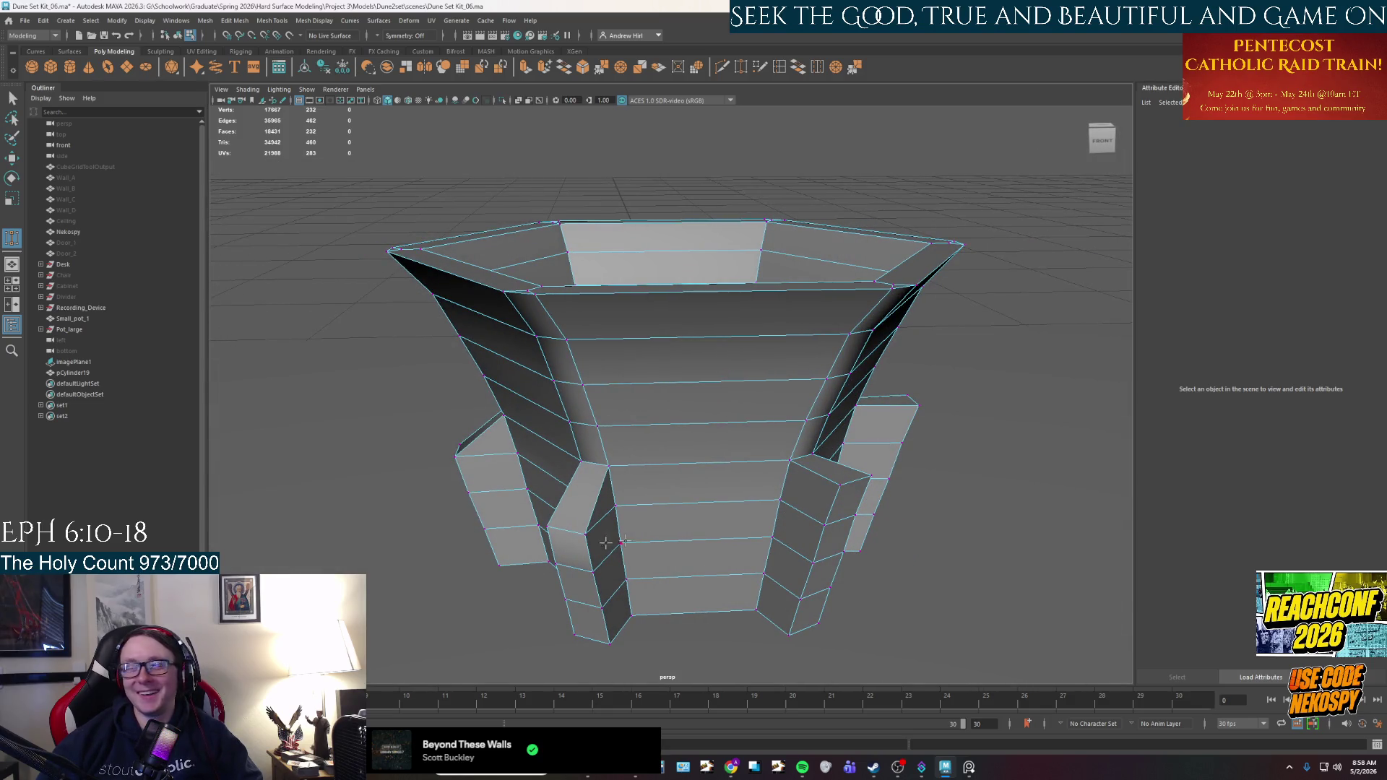
mouse_move(839, 484)
mouse_down()
mouse_move(793, 460)
mouse_move(814, 454)
mouse_move(749, 489)
mouse_up()
key(ctrl+z)
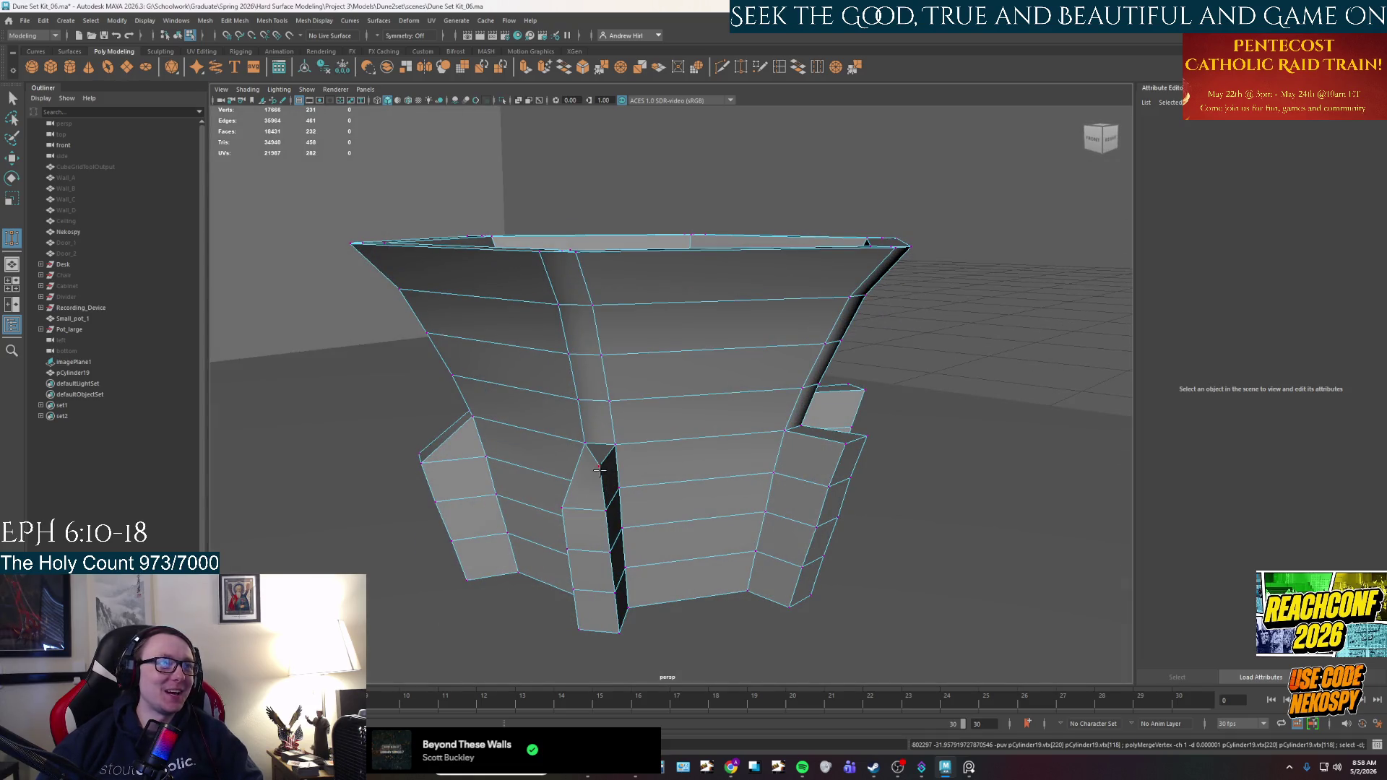
drag(599, 470, 615, 446)
click(664, 389)
Return the cup to Object Mode, reselect the mesh, and switch it to Edge selection.
mouse_move(661, 402)
alt+mouse_down()
mouse_move(683, 469)
mouse_move(727, 463)
mouse_move(690, 459)
mouse_move(677, 488)
mouse_move(680, 434)
mouse_move(741, 434)
mouse_move(726, 414)
mouse_move(641, 470)
mouse_move(704, 504)
alt+mouse_up()
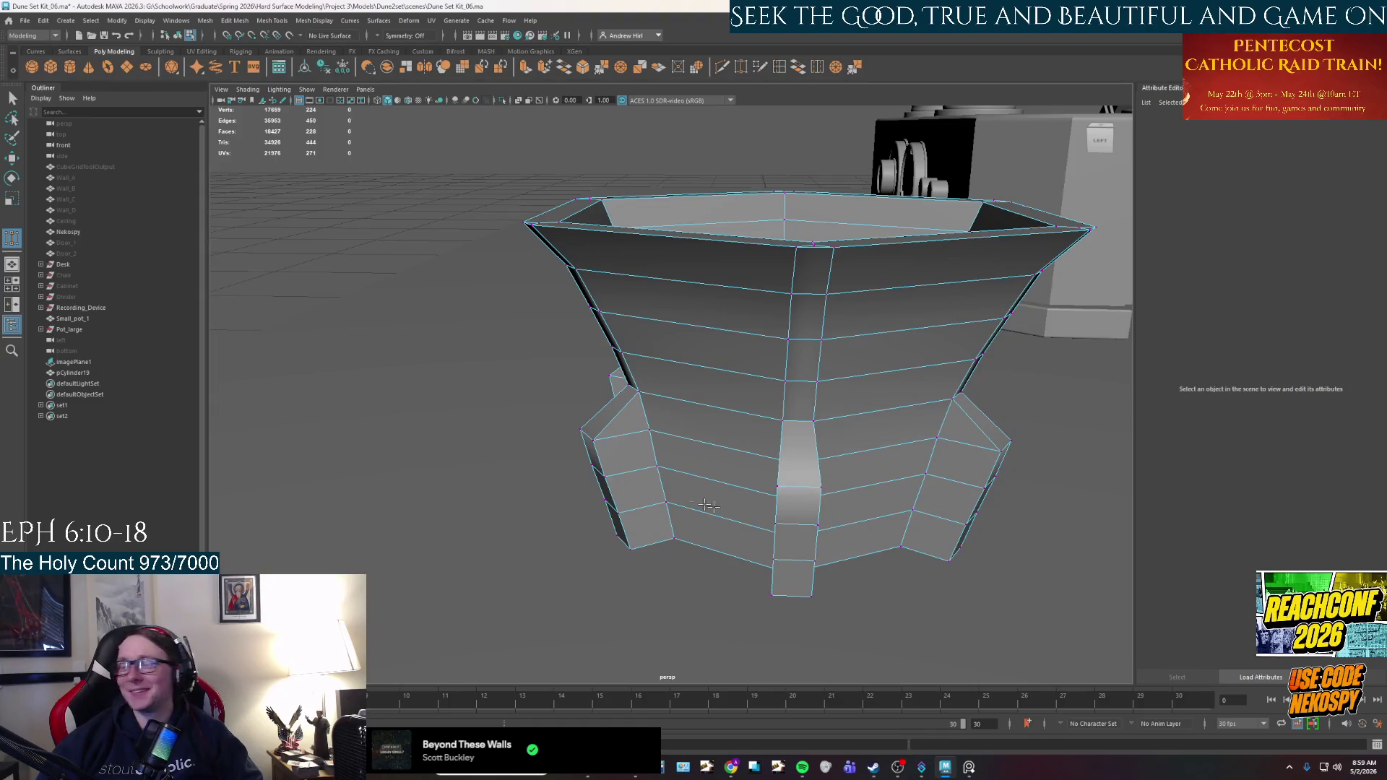
right_drag(547, 451, 599, 427)
alt+drag(599, 428, 682, 445)
right_drag(682, 445, 670, 469)
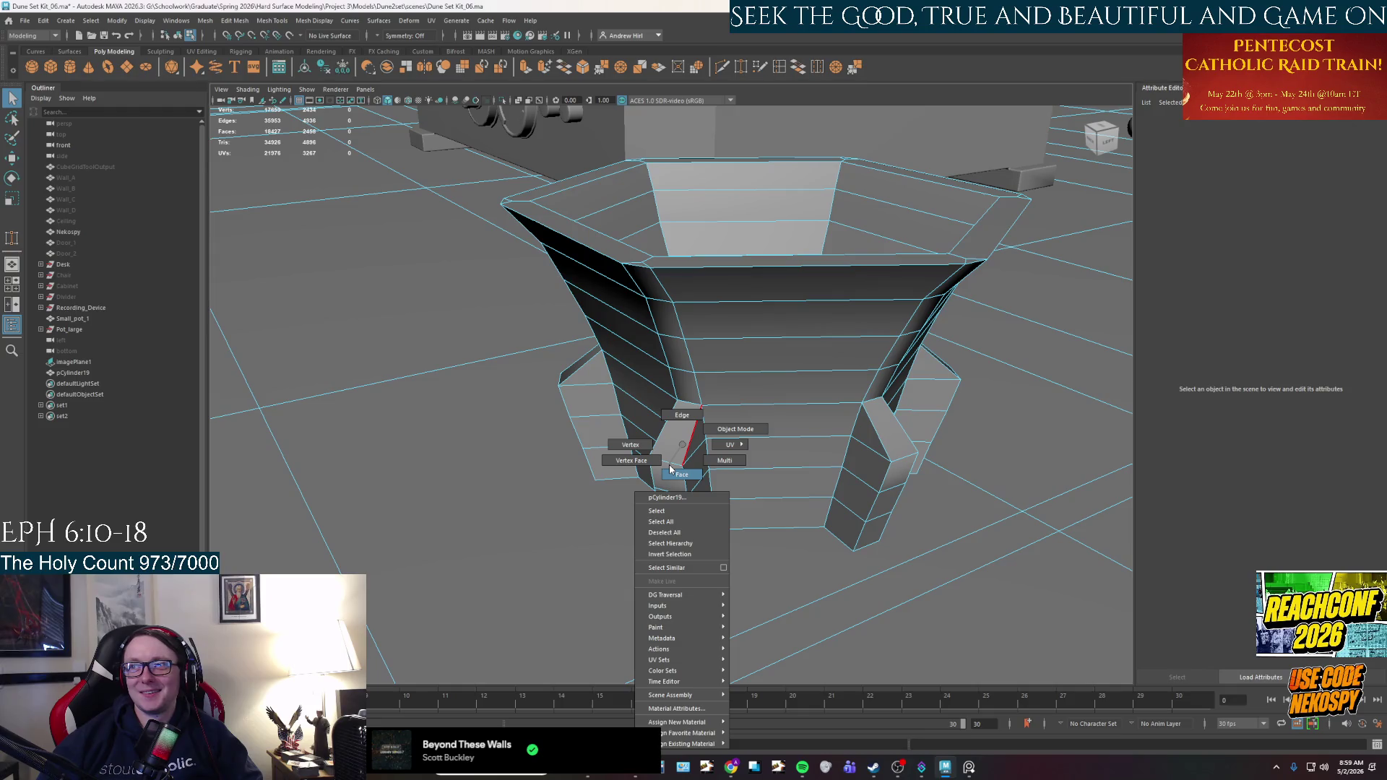
right_drag(669, 470, 670, 470)
right_drag(405, 444, 482, 436)
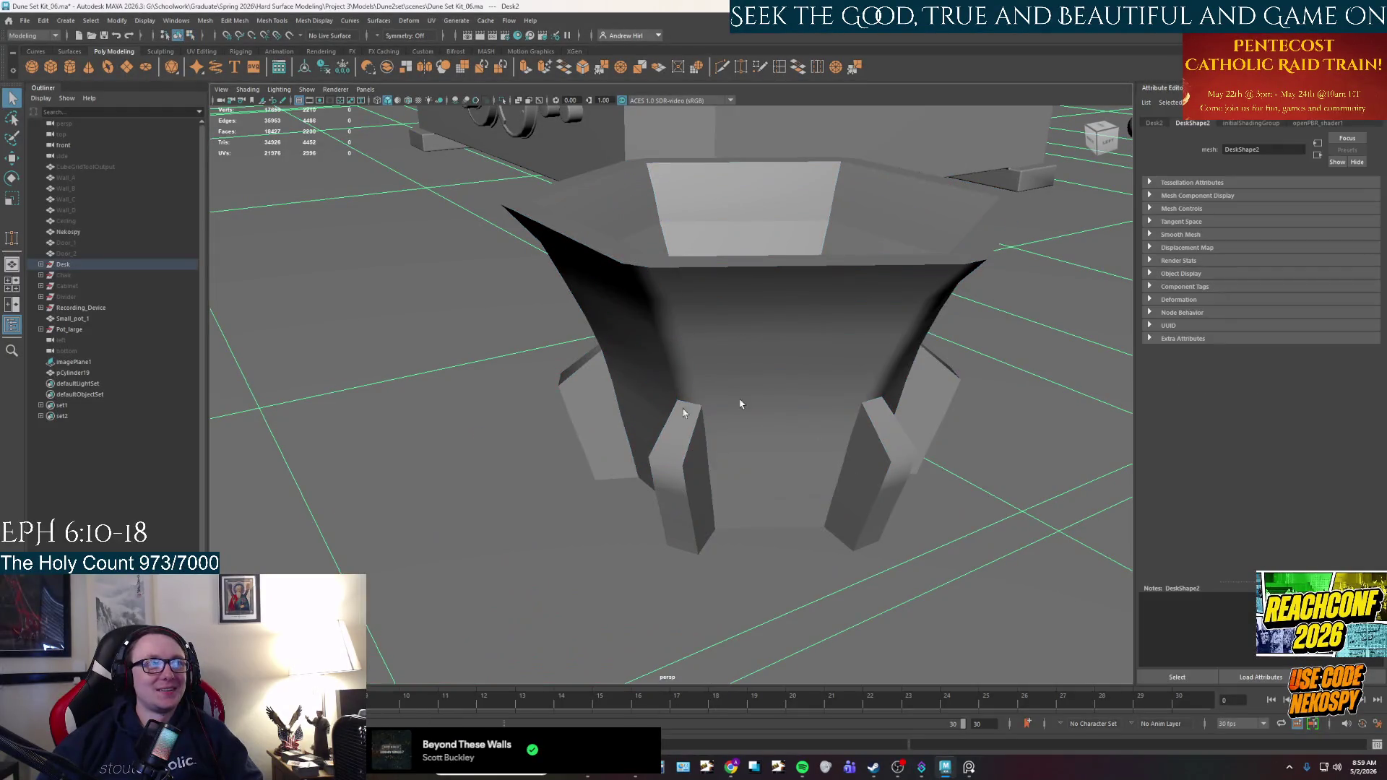
click(798, 386)
right_drag(744, 386, 742, 358)
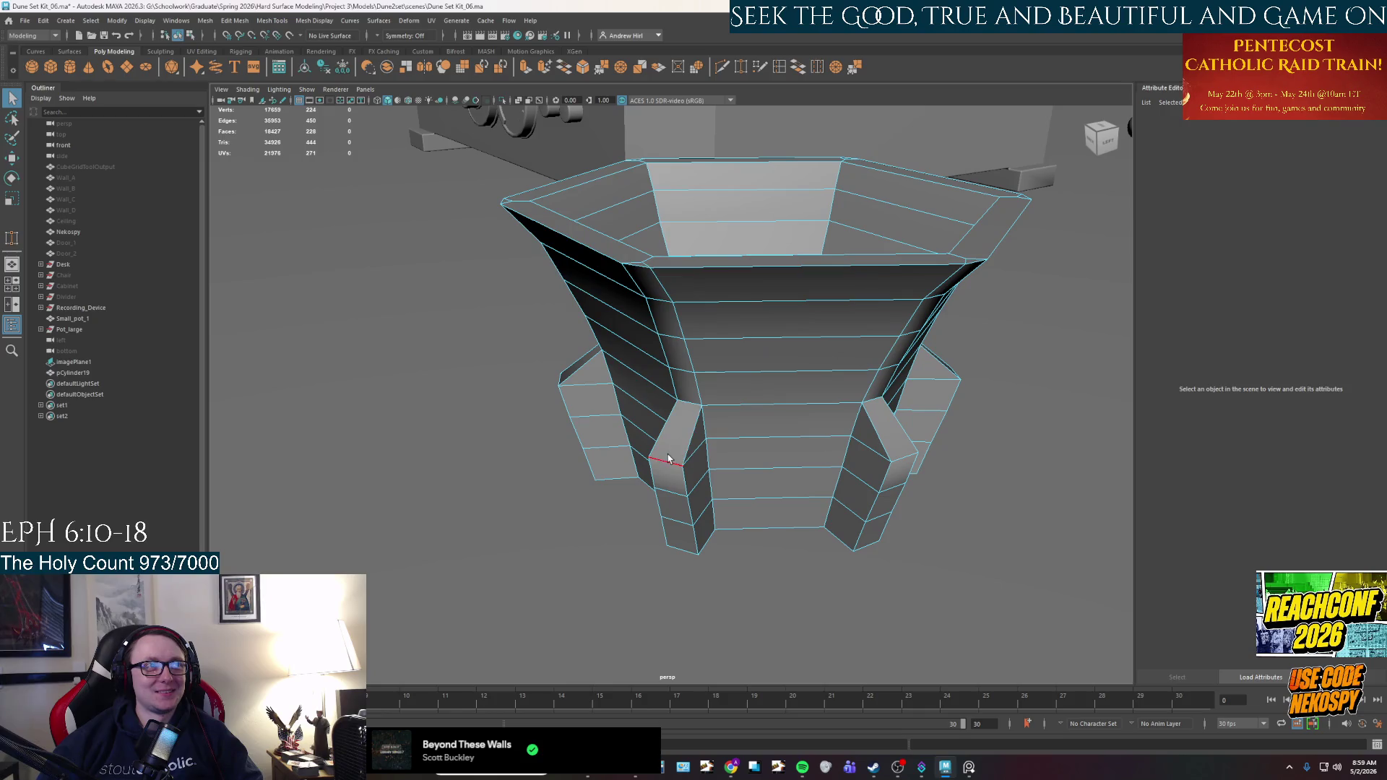
alt+drag(901, 458, 813, 470)
mouse_move(870, 565)
alt+mouse_down()
mouse_move(891, 557)
mouse_move(821, 505)
mouse_move(647, 467)
mouse_move(765, 526)
mouse_move(749, 551)
mouse_move(661, 514)
alt+mouse_up()
Scale an edge loop around the cup to taper the feet.
double_click(647, 466)
key(r)
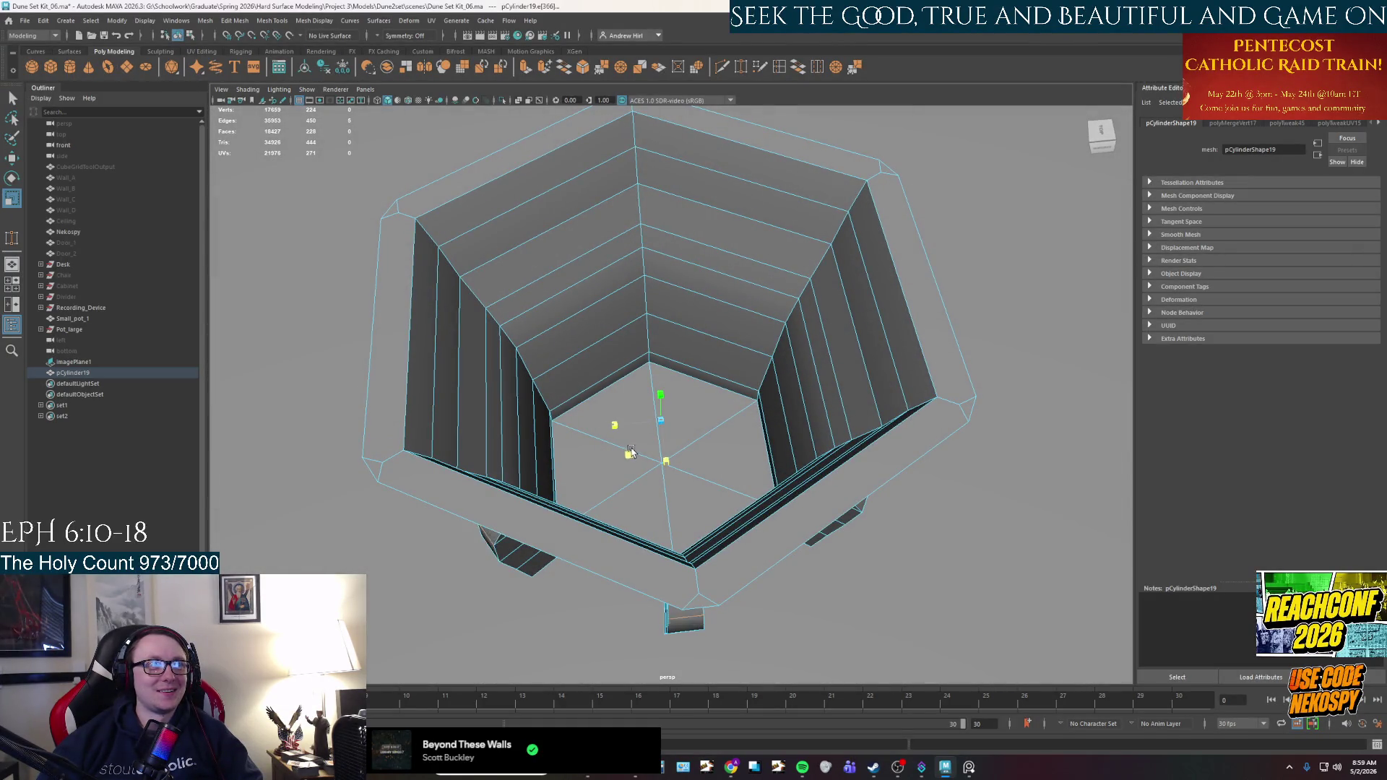
alt+drag(630, 453, 636, 405)
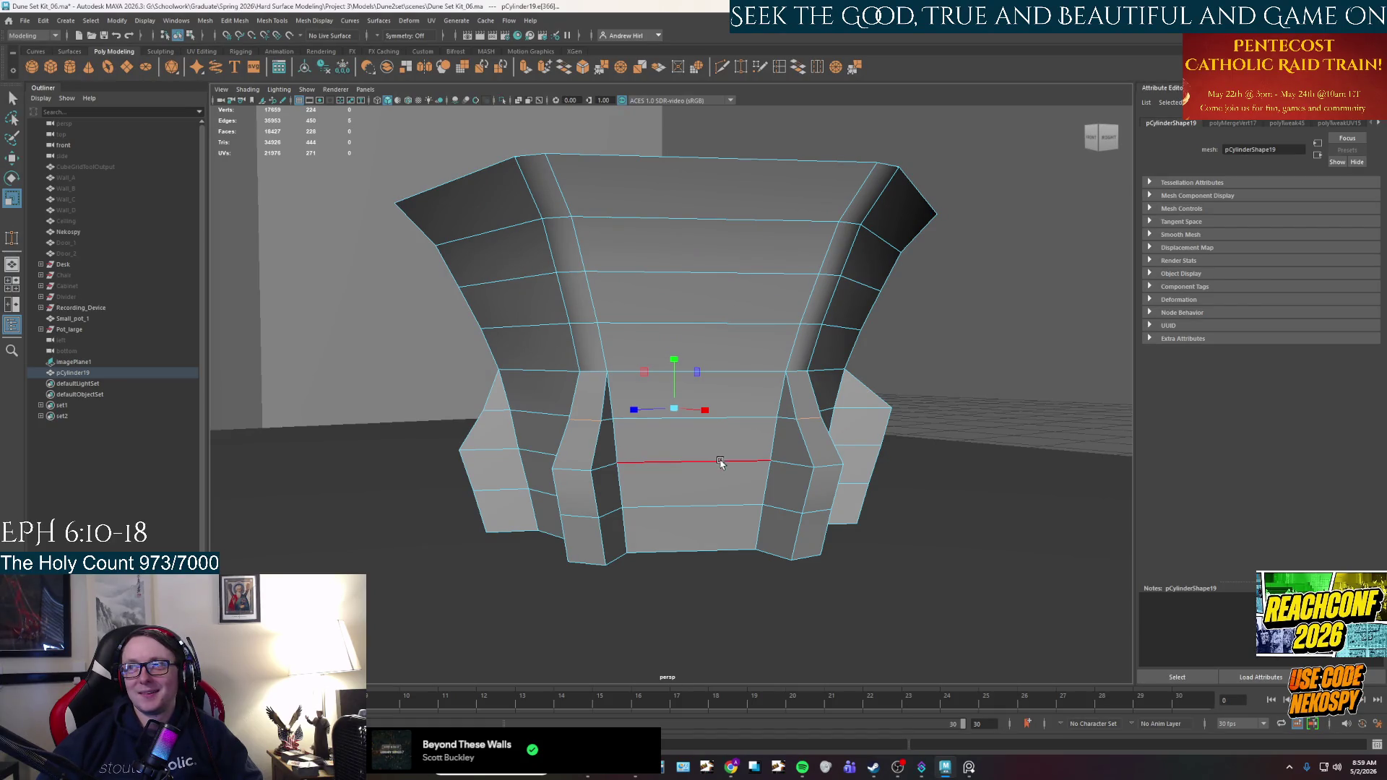
key(q)
Select lower edges on four feet and scale them.
click(576, 468)
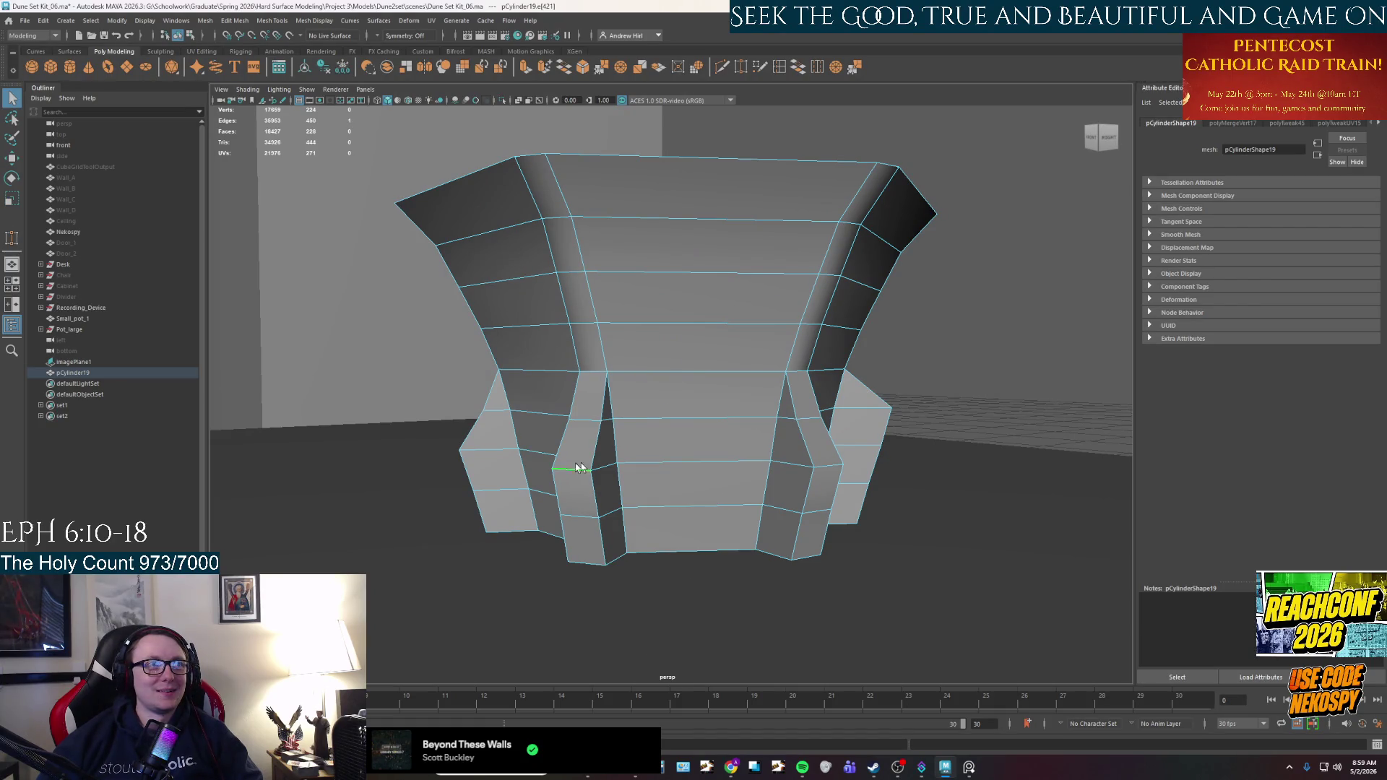
click(816, 511)
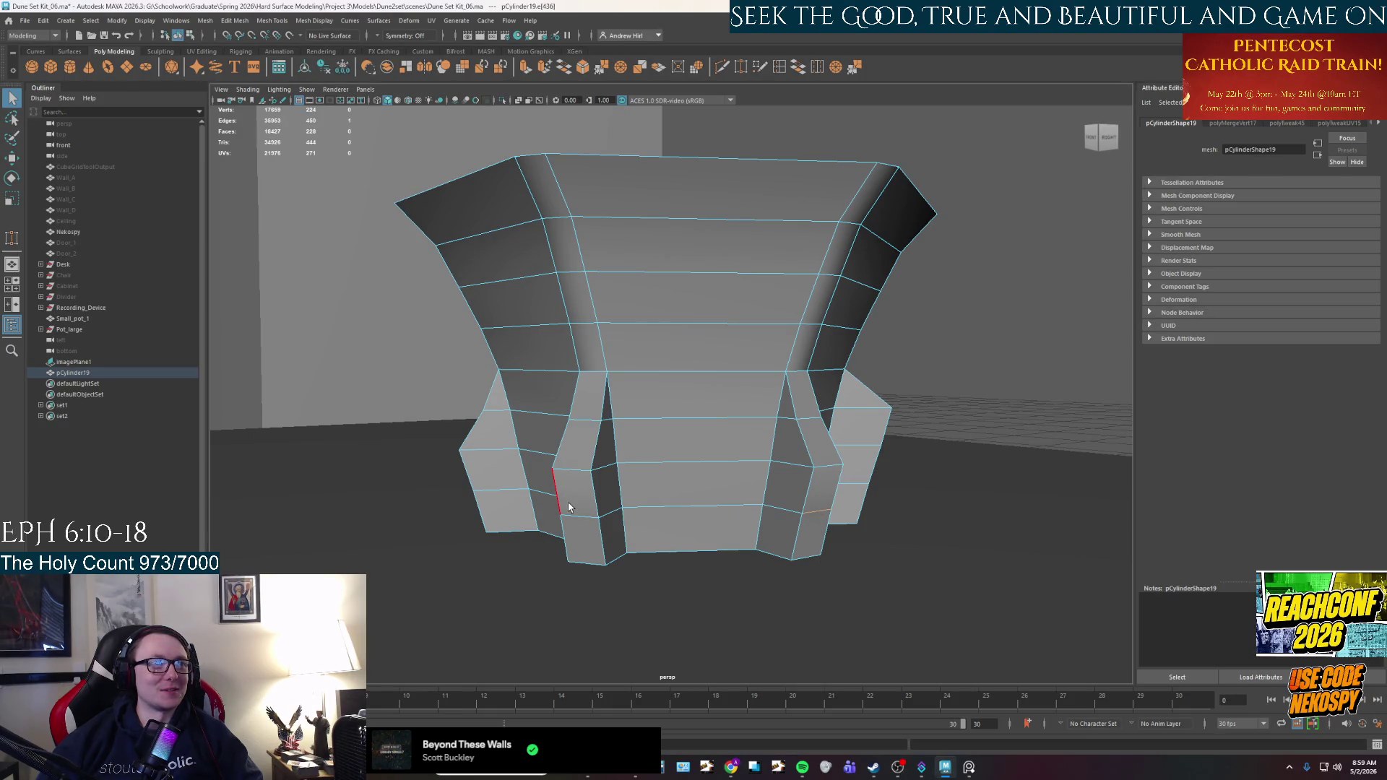
alt+drag(580, 514, 610, 555)
shift+click(587, 547)
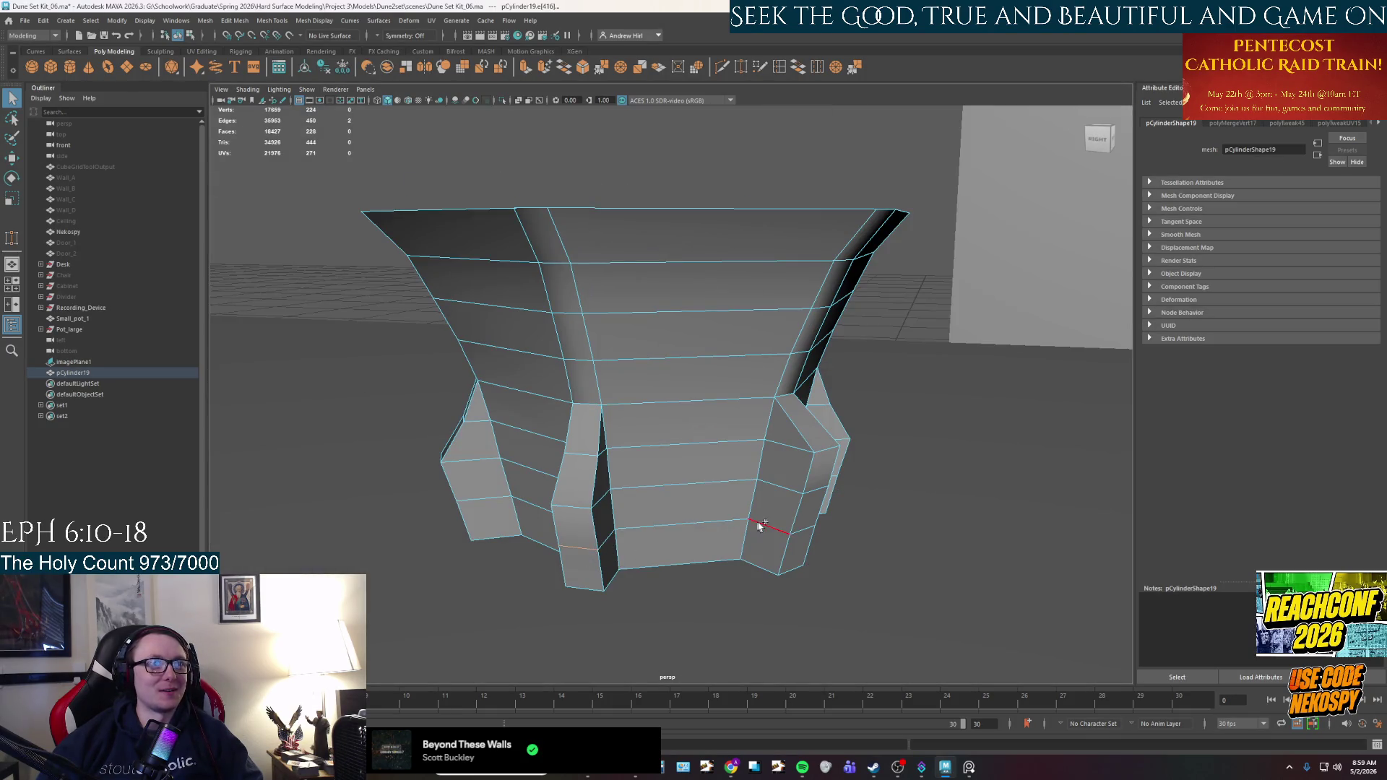
shift+click(804, 534)
mouse_move(804, 535)
alt+mouse_down()
mouse_move(830, 452)
mouse_move(821, 531)
mouse_move(765, 522)
mouse_move(846, 528)
mouse_move(832, 548)
mouse_move(710, 511)
mouse_move(758, 511)
mouse_move(757, 560)
alt+mouse_up()
key(r)
alt+drag(549, 558, 607, 566)
Select the bottom edges of three more feet.
click(682, 561)
mouse_move(523, 551)
alt+mouse_down()
mouse_move(634, 541)
mouse_move(587, 567)
alt+mouse_up()
click(573, 557)
shift+click(552, 551)
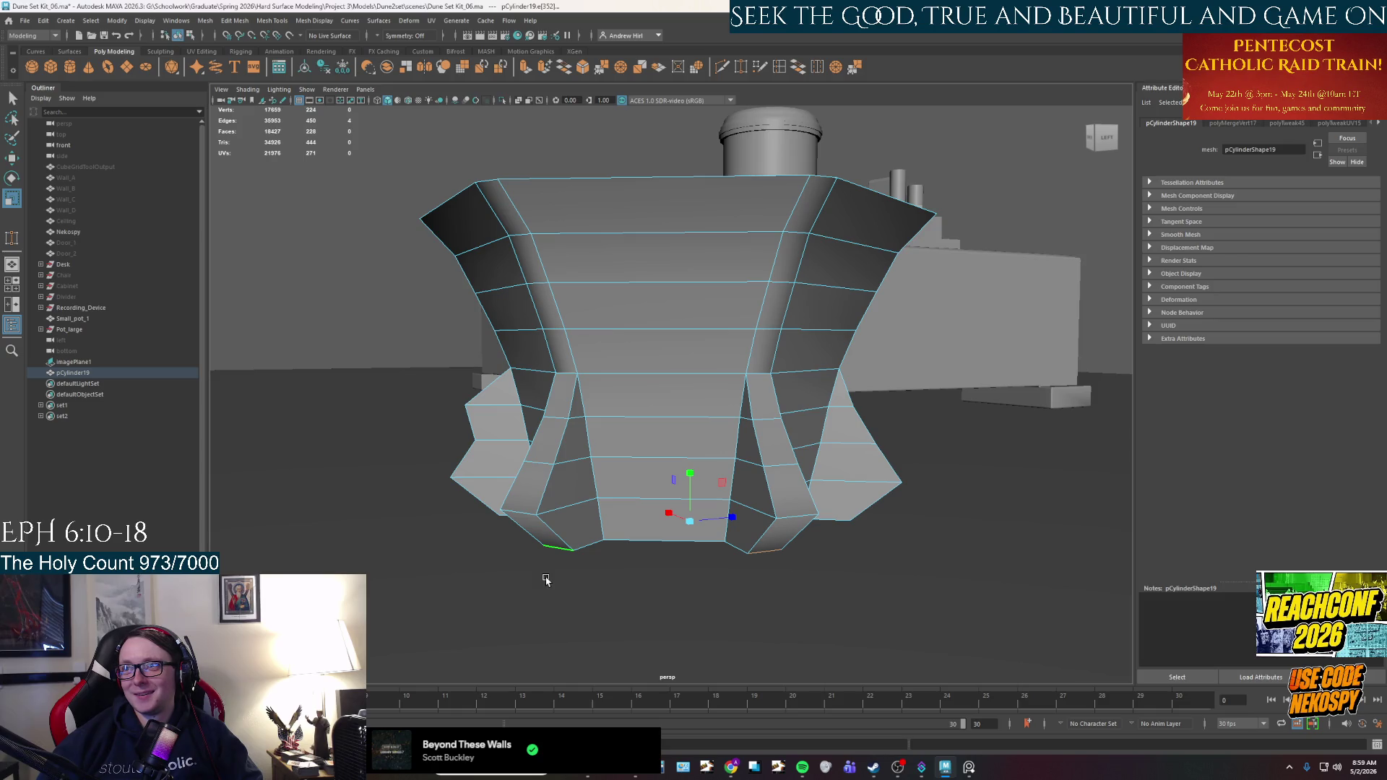
Add the lower-left foot edge to the selection, correcting a wrong pick.
alt+drag(551, 560, 615, 563)
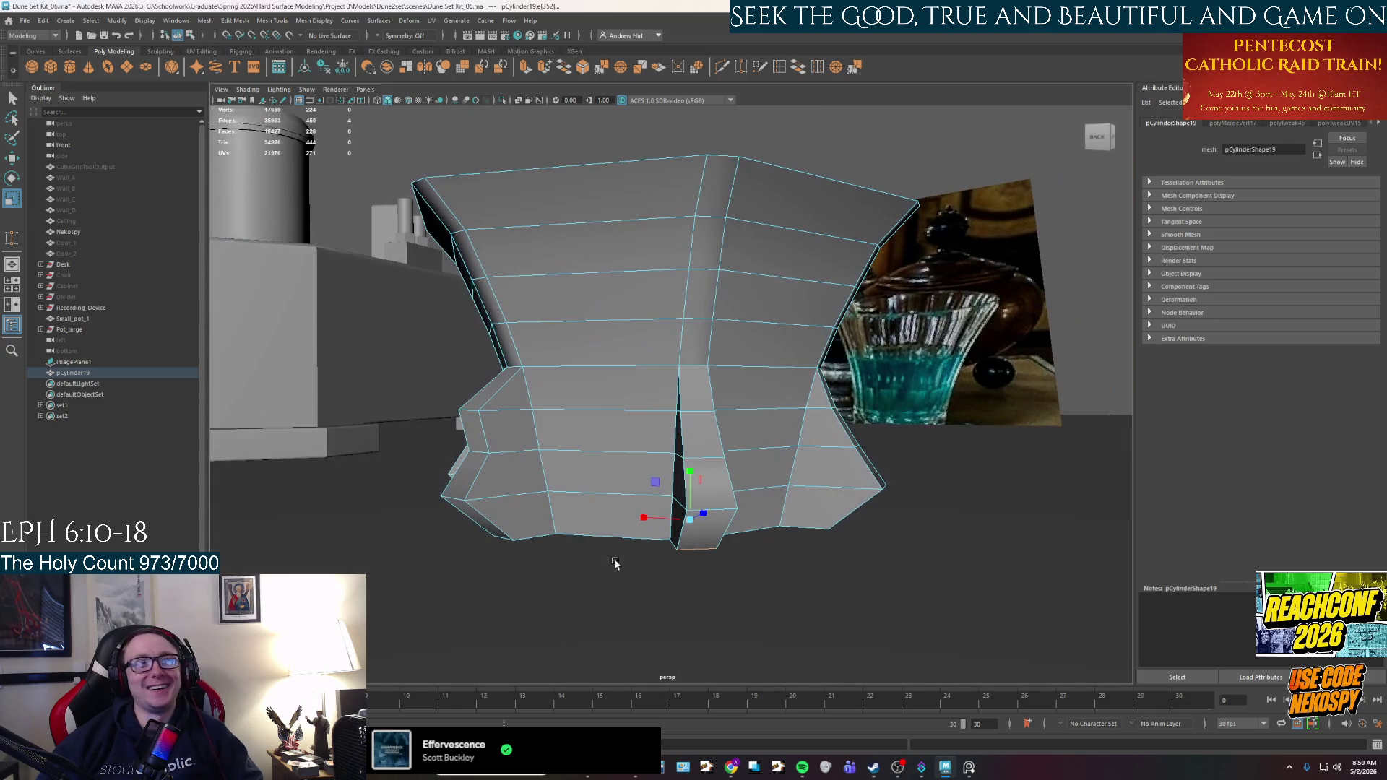
mouse_move(493, 564)
alt+mouse_down()
mouse_move(582, 580)
mouse_move(531, 577)
mouse_move(654, 536)
mouse_move(639, 553)
mouse_move(494, 543)
alt+mouse_up()
shift+click(500, 562)
shift+click(501, 562)
shift+click(520, 556)
scroll(638, 552, down, 3)
scroll(493, 543, up, 2)
Undo the feet scaling back to the six-edge selection and rescale it.
key(ctrl+z)
key(ctrl+z)
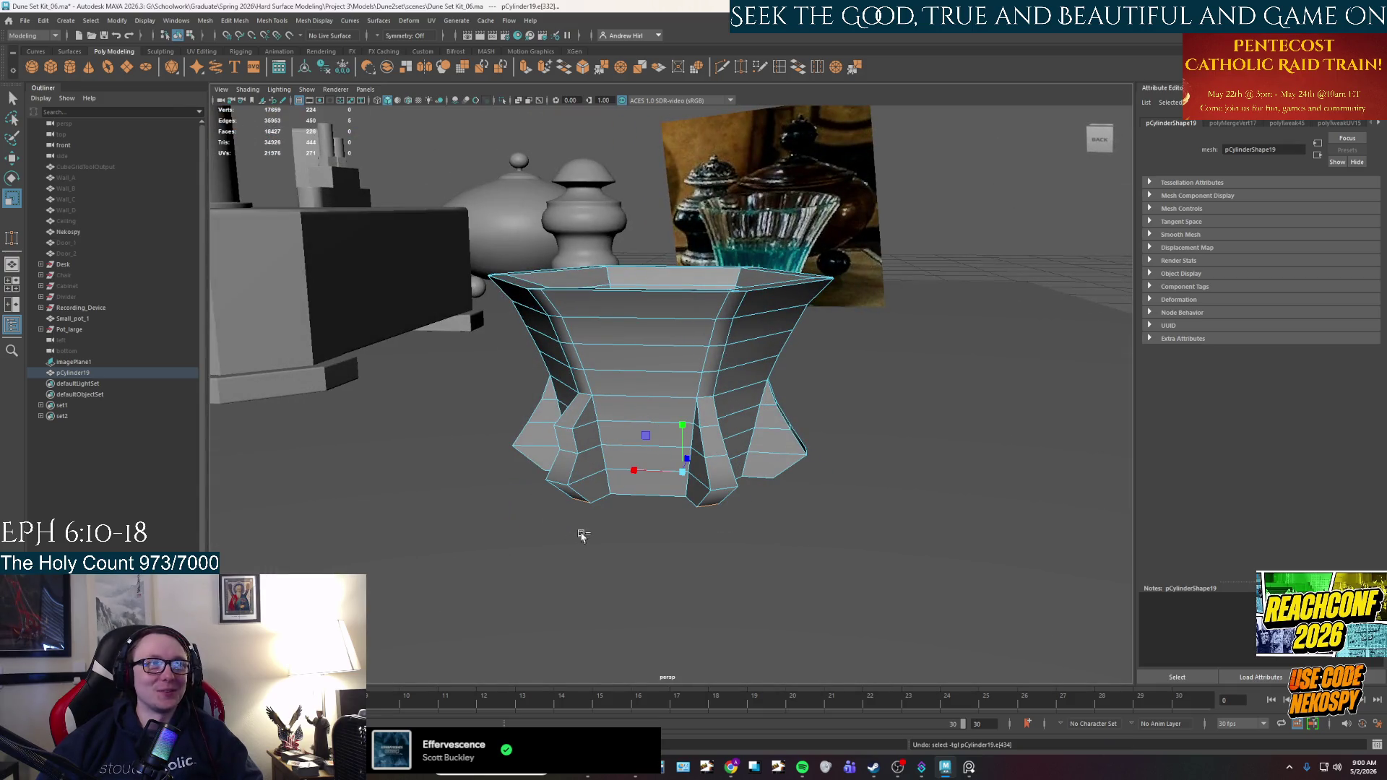
key(ctrl+z)
key(ctrl+z)
key(ctrl+z)
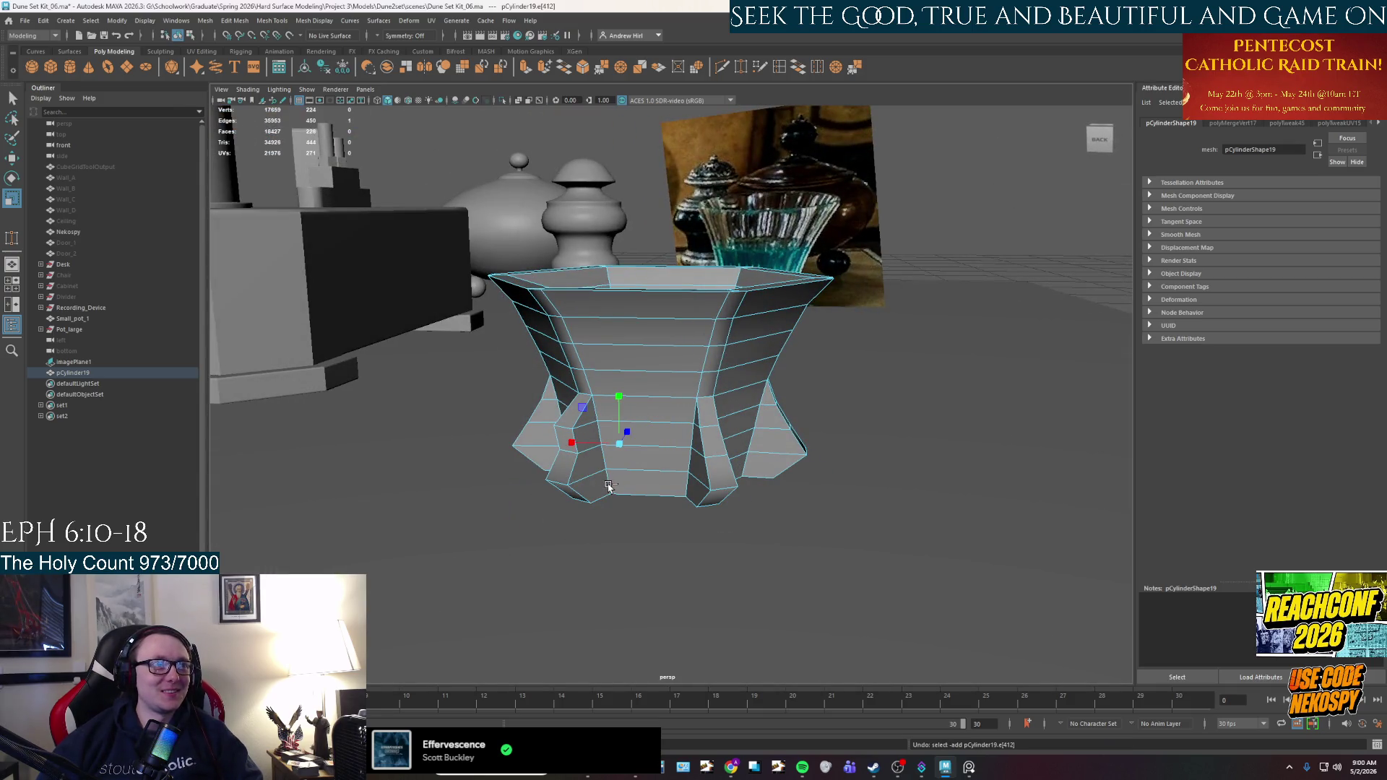
key(ctrl+z)
key(ctrl+z)
alt+drag(589, 462, 593, 437)
key(q)
key(ctrl+z)
key(ctrl+z)
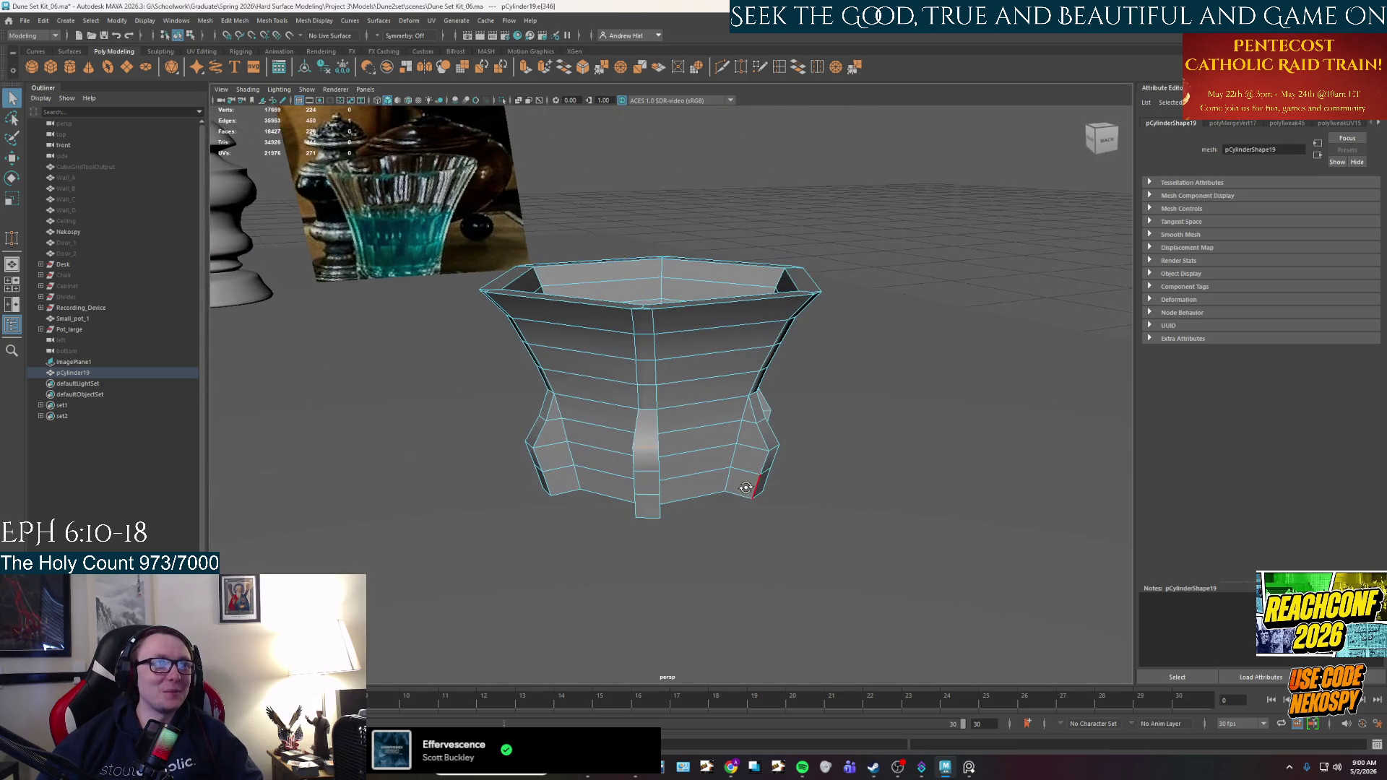
key(ctrl+z)
key(r)
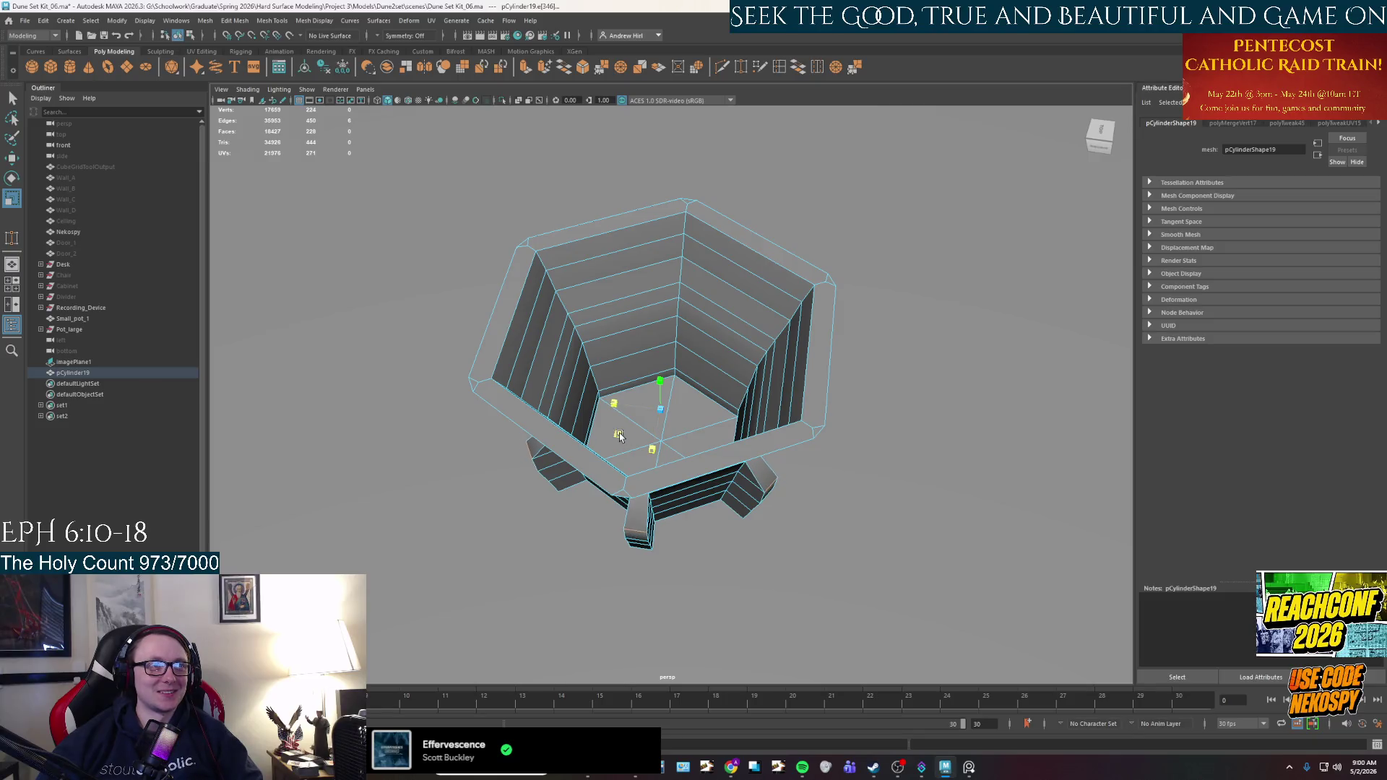
alt+drag(622, 431, 578, 407)
key(q)
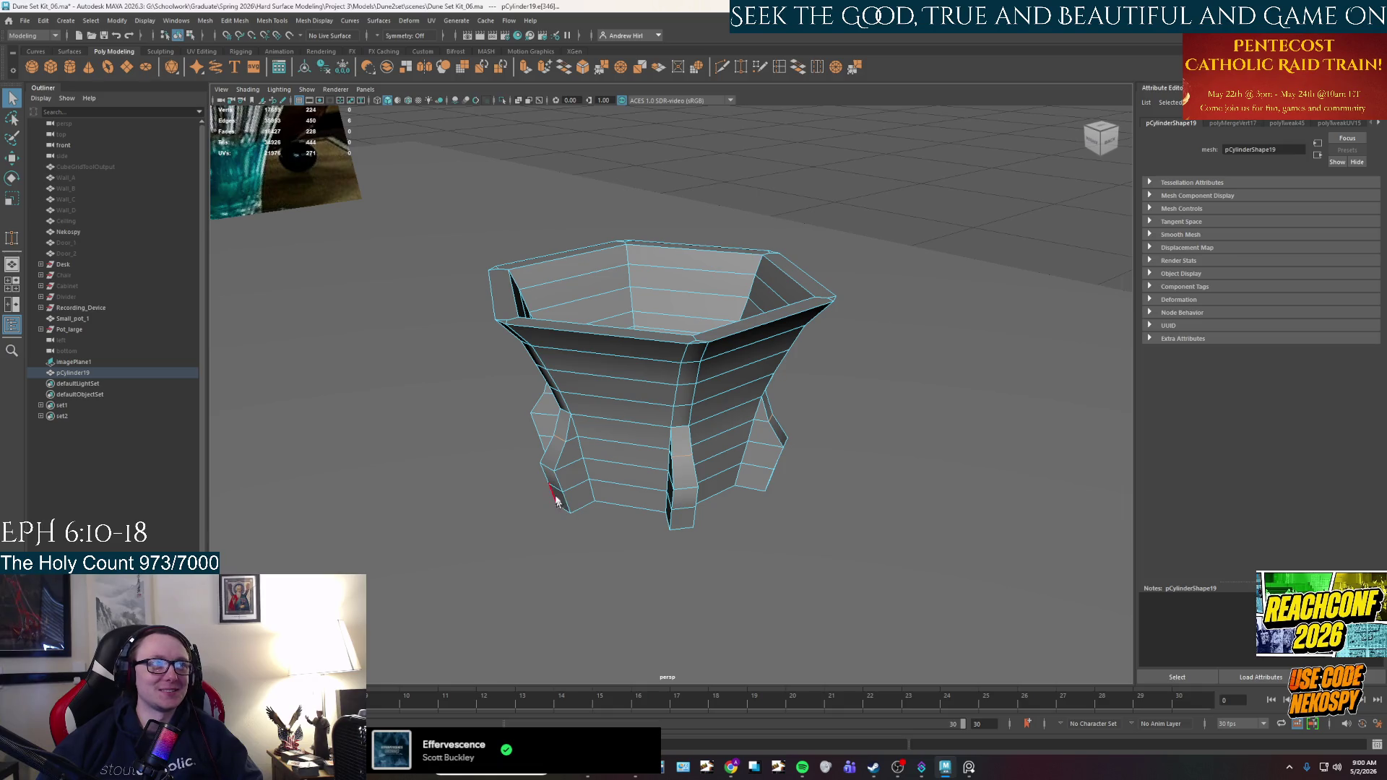
Select and scale an edge loop around the cup's lower body.
alt+drag(690, 517, 652, 526)
mouse_move(745, 515)
alt+mouse_down()
mouse_move(673, 511)
mouse_move(730, 498)
mouse_move(689, 490)
mouse_move(783, 436)
mouse_move(667, 469)
mouse_move(669, 497)
alt+mouse_up()
double_click(667, 468)
key(r)
key(q)
Select two more foot edges and scale them so the feet widen downward.
shift+click(556, 491)
mouse_move(604, 551)
alt+mouse_down()
mouse_move(671, 640)
mouse_move(715, 641)
mouse_move(664, 505)
mouse_move(681, 532)
mouse_move(656, 501)
mouse_move(619, 533)
mouse_move(654, 513)
mouse_move(670, 527)
alt+mouse_up()
shift+click(654, 512)
mouse_move(570, 541)
alt+mouse_down()
mouse_move(670, 533)
mouse_move(635, 549)
mouse_move(677, 535)
mouse_move(710, 545)
mouse_move(715, 493)
mouse_move(584, 468)
mouse_move(606, 506)
mouse_move(625, 486)
mouse_move(603, 496)
alt+mouse_up()
key(r)
scroll(584, 468, down, 5)
scroll(612, 478, up, 5)
key(q)
Switch to face mode and select the faces up a leg strip.
right_drag(603, 495, 588, 480)
drag(587, 480, 648, 409)
mouse_move(830, 505)
alt+mouse_down()
mouse_move(707, 489)
mouse_move(742, 492)
alt+mouse_up()
scroll(707, 485, down, 5)
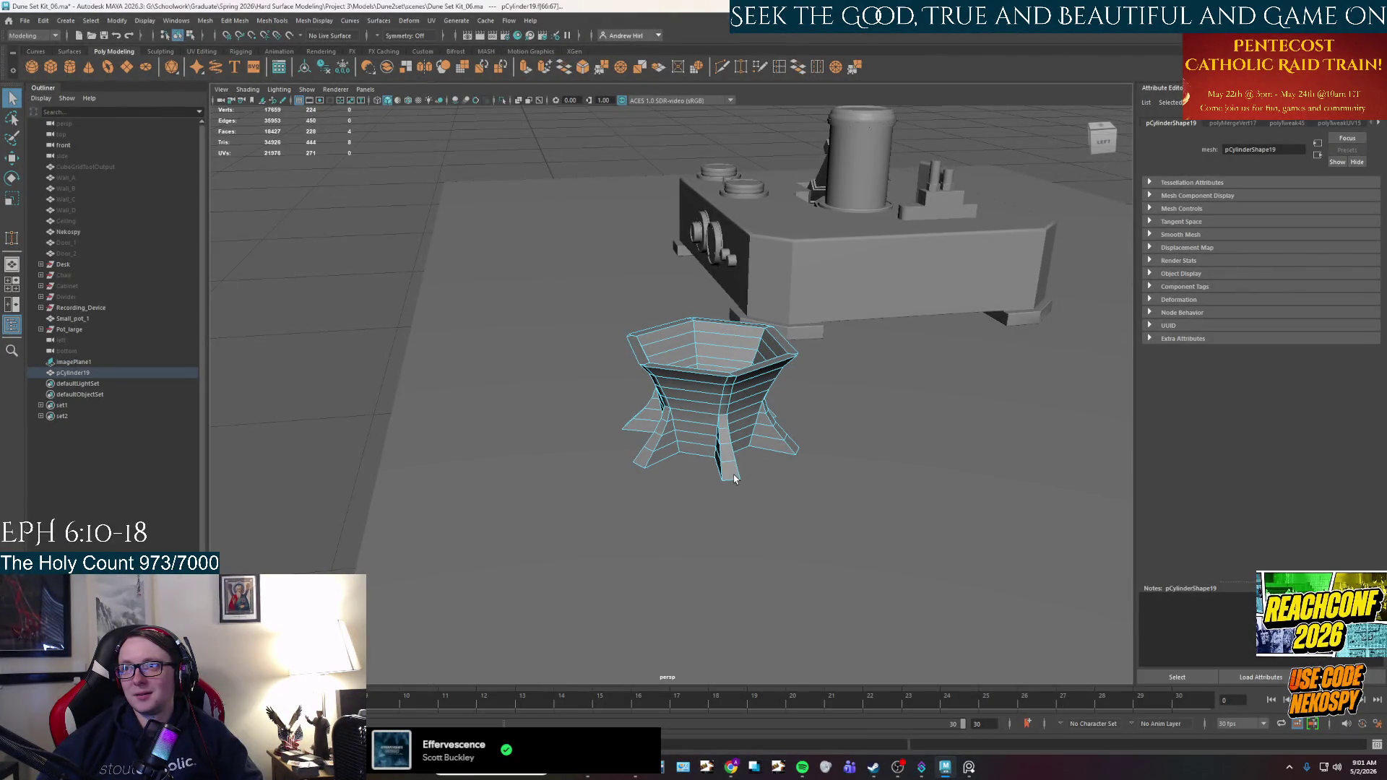
Switch to Edge mode and scale the selected leg edge.
scroll(733, 478, up, 5)
right_drag(807, 586, 797, 547)
key(r)
mouse_move(809, 549)
alt+mouse_down()
mouse_move(766, 491)
mouse_move(746, 511)
mouse_move(711, 511)
alt+mouse_up()
key(q)
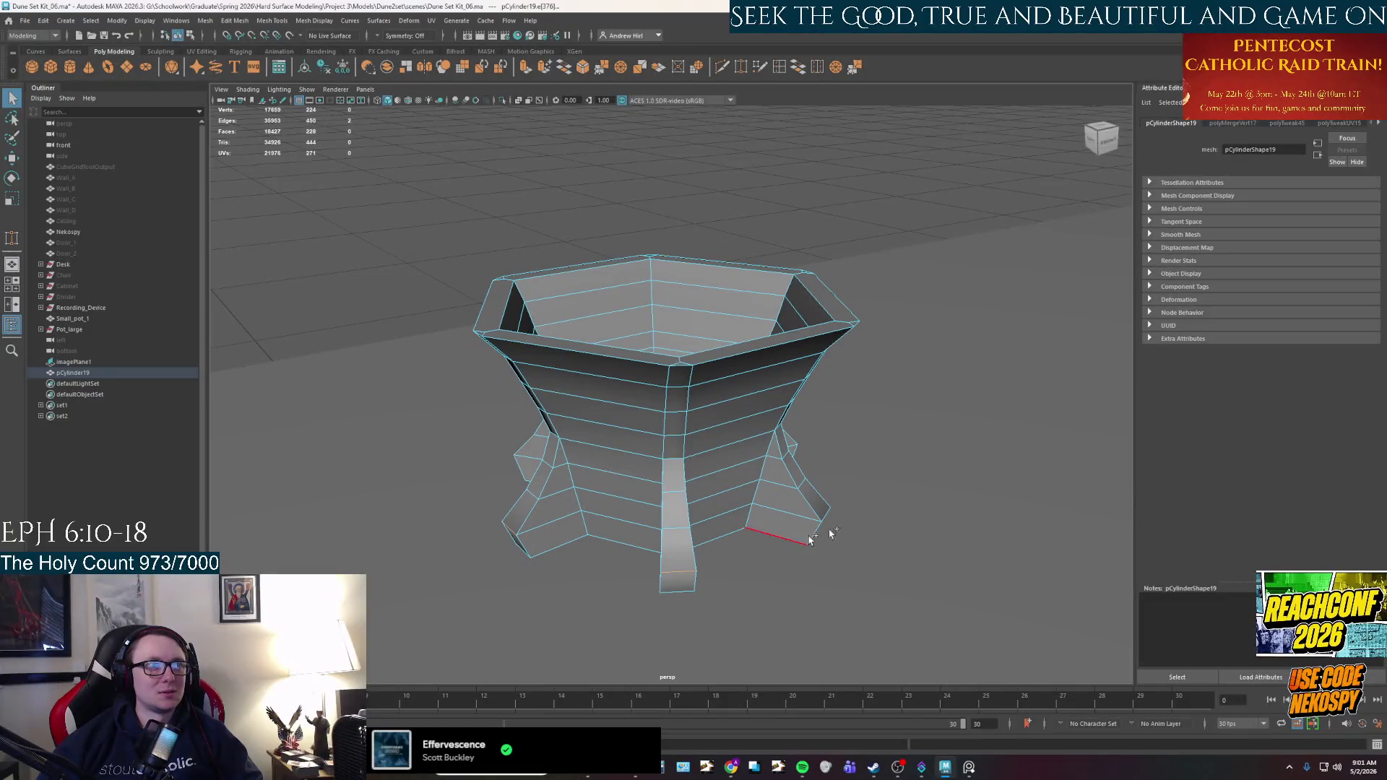
Add a bottom edge, undoing a stray Desk pick, and scale the feet's bottom edges outward.
mouse_move(819, 516)
alt+mouse_down()
mouse_move(825, 537)
mouse_move(795, 516)
alt+mouse_up()
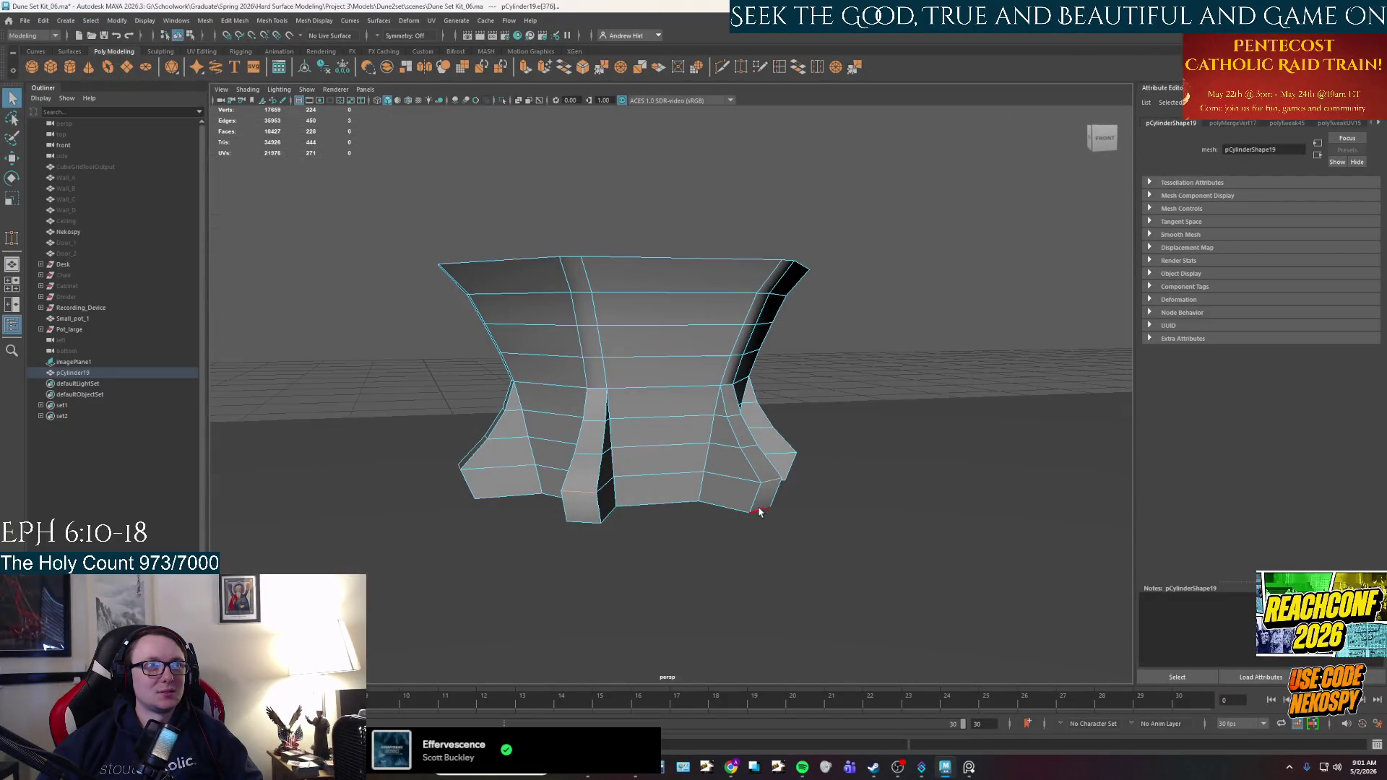
alt+drag(464, 505, 635, 513)
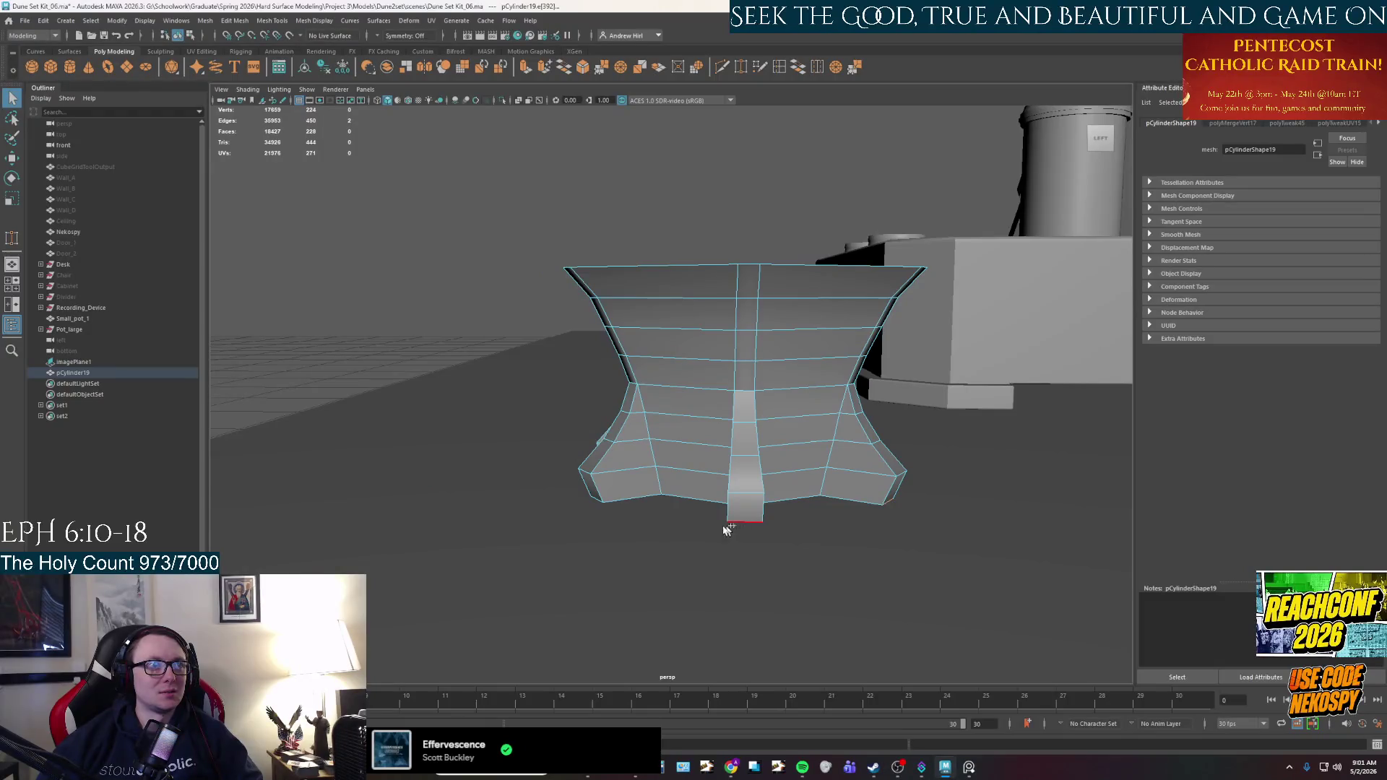
shift+click(591, 506)
key(ctrl+z)
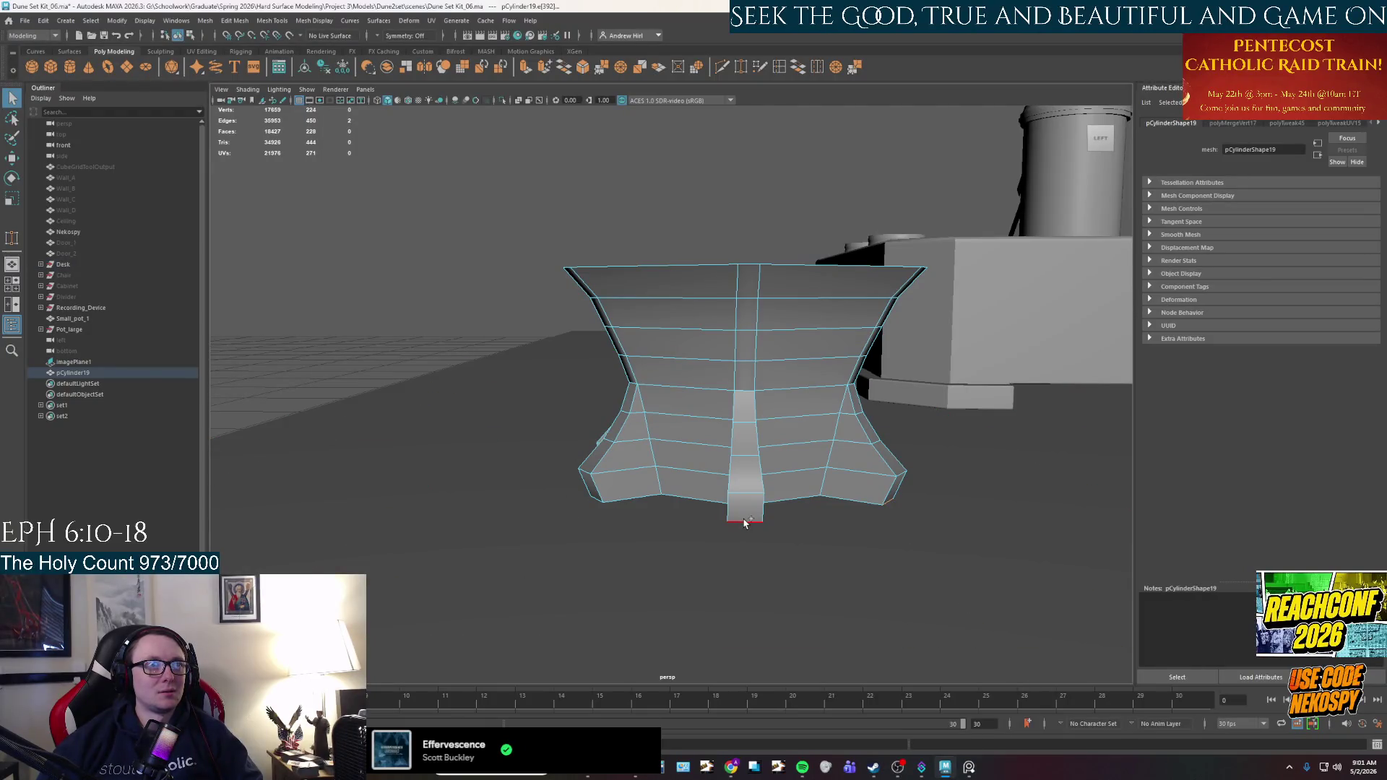
mouse_move(591, 504)
alt+mouse_down()
mouse_move(619, 526)
mouse_move(733, 532)
alt+mouse_up()
shift+click(659, 487)
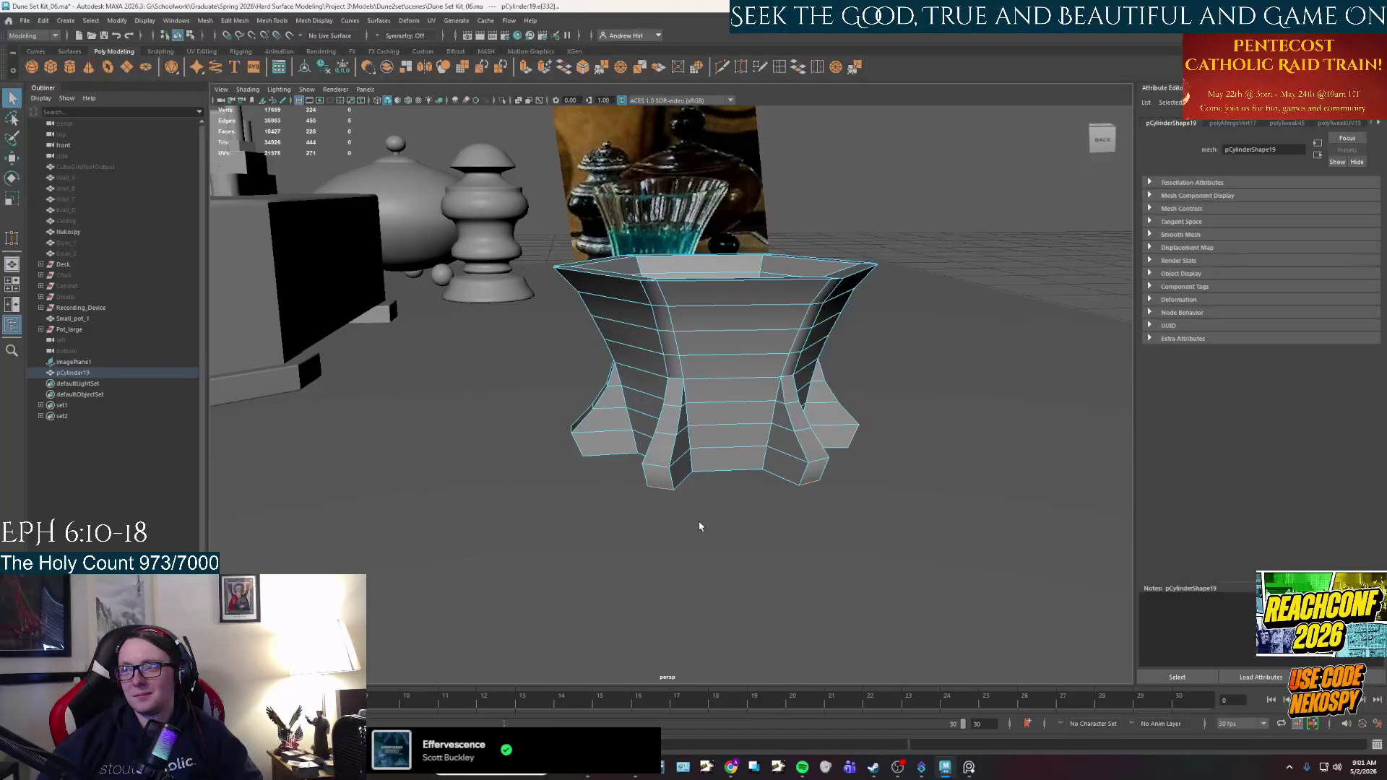
mouse_move(709, 495)
alt+mouse_down()
mouse_move(771, 569)
mouse_move(600, 483)
mouse_move(644, 499)
mouse_move(622, 460)
mouse_move(601, 549)
alt+mouse_up()
key(r)
middle_drag(572, 455, 578, 452)
key(q)
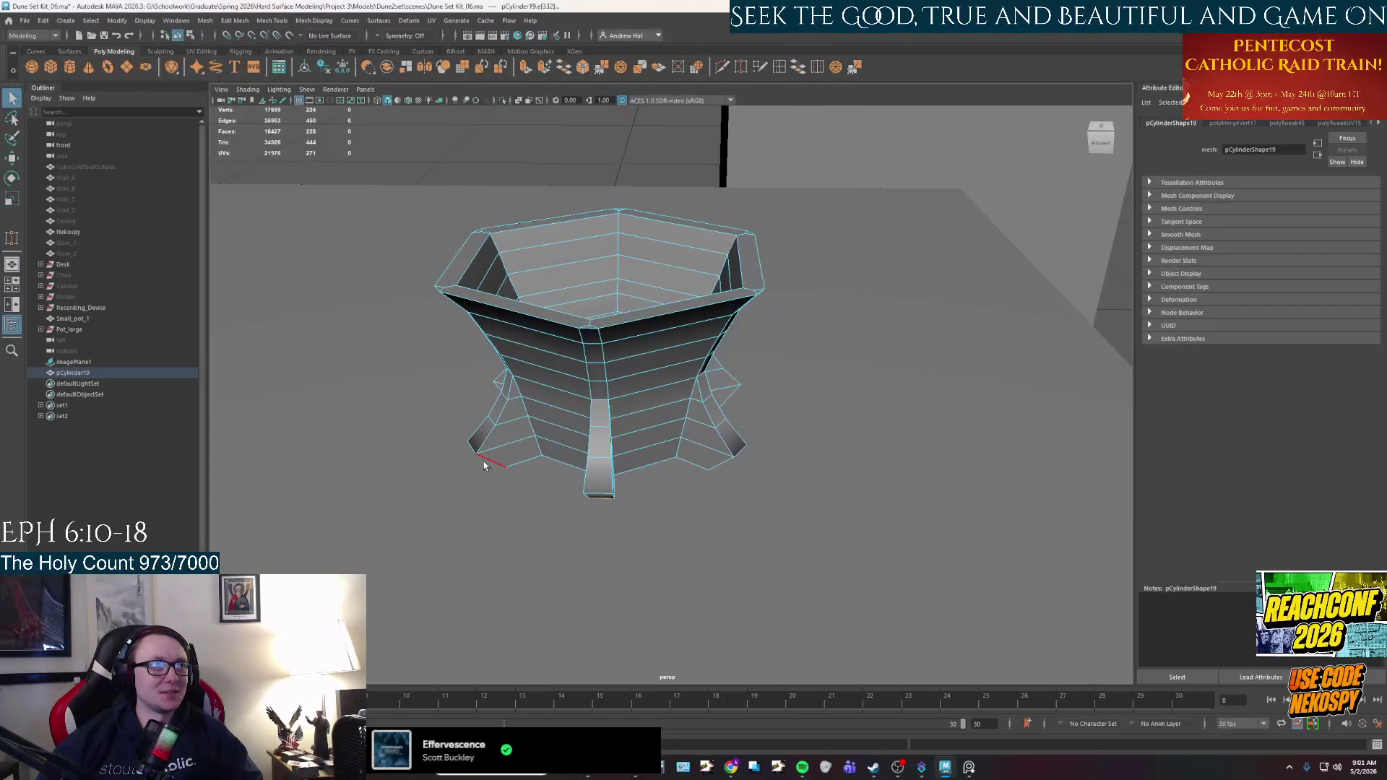
Select another foot's bottom edge, undoing an accidental Desk selection.
click(746, 450)
mouse_move(747, 449)
alt+mouse_down()
mouse_move(784, 484)
mouse_move(809, 463)
mouse_move(849, 543)
mouse_move(782, 567)
alt+mouse_up()
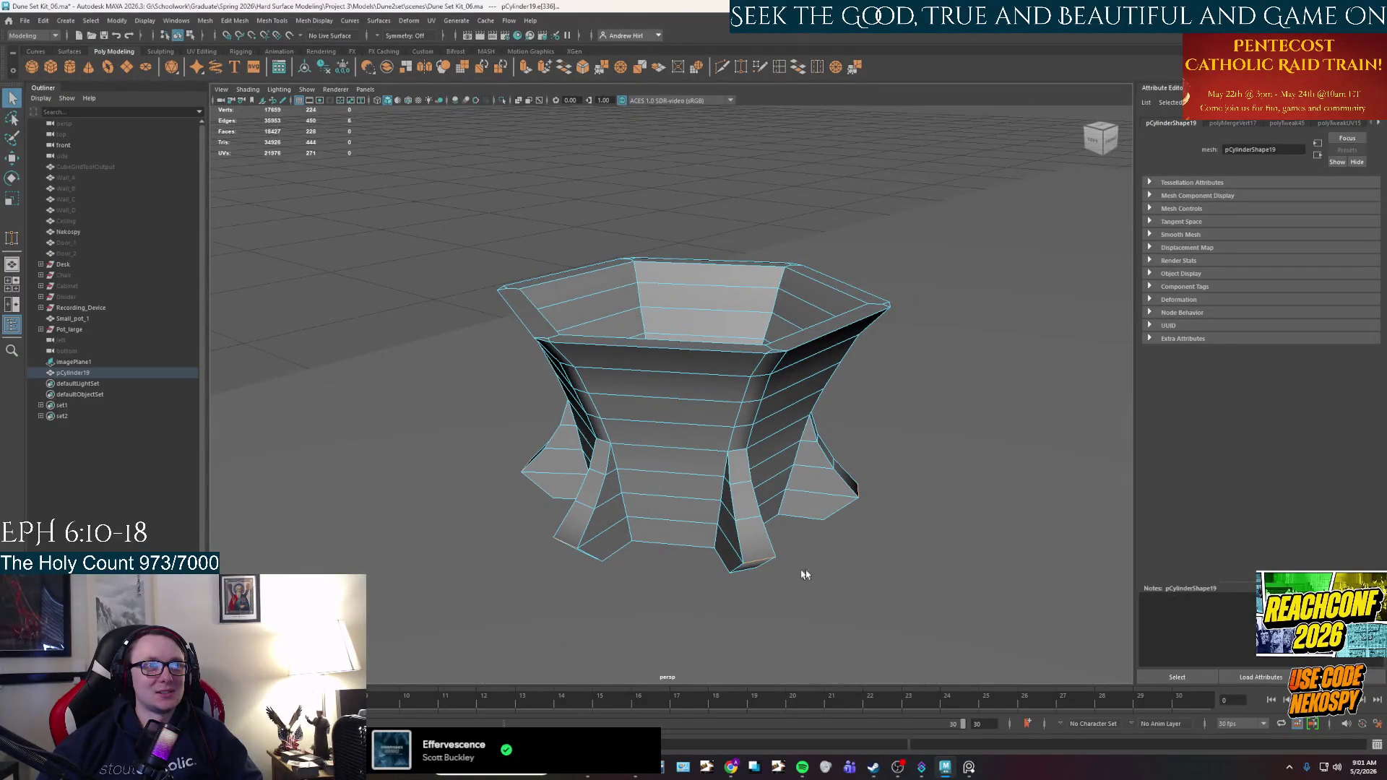
click(835, 569)
key(ctrl+z)
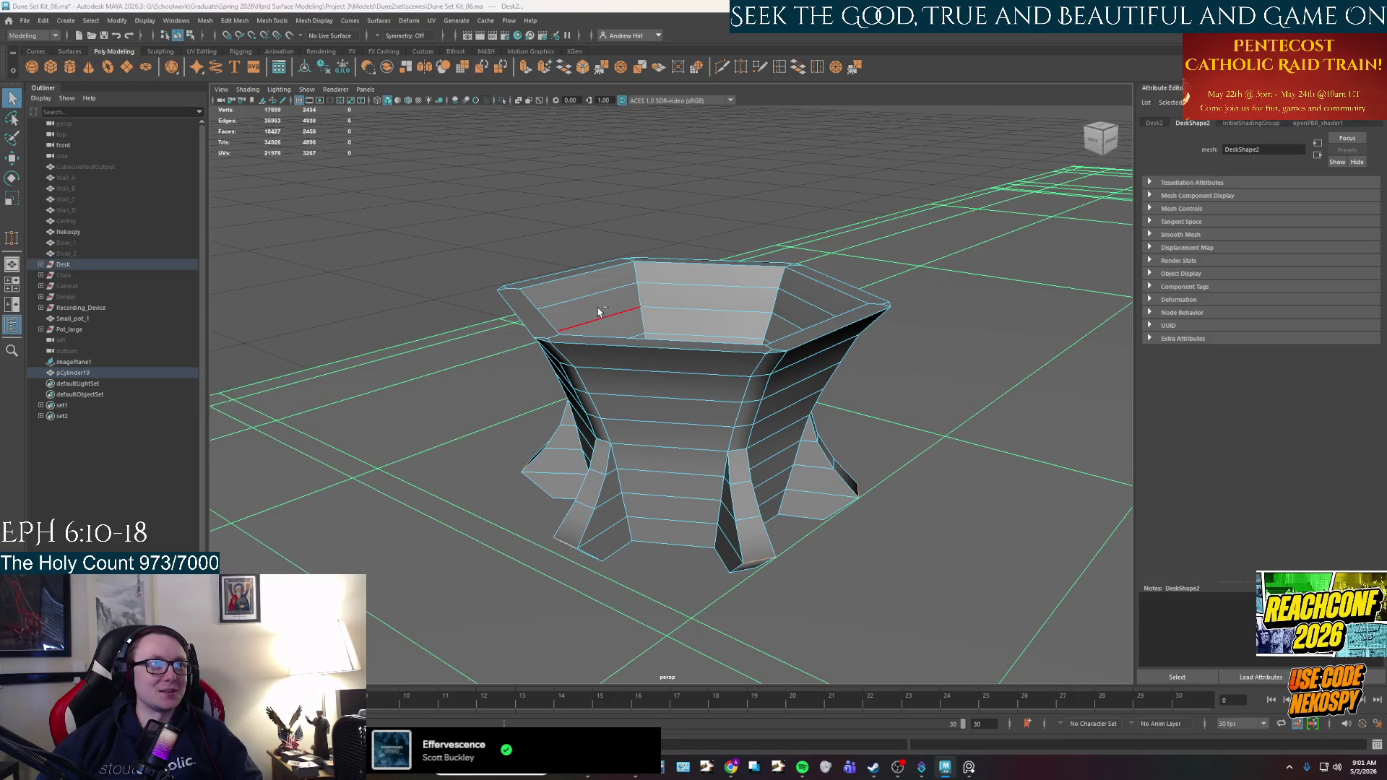
Scale the currently selected foot edges to begin tapering the feet.
mouse_move(659, 387)
alt+mouse_down()
mouse_move(686, 498)
mouse_move(747, 485)
alt+mouse_up()
key(r)
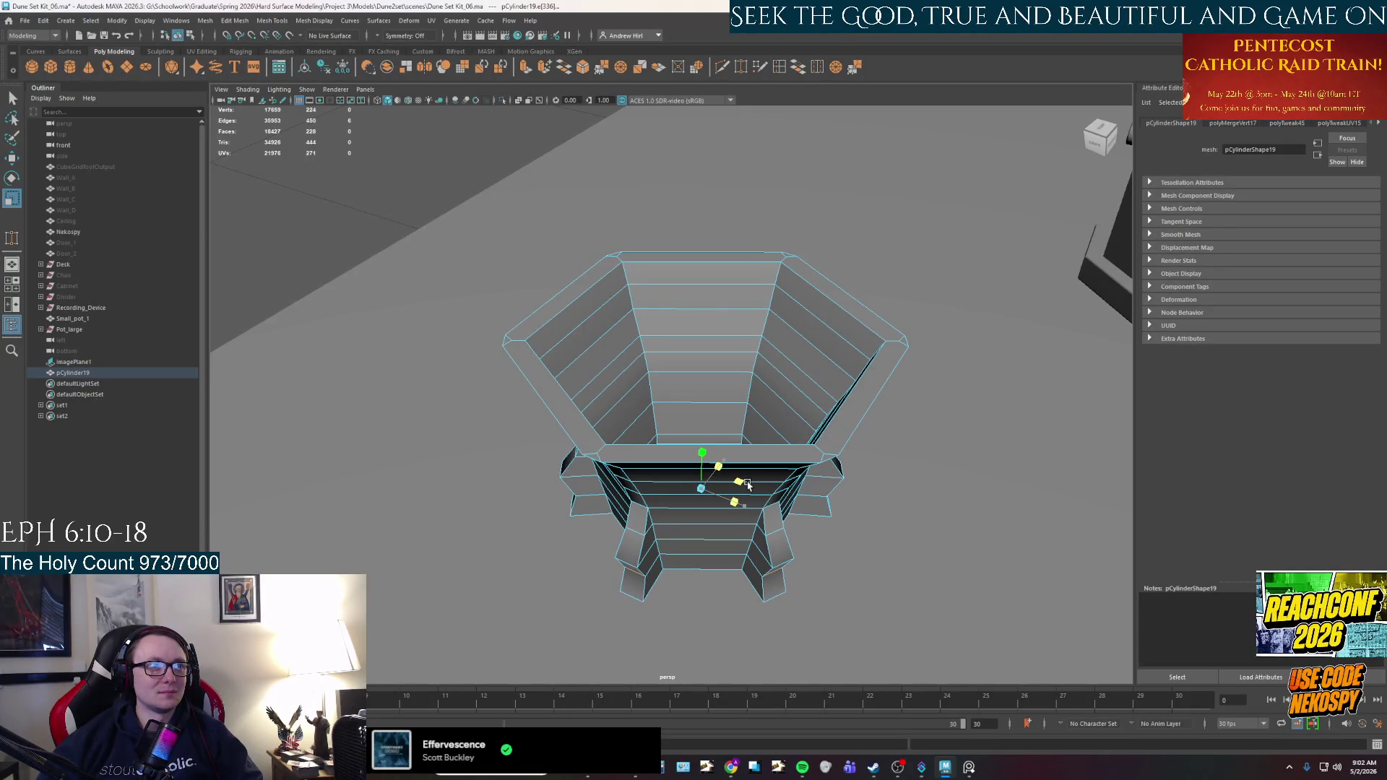
key(q)
mouse_move(793, 561)
alt+mouse_down()
mouse_move(783, 545)
mouse_move(655, 516)
alt+mouse_up()
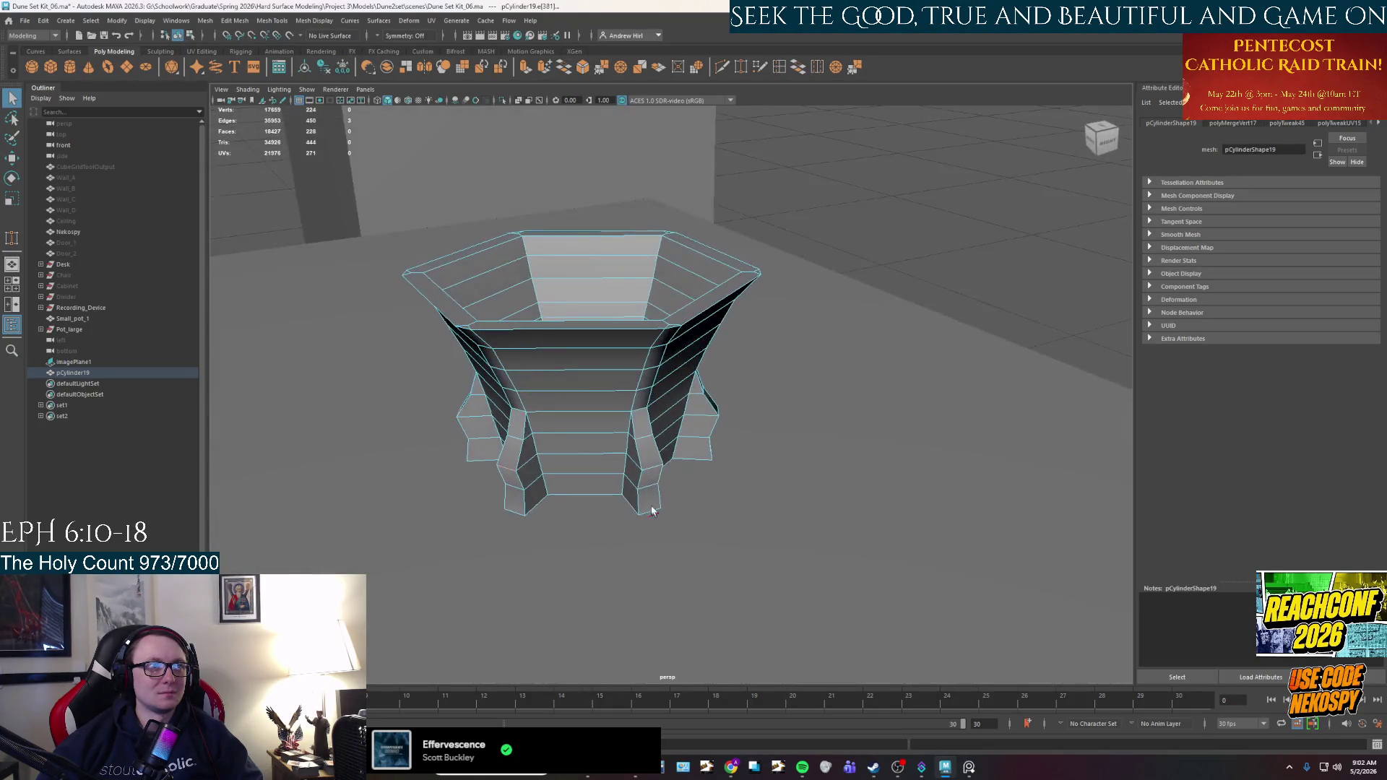
alt+drag(659, 464, 638, 485)
alt+drag(712, 438, 669, 463)
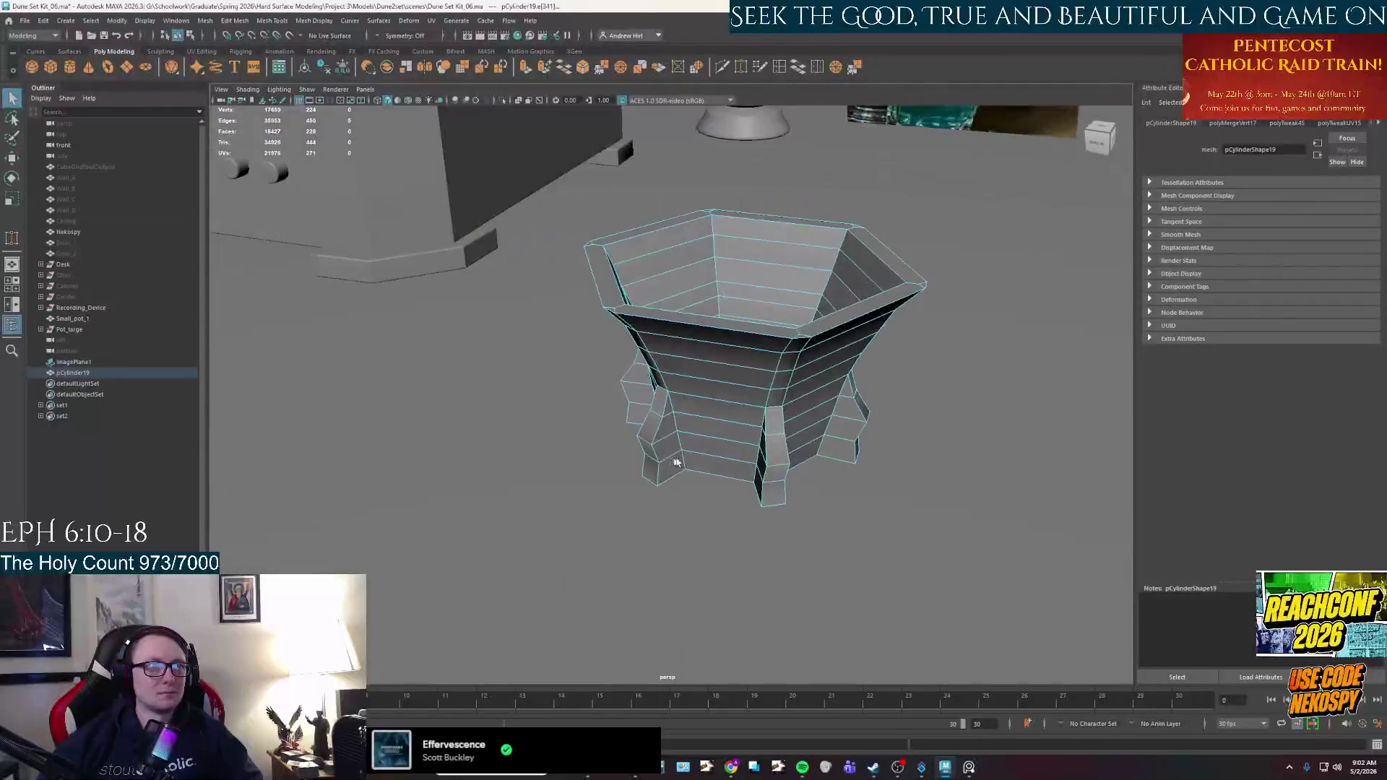
mouse_move(778, 472)
alt+mouse_down()
mouse_move(725, 361)
mouse_move(704, 392)
mouse_move(719, 370)
mouse_move(701, 372)
alt+mouse_up()
key(r)
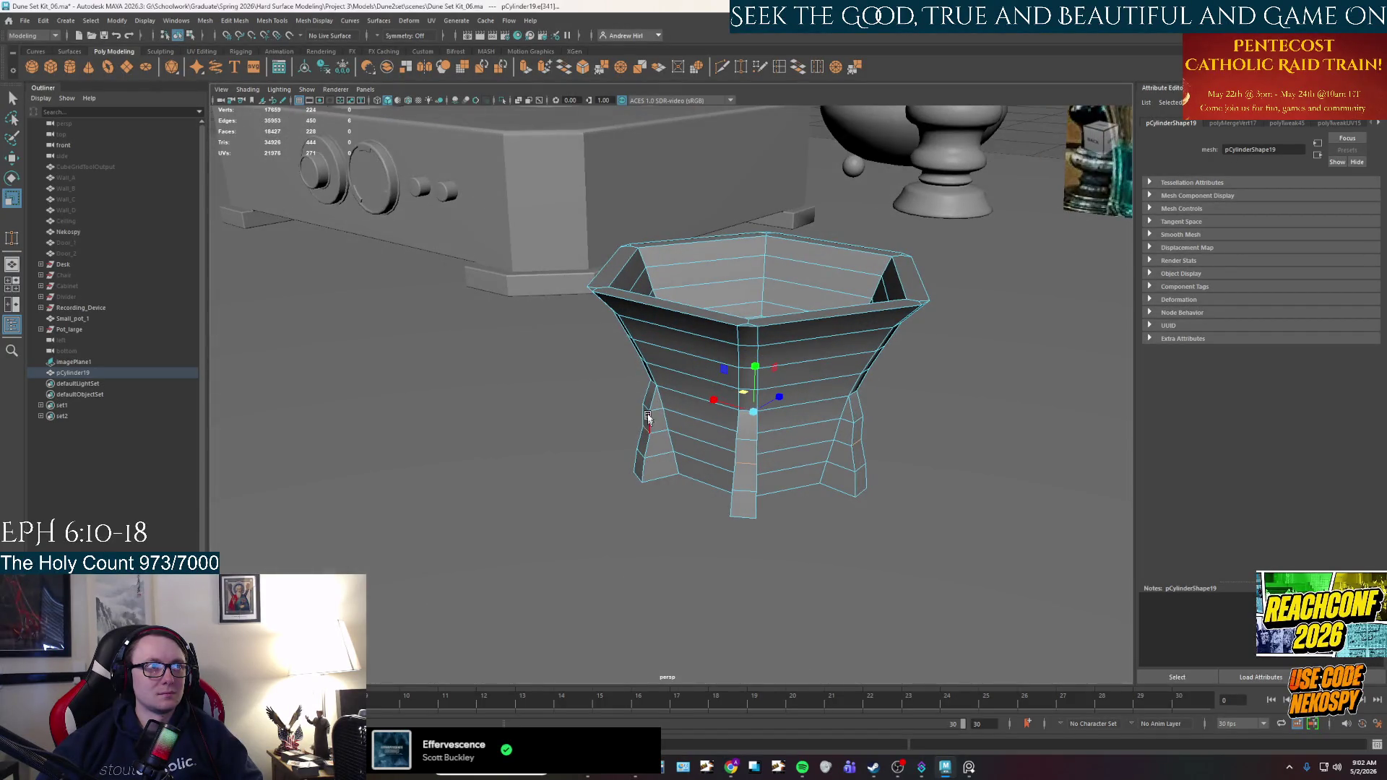
Select edges on several feet and scale them in so those feet taper.
click(746, 461)
key(q)
shift+click(752, 441)
mouse_move(751, 441)
alt+mouse_down()
mouse_move(771, 471)
mouse_move(663, 486)
mouse_move(637, 475)
alt+mouse_up()
shift+click(663, 490)
alt+drag(730, 481, 662, 445)
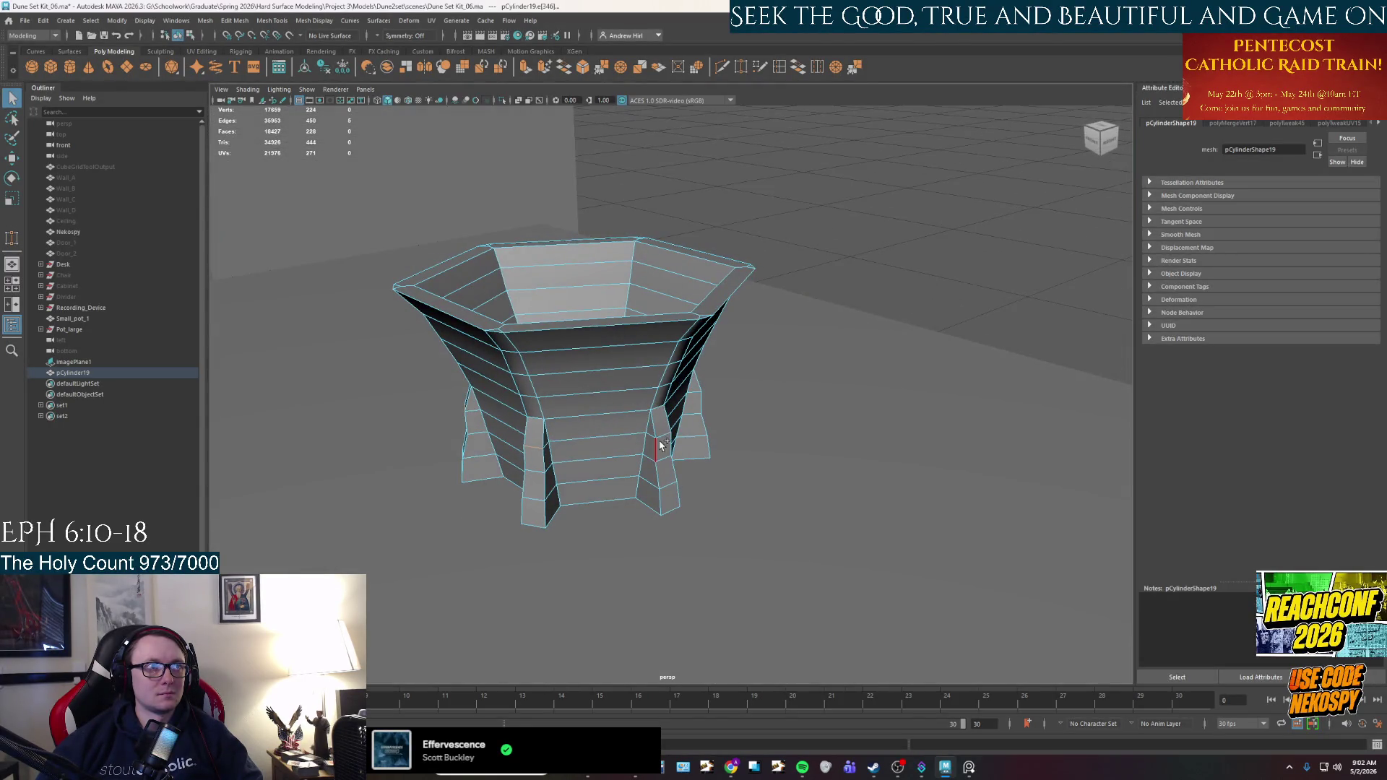
alt+drag(741, 466, 639, 433)
key(r)
Pick a fresh set of foot edges on the remaining feet and scale them to taper.
key(q)
click(603, 478)
shift+click(749, 497)
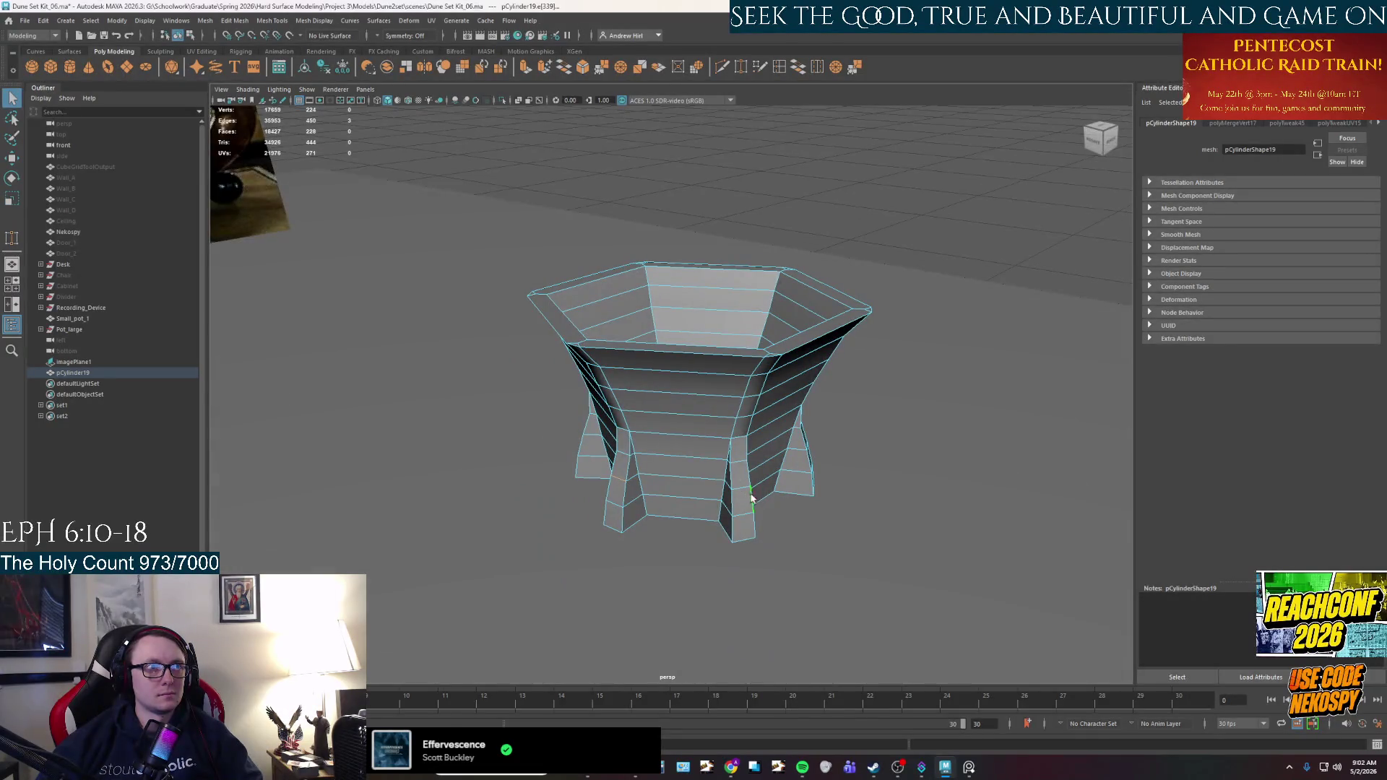
shift+click(750, 499)
mouse_move(751, 499)
alt+mouse_down()
mouse_move(787, 526)
mouse_move(770, 504)
mouse_move(734, 529)
alt+mouse_up()
shift+click(774, 504)
shift+click(772, 502)
key(r)
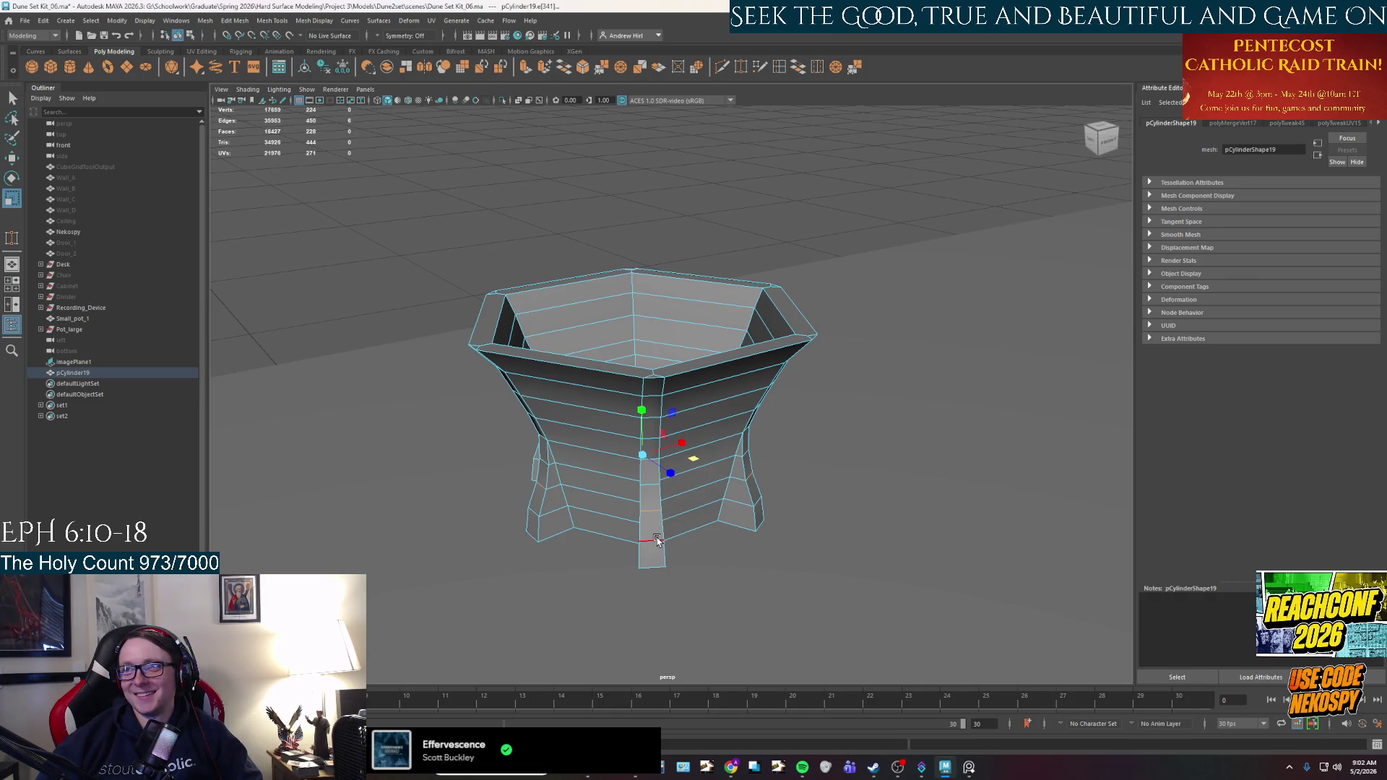
Select the lower edge on each of the six feet for further shaping.
click(536, 509)
shift+click(745, 504)
shift+click(758, 506)
mouse_move(758, 505)
alt+mouse_down()
mouse_move(710, 508)
mouse_move(764, 505)
mouse_move(802, 532)
alt+mouse_up()
shift+click(719, 514)
shift+click(773, 497)
shift+click(798, 524)
mouse_move(675, 545)
alt+mouse_down()
mouse_move(737, 570)
mouse_move(687, 451)
mouse_move(669, 479)
mouse_move(585, 506)
mouse_move(683, 529)
mouse_move(706, 433)
alt+mouse_up()
right_click(706, 433)
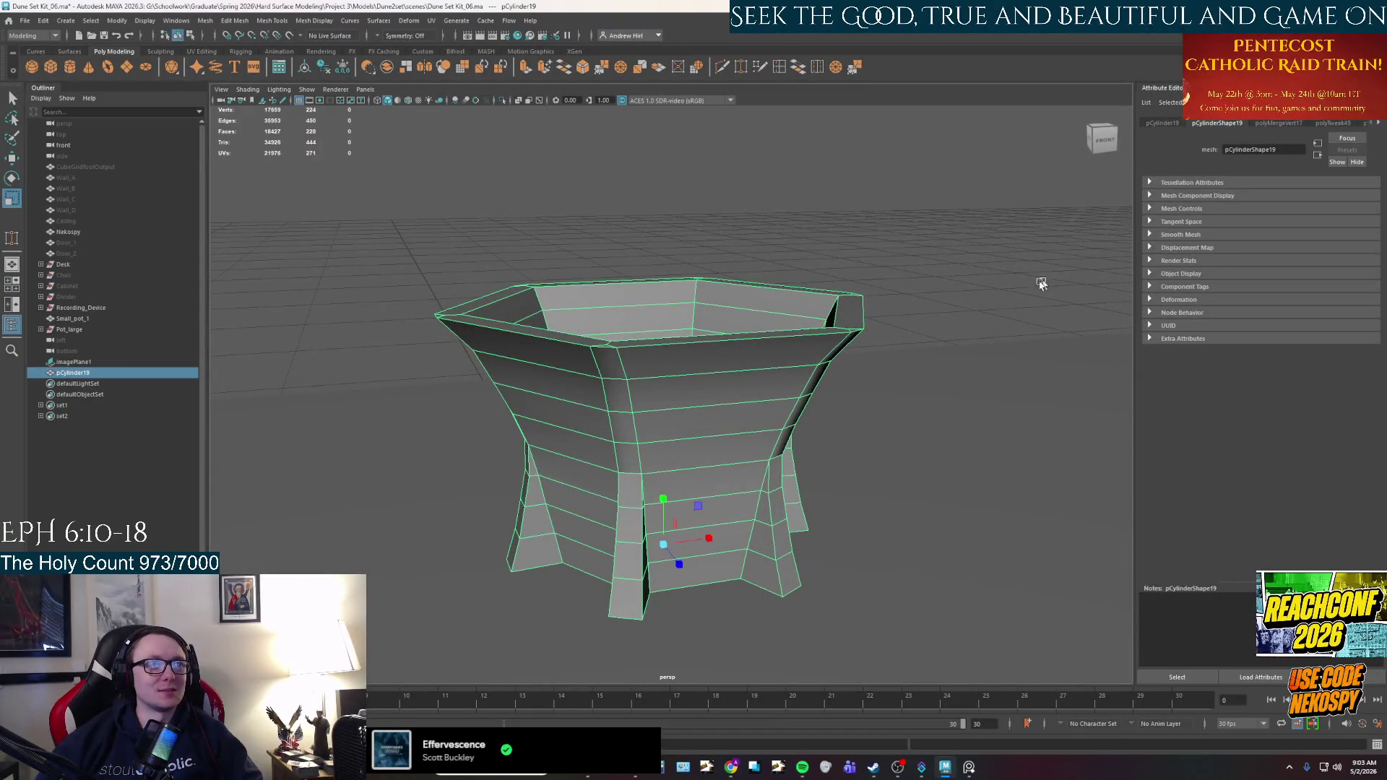
Select the whole cup in object mode and isolate it with Ctrl+1.
click(1052, 278)
scroll(832, 380, down, 2)
mouse_move(833, 381)
alt+mouse_down()
mouse_move(604, 350)
mouse_move(641, 361)
alt+mouse_up()
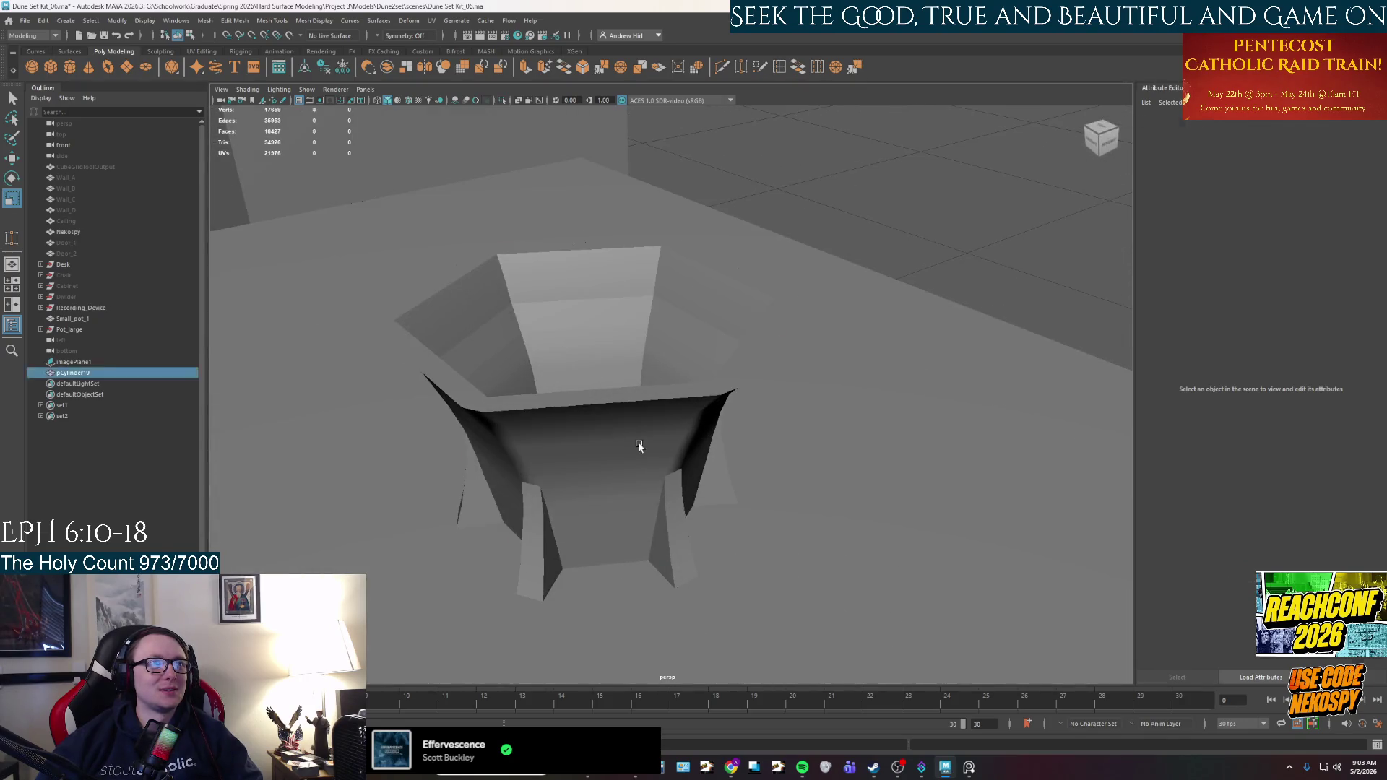
click(681, 491)
scroll(681, 492, down, 5)
mouse_move(681, 491)
alt+mouse_down()
mouse_move(854, 371)
mouse_move(888, 470)
alt+mouse_up()
key(ctrl+1)
Switch the isolated cup to Edge mode and select the rim's front corner edge.
mouse_move(791, 466)
alt+mouse_down()
mouse_move(723, 441)
mouse_move(709, 411)
mouse_move(709, 486)
mouse_move(817, 569)
mouse_move(814, 582)
mouse_move(736, 486)
alt+mouse_up()
scroll(710, 412, up, 5)
scroll(708, 486, down, 4)
right_click(706, 323)
click(704, 296)
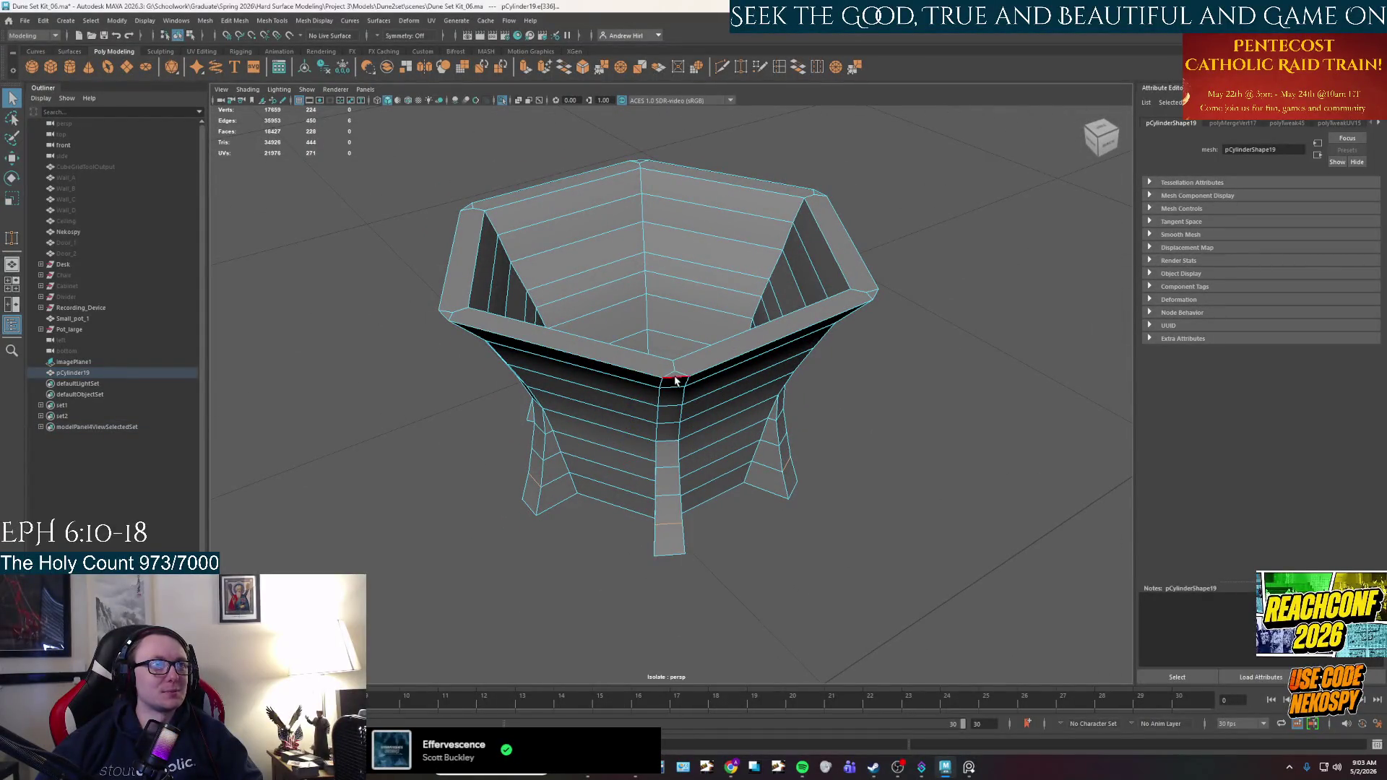
click(675, 372)
scroll(676, 381, up, 2)
mouse_move(675, 381)
alt+mouse_down()
mouse_move(678, 285)
mouse_move(752, 396)
alt+mouse_up()
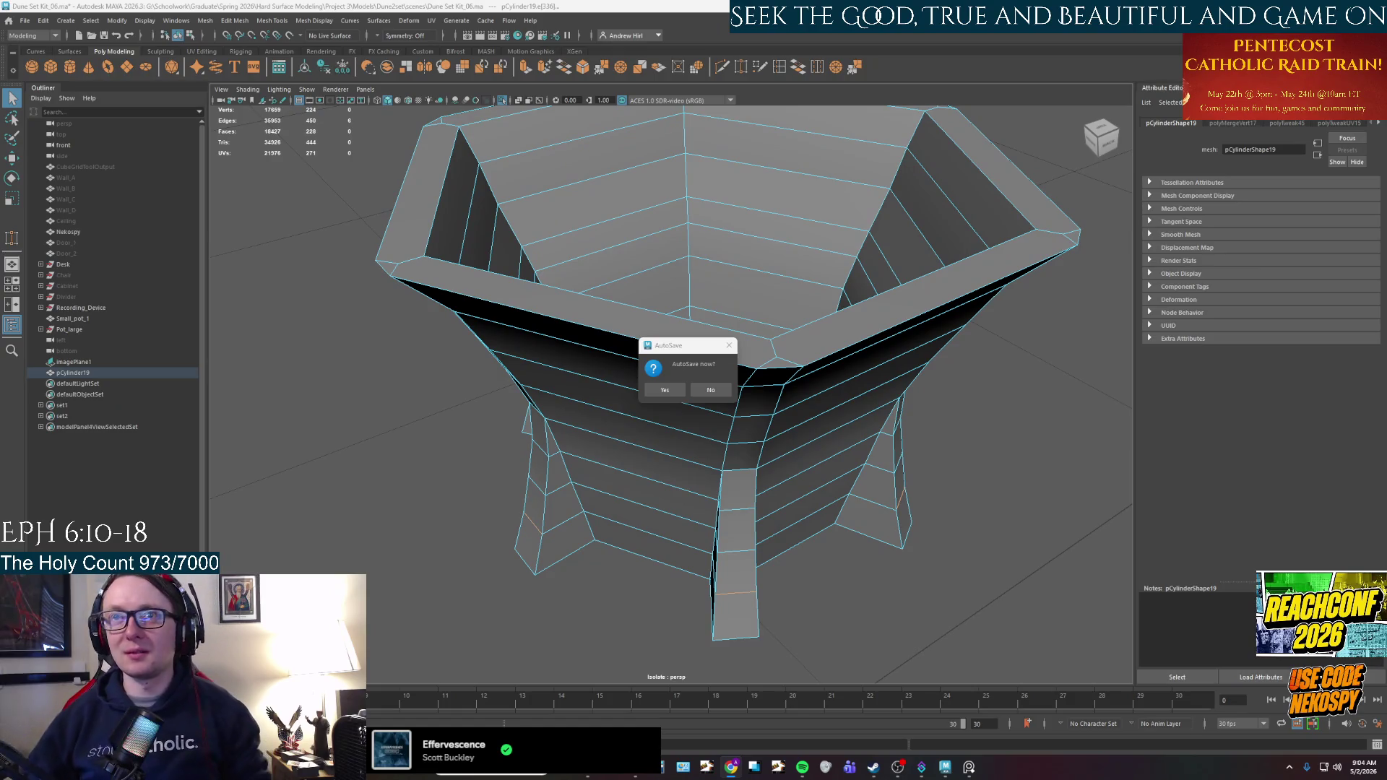
Accept the autosave prompt to save the scene, then pick the rim edges.
click(665, 390)
mouse_move(664, 390)
alt+mouse_down()
mouse_move(731, 527)
mouse_move(748, 498)
mouse_move(744, 578)
mouse_move(722, 499)
mouse_move(751, 404)
mouse_move(757, 565)
alt+mouse_up()
scroll(748, 497, down, 3)
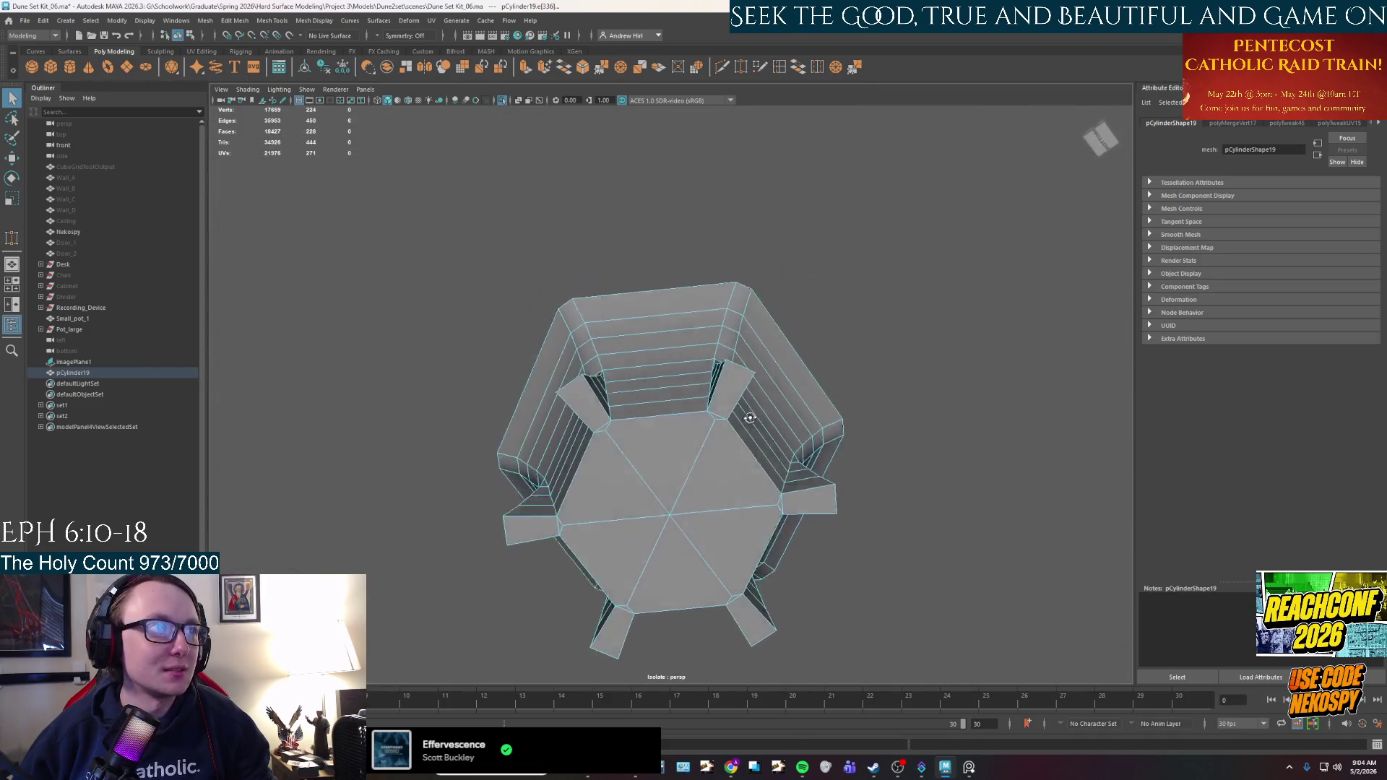
scroll(749, 436, up, 3)
right_drag(737, 426, 733, 388)
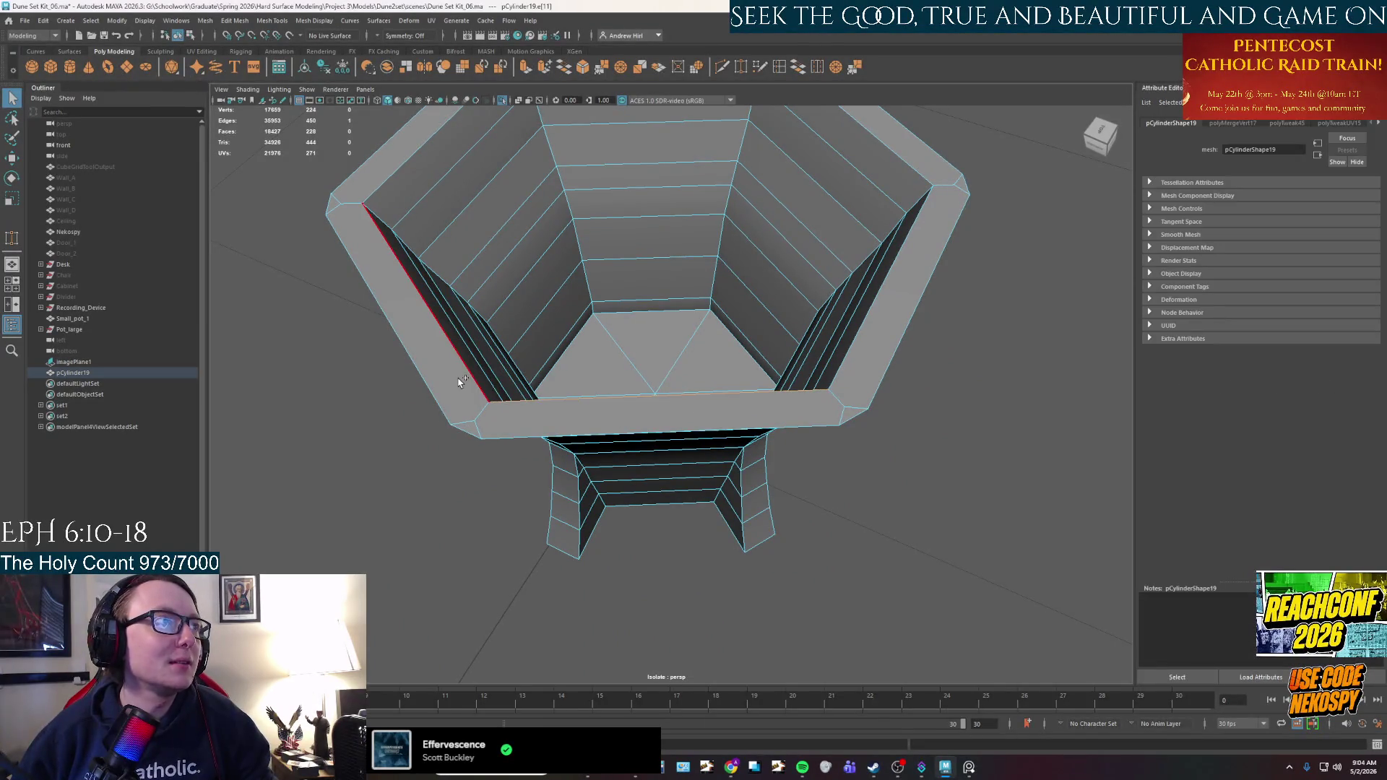
scroll(562, 352, down, 3)
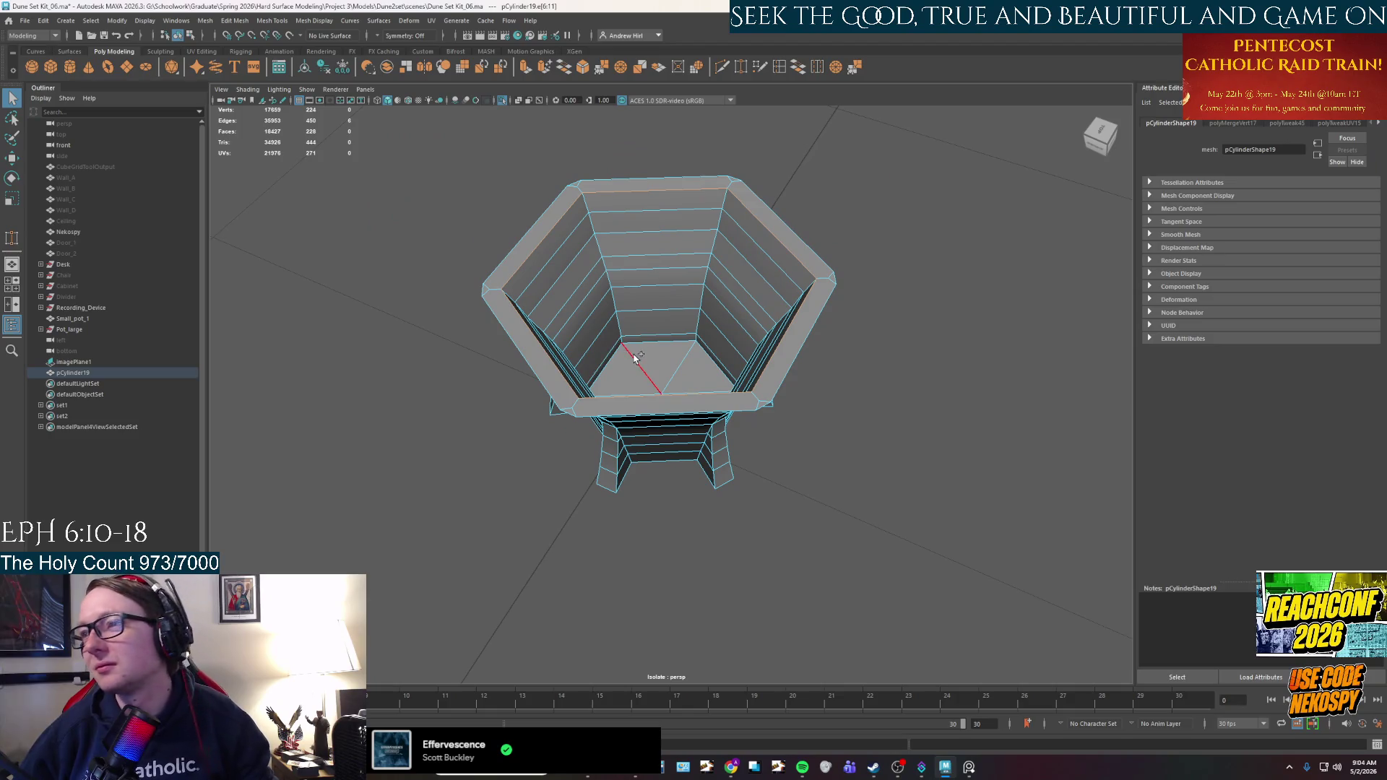
Bevel the selected rim edges with 3 segments and a 0.2 fraction.
key(ctrl+b)
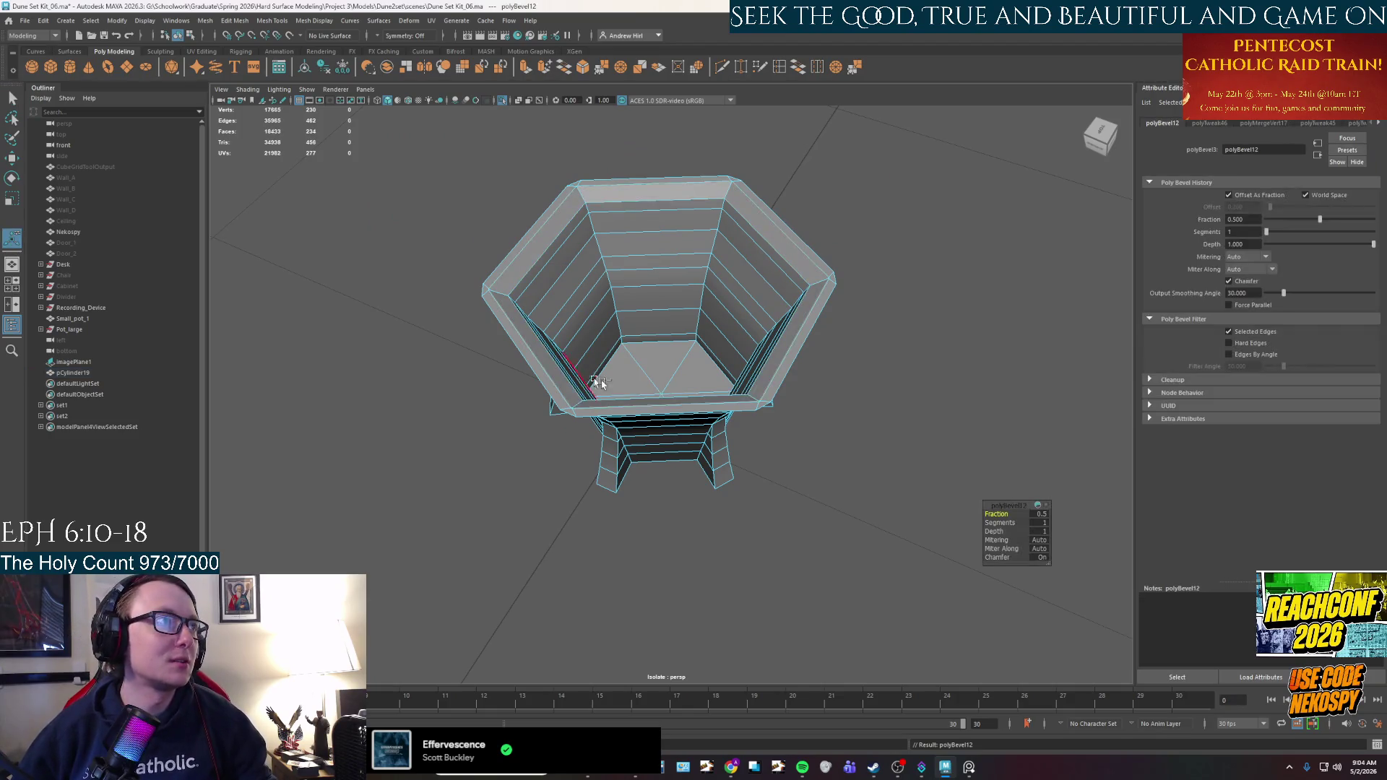
click(1040, 523)
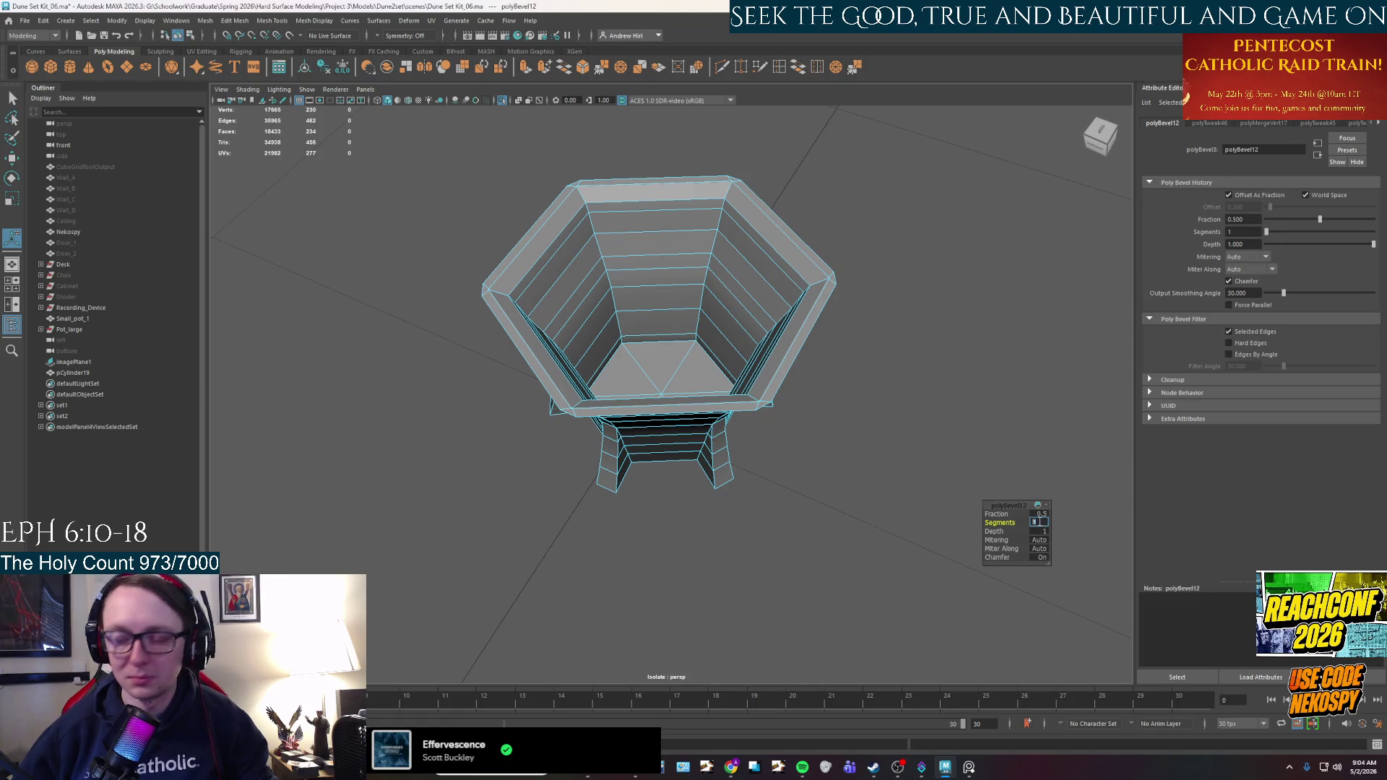
text(3)
key(Return)
click(1039, 514)
text(2)
key(Return)
Select the remaining rim edges, including the top-back and upper-left ones.
alt+drag(624, 301, 524, 283)
scroll(650, 347, up, 3)
key(q)
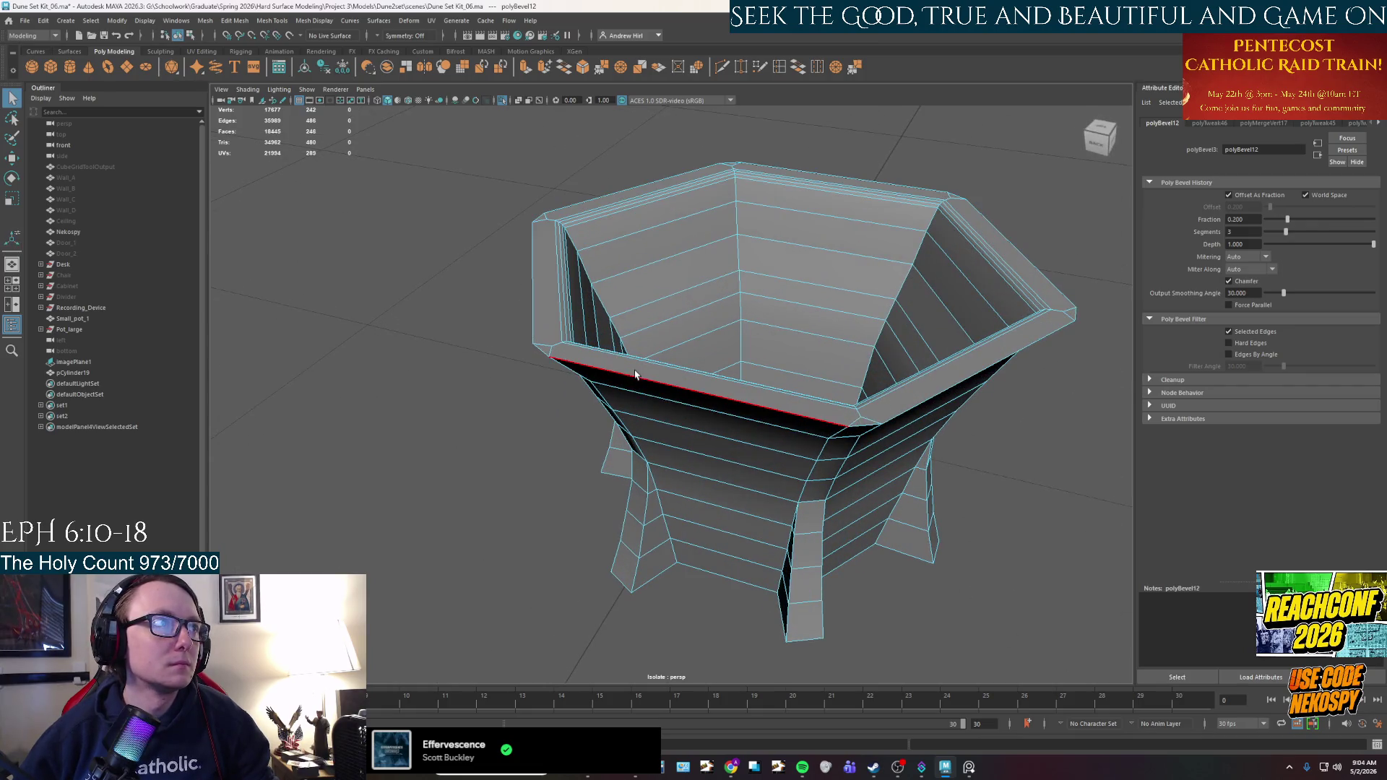
click(865, 426)
alt+drag(868, 428, 943, 562)
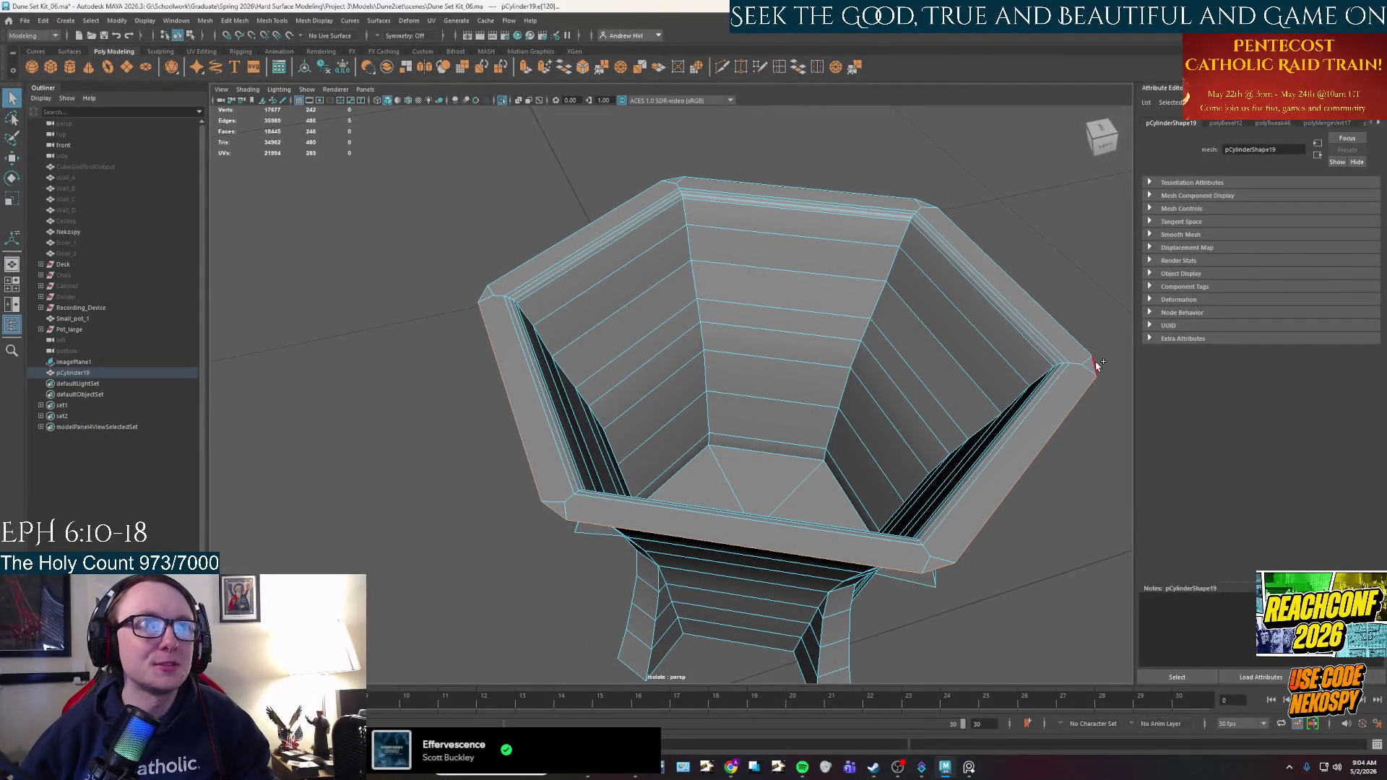
click(917, 196)
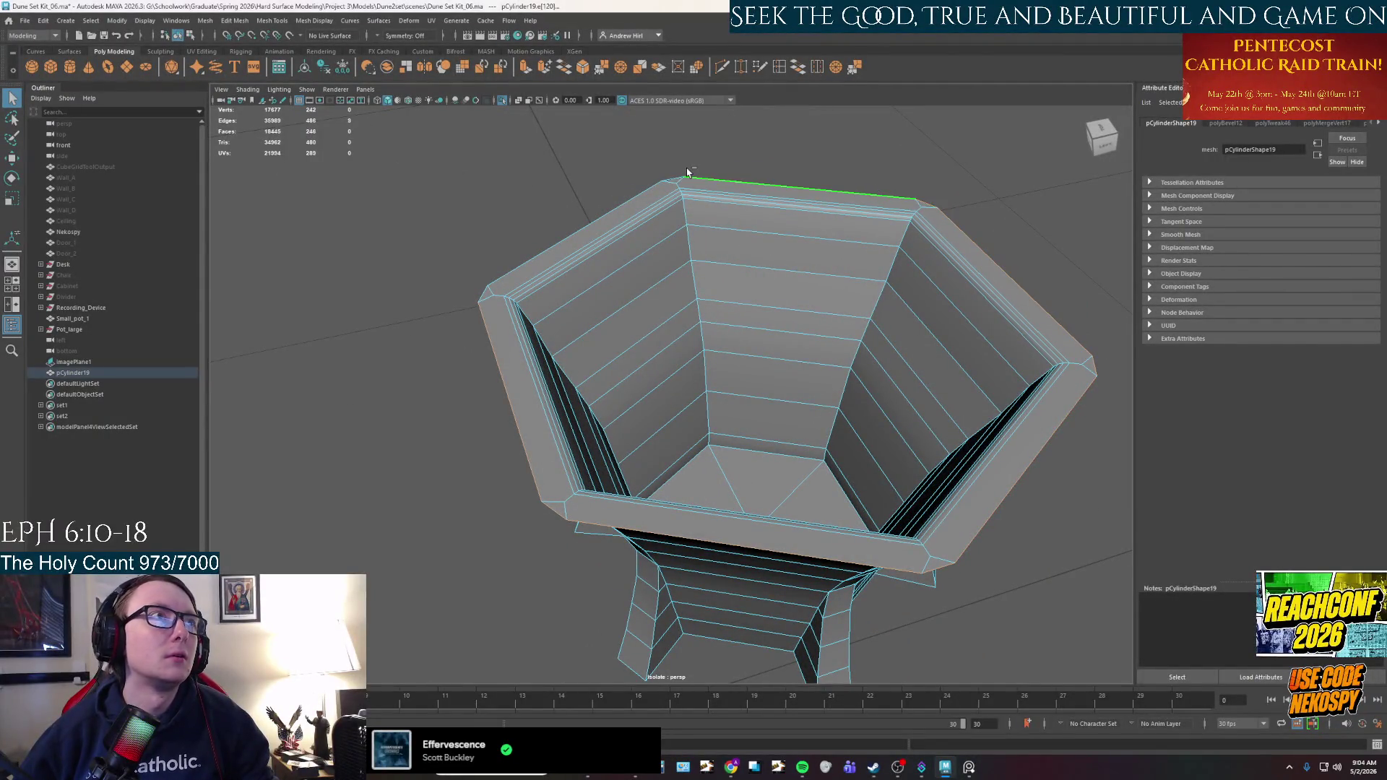
shift+click(570, 232)
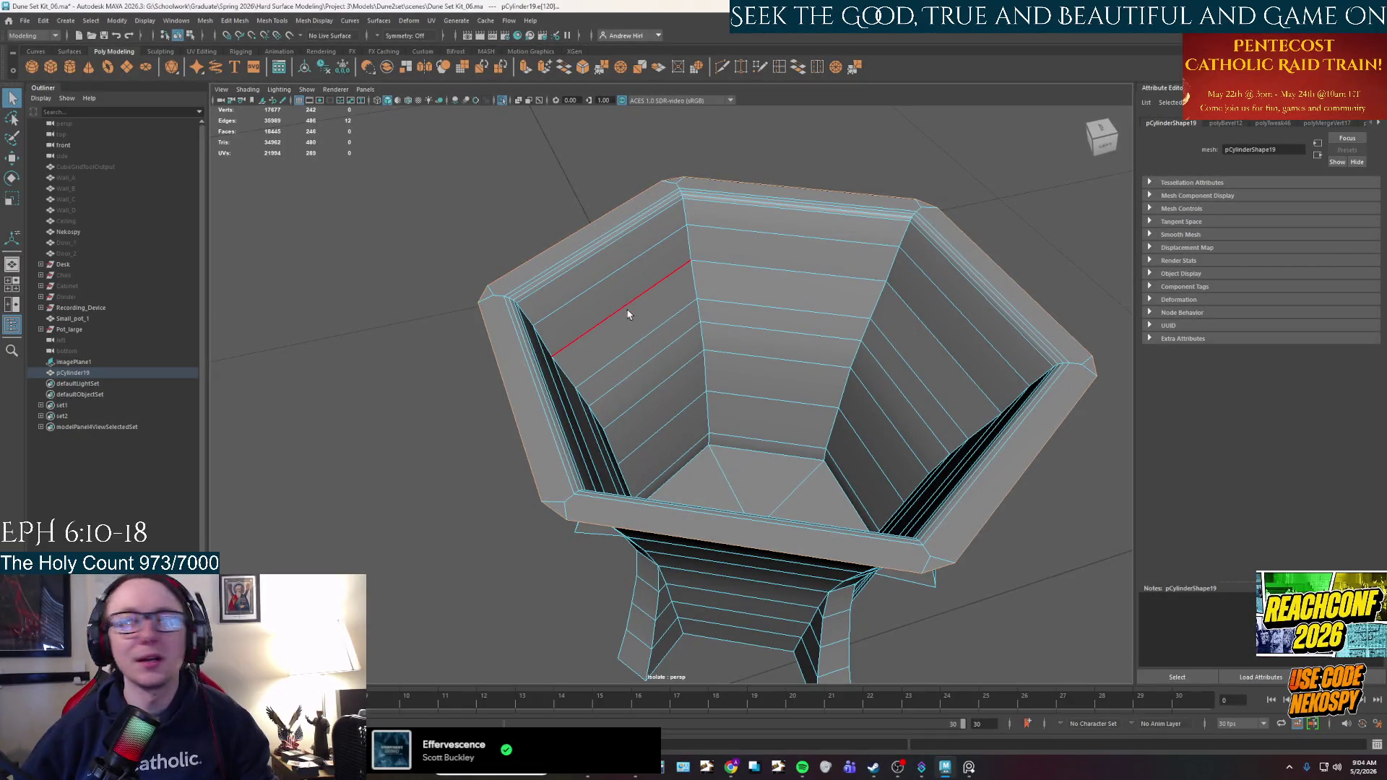
Bevel these rim edges too with fraction 0.2 and 3 segments.
key(ctrl+b)
mouse_move(1057, 549)
alt+mouse_down()
mouse_move(1040, 567)
mouse_move(1060, 574)
alt+mouse_up()
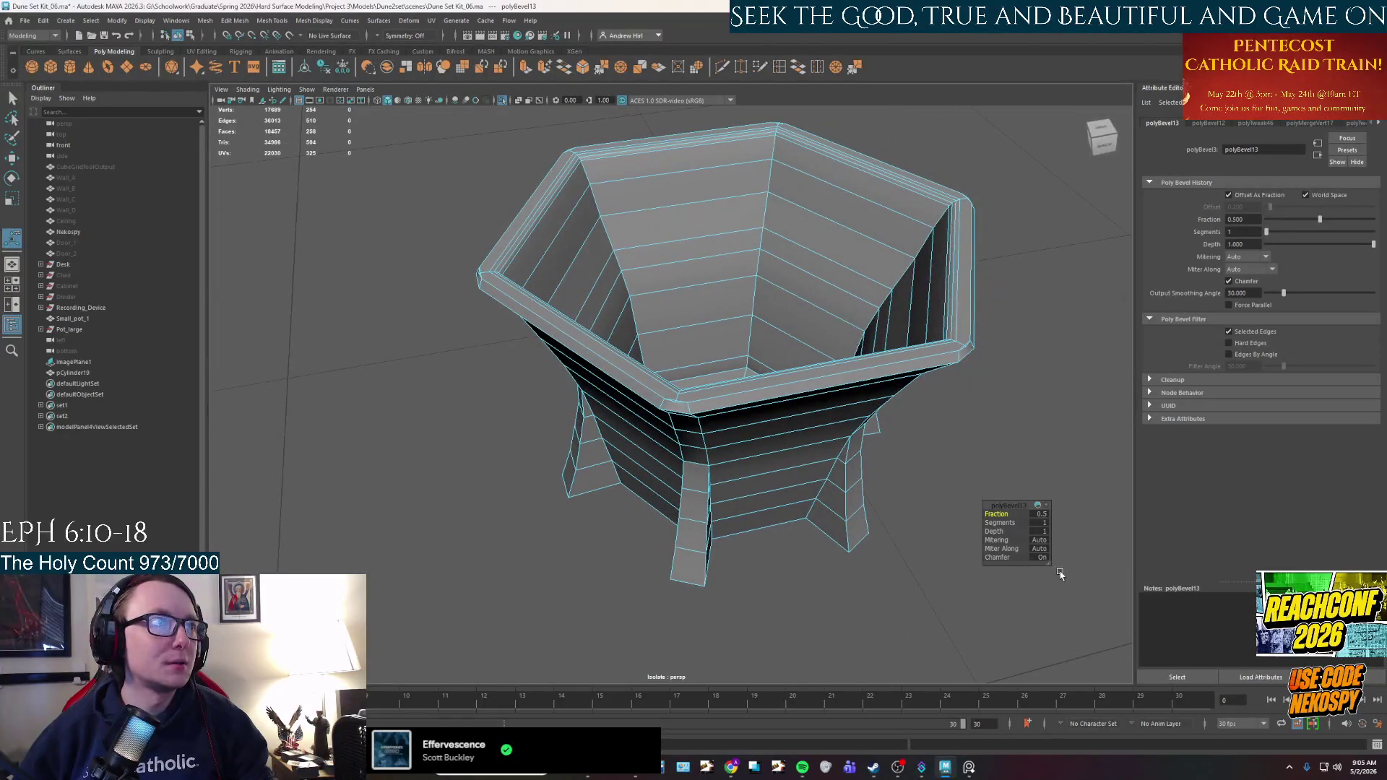
click(1040, 514)
text(.2)
key(Return)
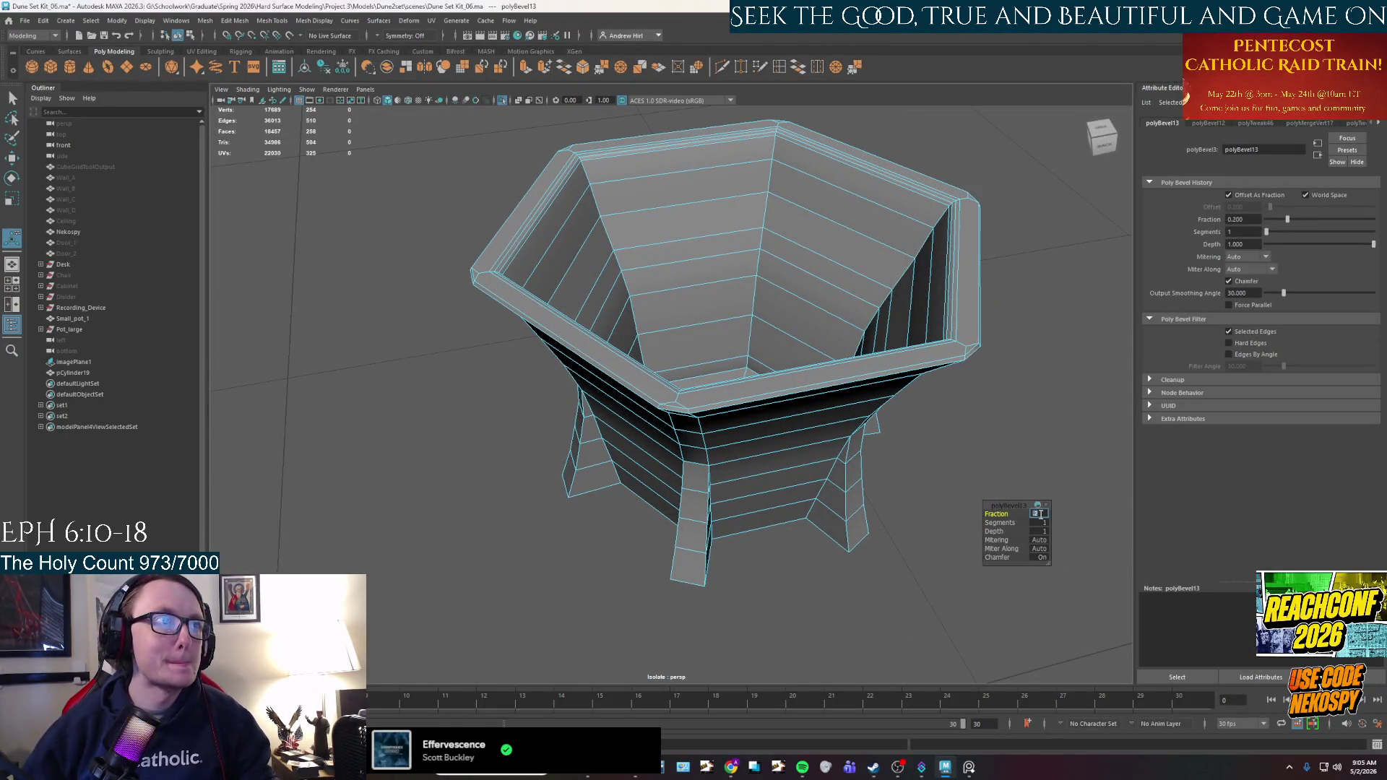
click(1040, 522)
text(3)
key(Return)
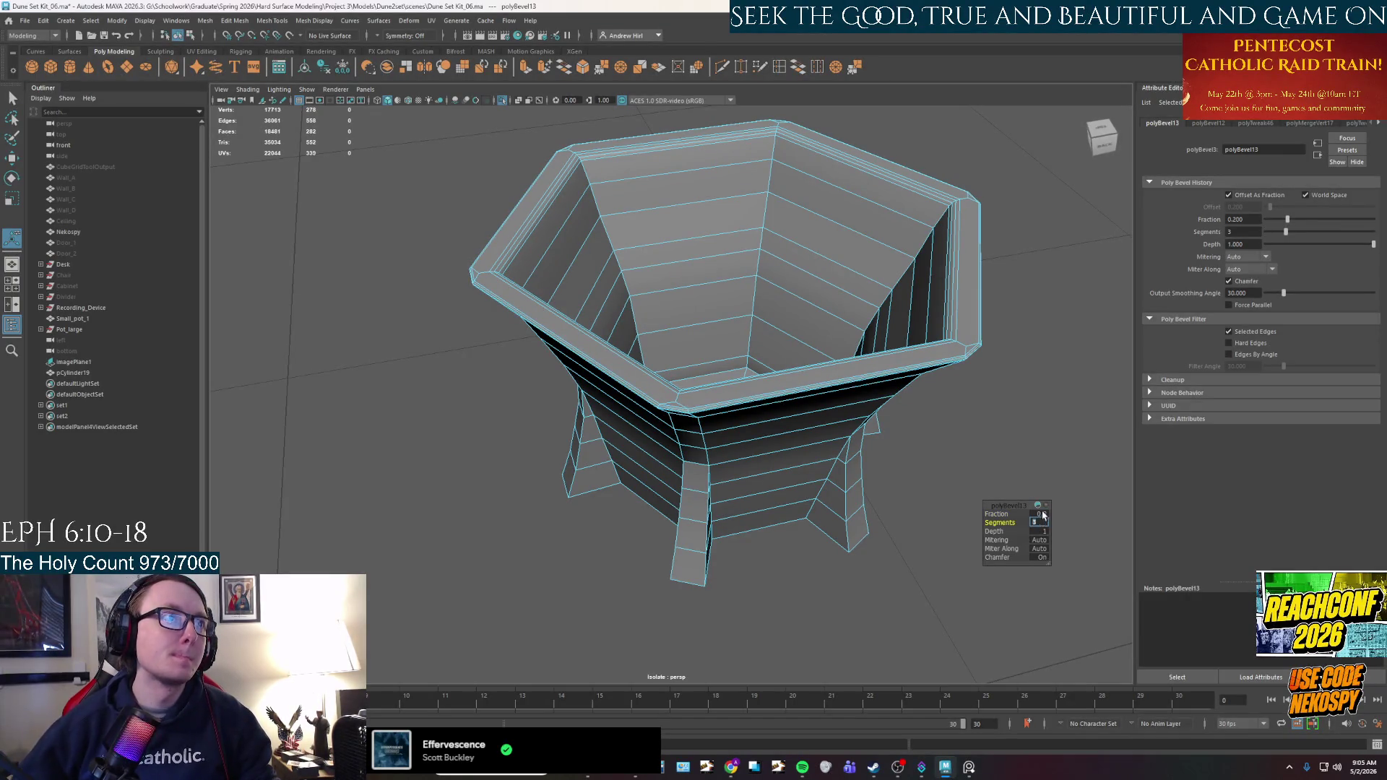
Return to object mode, reselect the whole cup and inspect its underside before edge editing.
alt+drag(842, 356, 838, 347)
right_click(839, 345)
click(893, 330)
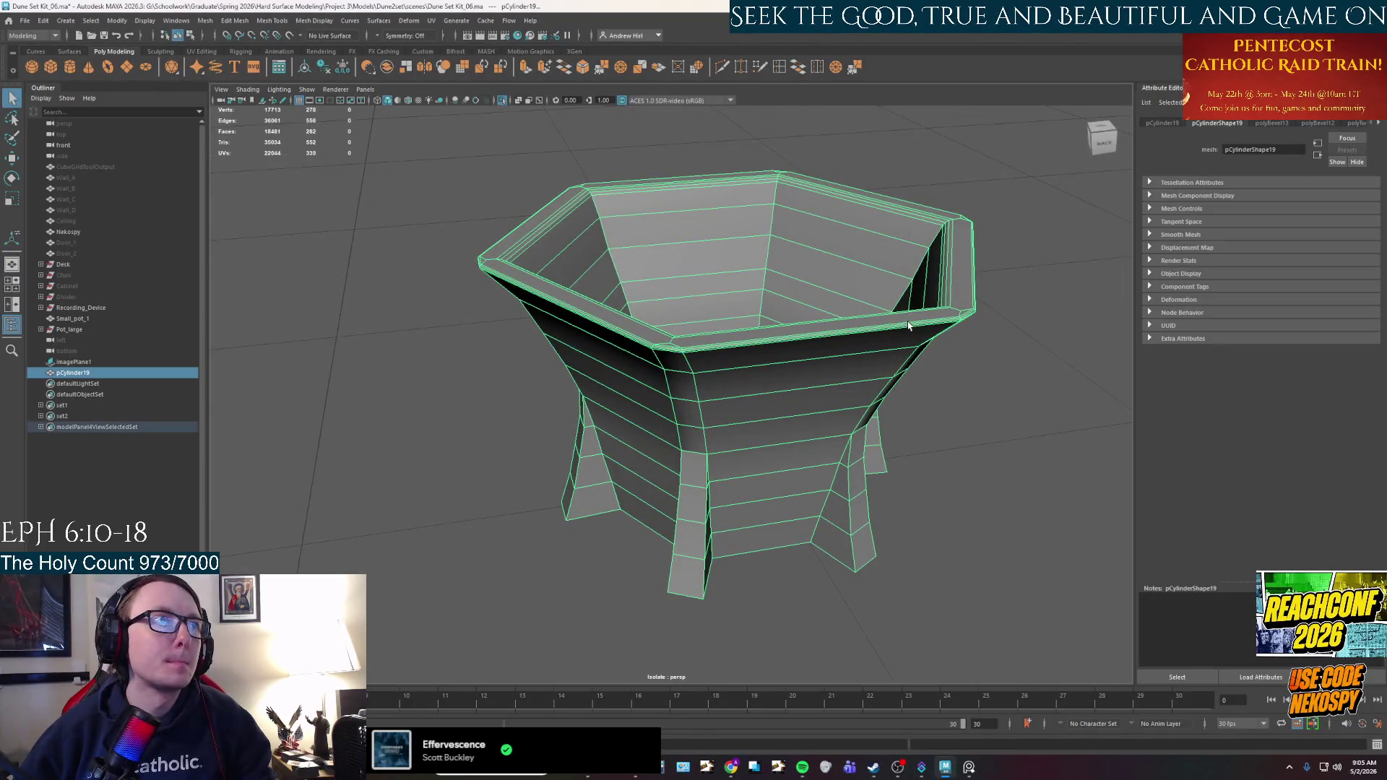
scroll(883, 320, down, 3)
click(939, 433)
mouse_move(759, 362)
alt+mouse_down()
mouse_move(704, 346)
mouse_move(739, 301)
mouse_move(814, 390)
mouse_move(826, 383)
mouse_move(805, 356)
alt+mouse_up()
click(806, 356)
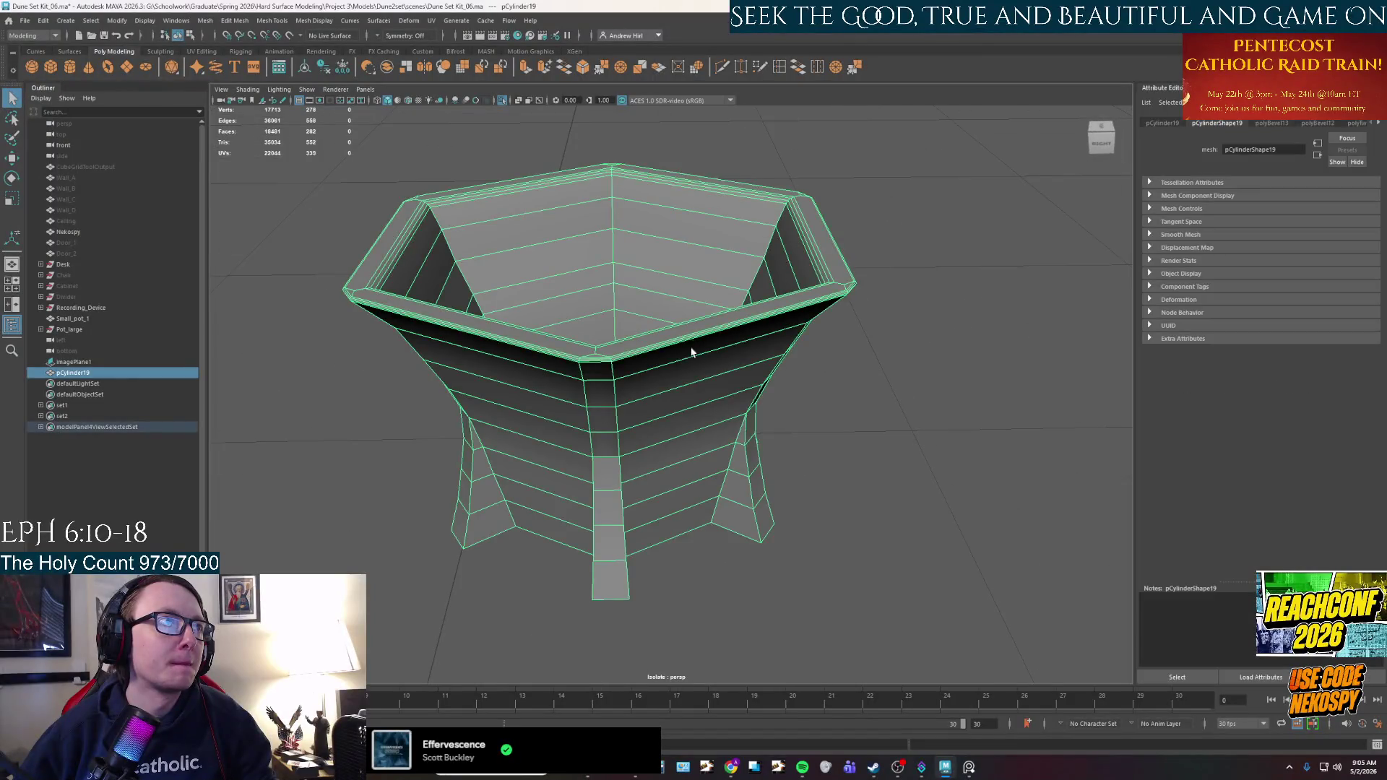
scroll(687, 346, up, 4)
mouse_move(681, 366)
alt+mouse_down()
mouse_move(780, 282)
mouse_move(774, 318)
mouse_move(768, 307)
alt+mouse_up()
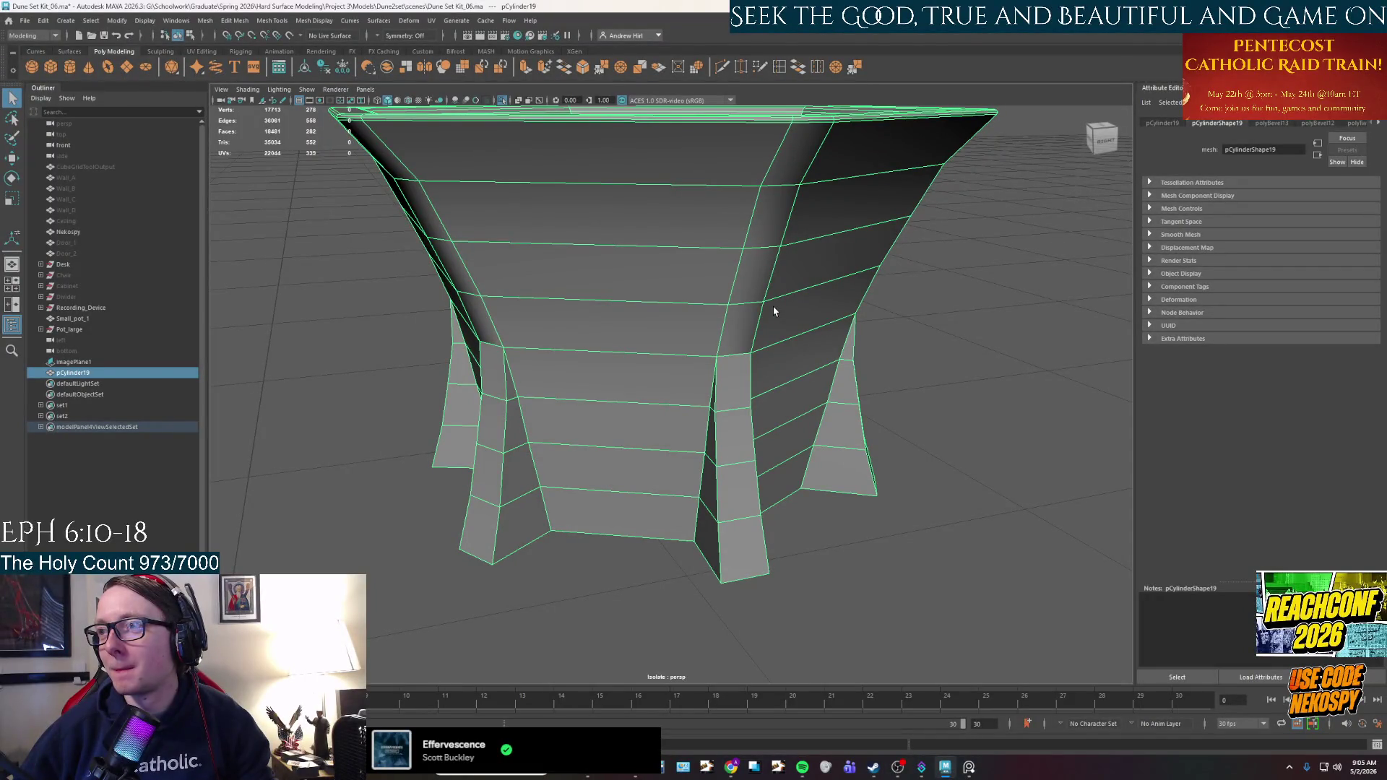
mouse_move(751, 432)
alt+mouse_down()
mouse_move(759, 378)
mouse_move(708, 342)
alt+mouse_up()
scroll(748, 436, up, 2)
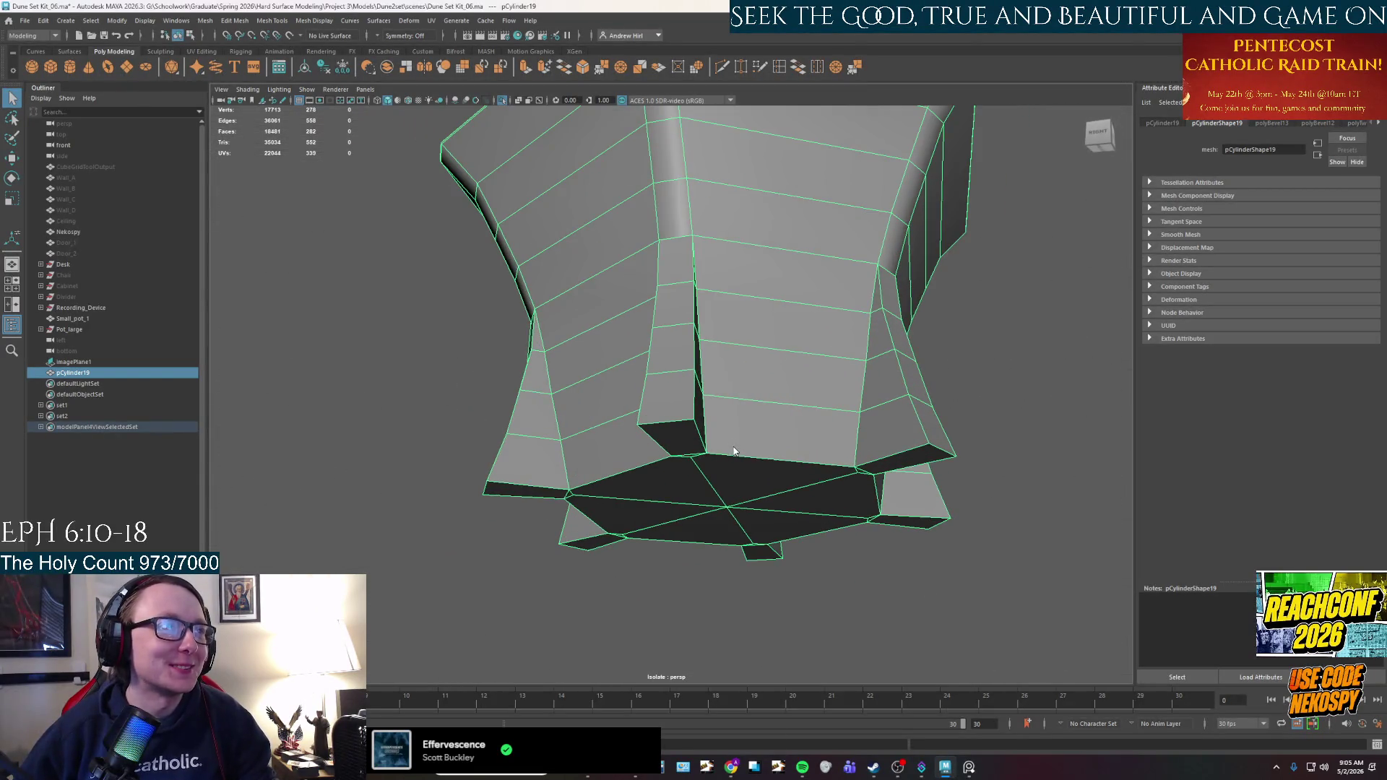
key(F10)
Select the bottom foot edges and the edges beside the feet's slits.
click(711, 454)
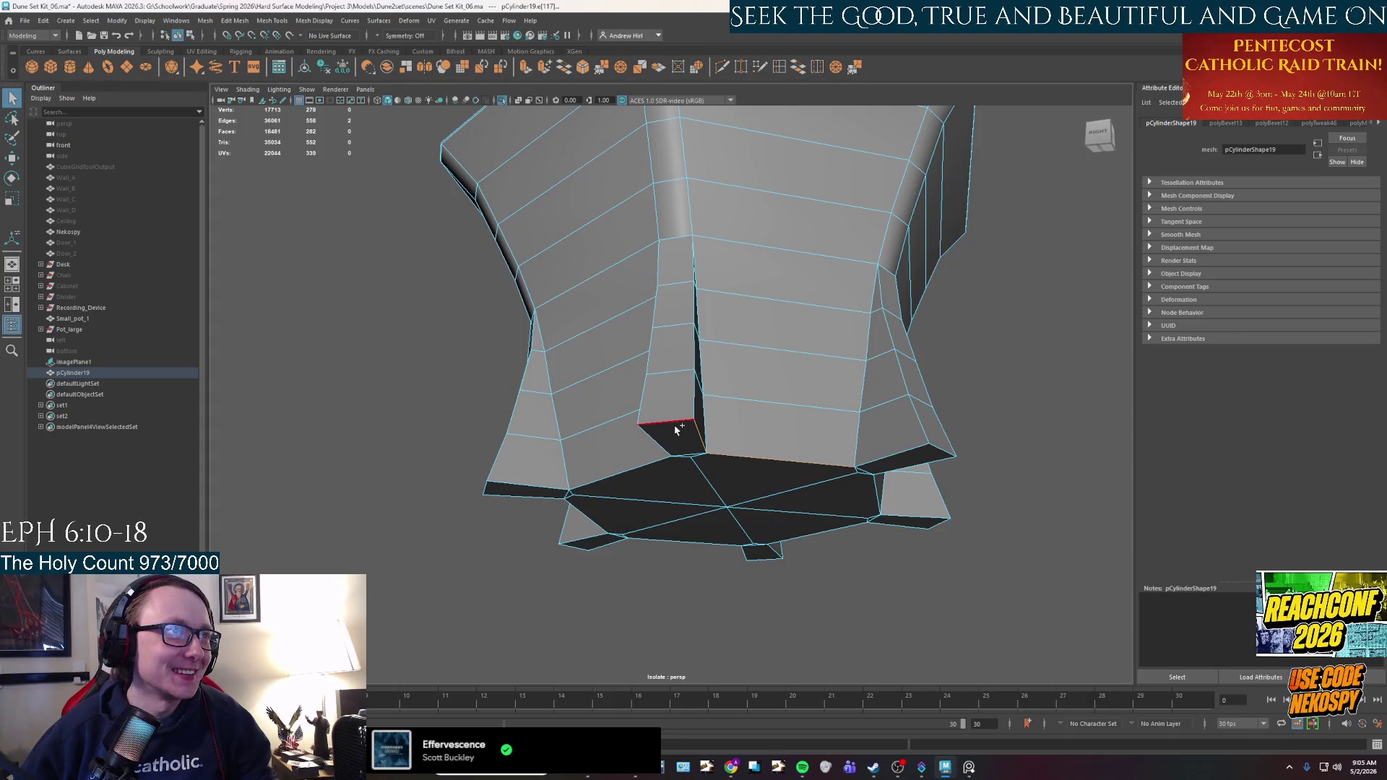
click(620, 473)
alt+drag(620, 473, 637, 456)
shift+click(547, 406)
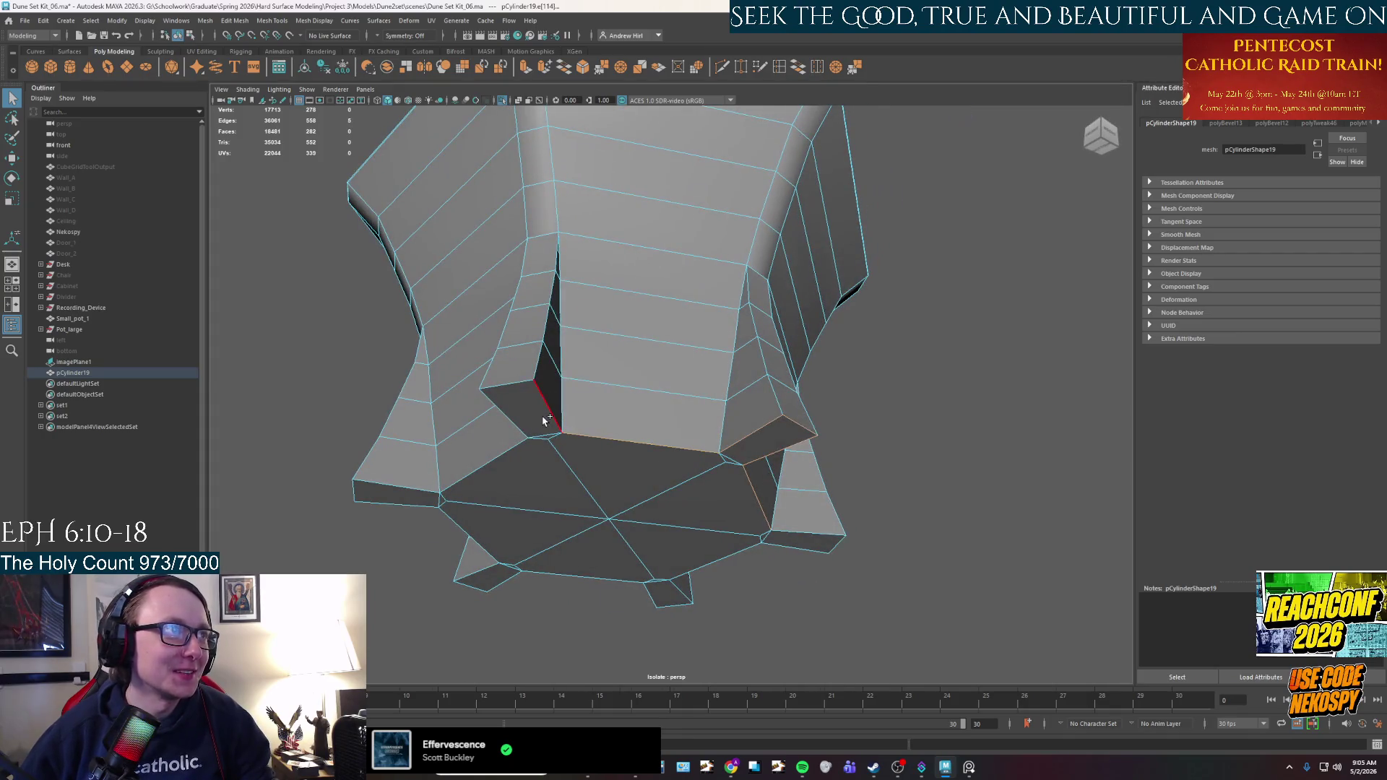
shift+click(516, 387)
mouse_move(510, 455)
alt+mouse_down()
mouse_move(496, 387)
mouse_move(375, 390)
alt+mouse_up()
shift+click(354, 383)
shift+click(339, 376)
shift+click(484, 455)
mouse_move(484, 455)
alt+mouse_down()
mouse_move(513, 375)
mouse_move(566, 366)
alt+mouse_up()
shift+click(375, 296)
shift+click(399, 380)
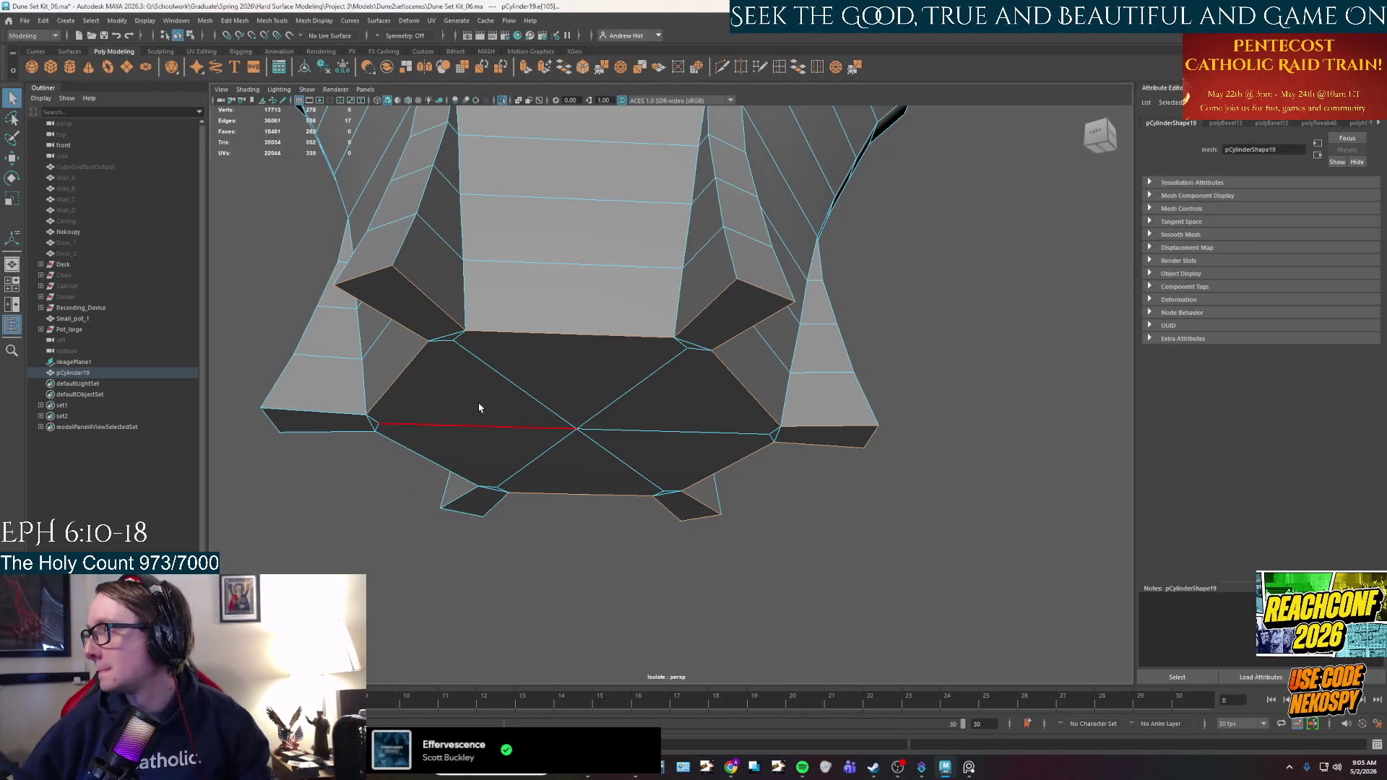
Add the lower-left foot edges, the crevice edges and the right foot's upper edge.
alt+drag(458, 393, 708, 332)
shift+click(723, 332)
shift+click(686, 316)
shift+click(635, 379)
shift+click(480, 406)
shift+click(452, 418)
shift+click(442, 403)
mouse_move(686, 455)
alt+mouse_down()
mouse_move(793, 445)
mouse_move(746, 359)
mouse_move(767, 393)
mouse_move(706, 349)
alt+mouse_up()
shift+click(676, 309)
shift+click(678, 346)
shift+click(673, 403)
shift+click(673, 454)
shift+click(624, 462)
shift+click(634, 403)
shift+click(639, 347)
shift+click(643, 292)
shift+click(889, 296)
shift+click(911, 437)
From behind the cup, add the left foot's edges and the right foot's corner and outer edges.
mouse_move(912, 437)
alt+mouse_down()
mouse_move(929, 649)
mouse_move(768, 349)
alt+mouse_up()
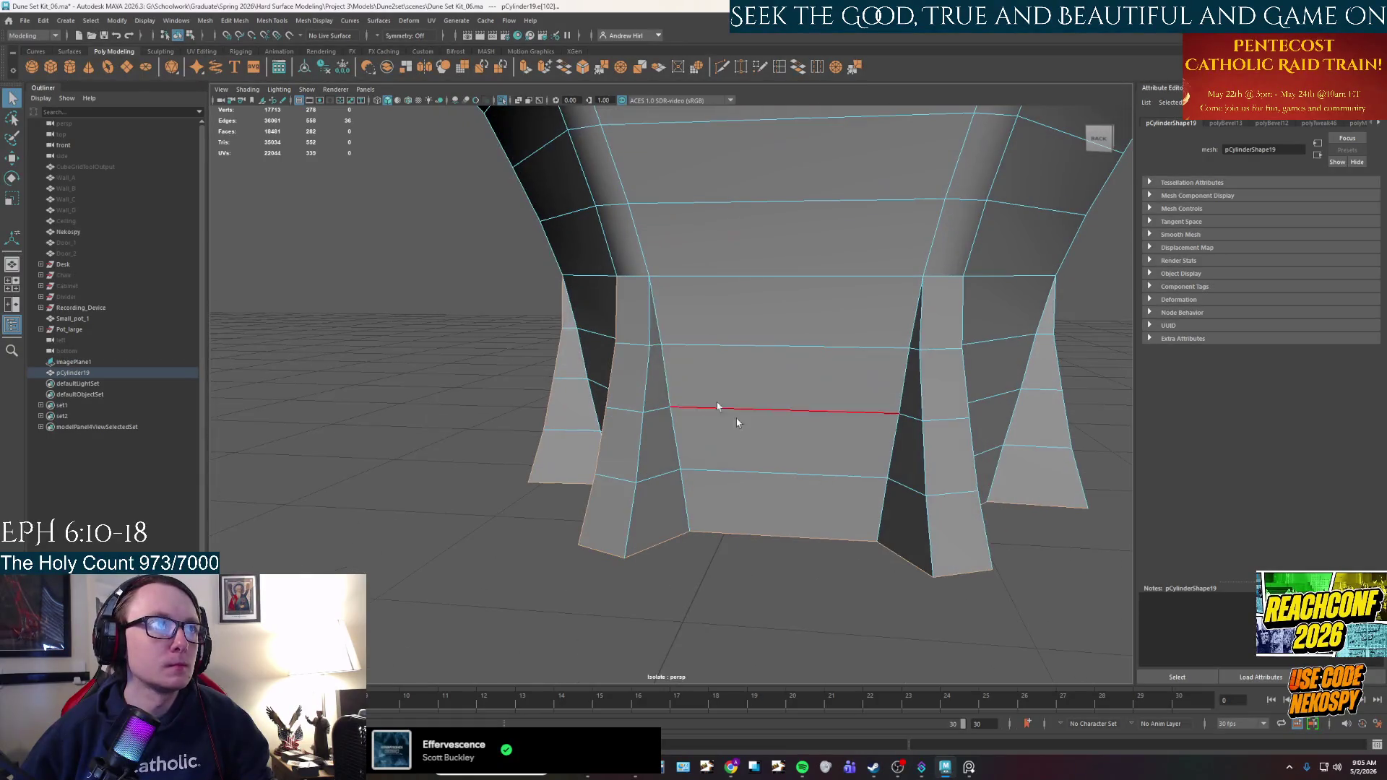
shift+click(641, 440)
shift+click(630, 516)
shift+click(654, 546)
shift+click(929, 535)
shift+click(948, 553)
shift+click(923, 455)
shift+click(921, 383)
shift+click(955, 328)
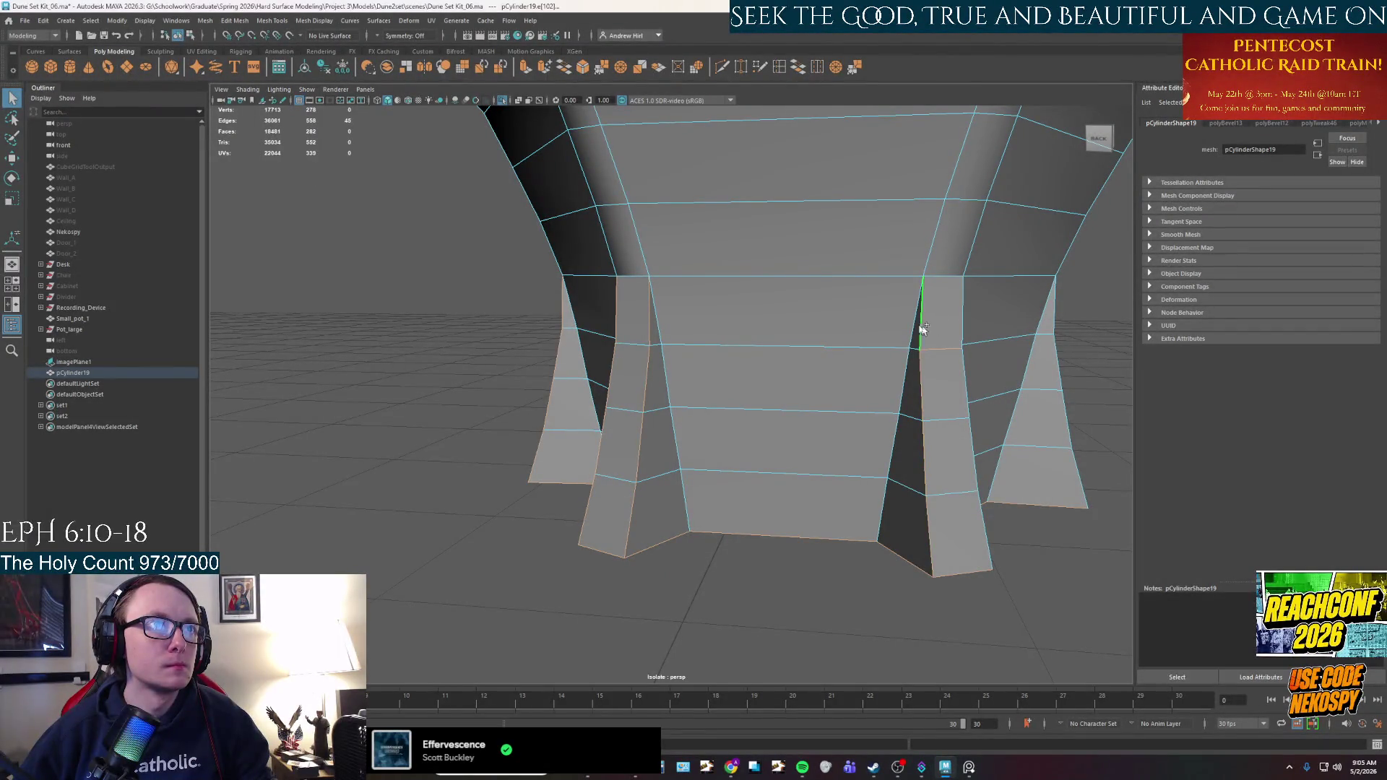
shift+click(965, 383)
shift+click(970, 455)
shift+click(969, 459)
alt+drag(1042, 556, 900, 522)
shift+click(884, 360)
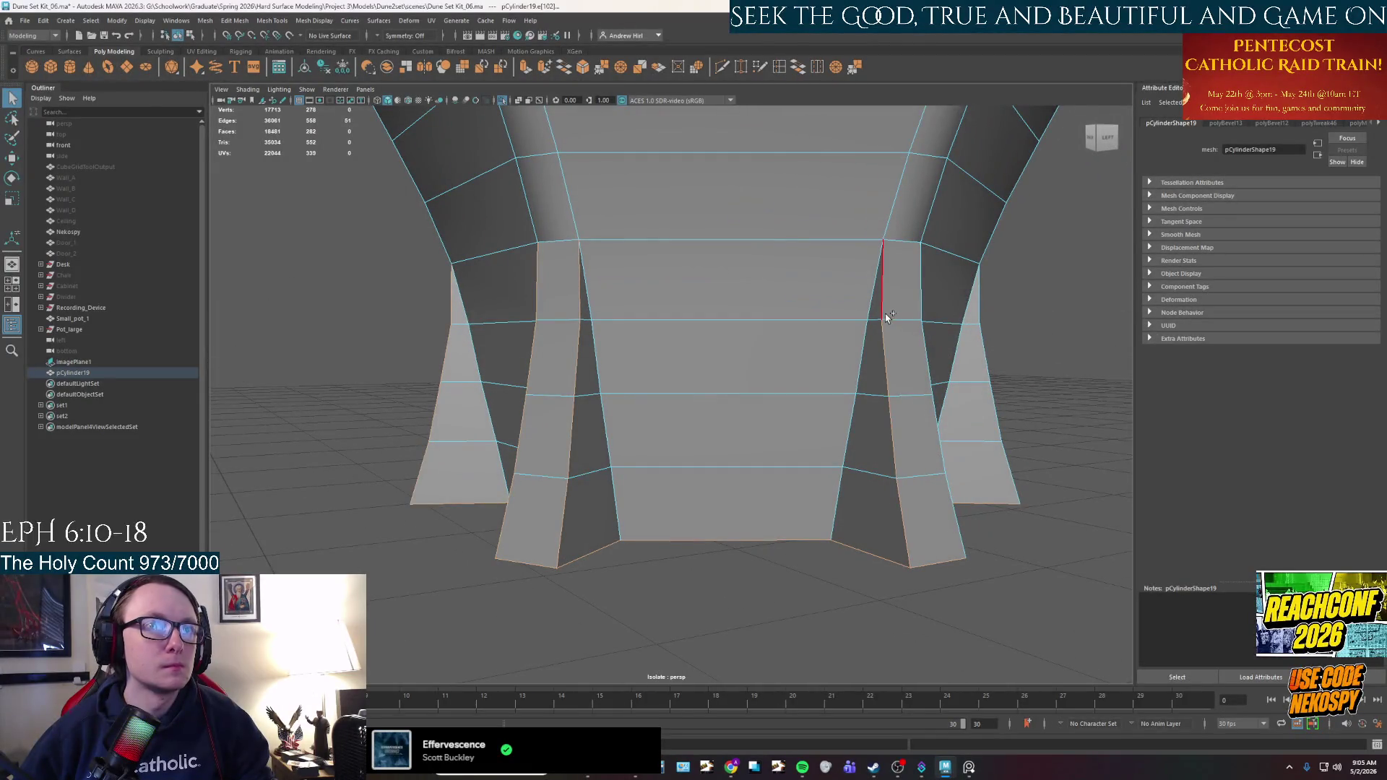
shift+click(883, 303)
shift+click(937, 416)
shift+click(957, 527)
alt+drag(957, 534, 990, 570)
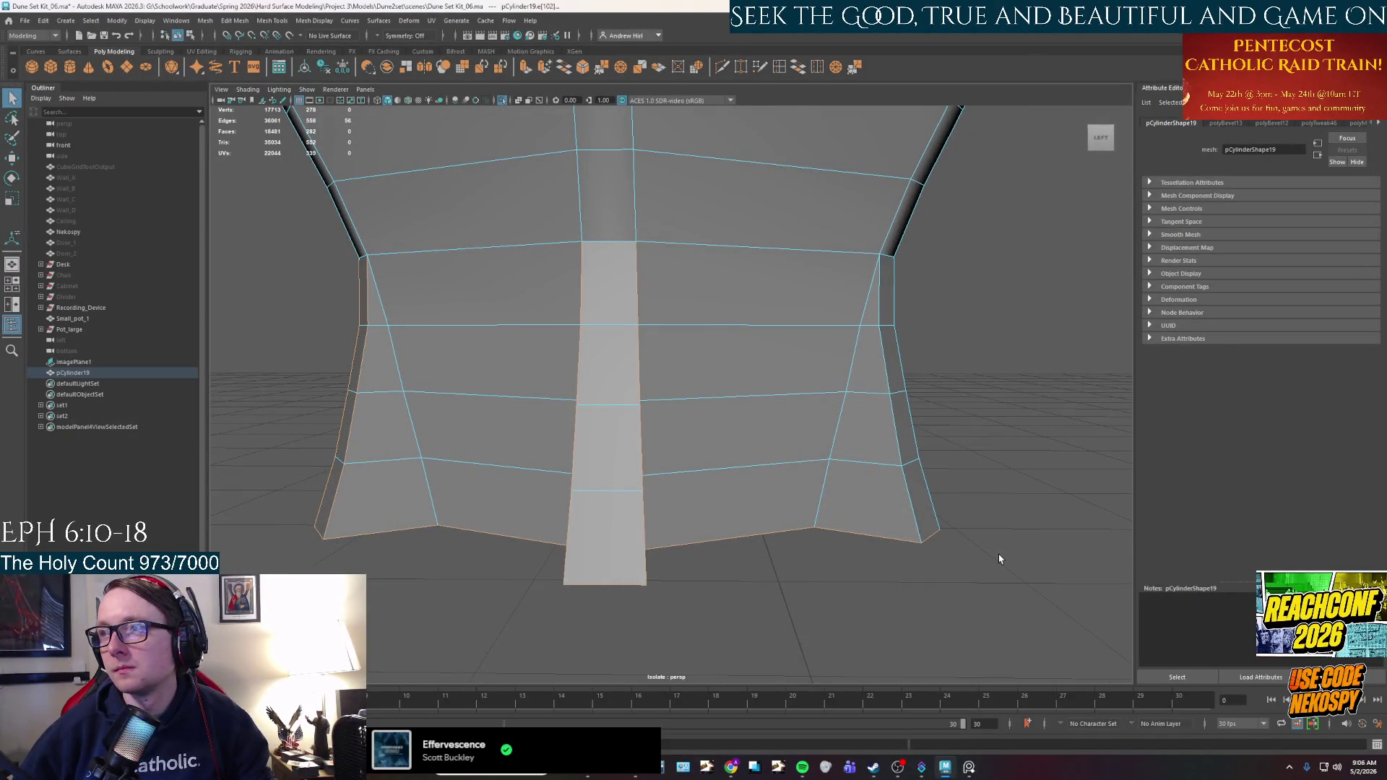
shift+click(913, 506)
shift+click(903, 426)
shift+click(894, 361)
shift+click(896, 346)
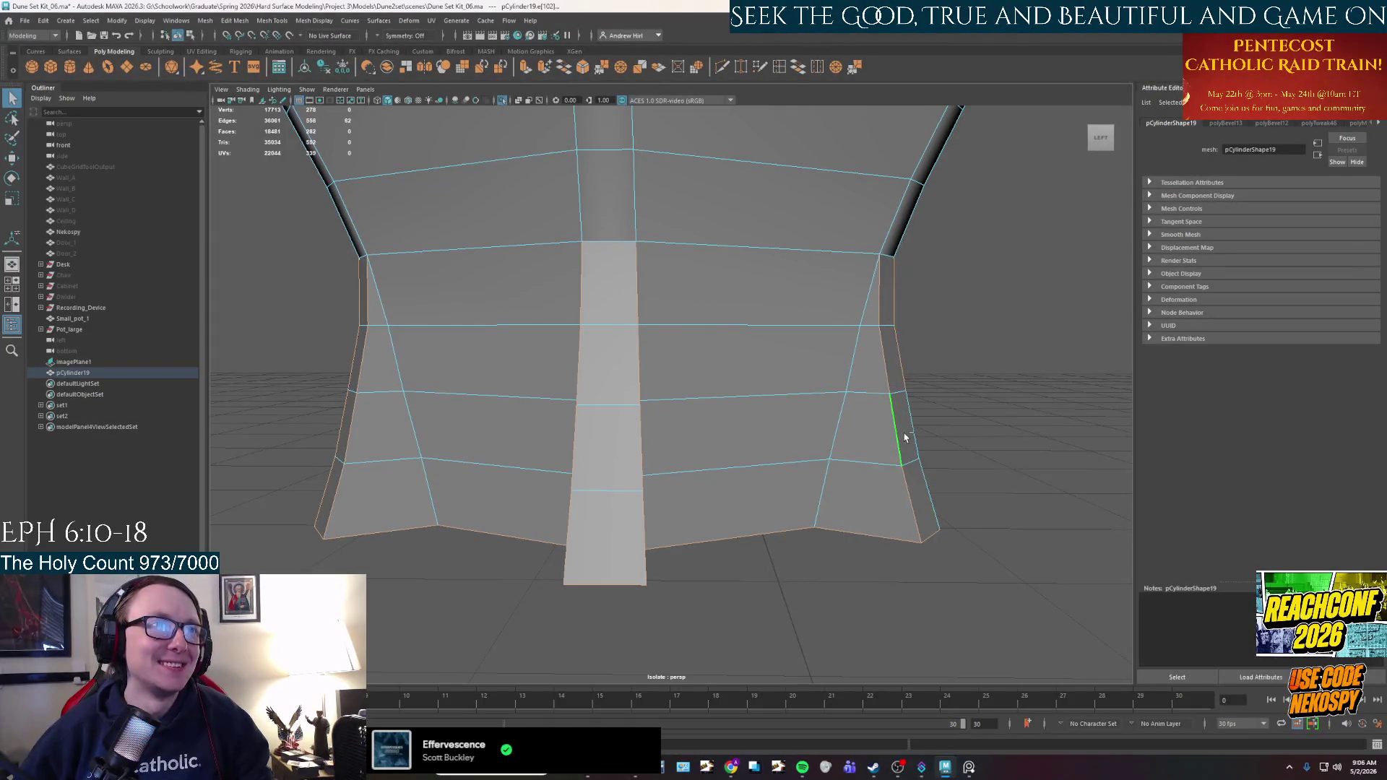
shift+click(897, 434)
shift+click(927, 498)
From the front, add both sides' vertical edges of the middle foot.
mouse_move(981, 584)
alt+mouse_down()
mouse_move(842, 666)
mouse_move(758, 636)
alt+mouse_up()
shift+click(639, 506)
shift+click(634, 433)
shift+click(630, 372)
shift+click(628, 318)
shift+click(661, 311)
shift+click(671, 370)
shift+click(678, 432)
shift+click(687, 498)
mouse_move(688, 498)
alt+mouse_down()
mouse_move(681, 521)
mouse_move(644, 517)
alt+mouse_up()
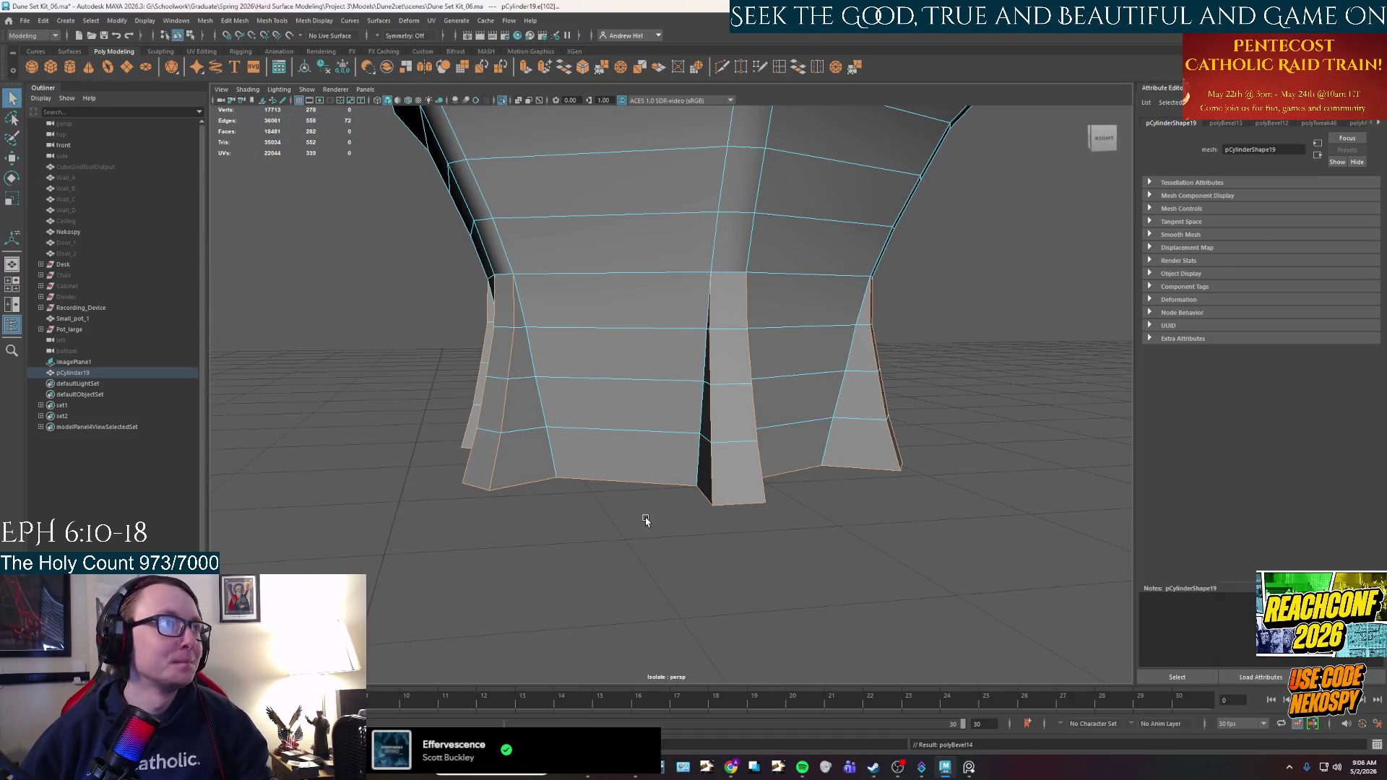
Bevel the selected foot edges with 3 segments.
key(ctrl+b)
mouse_move(635, 492)
alt+mouse_down()
mouse_move(665, 443)
mouse_move(903, 489)
mouse_move(939, 433)
alt+mouse_up()
click(1040, 523)
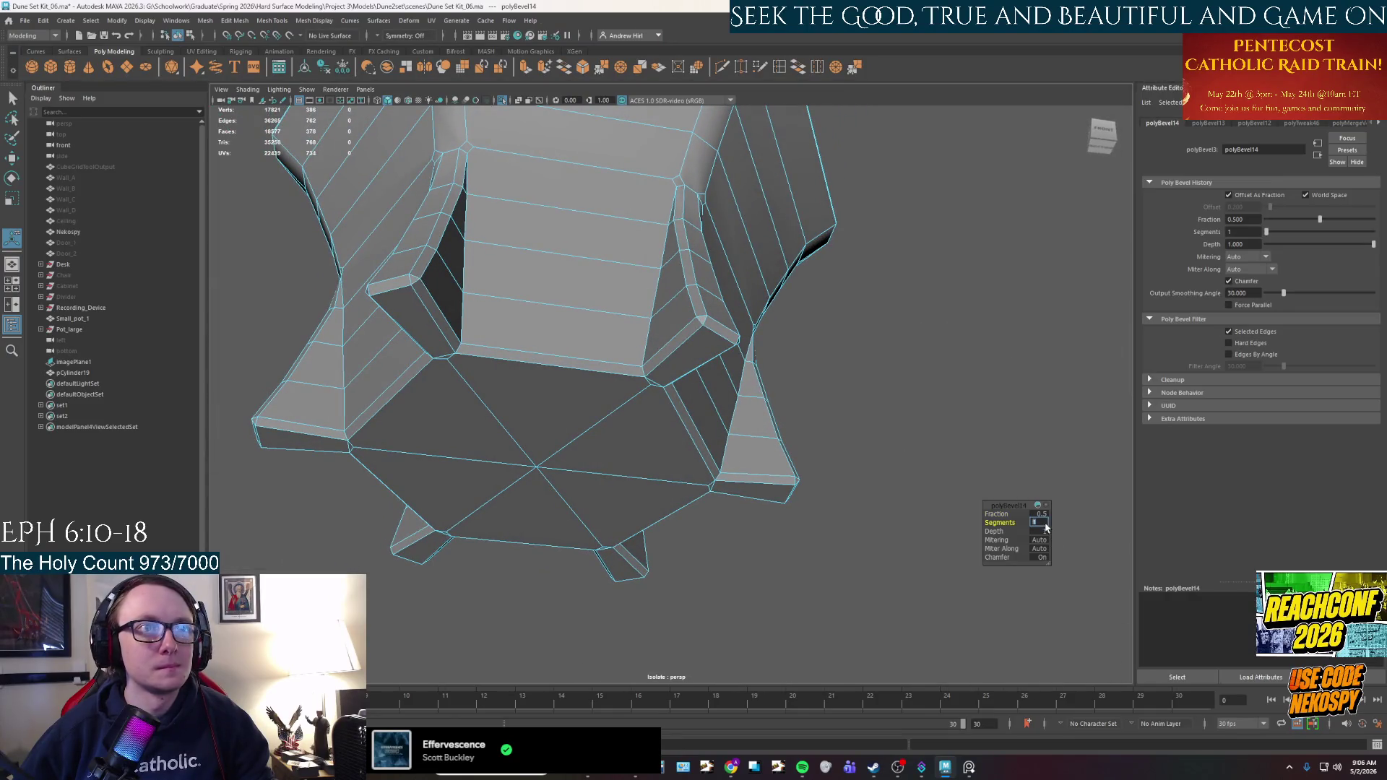
text(3)
key(Return)
scroll(642, 425, down, 3)
mouse_move(641, 425)
alt+mouse_down()
mouse_move(651, 450)
mouse_move(666, 326)
alt+mouse_up()
Return to object selection mode and clear the cup's selection.
right_drag(667, 329, 730, 315)
click(836, 376)
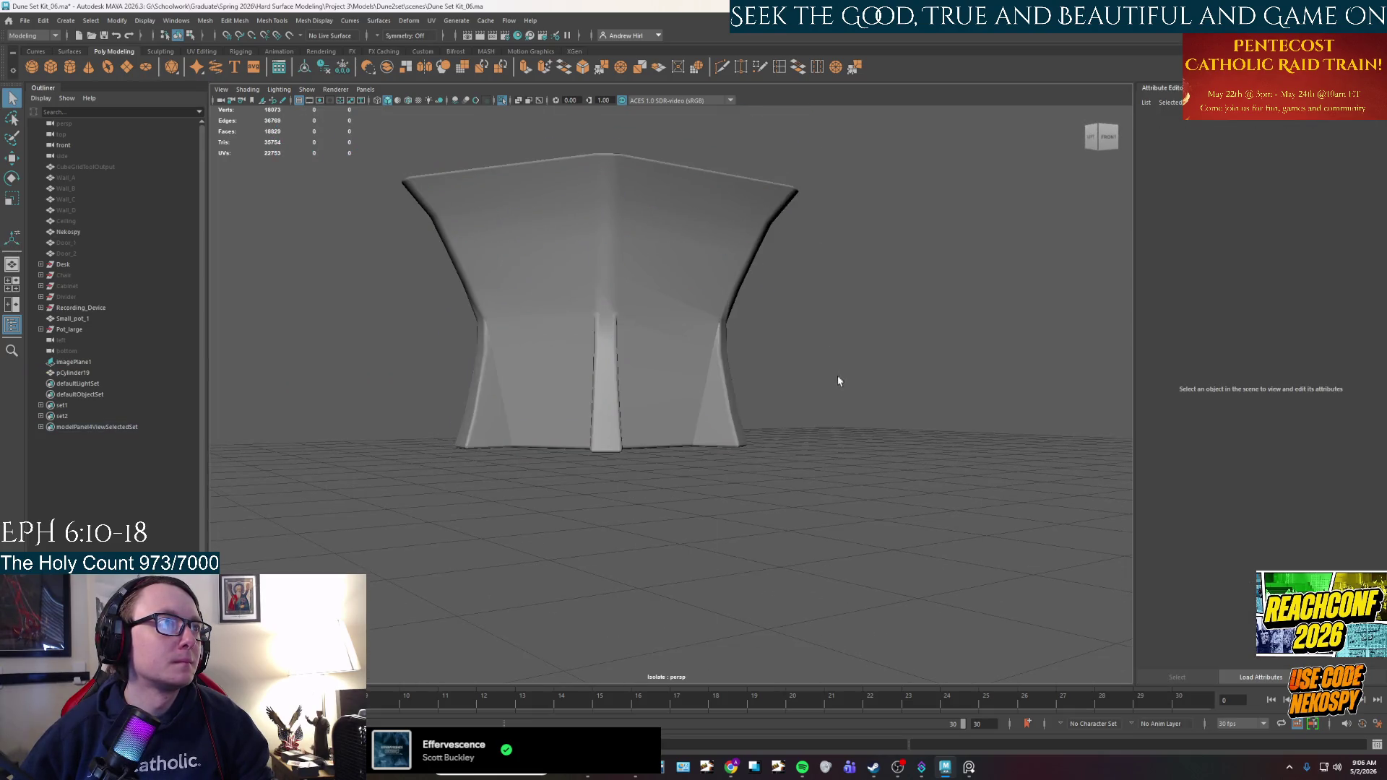
scroll(744, 433, down, 3)
alt+drag(743, 433, 614, 412)
scroll(697, 410, up, 3)
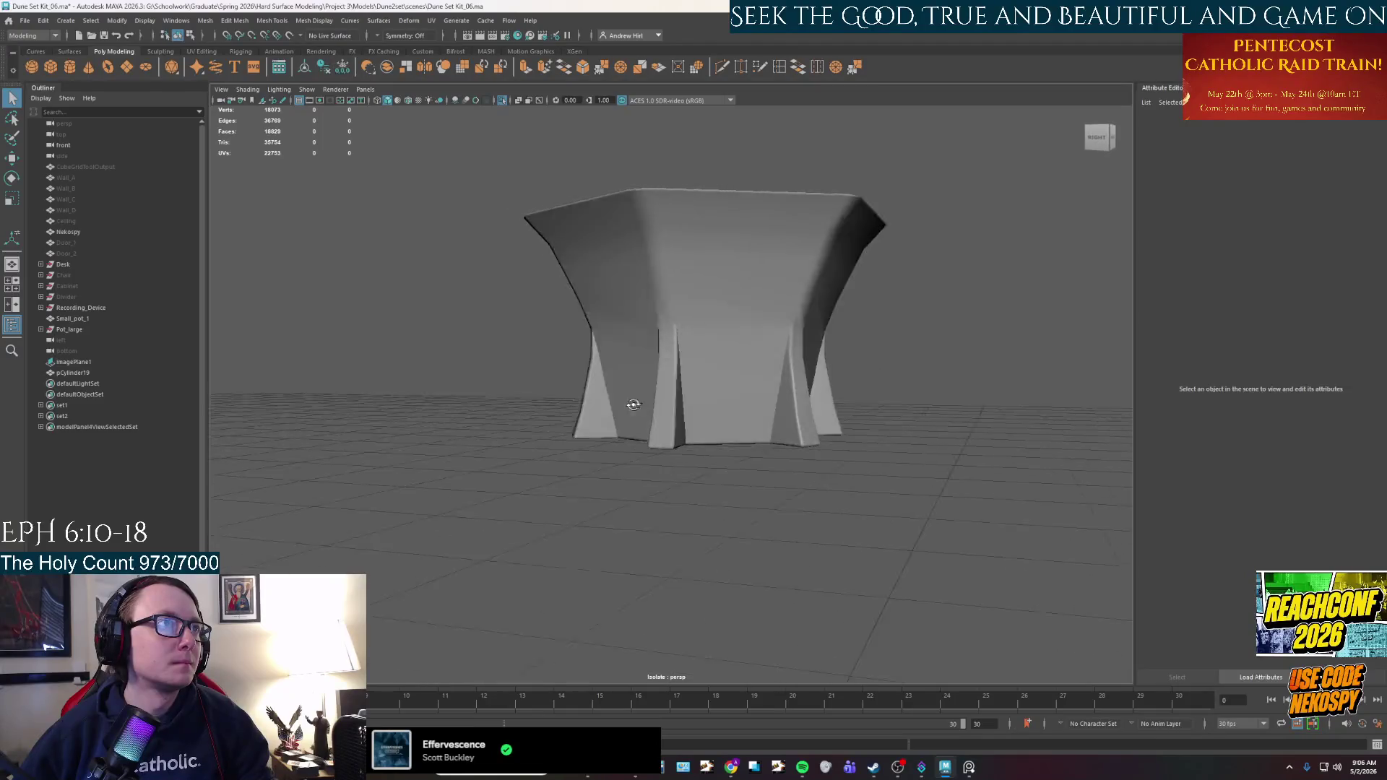
scroll(551, 409, down, 3)
click(741, 377)
mouse_move(742, 378)
alt+mouse_down()
mouse_move(816, 359)
mouse_move(723, 506)
mouse_move(686, 469)
mouse_move(668, 340)
alt+mouse_up()
right_click(668, 340)
click(795, 362)
mouse_move(800, 359)
mouse_down()
mouse_move(830, 433)
mouse_move(738, 465)
mouse_move(884, 444)
mouse_up()
Show the full desk scene and move the cup back beside the domed pot.
key(ctrl+1)
click(884, 444)
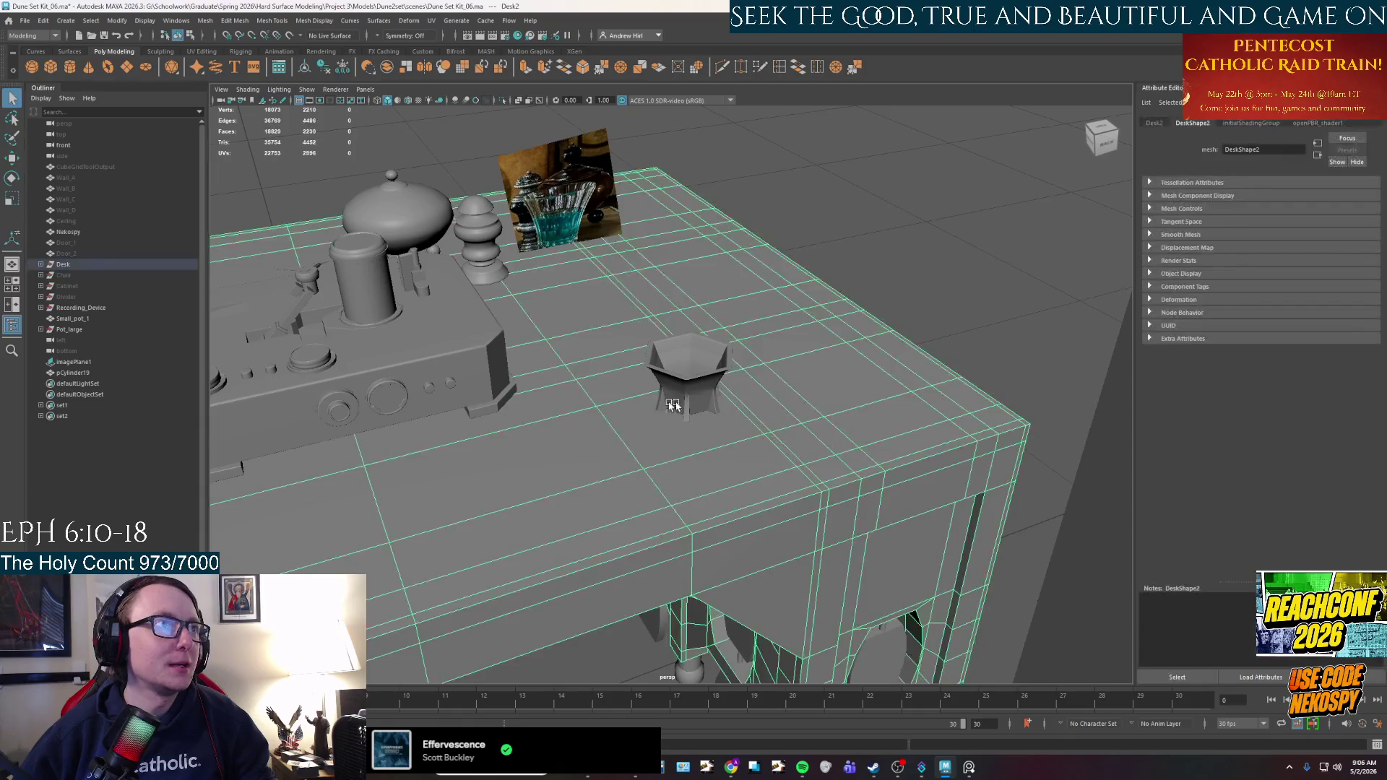
key(w)
click(697, 403)
mouse_move(650, 396)
mouse_down()
mouse_move(614, 345)
mouse_move(534, 309)
mouse_up()
alt+drag(535, 309, 2, 351)
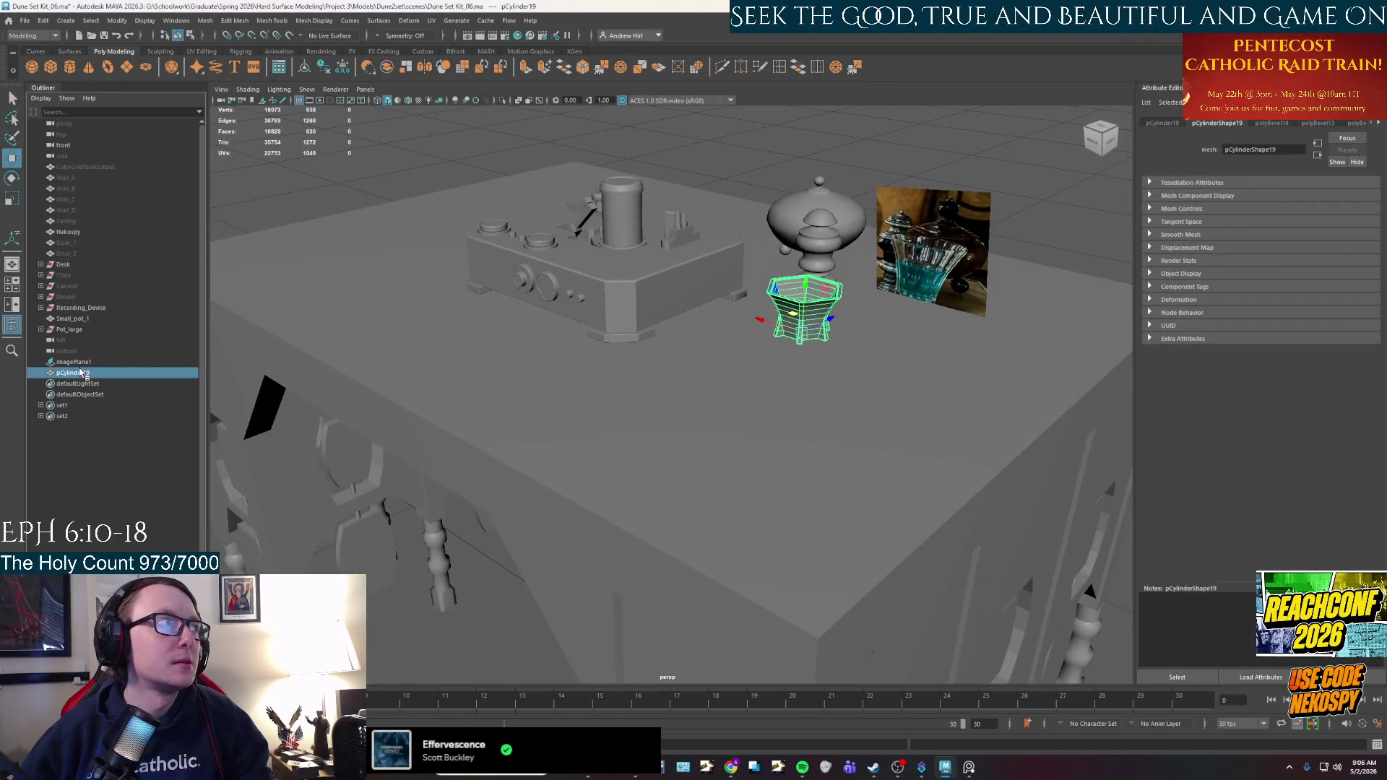
Rename pCylinder19 to Cup and place it below Pot_large in the Outliner.
double_click(79, 372)
text(Cup)
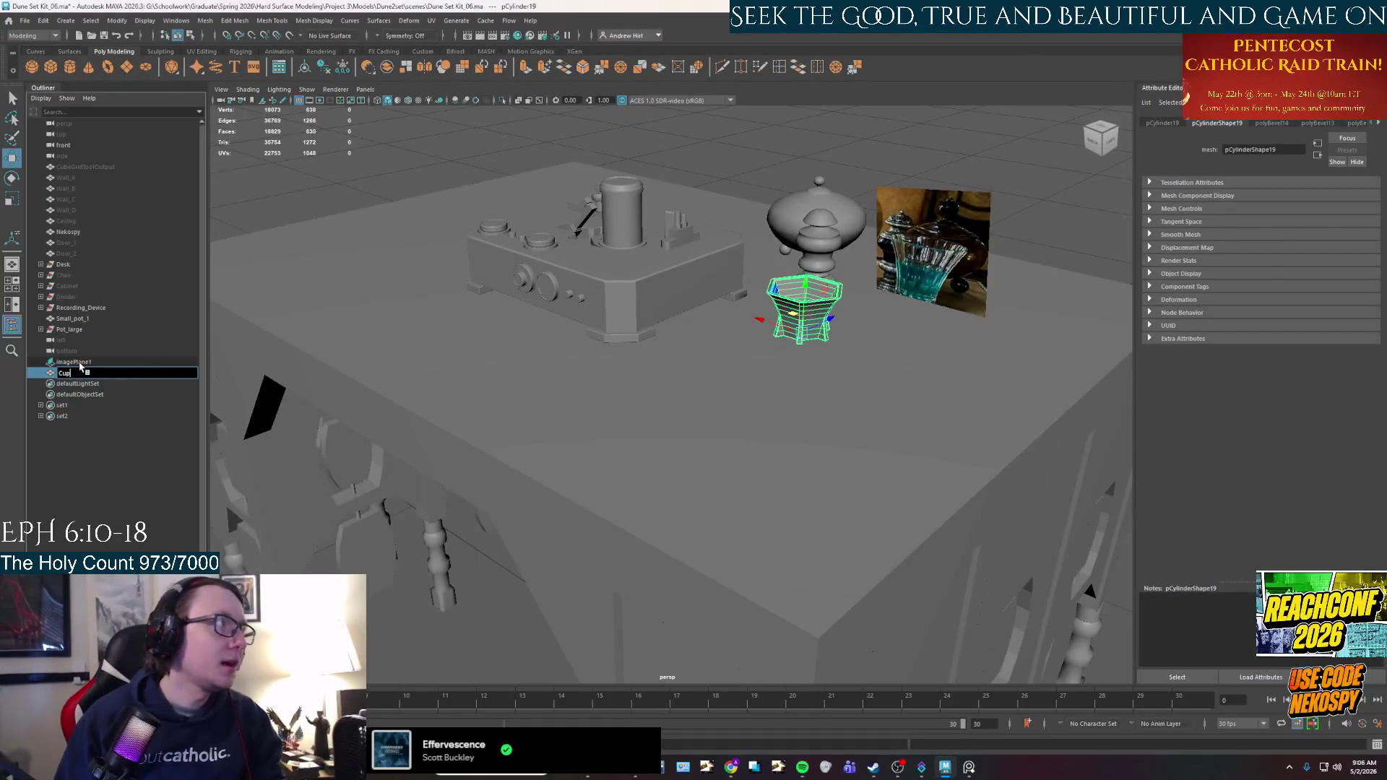
key(Return)
mouse_move(94, 374)
mouse_down()
mouse_move(98, 321)
mouse_move(99, 341)
mouse_up()
Deselect the cup and bring up the desk reference photo in PureRef.
click(341, 171)
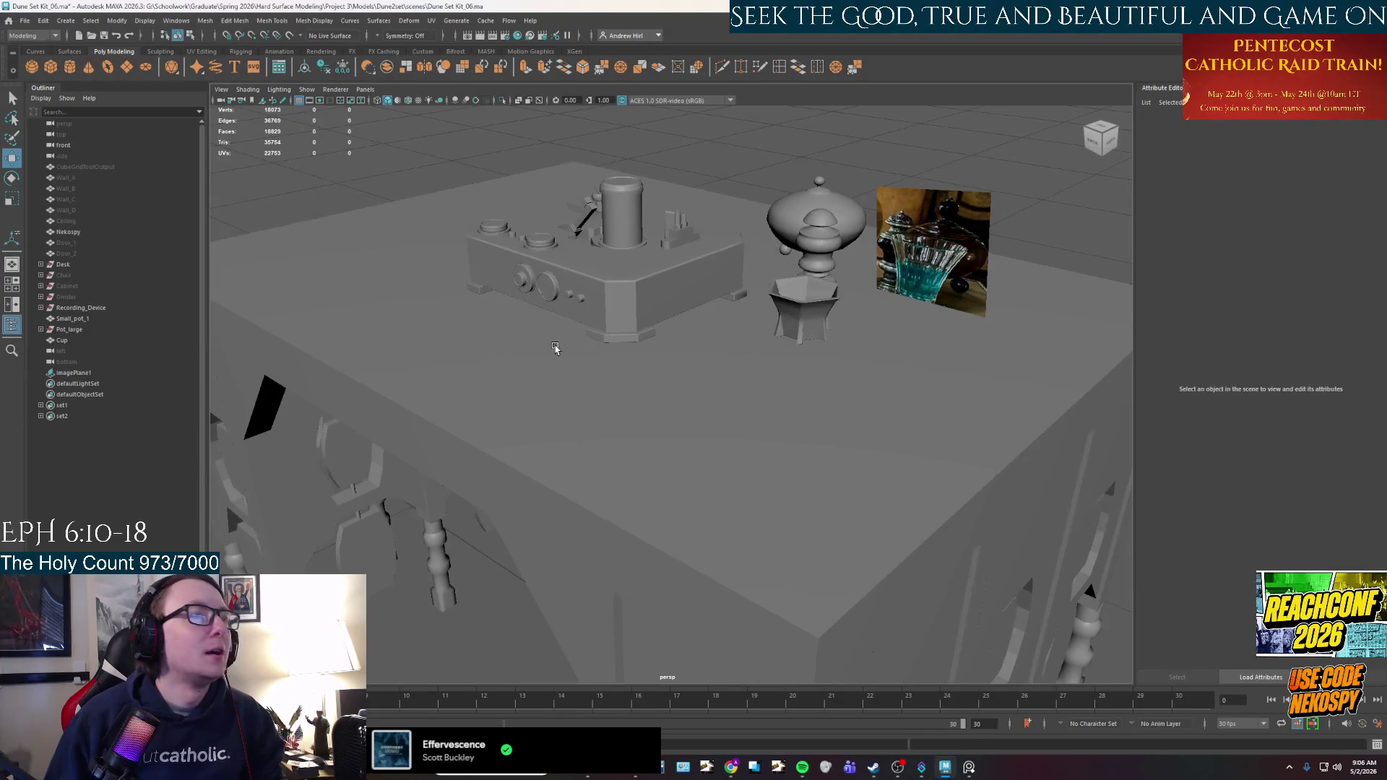
scroll(551, 340, down, 5)
alt+drag(618, 411, 942, 643)
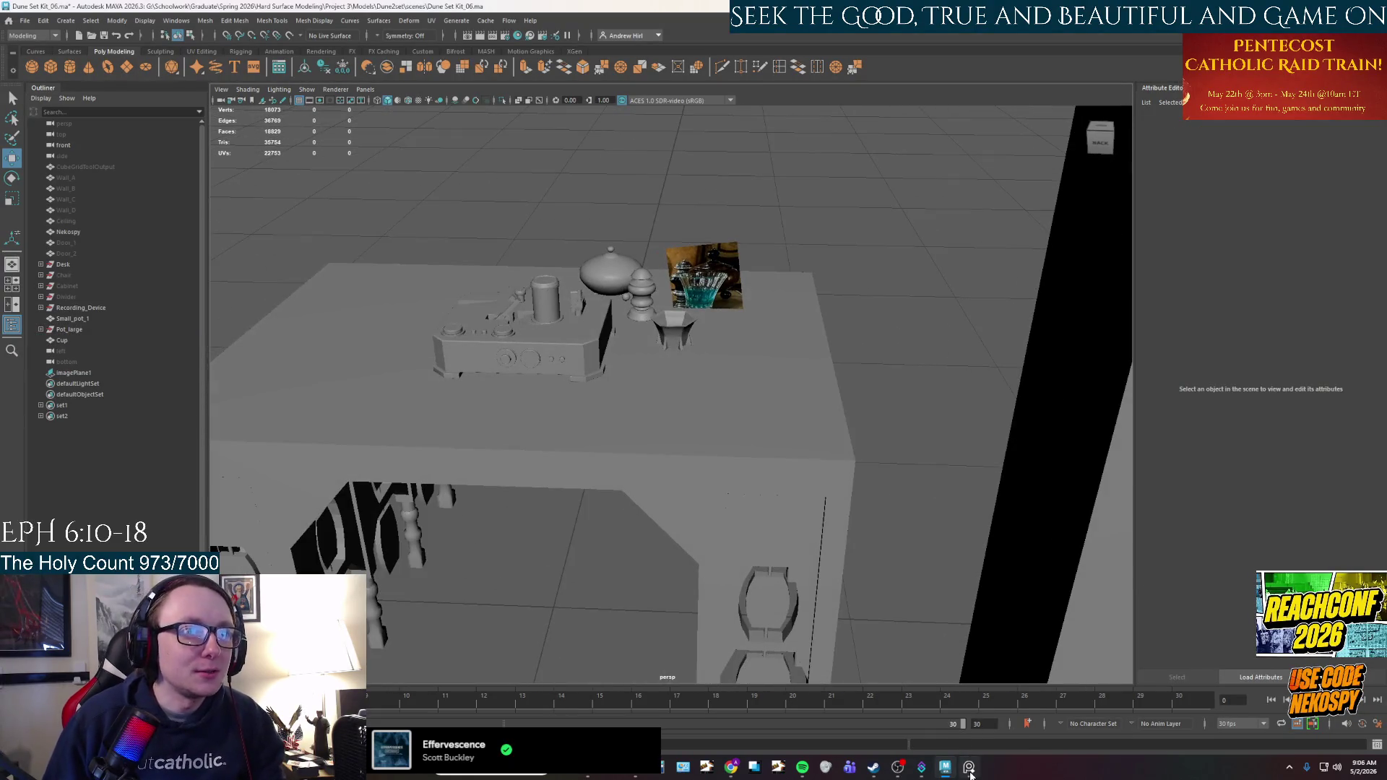
scroll(653, 230, up, 5)
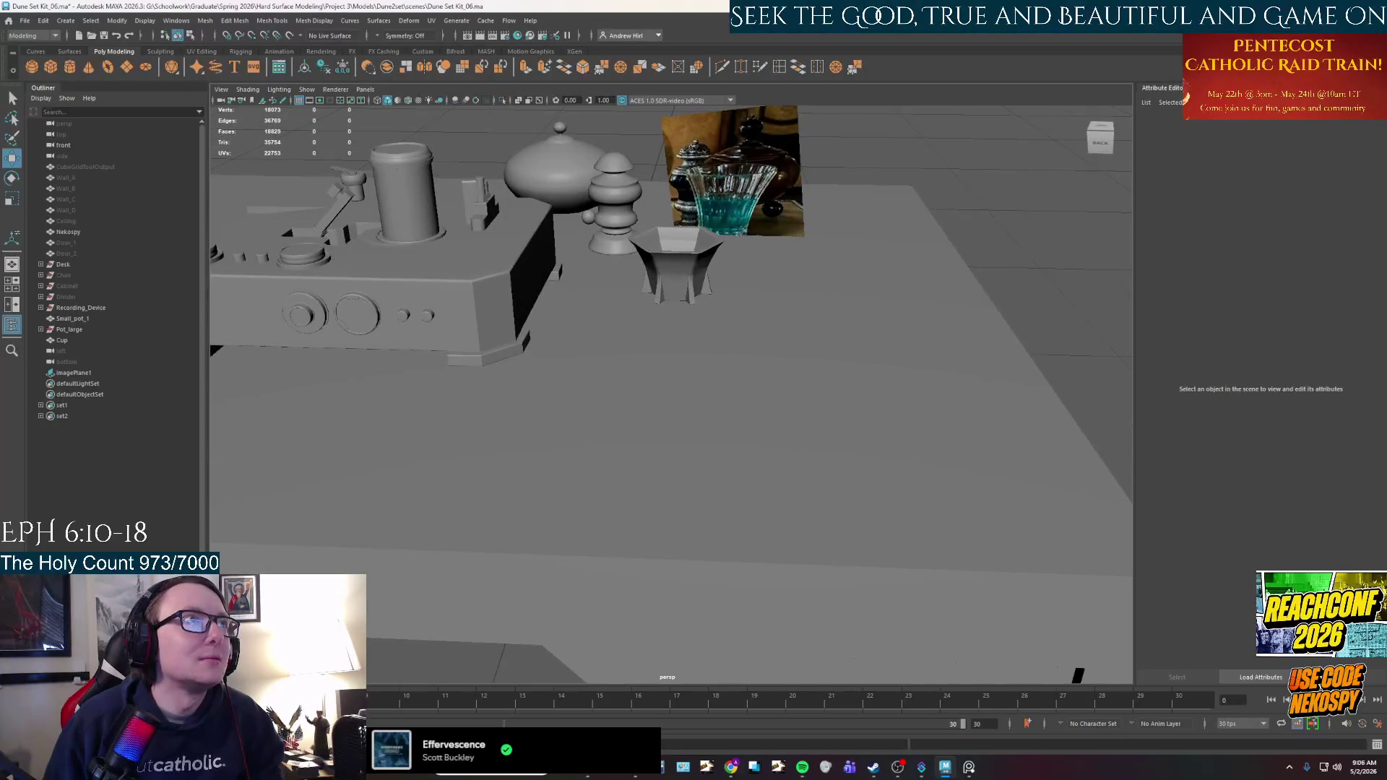
click(970, 767)
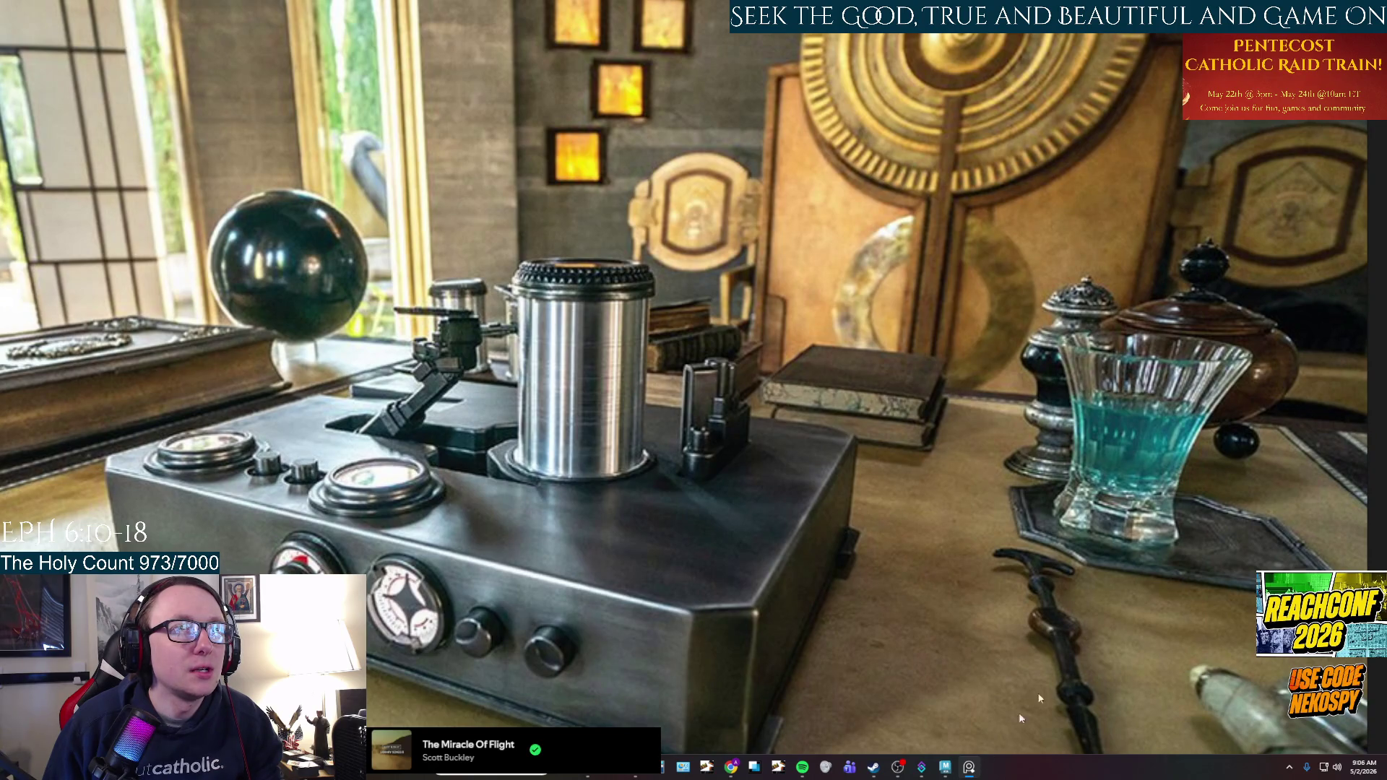
scroll(1011, 722, down, 3)
scroll(948, 567, down, 3)
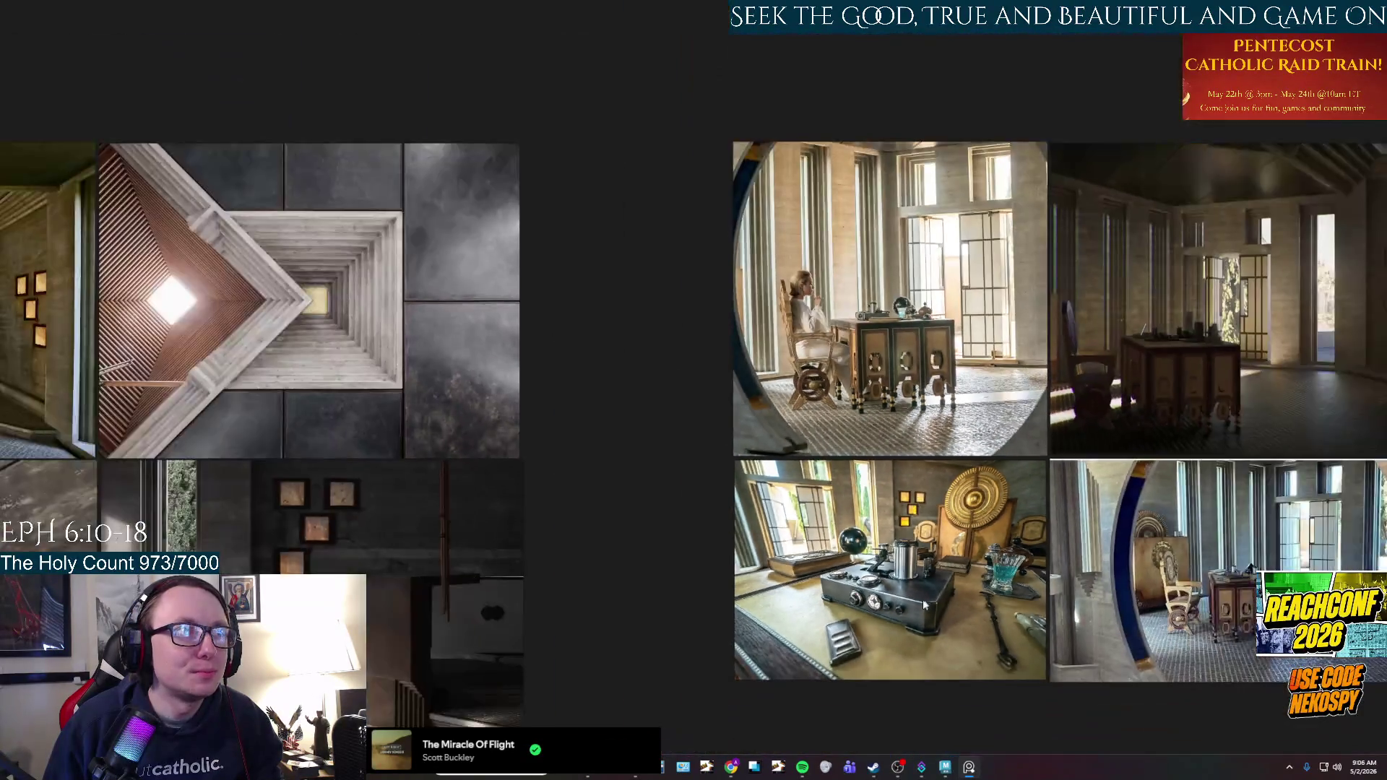
scroll(798, 512, up, 8)
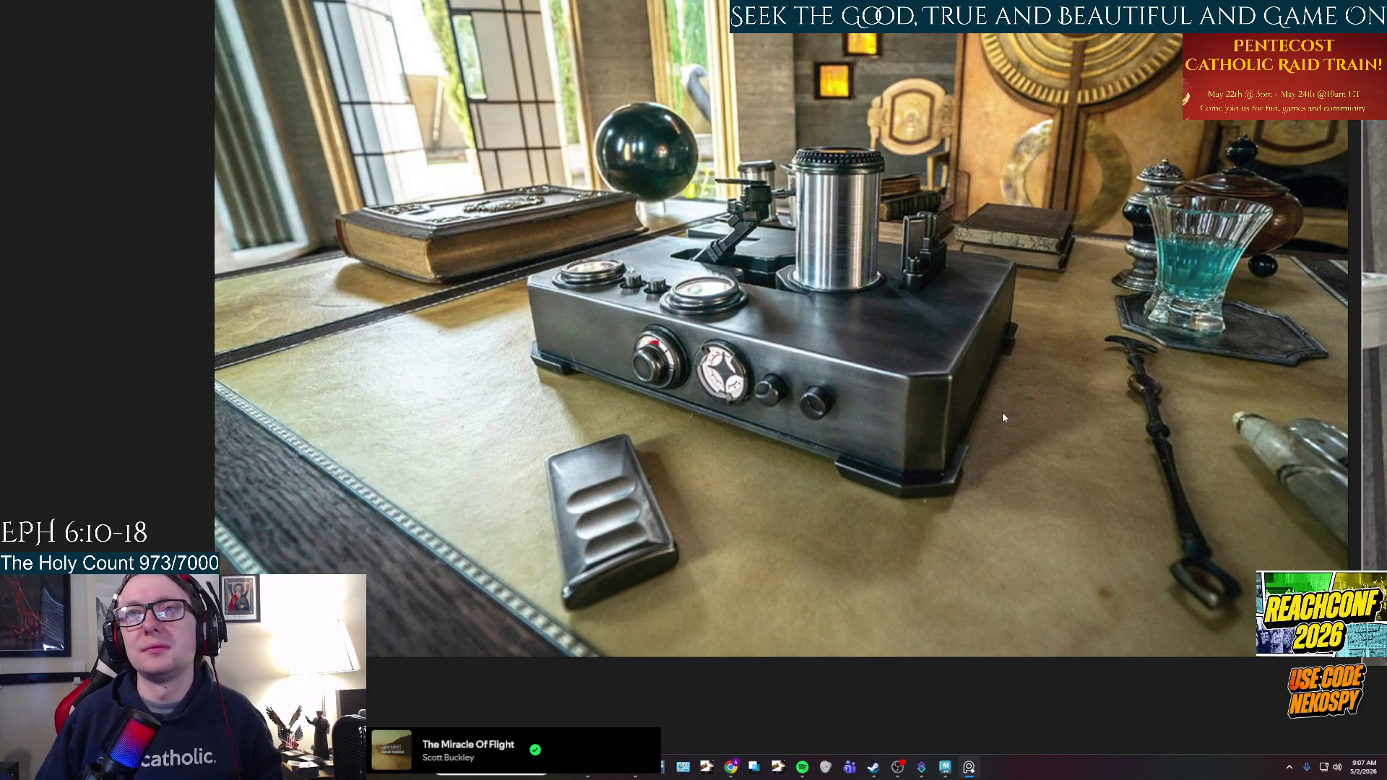
click(967, 767)
click(968, 767)
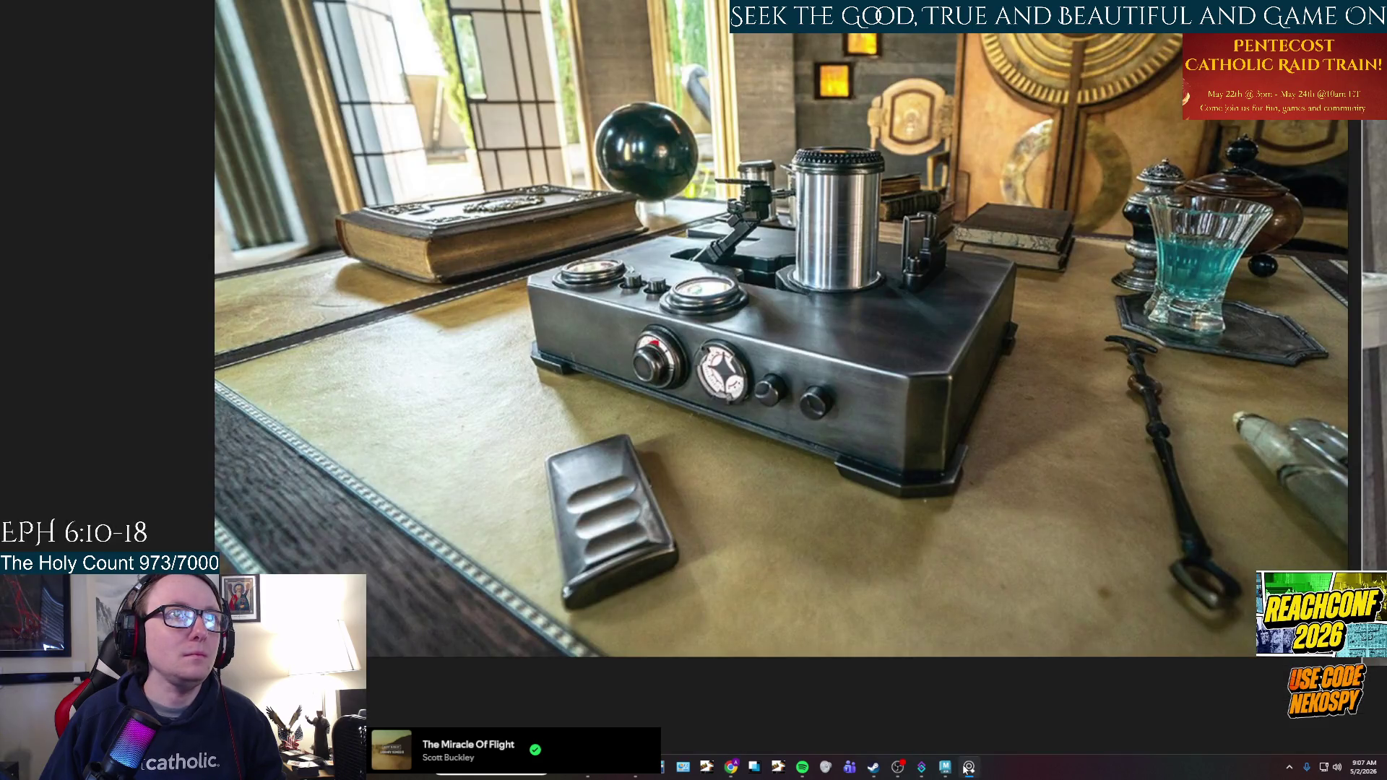
click(967, 767)
Orbit and zoom around the desk set, ending on a low side view, to compare Cup with the pots.
mouse_move(957, 411)
alt+mouse_down()
mouse_move(836, 387)
mouse_move(768, 397)
mouse_move(758, 520)
mouse_move(821, 518)
alt+mouse_up()
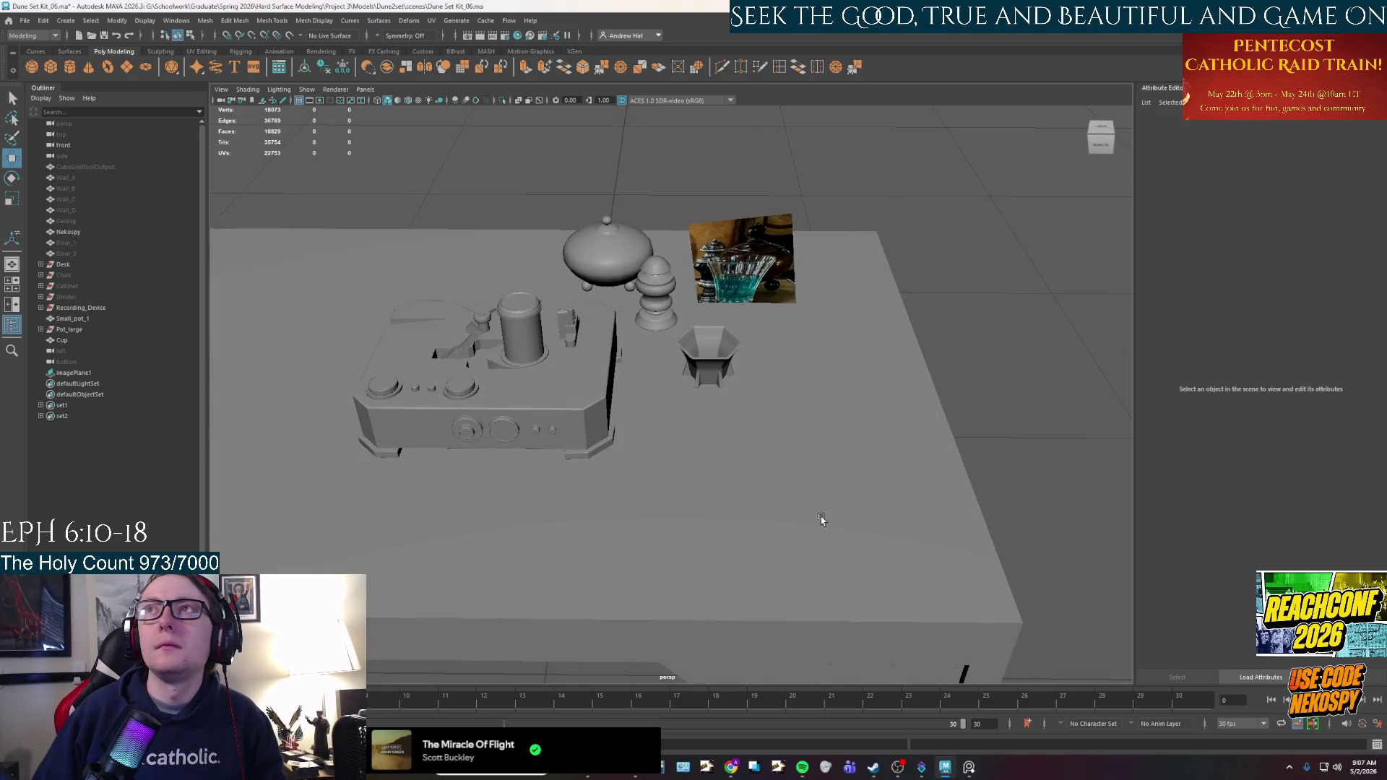
scroll(751, 469, down, 5)
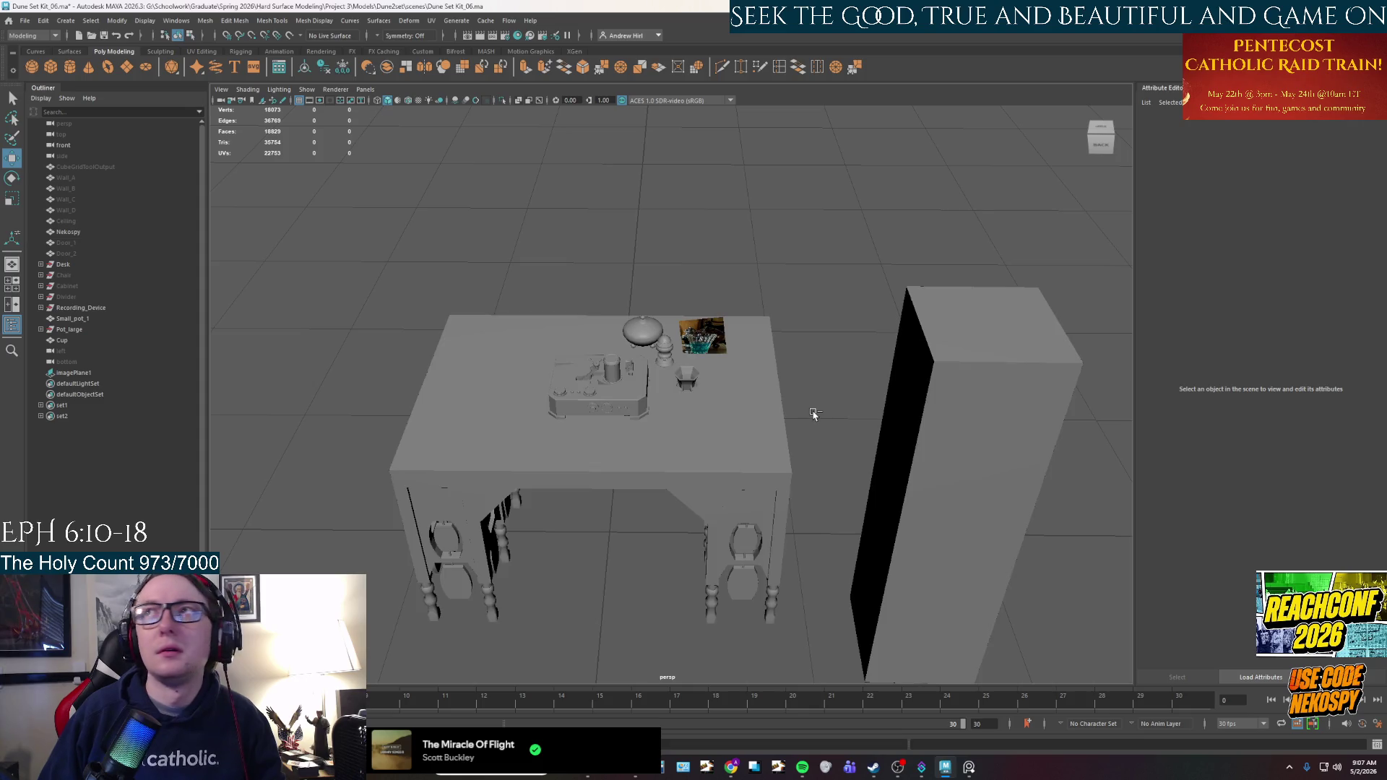
scroll(613, 524, down, 2)
scroll(624, 516, up, 2)
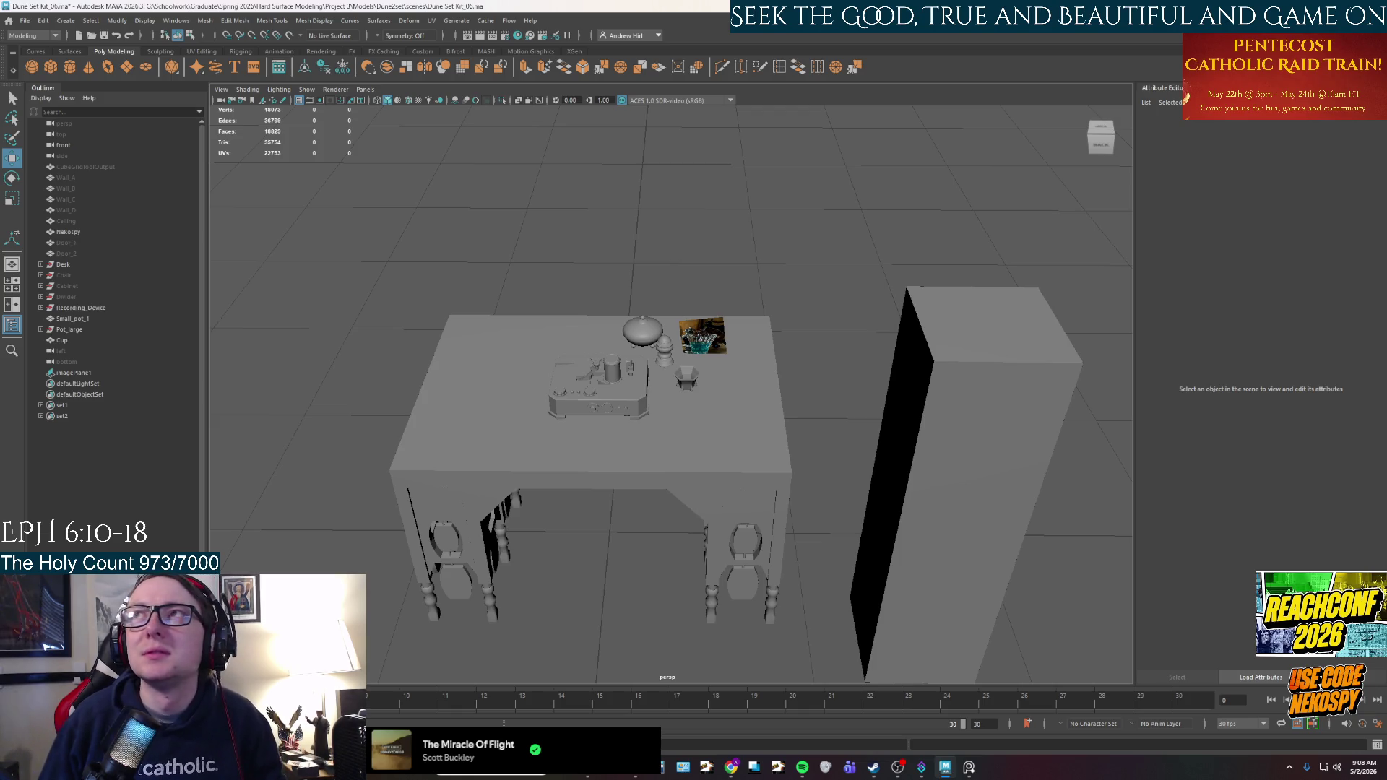
mouse_move(415, 356)
alt+mouse_down()
mouse_move(622, 380)
mouse_move(689, 446)
mouse_move(752, 359)
mouse_move(668, 375)
mouse_move(700, 486)
mouse_move(728, 500)
mouse_move(743, 470)
mouse_move(706, 372)
mouse_move(726, 464)
alt+mouse_up()
scroll(728, 500, down, 4)
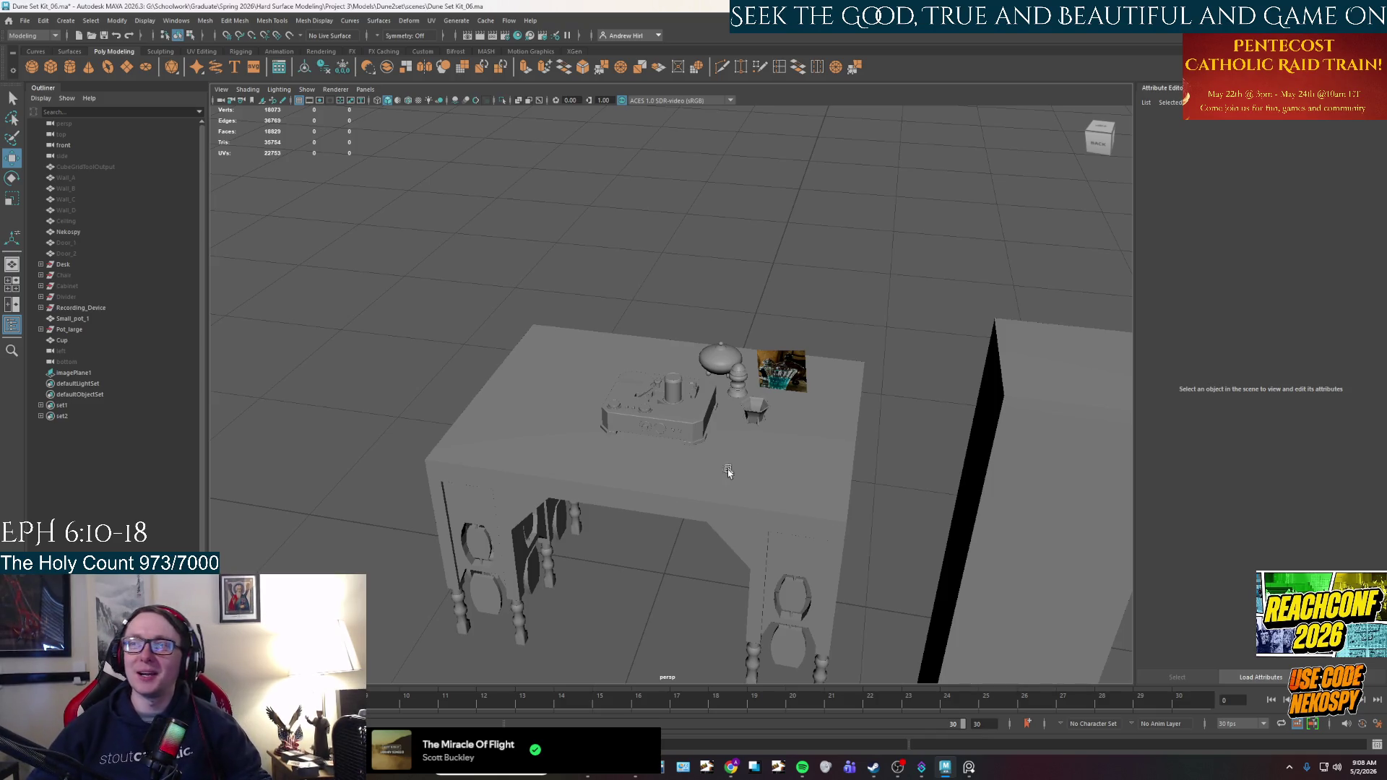
scroll(709, 491, up, 4)
mouse_move(709, 491)
alt+mouse_down()
mouse_move(724, 523)
mouse_move(684, 517)
mouse_move(1004, 466)
mouse_move(960, 481)
mouse_move(923, 456)
mouse_move(916, 401)
mouse_move(912, 456)
alt+mouse_up()
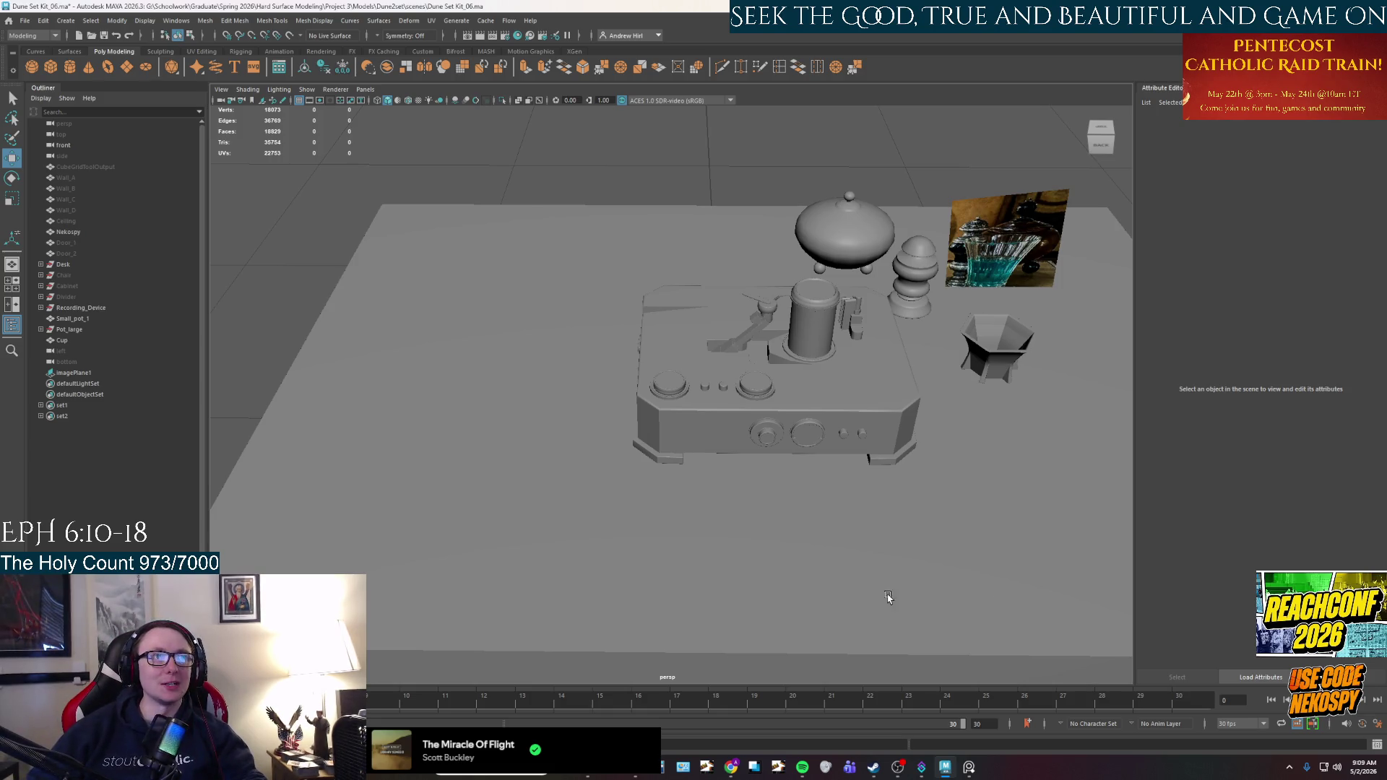
alt+drag(786, 477, 813, 476)
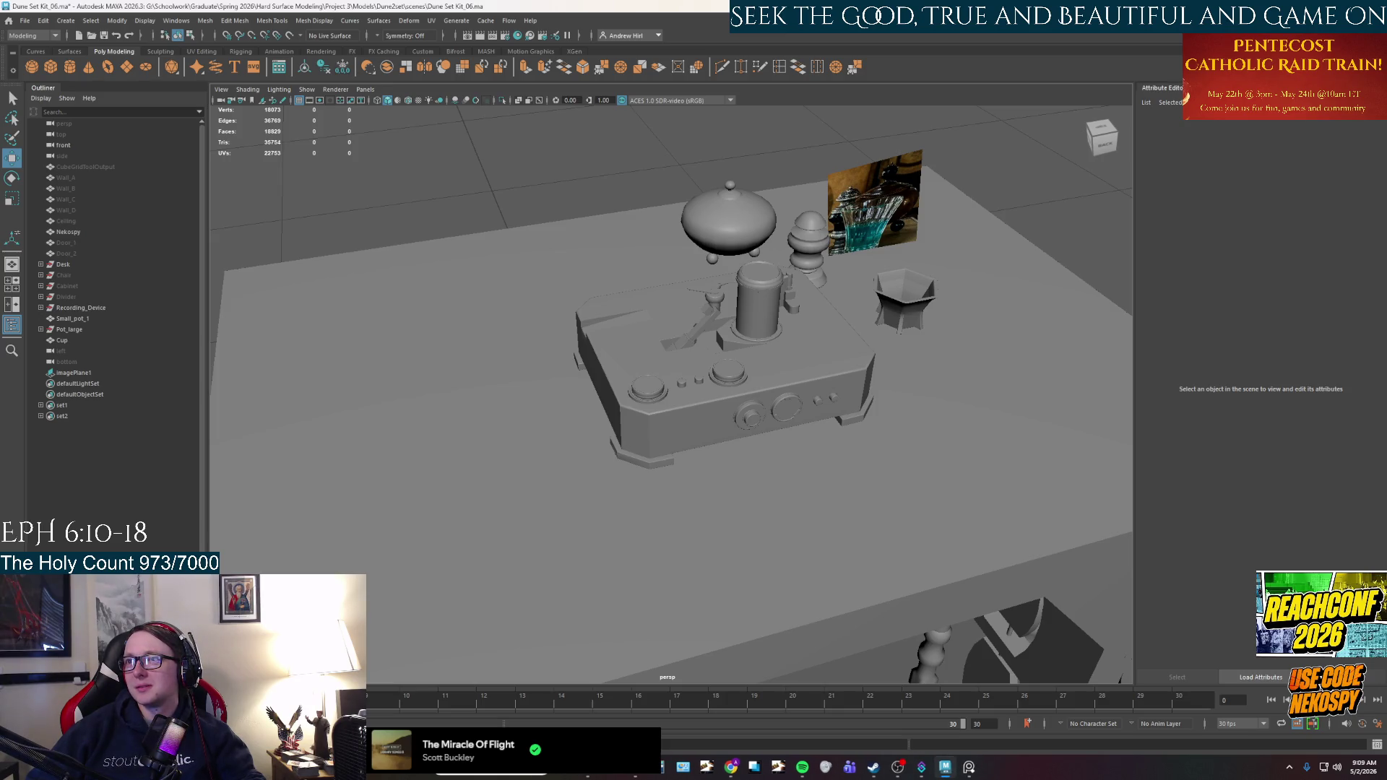
mouse_move(907, 426)
alt+mouse_down()
mouse_move(895, 464)
mouse_move(986, 480)
mouse_move(852, 448)
mouse_move(834, 426)
mouse_move(821, 450)
alt+mouse_up()
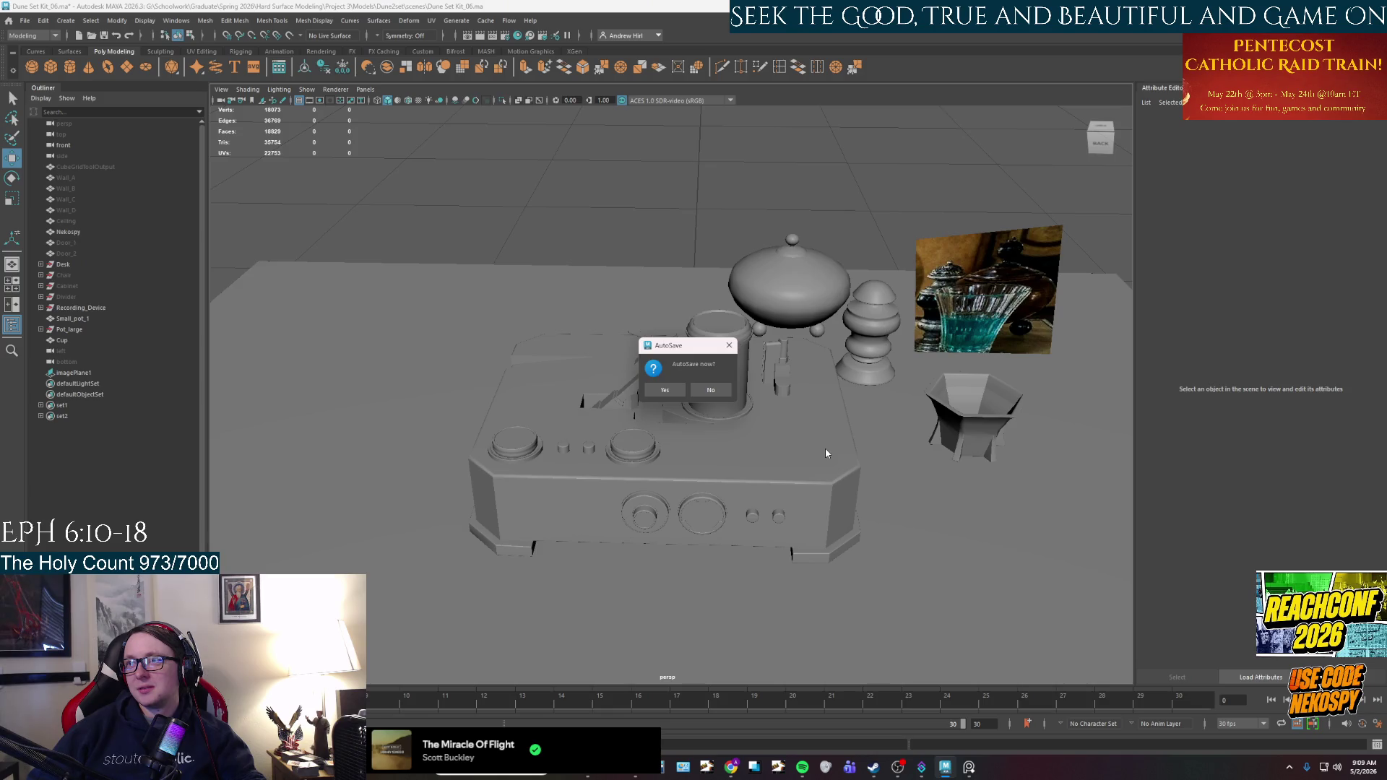
Answer Yes to the AutoSave prompt to save the desk scene.
click(650, 391)
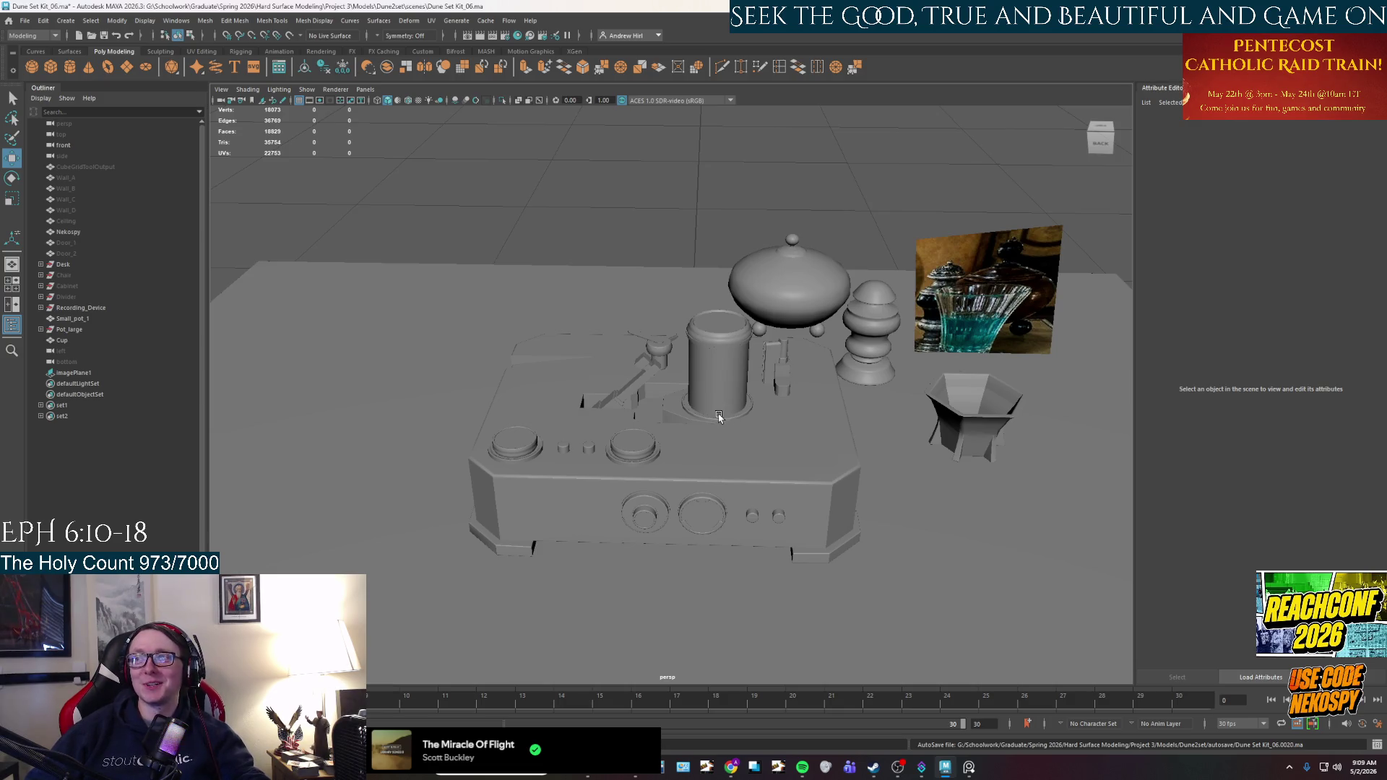
alt+drag(601, 436, 650, 440)
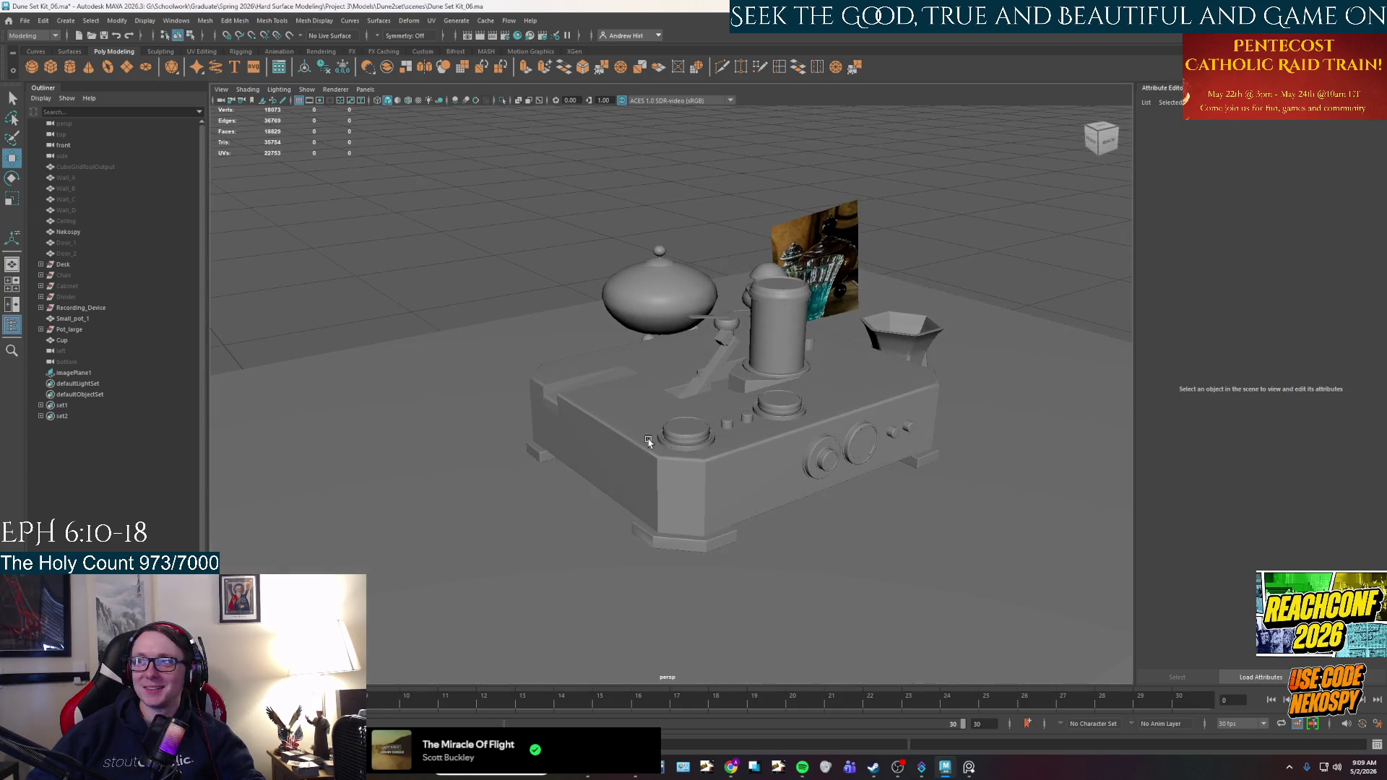
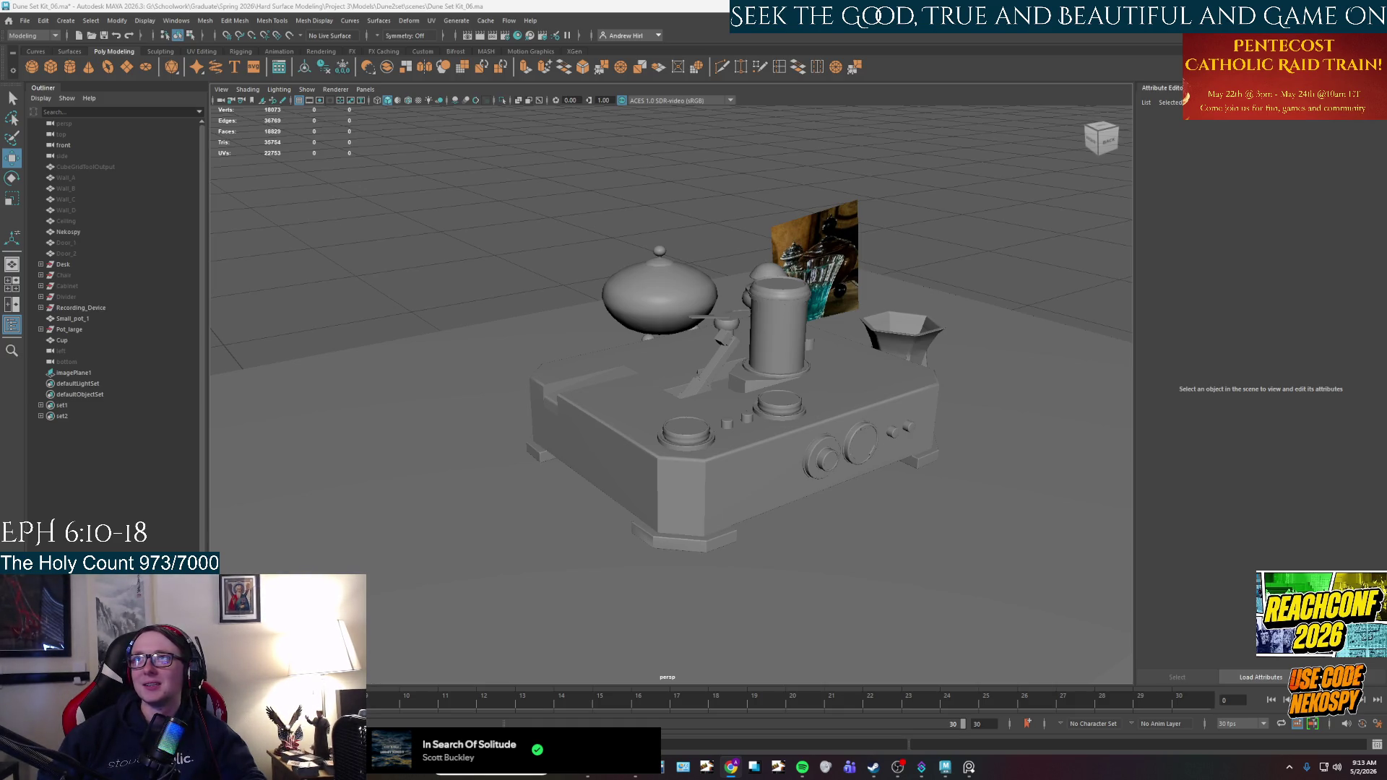
Orbit the desk scene and briefly check the PureRef reference photo of the desk.
alt+drag(886, 444, 840, 449)
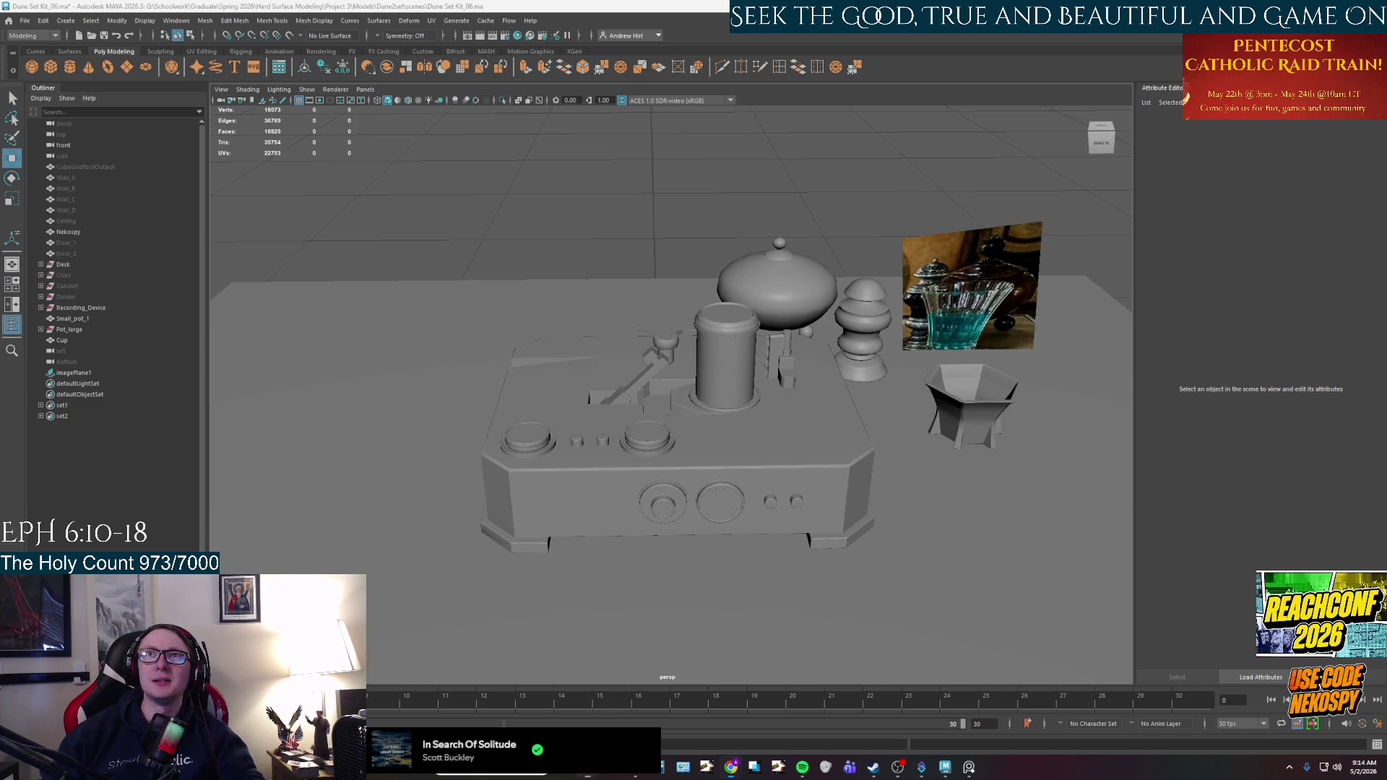
drag(1102, 138, 896, 178)
scroll(896, 179, down, 10)
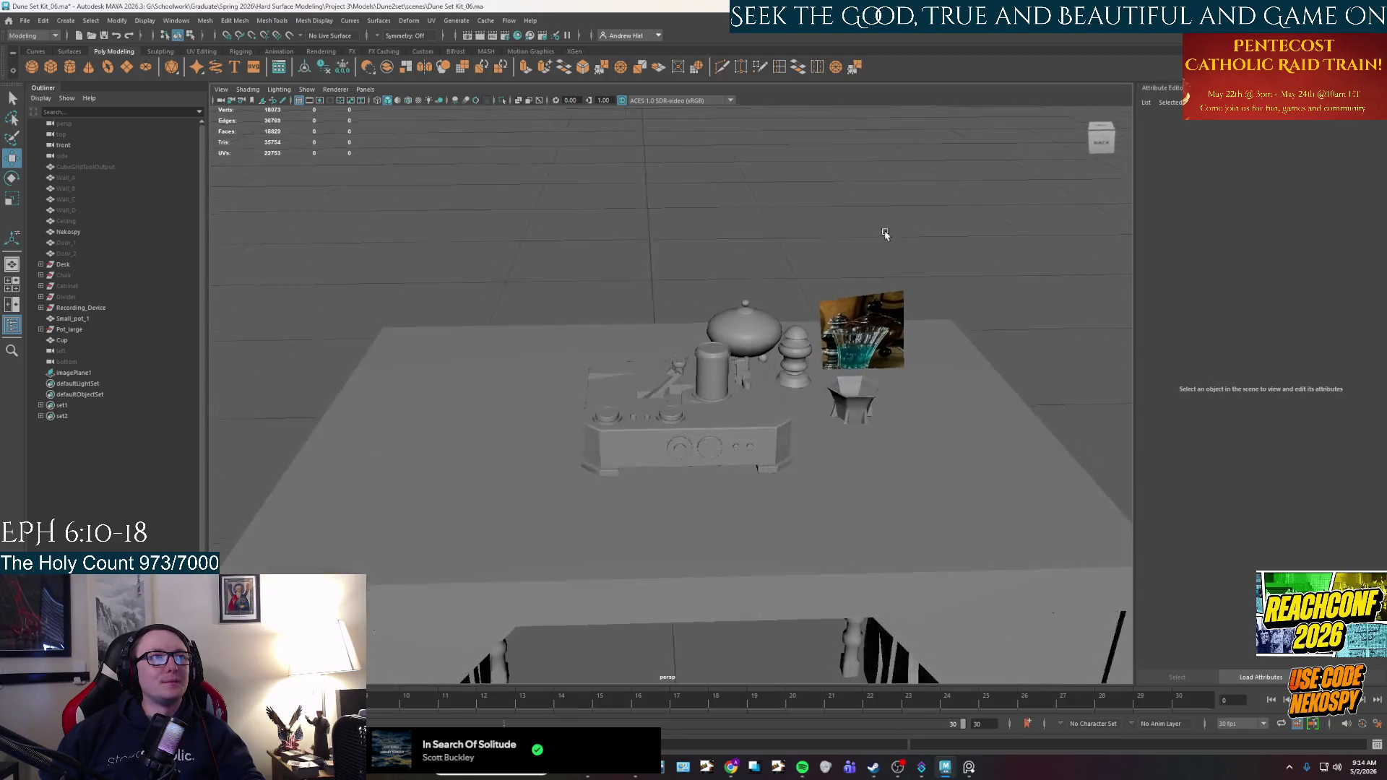
click(968, 767)
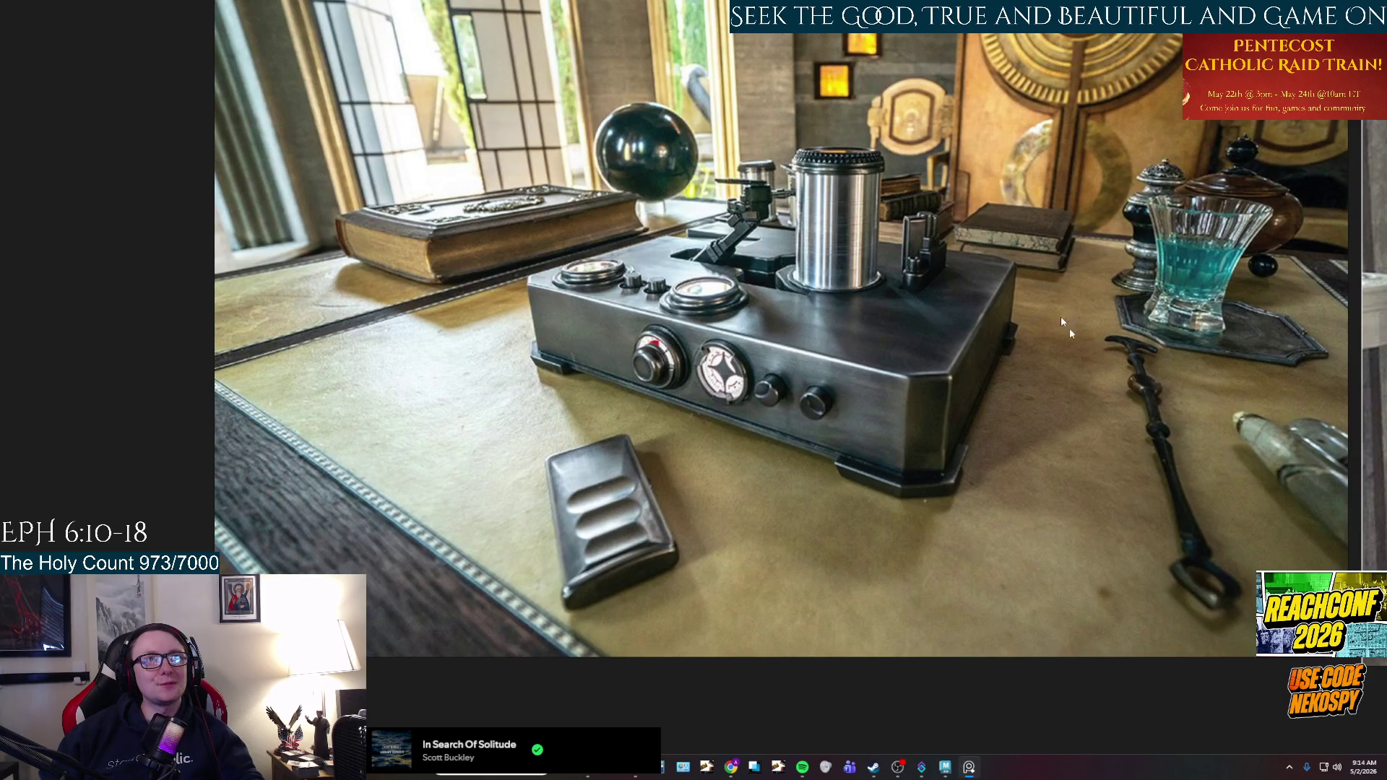
click(968, 767)
Let the AutoSave proceed and add a polygon sphere (pSphere7) to the desk scene.
click(664, 390)
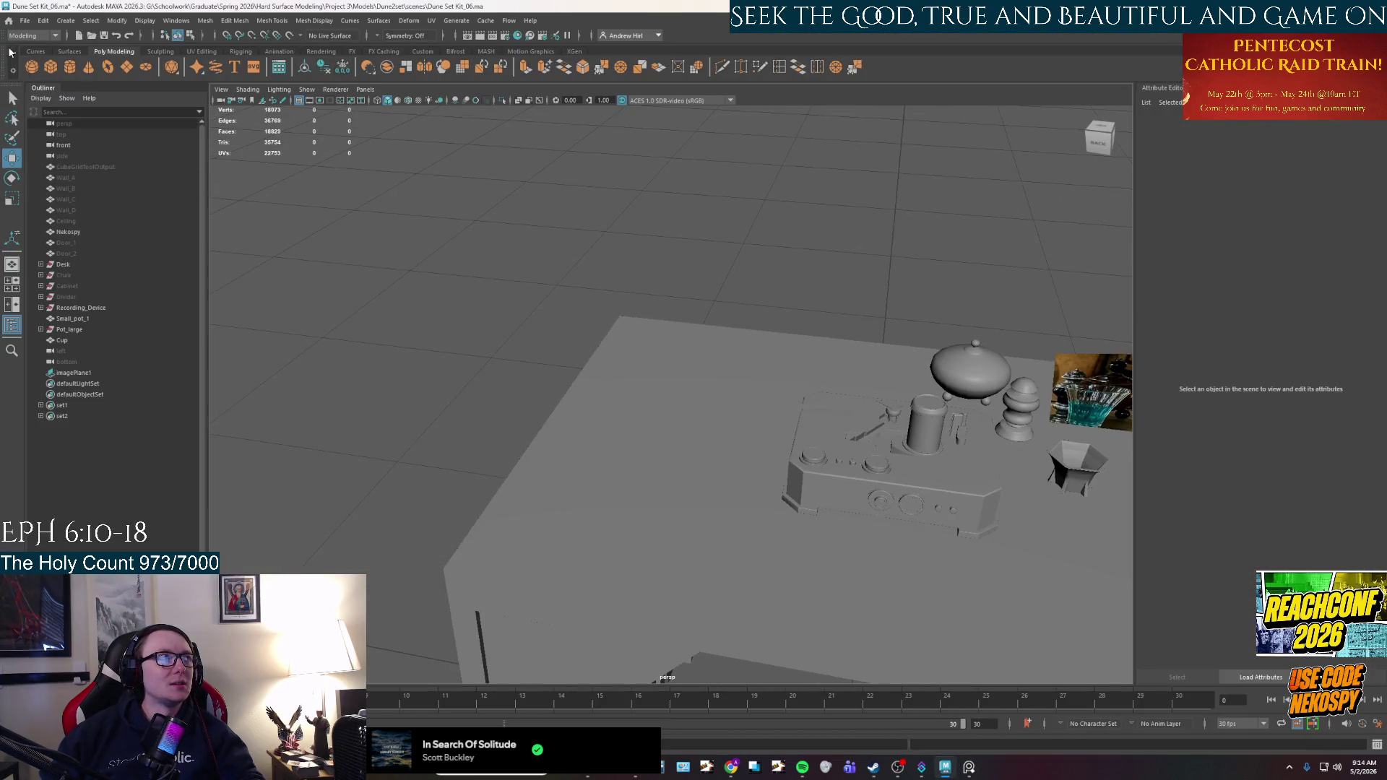
click(31, 66)
mouse_move(873, 441)
alt+mouse_down()
mouse_move(730, 381)
mouse_move(744, 582)
alt+mouse_up()
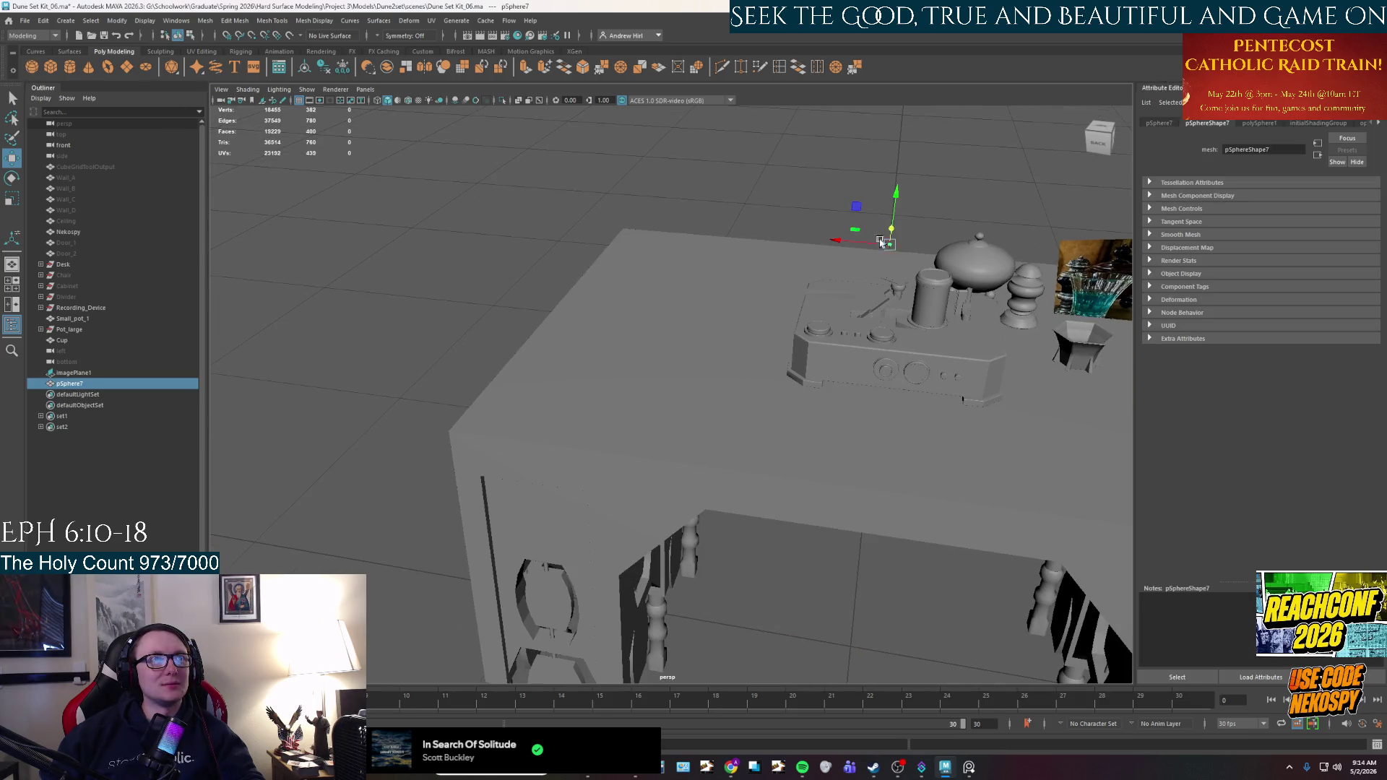
Select pSphere7, move it toward the desk's back corner and shrink it down.
click(851, 243)
click(852, 243)
mouse_move(852, 244)
mouse_down()
mouse_move(659, 217)
mouse_move(679, 211)
mouse_move(656, 243)
mouse_up()
key(r)
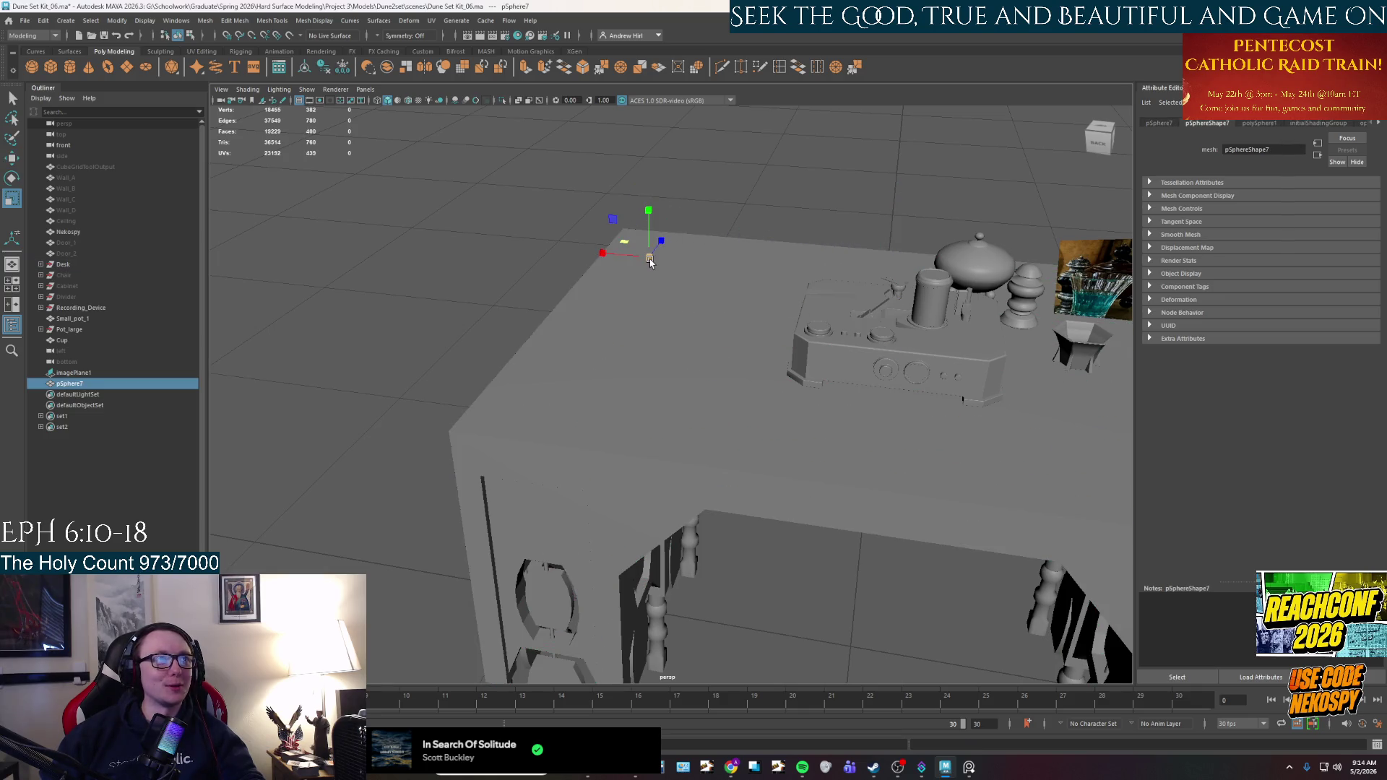
middle_drag(731, 250, 695, 254)
key(w)
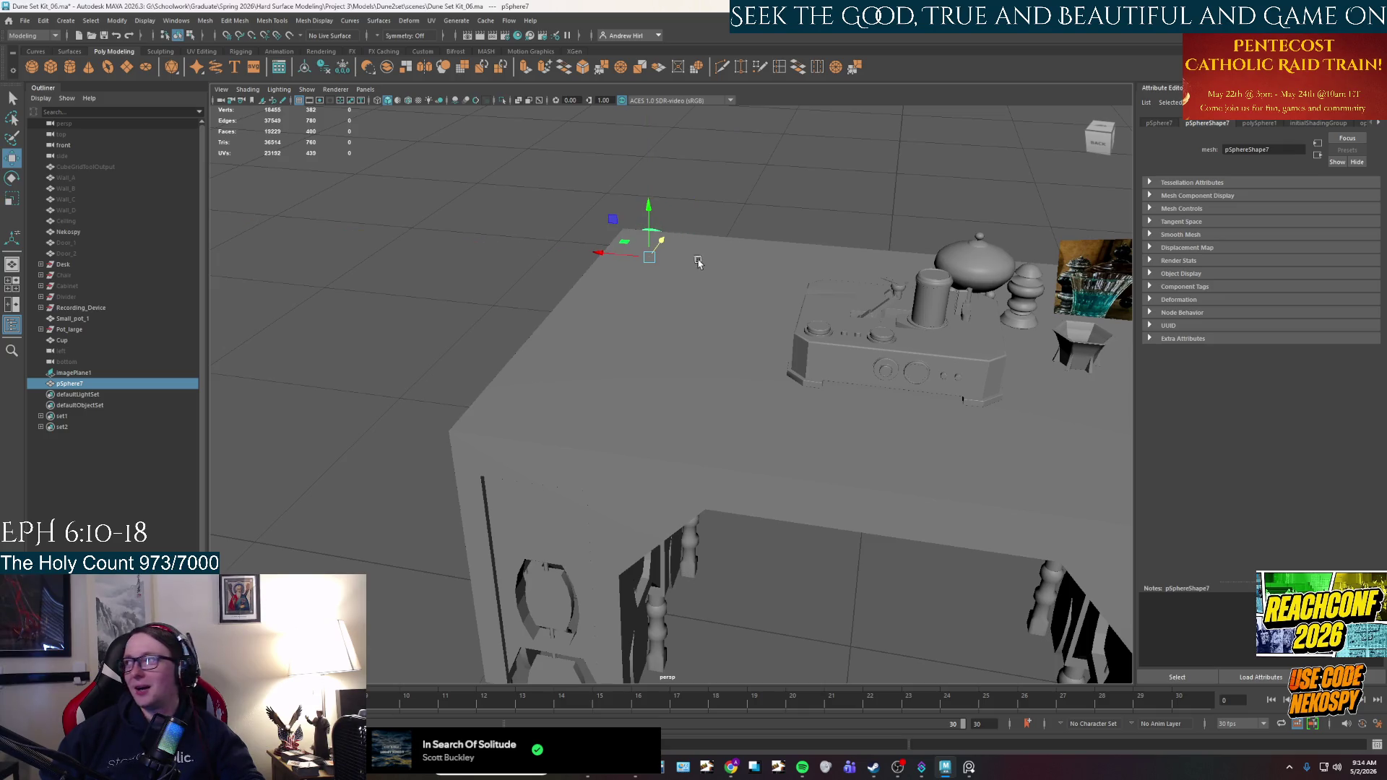
mouse_move(648, 210)
mouse_down()
mouse_move(659, 145)
mouse_move(652, 203)
mouse_move(583, 272)
mouse_move(603, 302)
mouse_move(658, 312)
mouse_up()
key(ctrl+z)
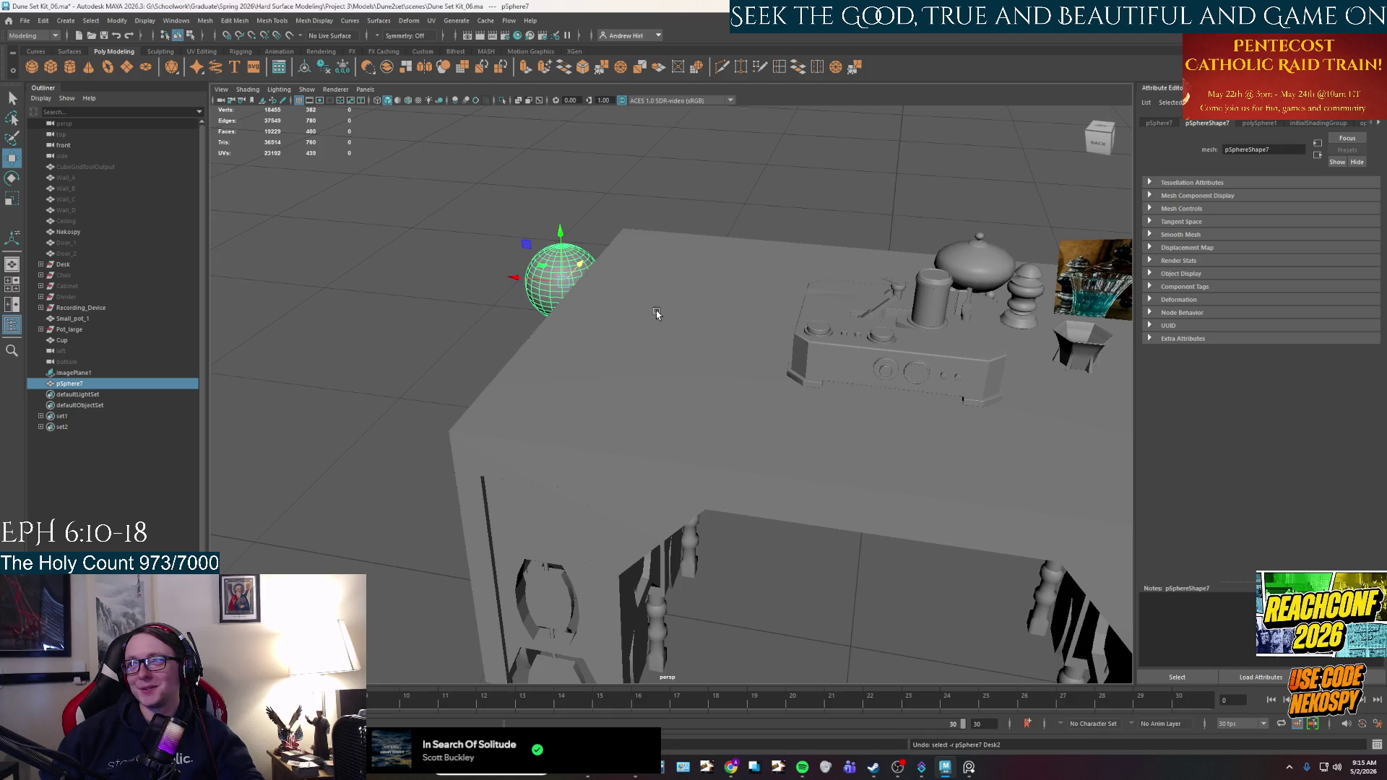
Slide the sphere sideways toward the desk and raise it fully above the desk top.
alt+drag(412, 260, 475, 243)
mouse_move(362, 303)
mouse_down()
mouse_move(526, 292)
mouse_move(582, 340)
mouse_move(551, 165)
mouse_up()
mouse_move(570, 231)
mouse_down()
mouse_move(566, 166)
mouse_move(550, 180)
mouse_move(554, 216)
mouse_up()
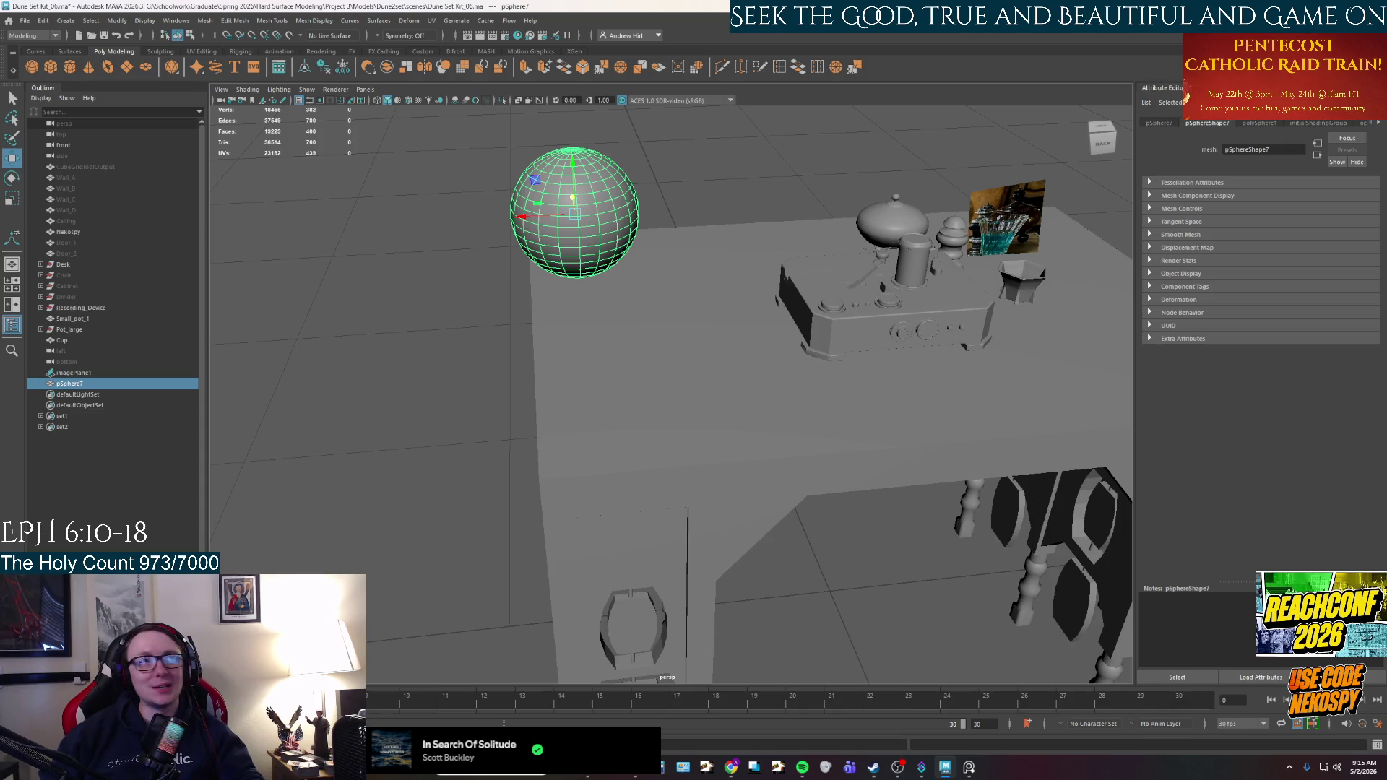
mouse_move(707, 336)
alt+mouse_down()
mouse_move(765, 362)
mouse_move(821, 495)
mouse_move(688, 383)
alt+mouse_up()
key(r)
drag(530, 355, 523, 360)
key(ctrl+z)
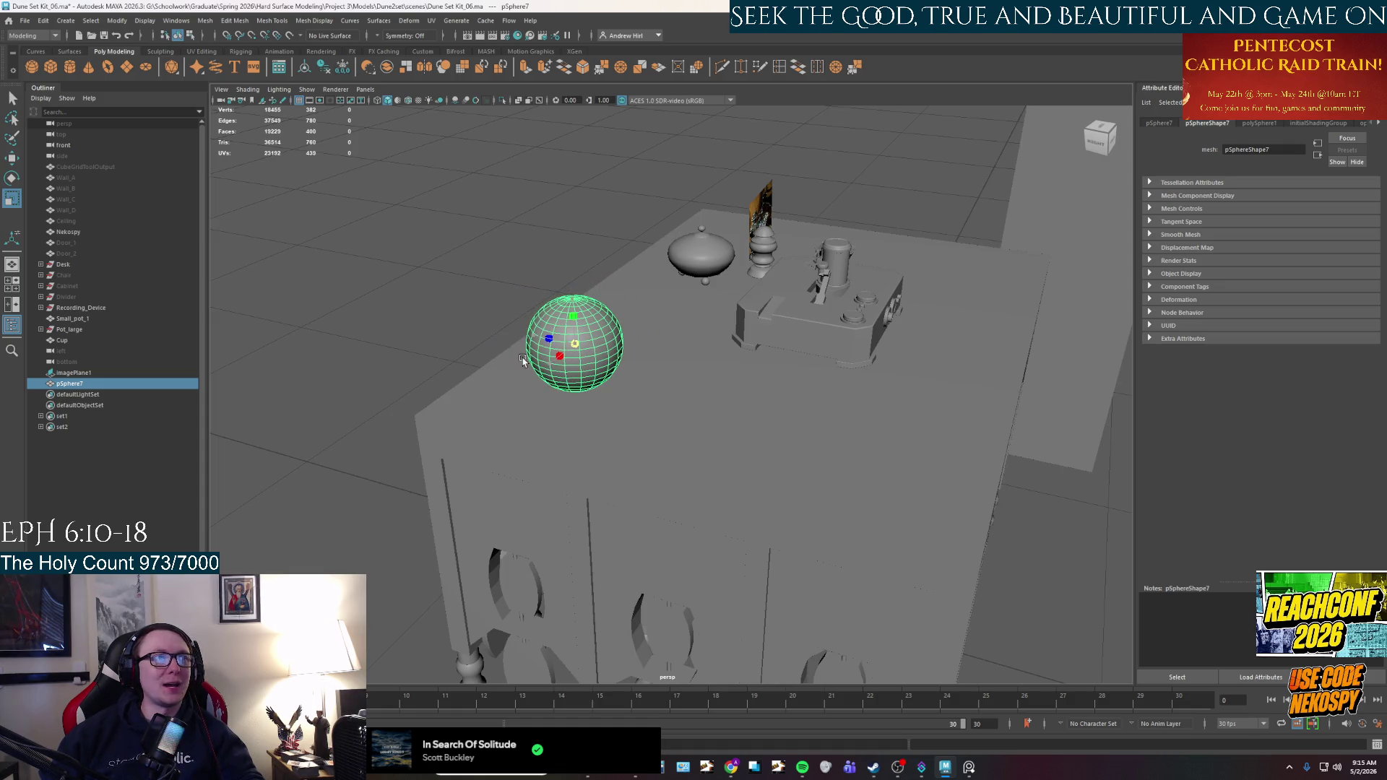
Shrink the sphere slightly and slide it right along the tabletop.
alt+middle_drag(622, 436, 708, 470)
scroll(705, 469, up, 3)
mouse_move(703, 469)
alt+mouse_down()
mouse_move(659, 353)
mouse_move(642, 433)
alt+mouse_up()
key(w)
drag(645, 363, 647, 395)
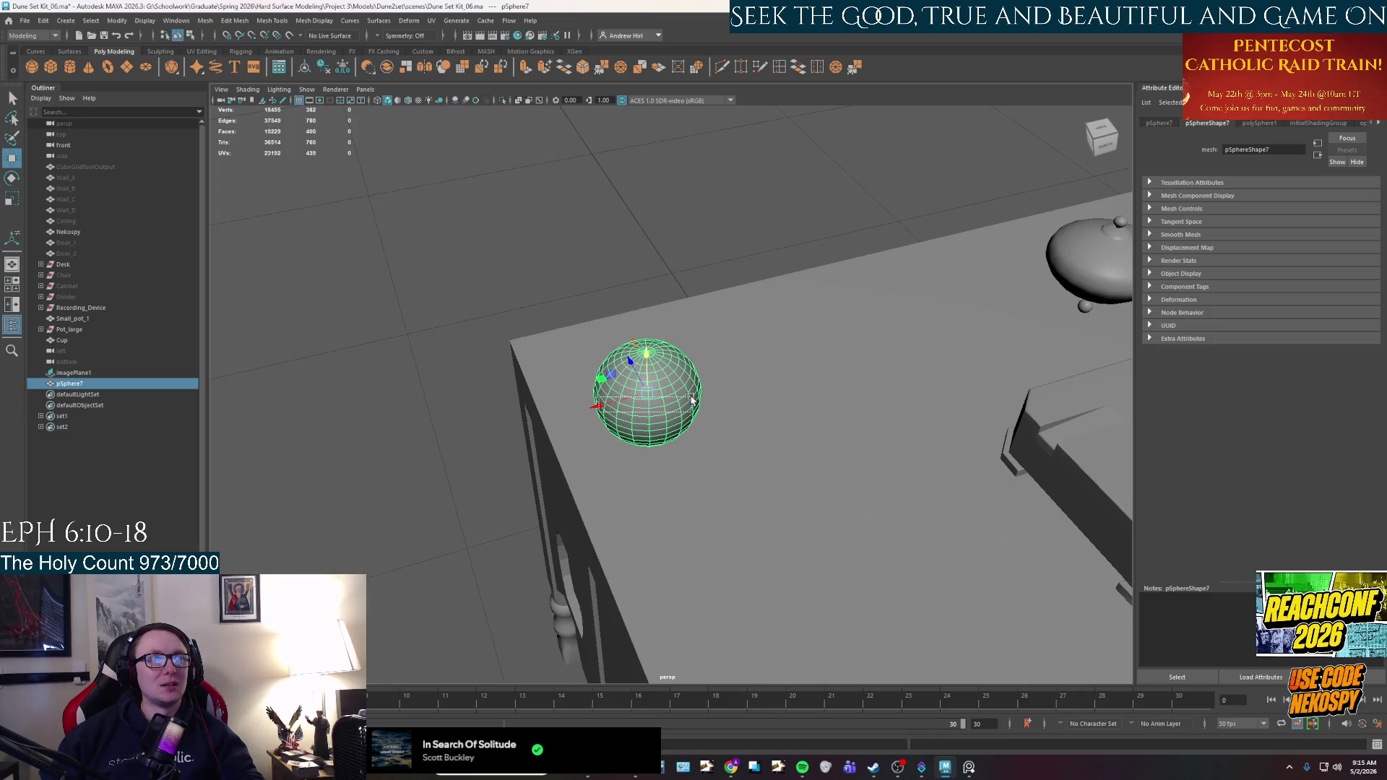
key(ctrl+z)
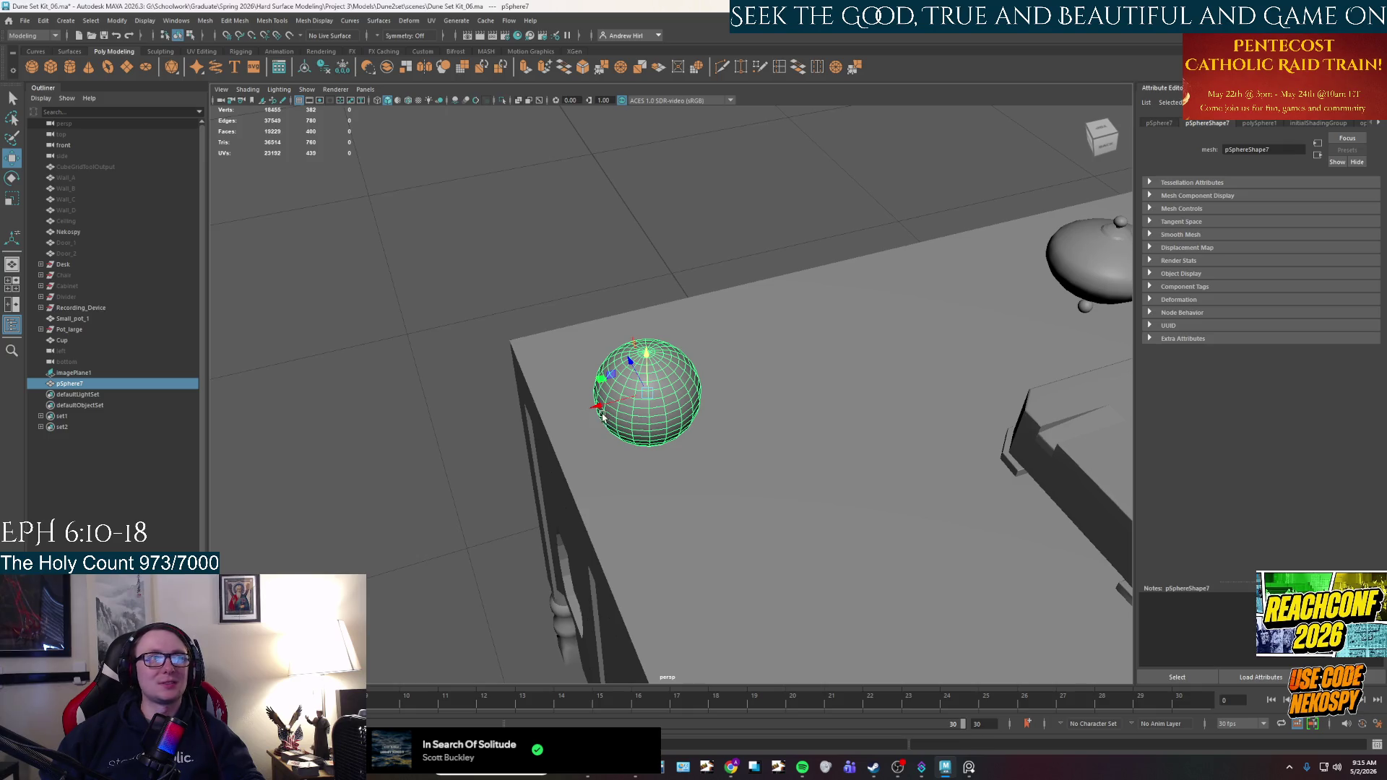
mouse_move(603, 416)
mouse_down()
mouse_move(692, 393)
mouse_move(713, 334)
mouse_up()
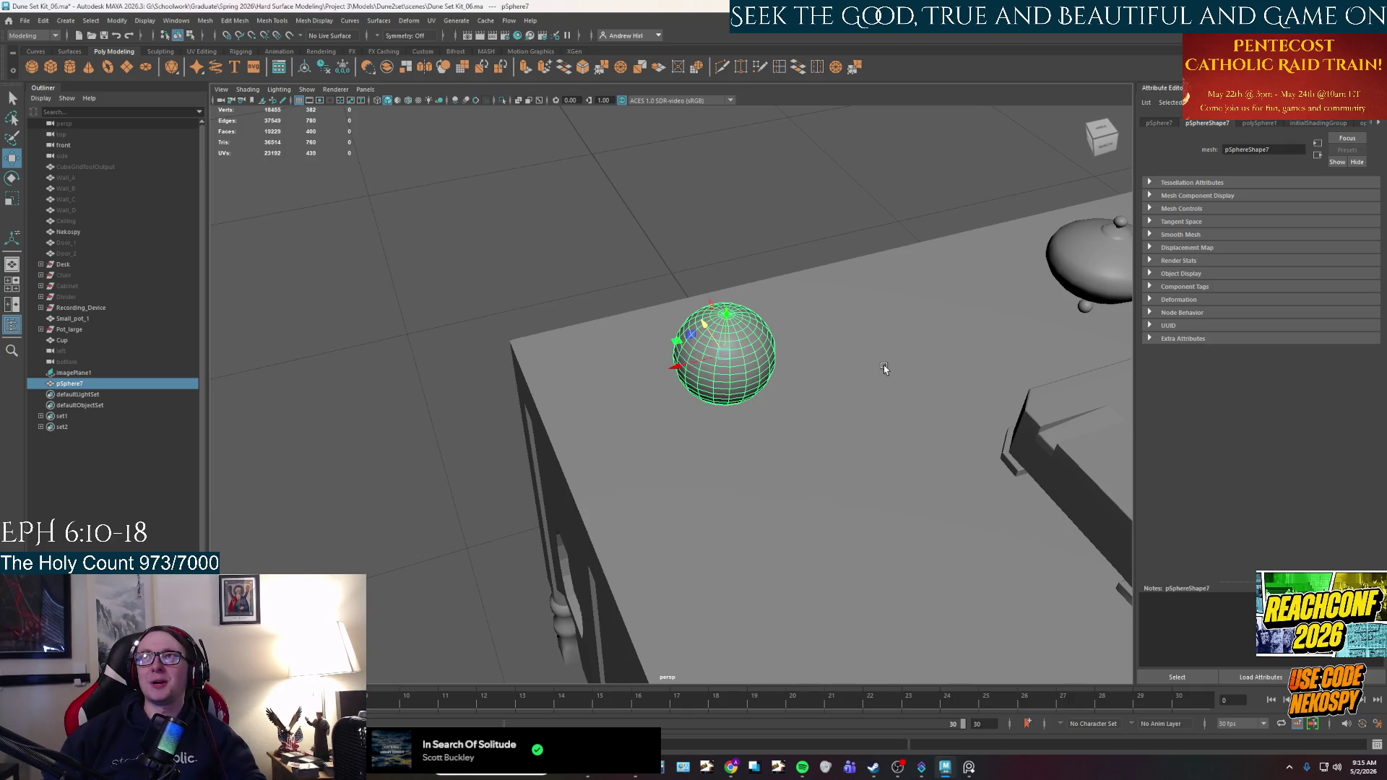
Orbit around the desk to check the sphere's placement on the tabletop.
mouse_move(654, 298)
alt+mouse_down()
mouse_move(743, 381)
mouse_move(791, 519)
mouse_move(693, 433)
mouse_move(681, 393)
mouse_move(821, 433)
mouse_move(726, 376)
mouse_move(795, 437)
mouse_move(797, 458)
alt+mouse_up()
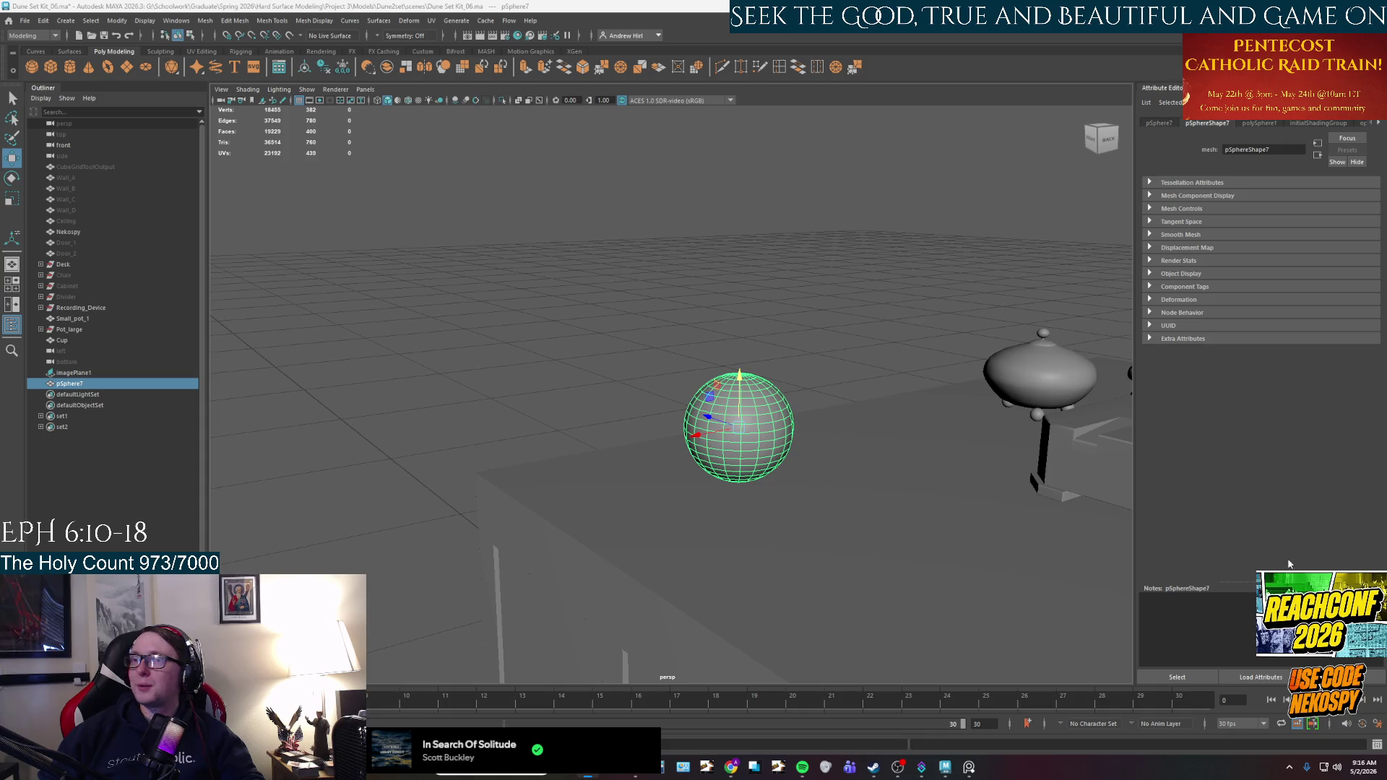
mouse_move(781, 355)
alt+mouse_down()
mouse_move(804, 403)
mouse_move(697, 444)
alt+mouse_up()
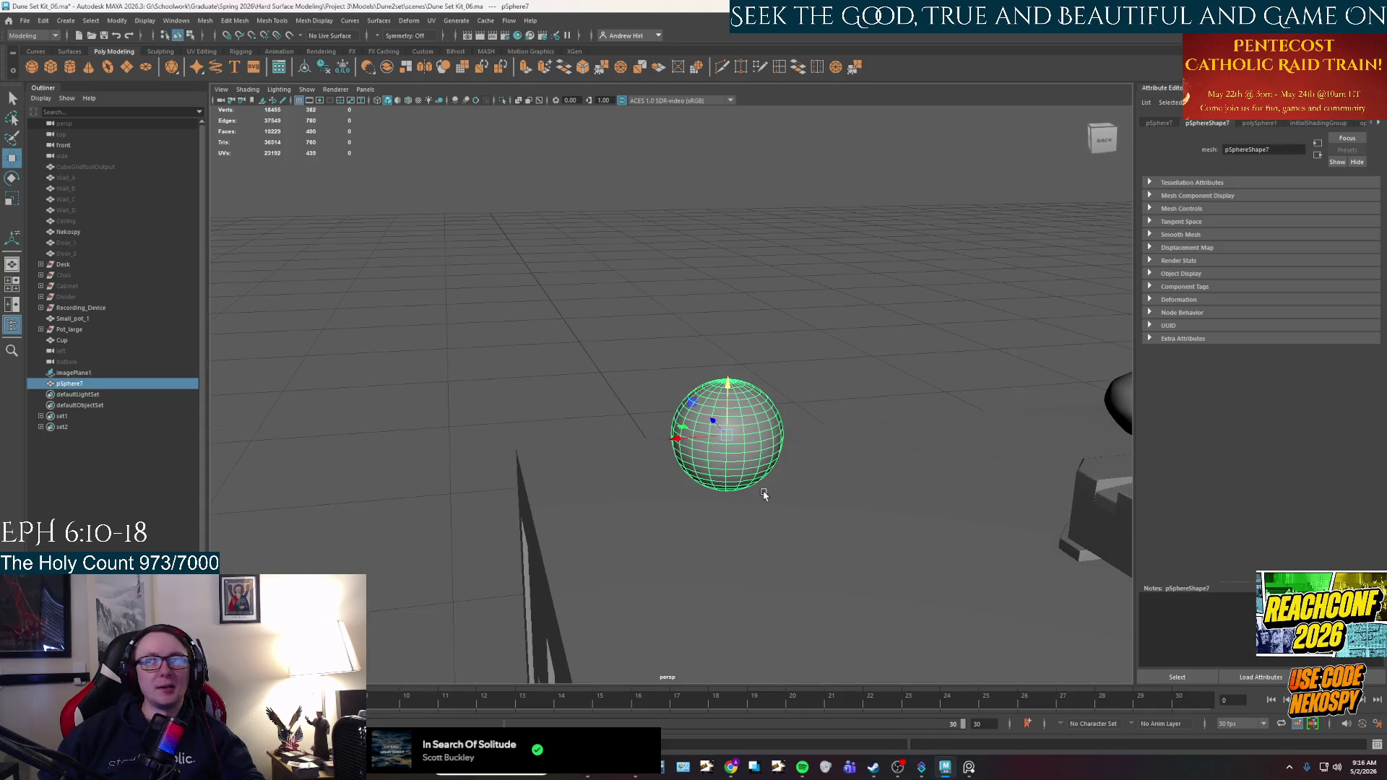
scroll(763, 494, up, 2)
scroll(763, 494, down, 2)
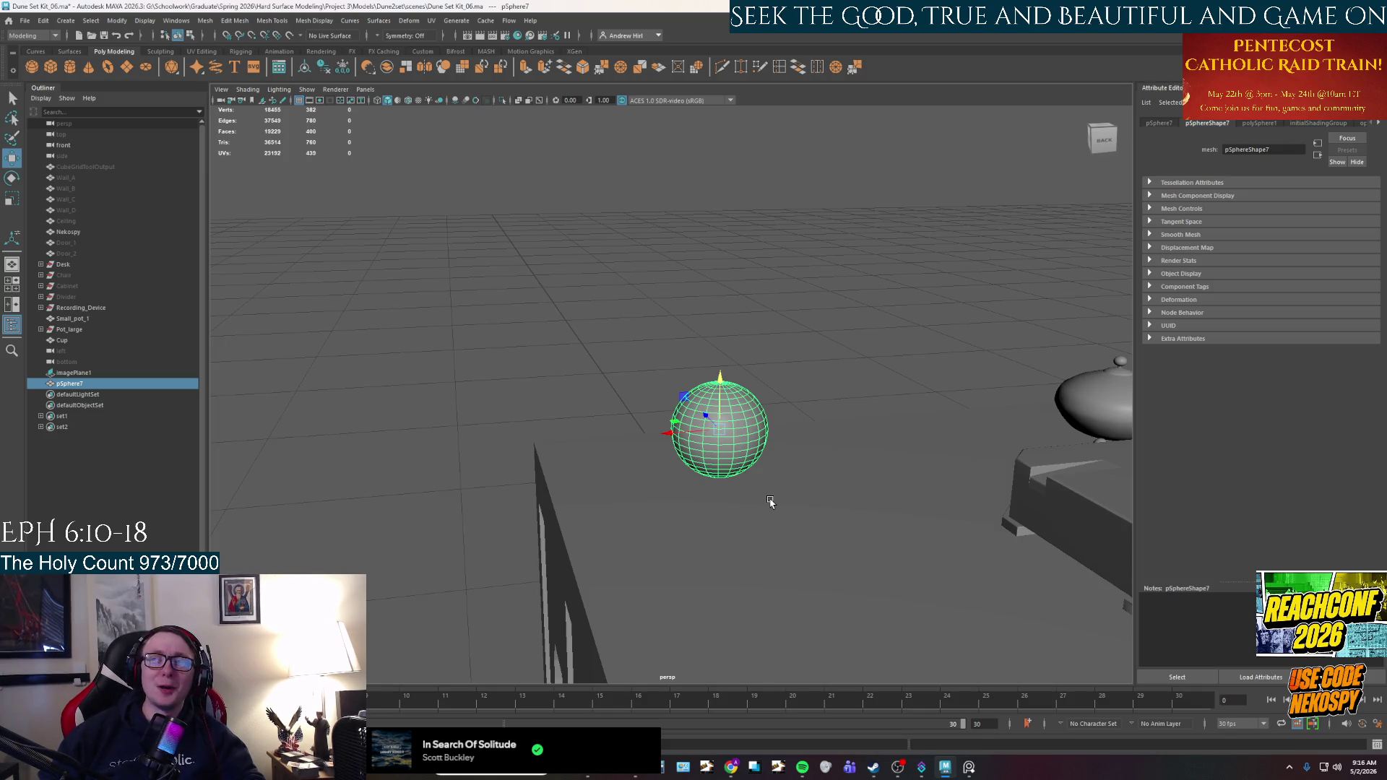
scroll(730, 470, down, 3)
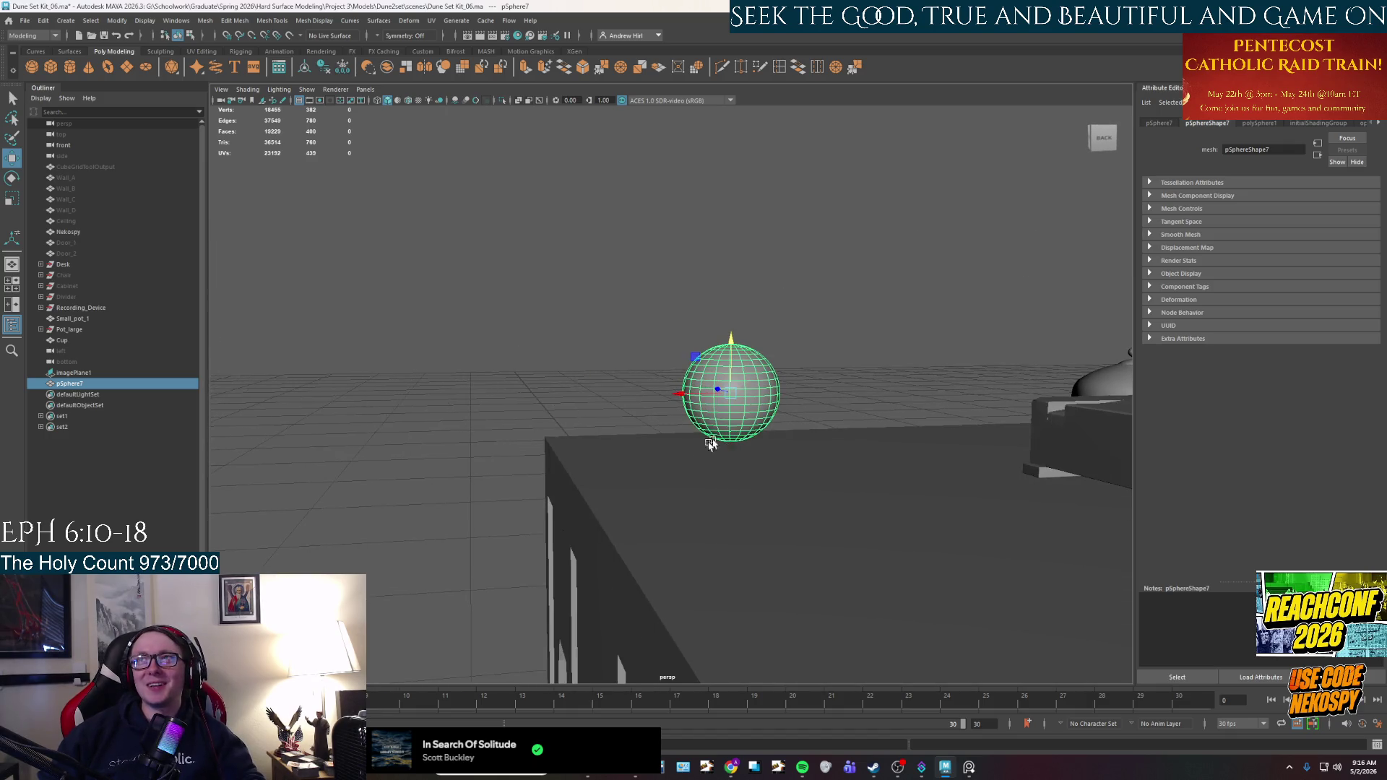
alt+drag(712, 414, 675, 421)
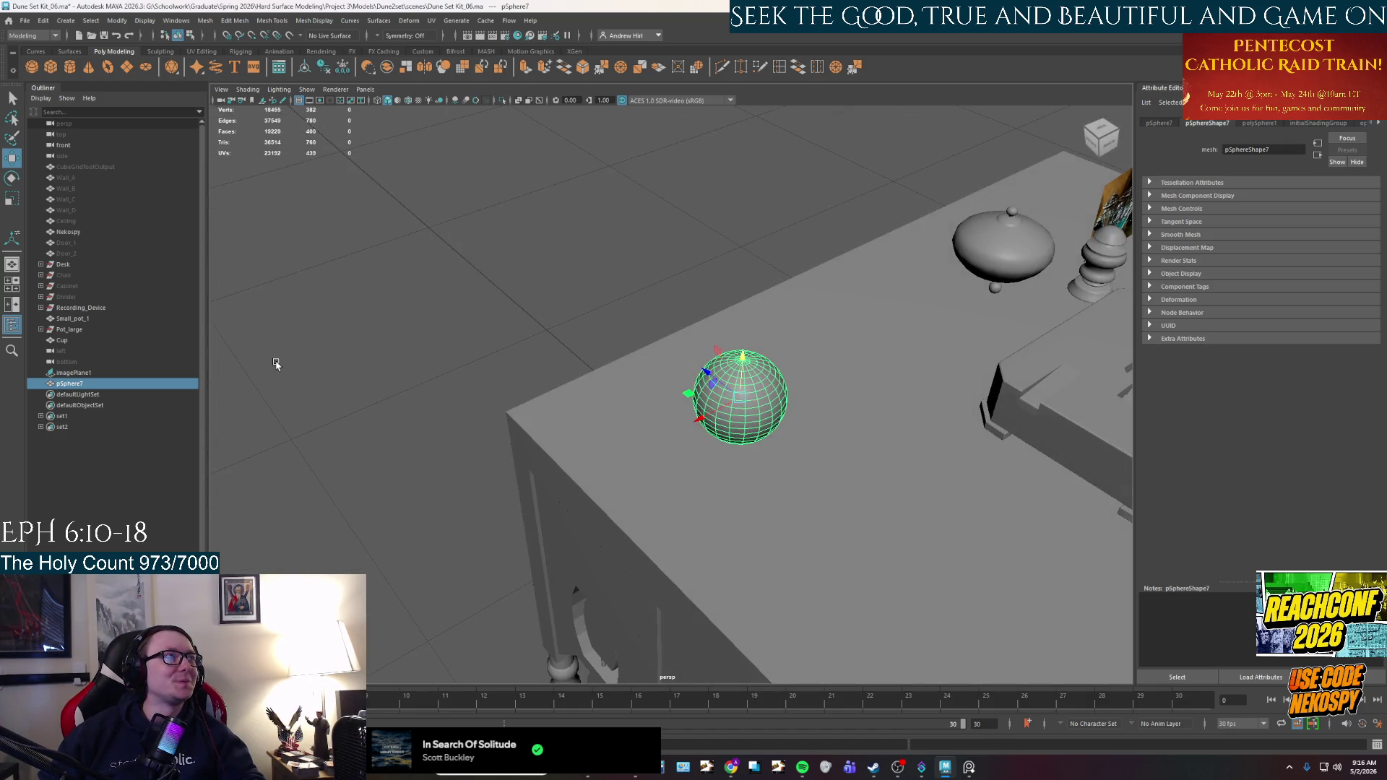
Rename pSphere7 to 'The_Orb' in the Outliner.
double_click(65, 384)
text(Lid)
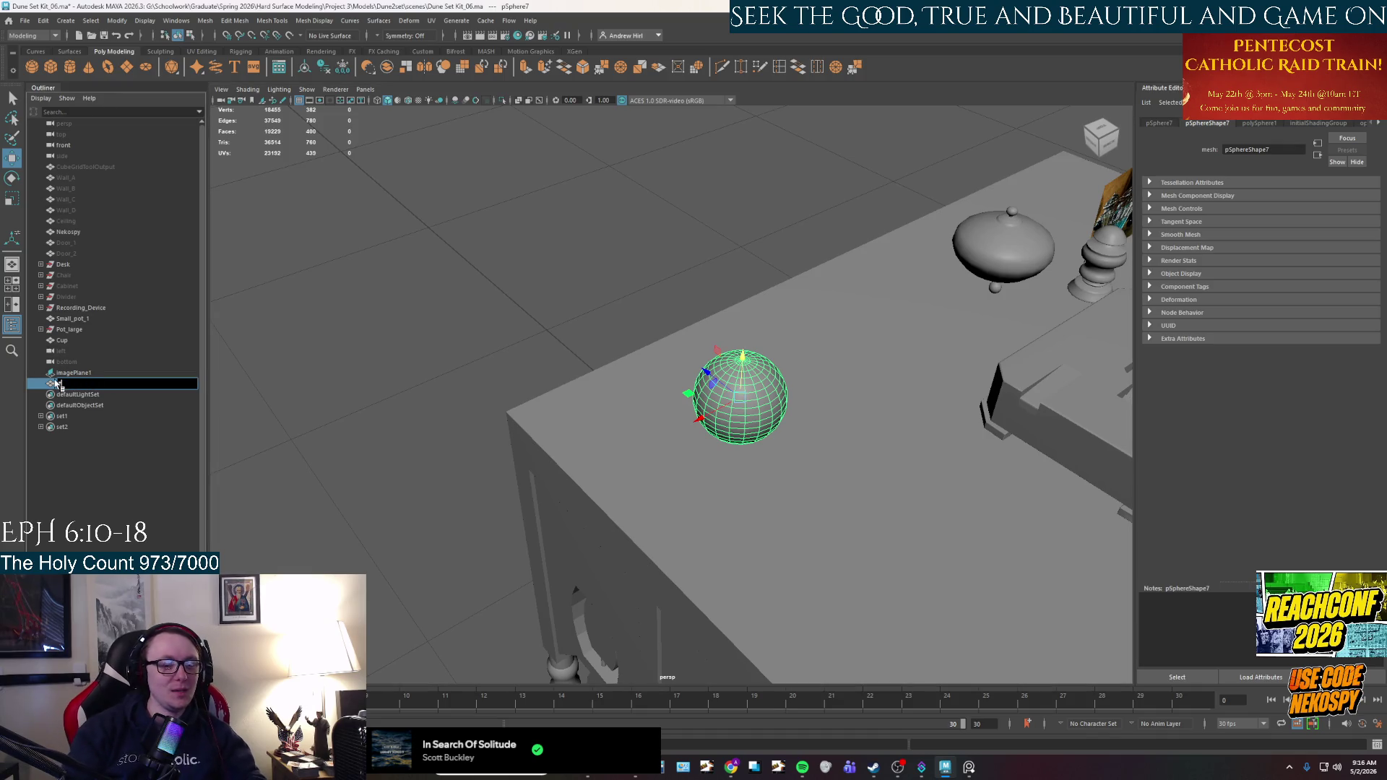
text(e_O)
text(d)
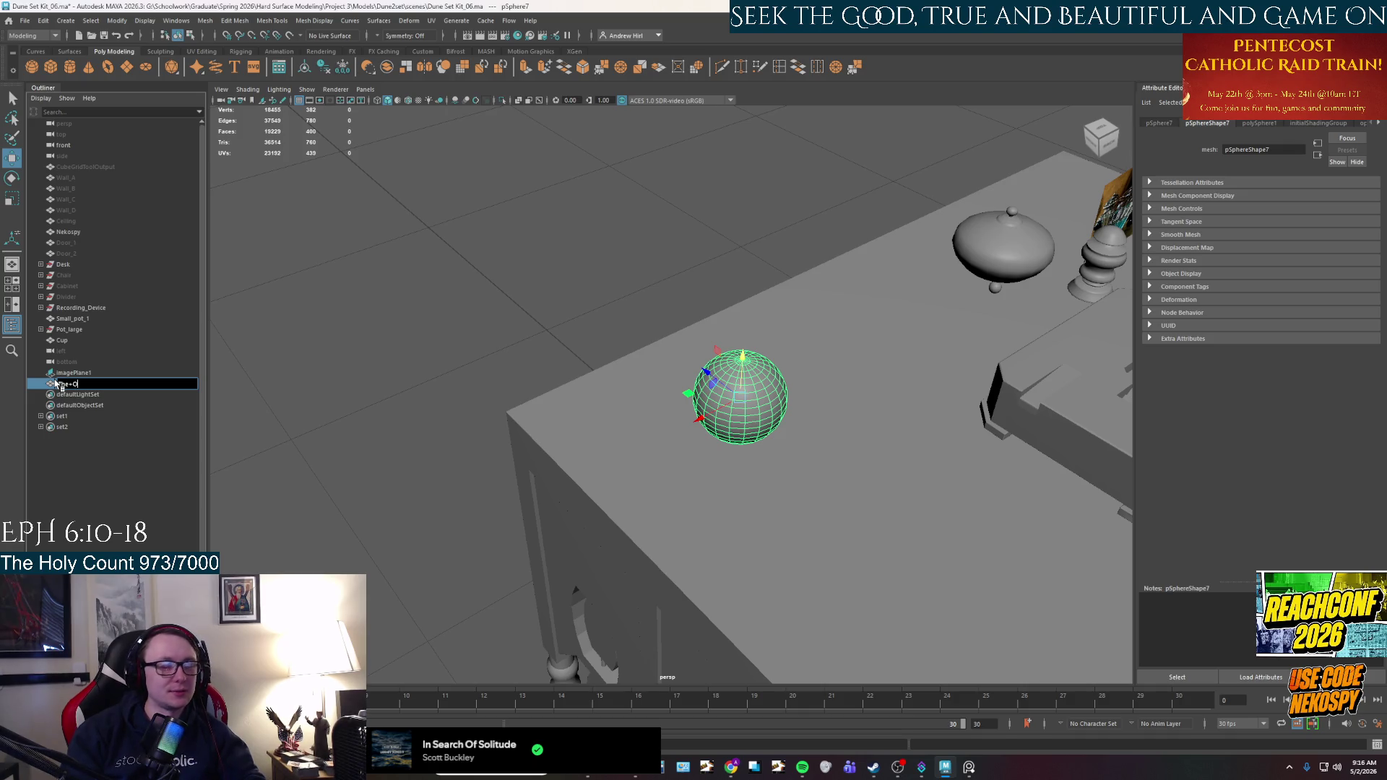
key(BackSpace)
key(BackSpace)
key(BackSpace)
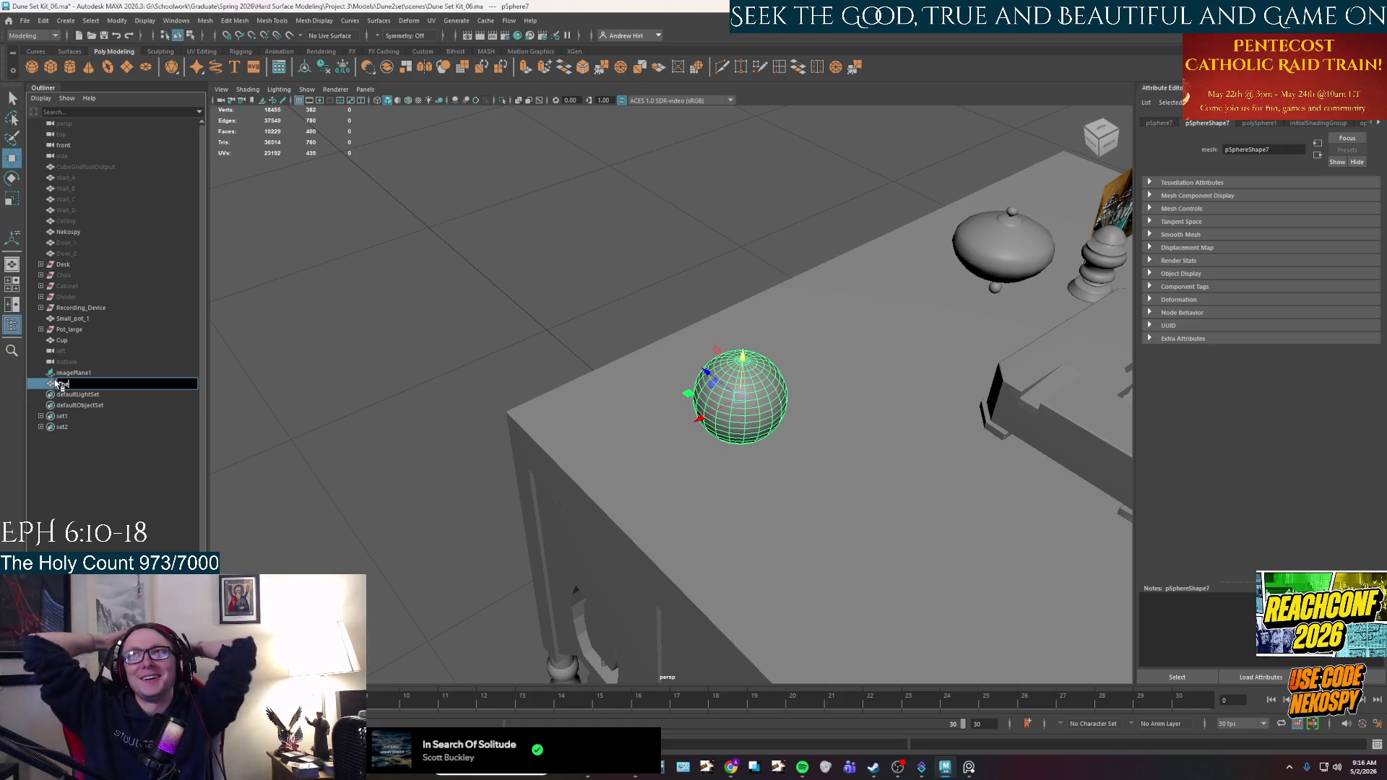
text(he)
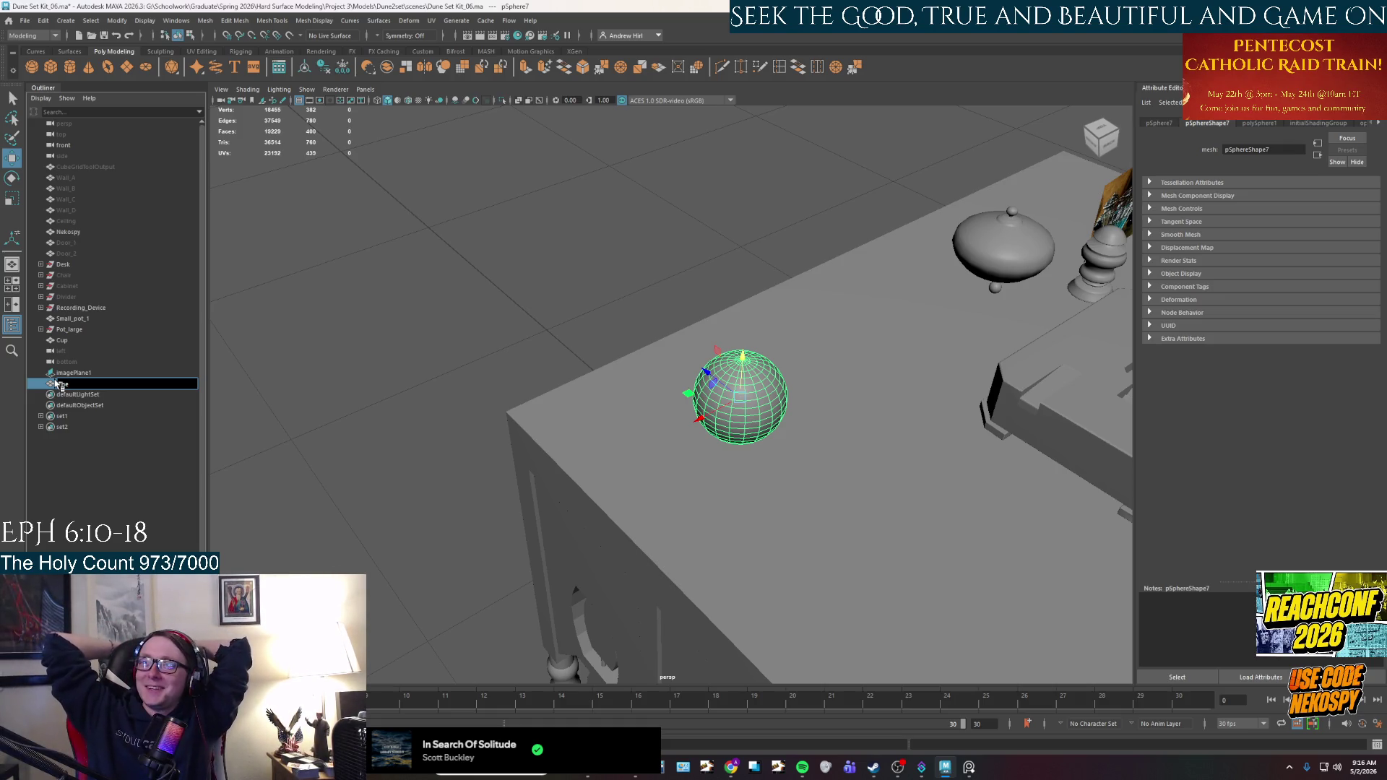
text(he)
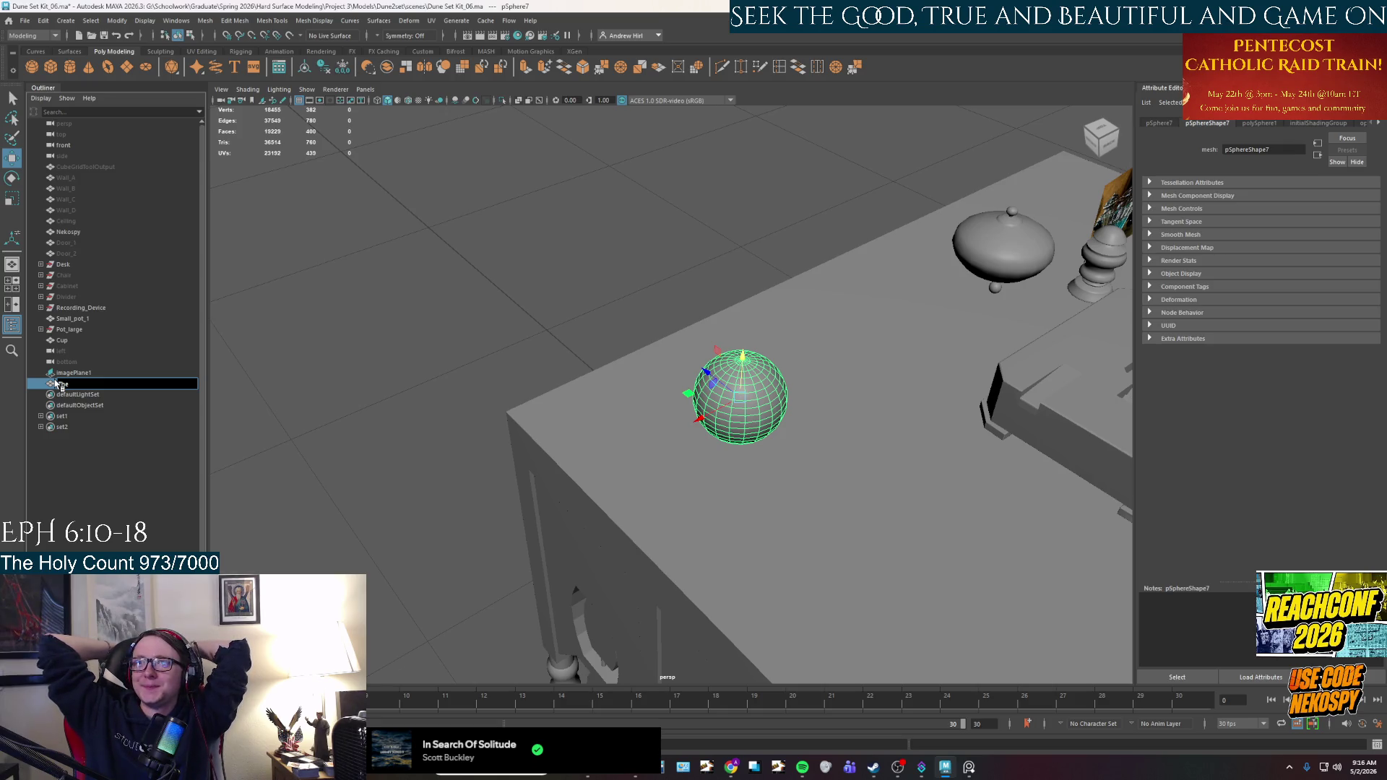
text(b)
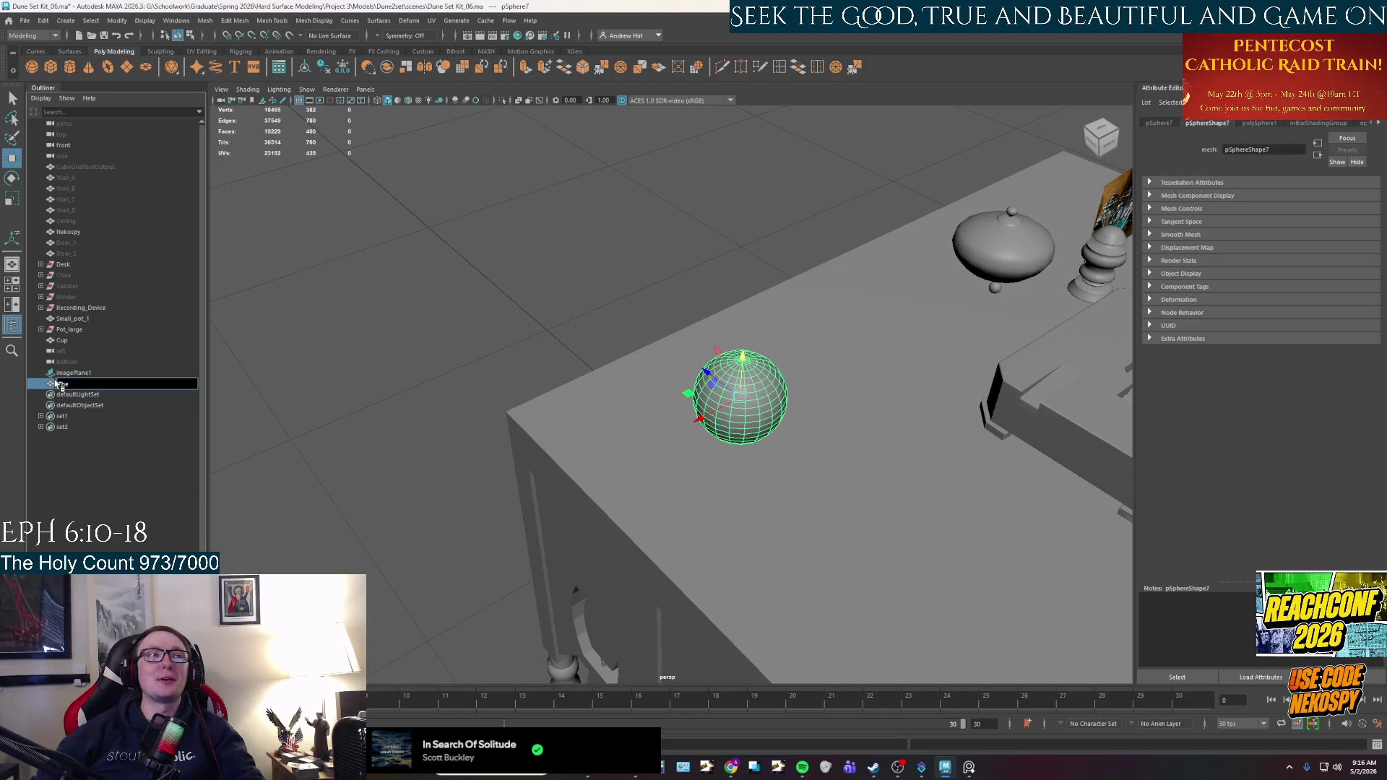
text(_orbOrb)
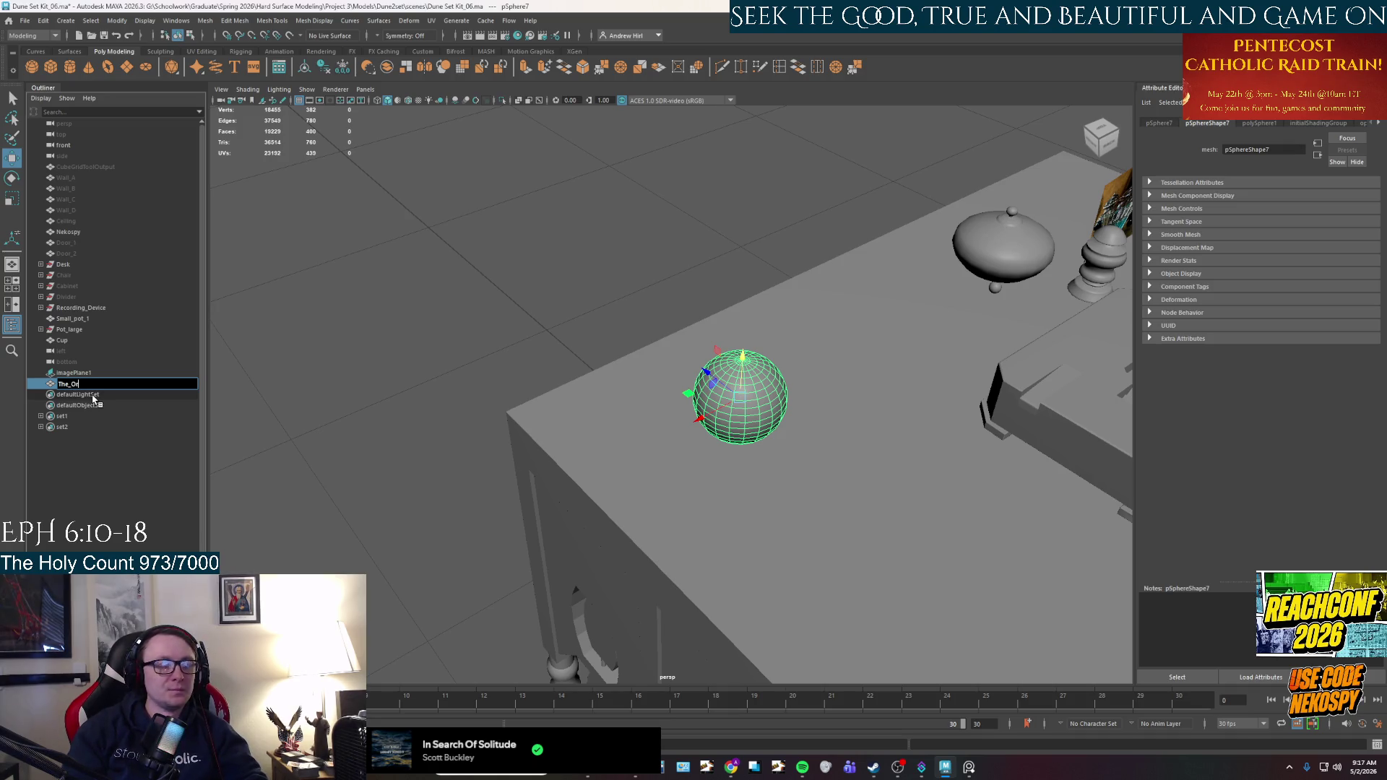
key(Return)
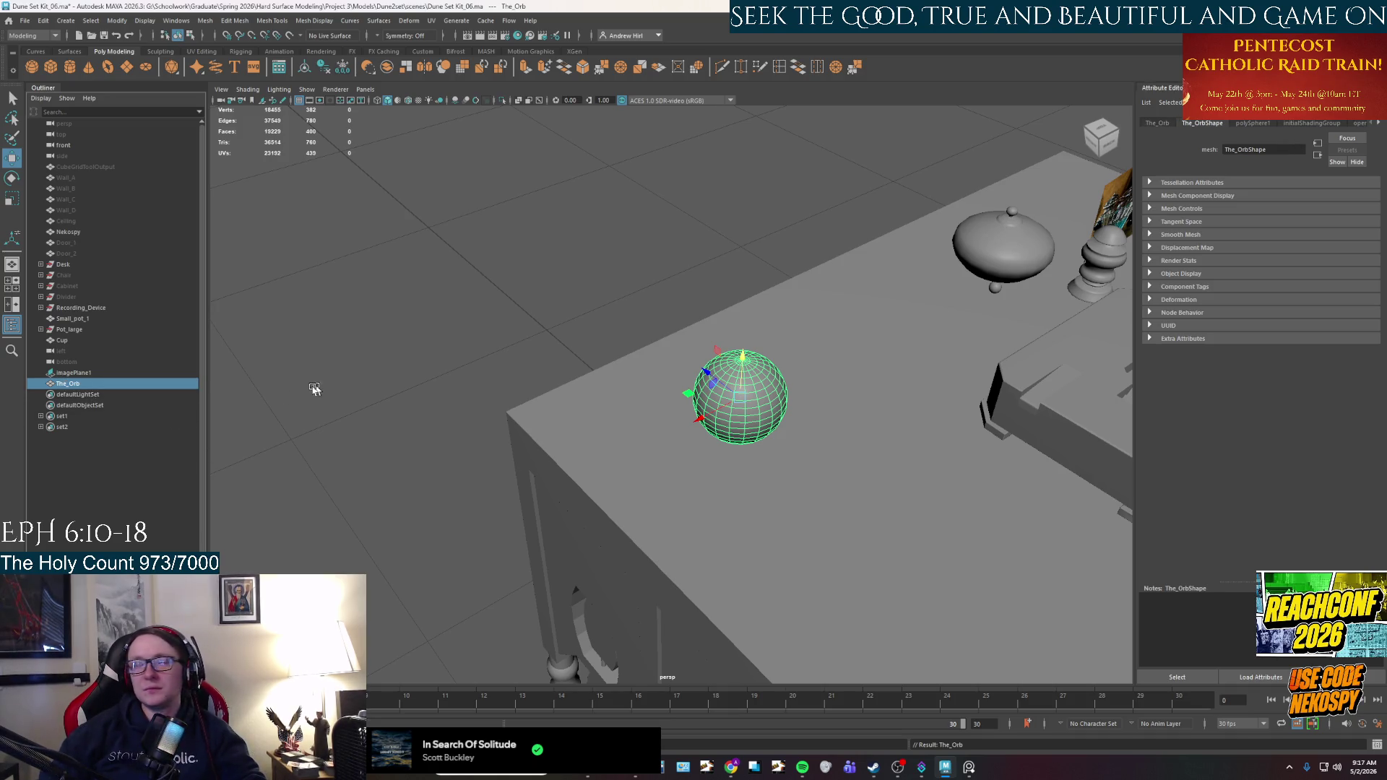
Move The_Orb up the Outliner beside Cup and nudge it along its depth axis.
drag(84, 385, 90, 351)
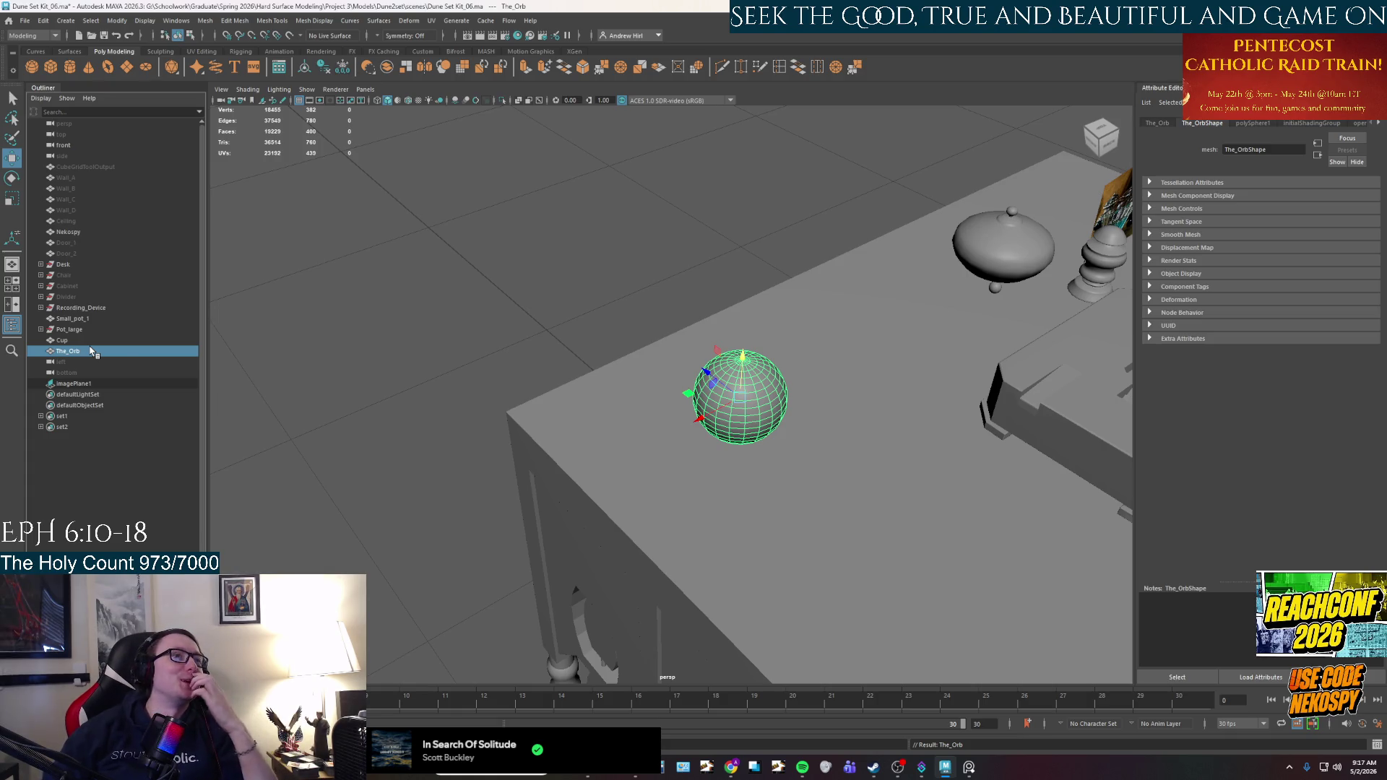
drag(707, 371, 691, 359)
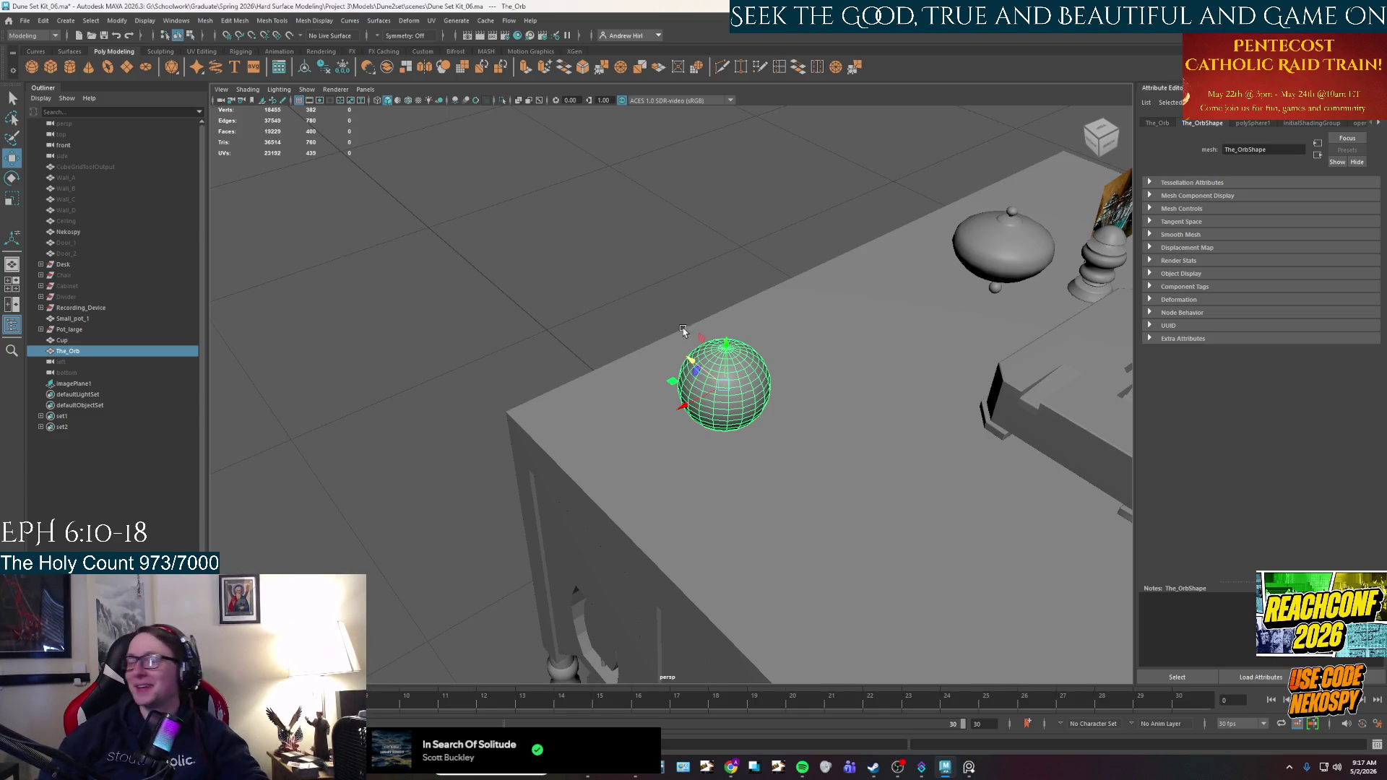
mouse_move(692, 359)
alt+mouse_down()
mouse_move(728, 408)
mouse_move(726, 345)
alt+mouse_up()
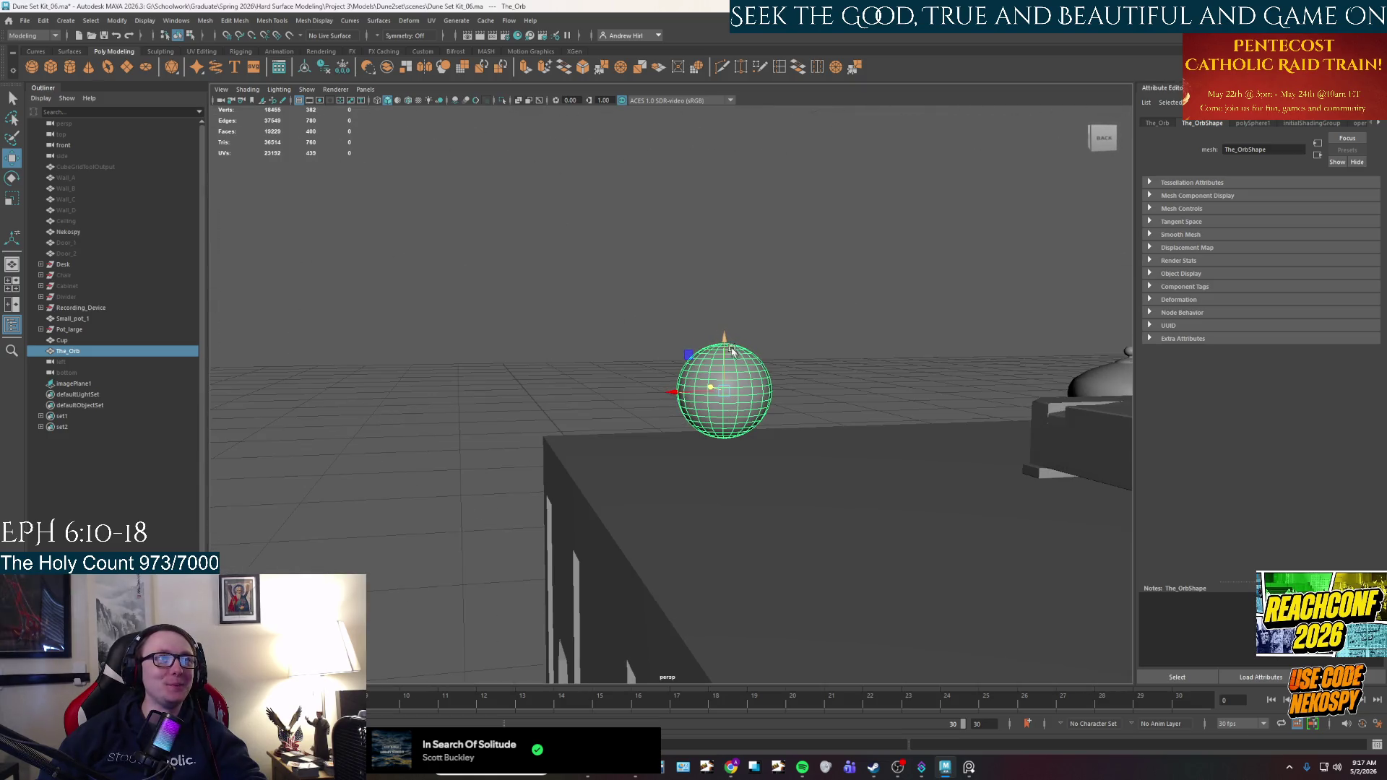
Create polygon cylinder pCylinder19, place it below The_Orb in the Outliner, and select both.
click(594, 289)
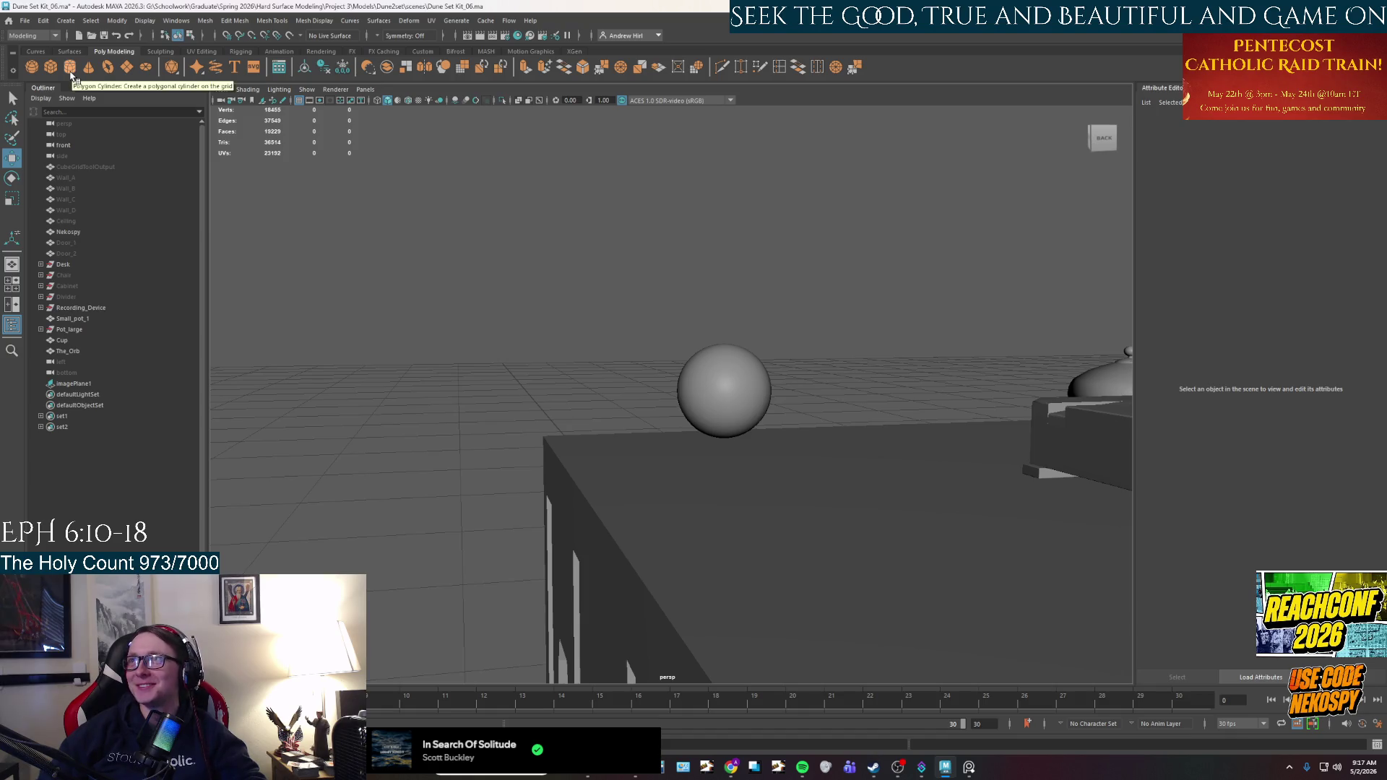
click(70, 69)
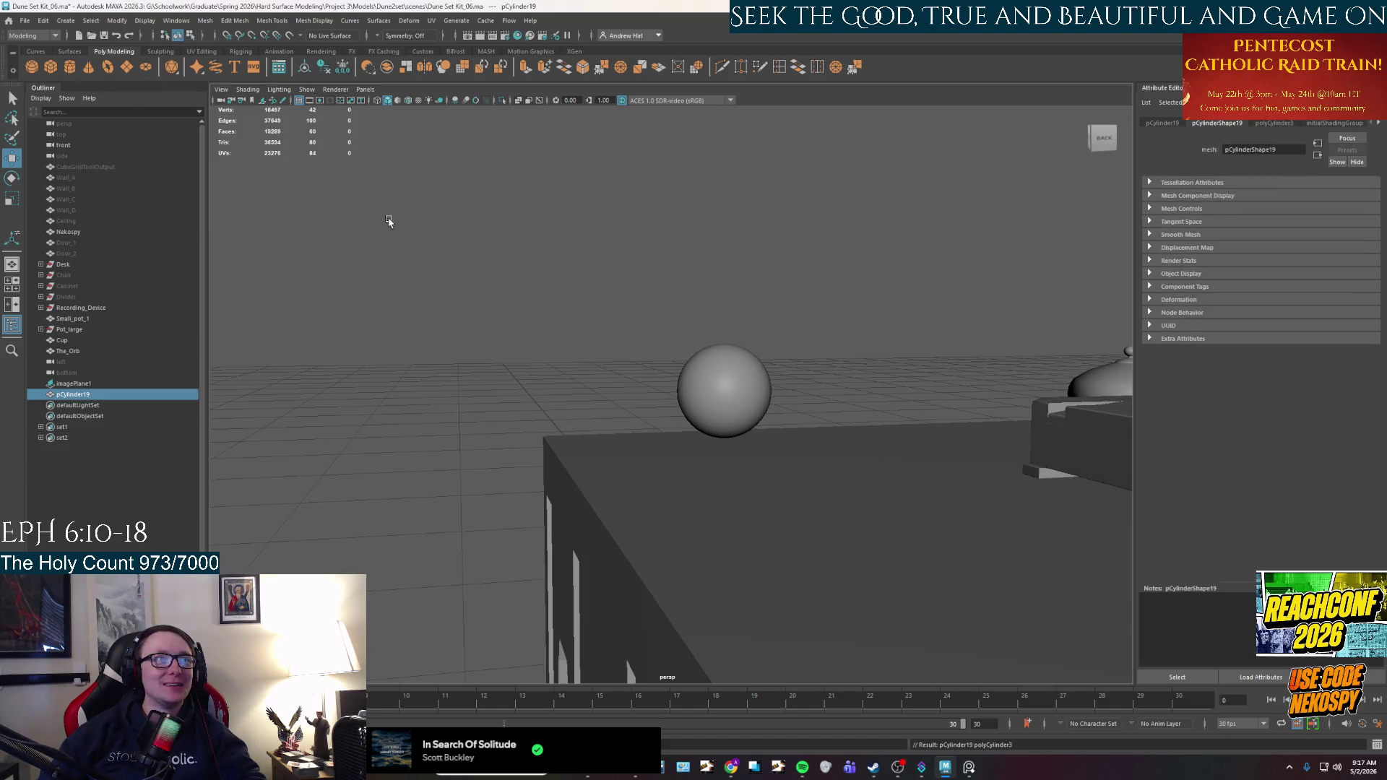
drag(98, 394, 92, 363)
click(123, 395)
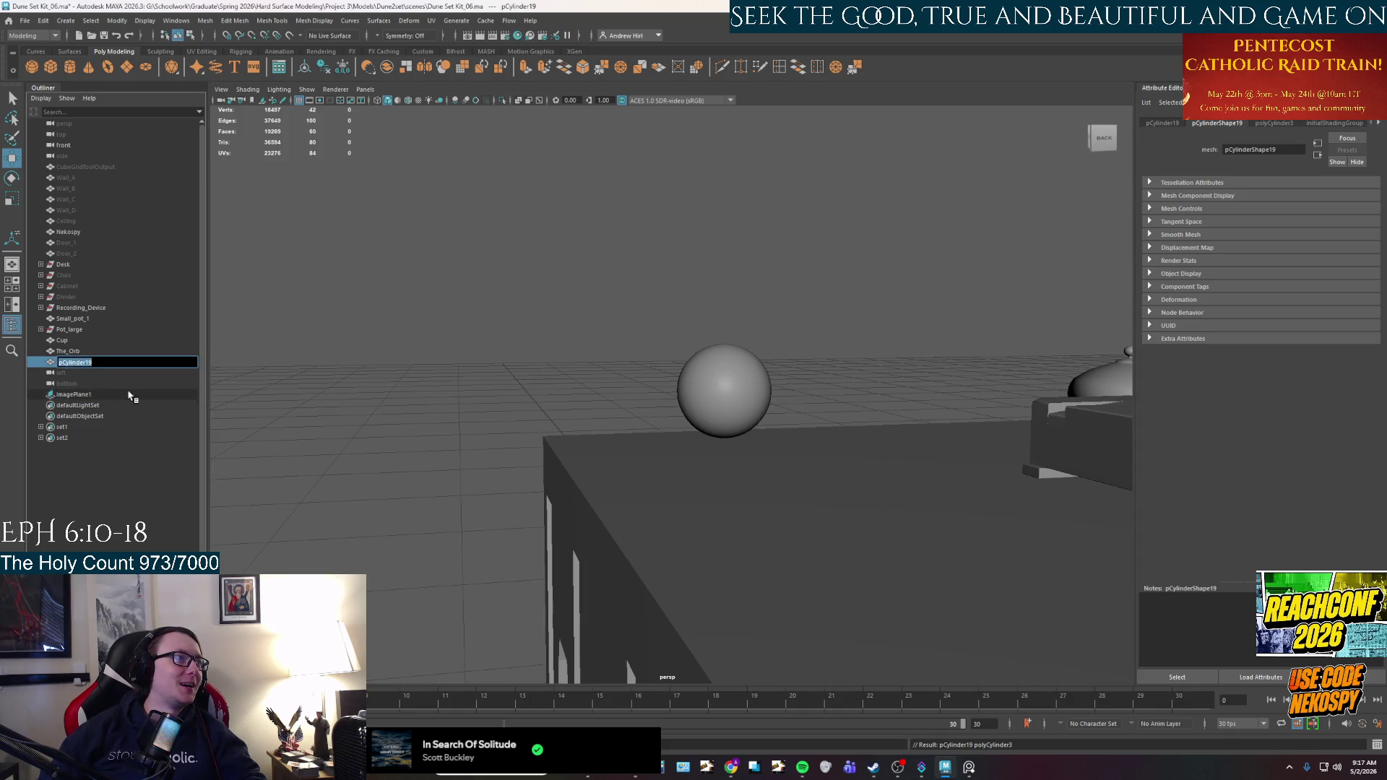
click(69, 351)
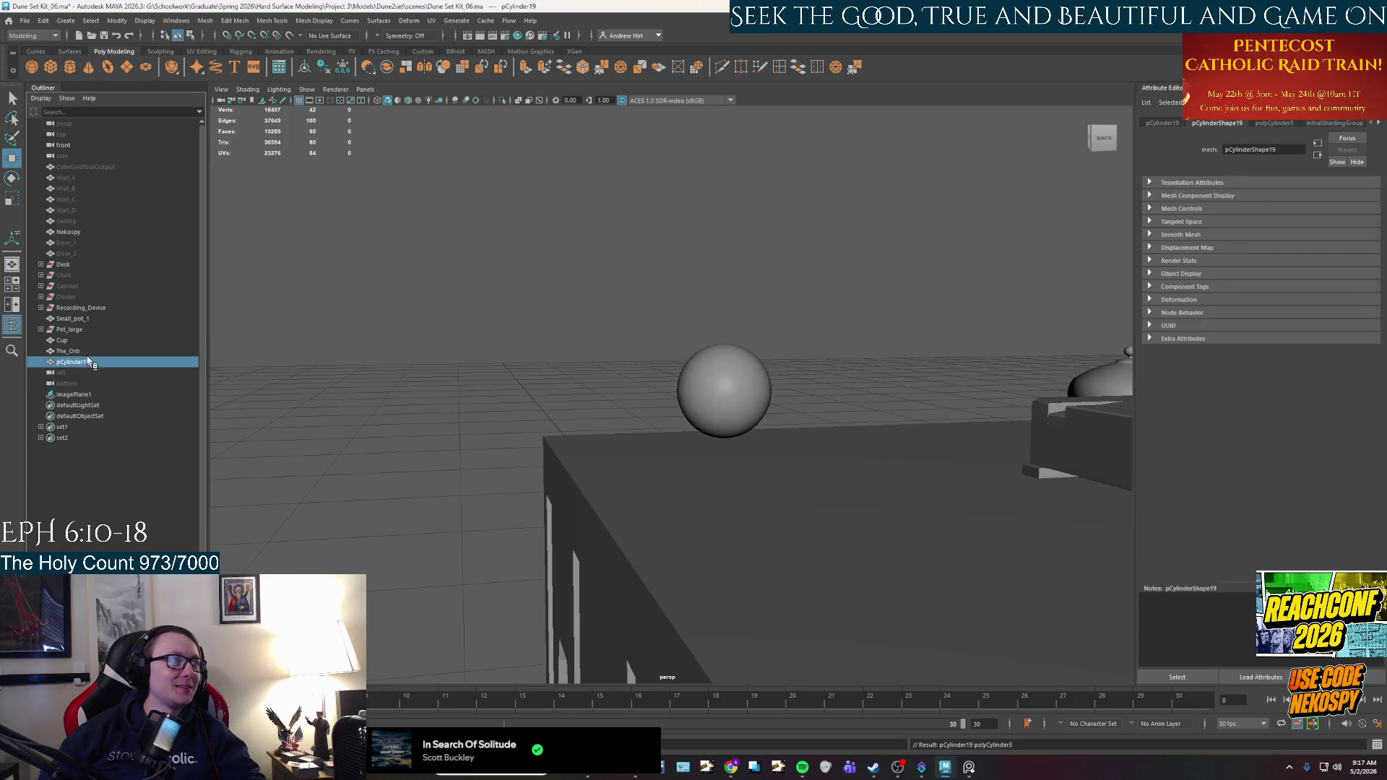
shift+click(85, 363)
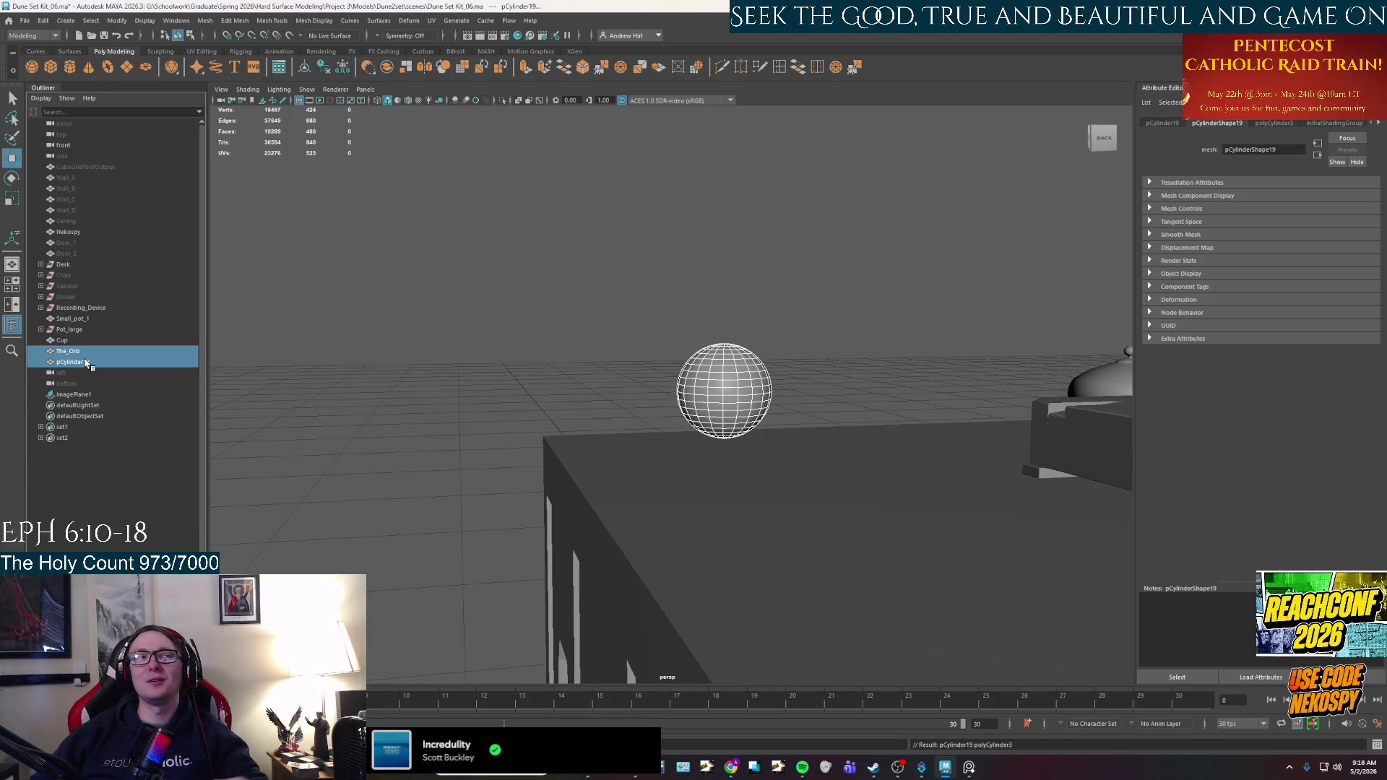
Move the new cylinder pCylinder19 up onto the desktop.
click(631, 331)
click(746, 399)
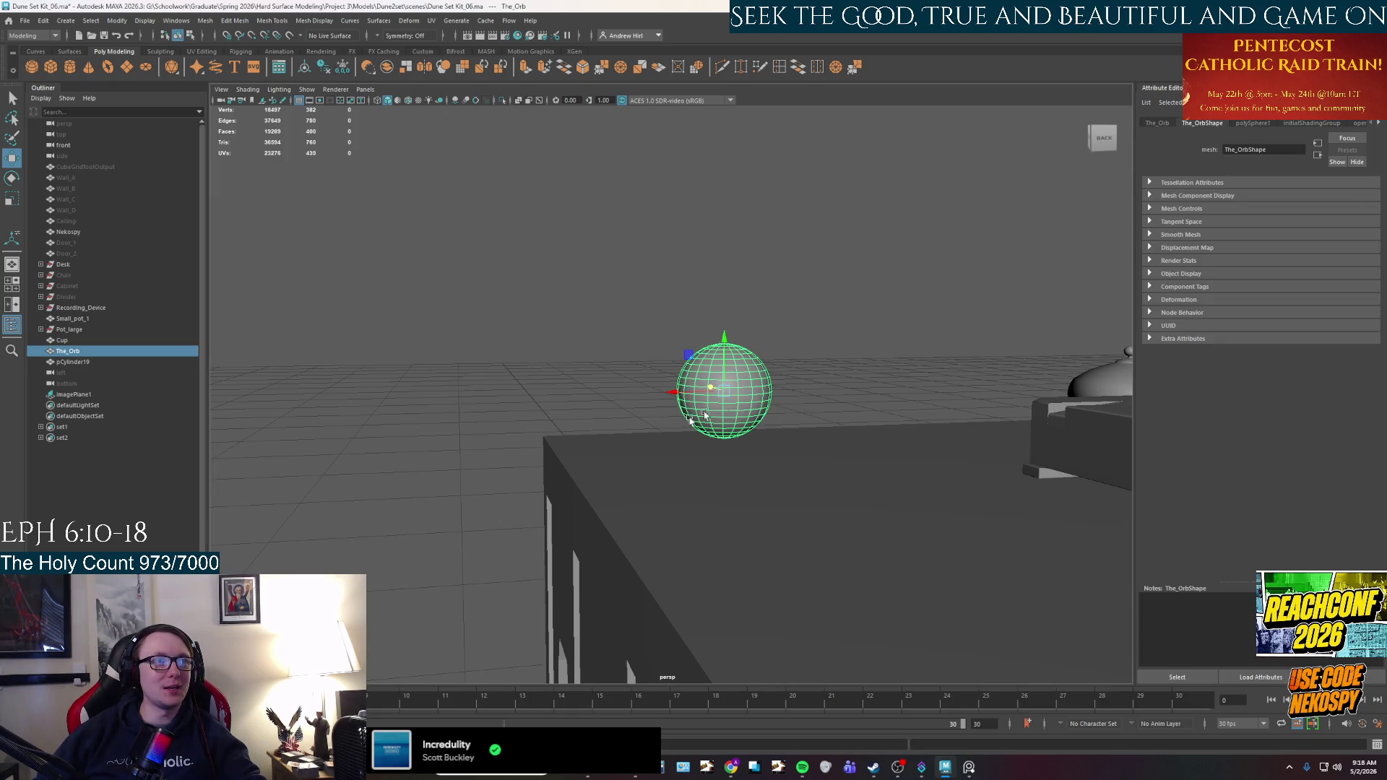
alt+drag(706, 413, 712, 449)
alt+middle_drag(712, 449, 622, 177)
scroll(686, 289, down, 5)
alt+drag(921, 512, 870, 509)
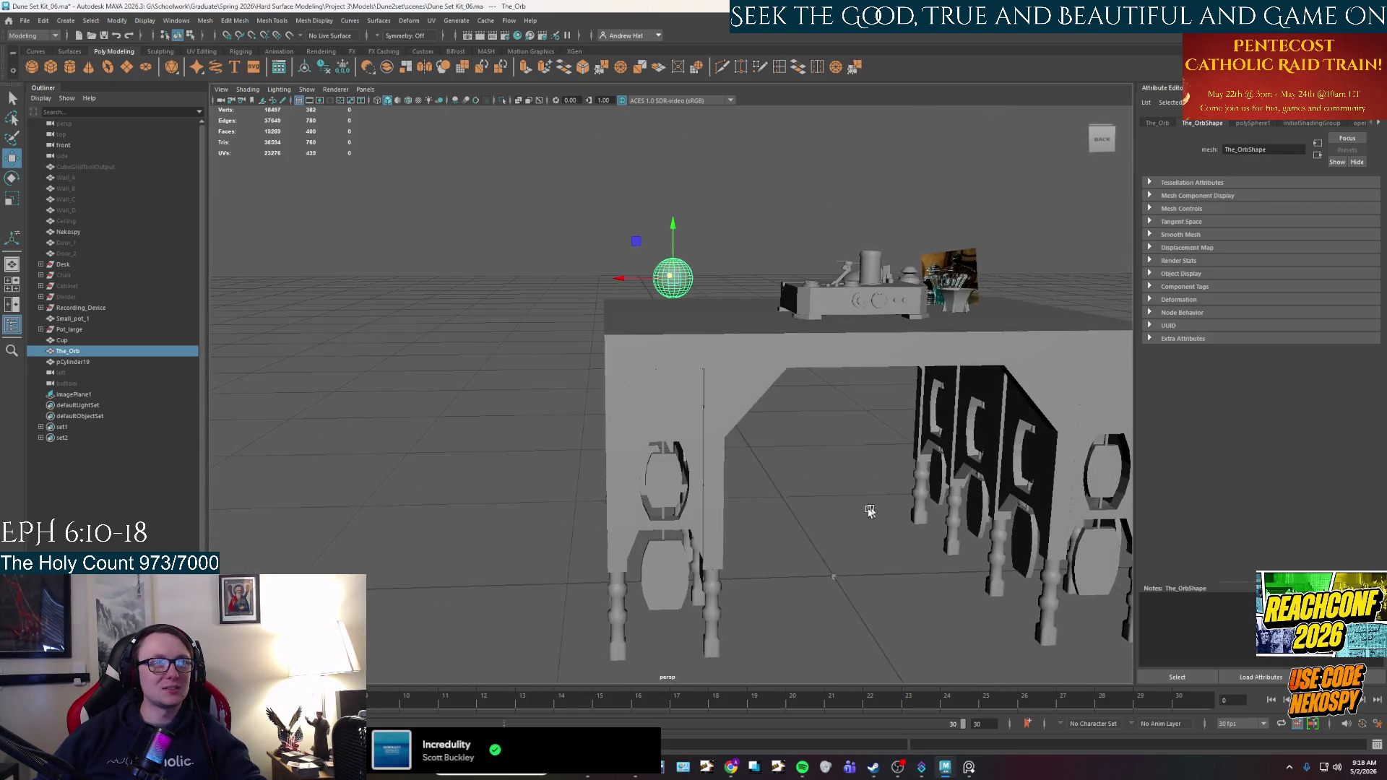
click(832, 566)
mouse_move(831, 562)
mouse_down()
mouse_move(842, 288)
mouse_move(809, 306)
mouse_move(830, 347)
mouse_up()
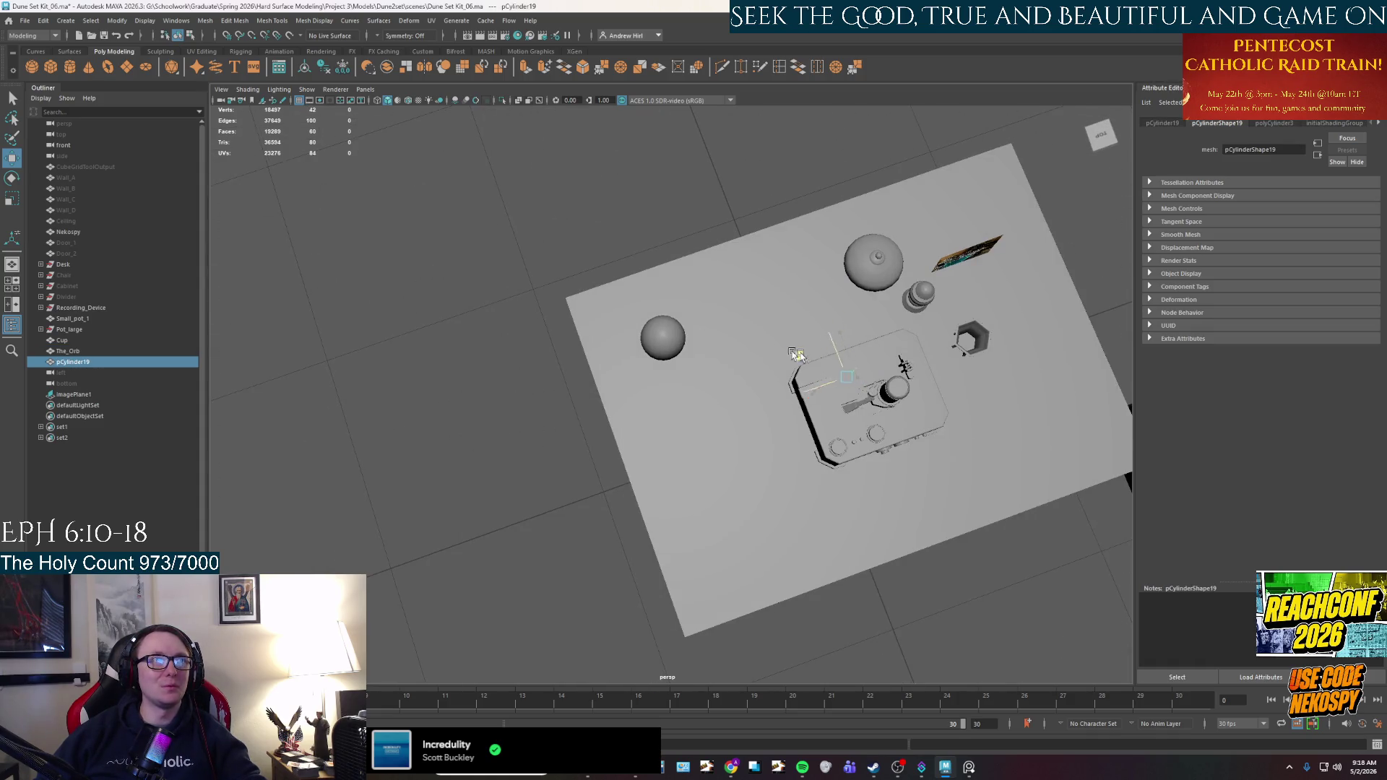
Raise The_Orb slightly along its vertical axis.
scroll(643, 358, up, 5)
alt+drag(643, 358, 734, 424)
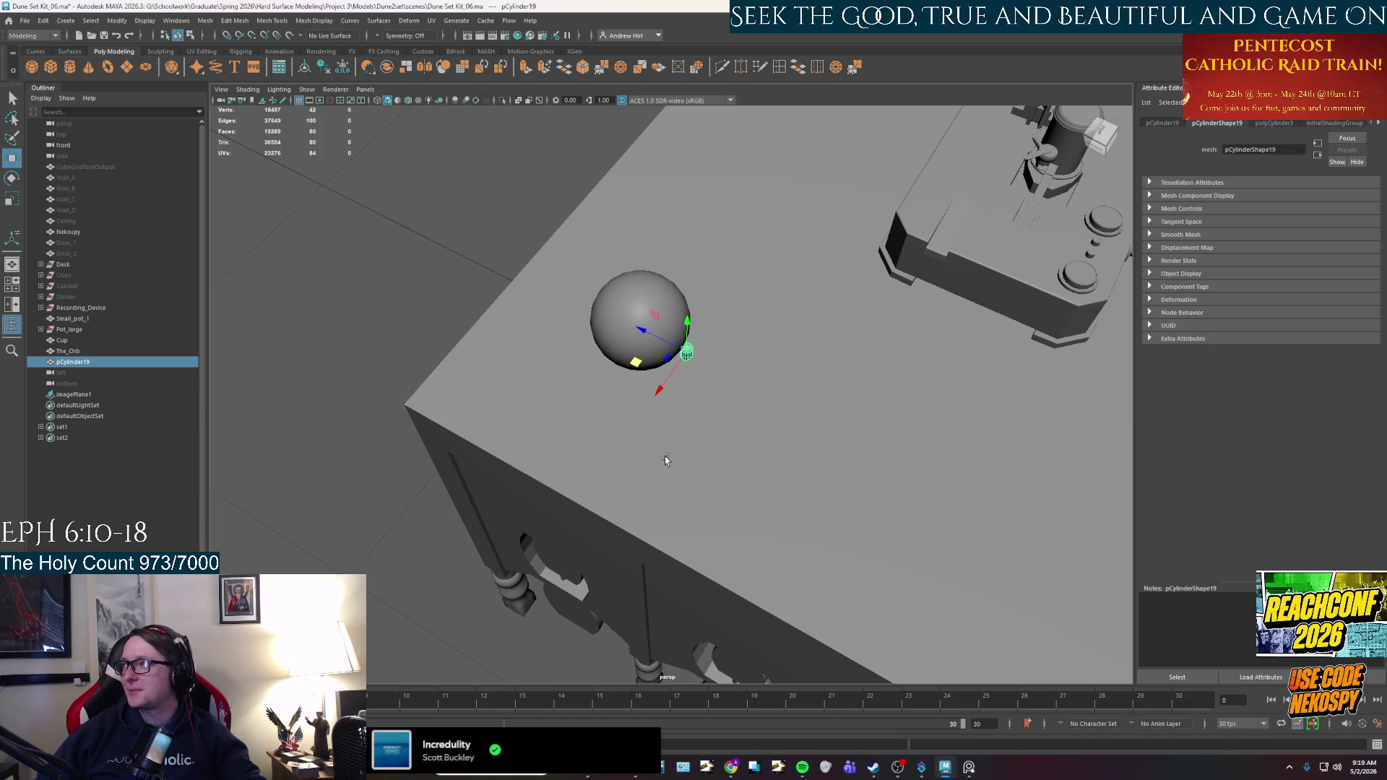
alt+drag(576, 436, 611, 483)
scroll(728, 513, up, 2)
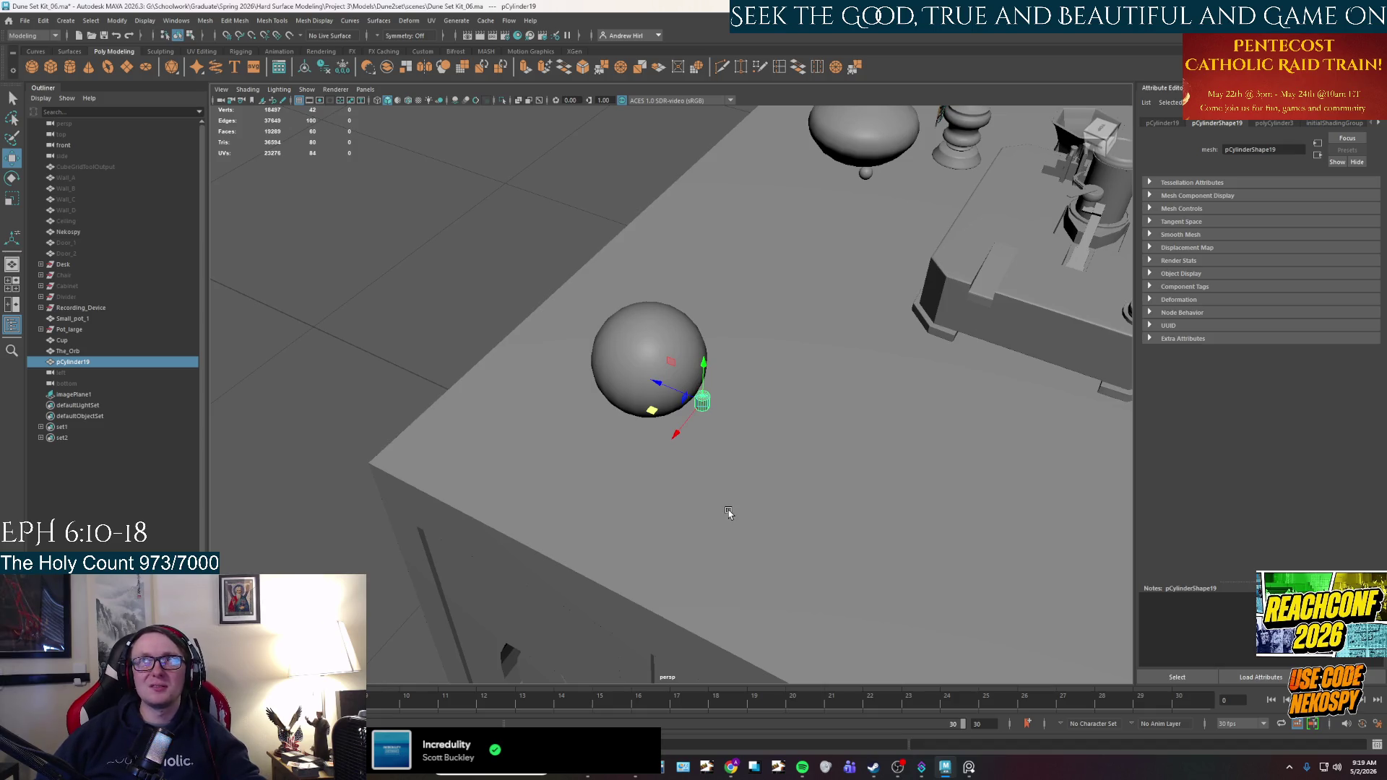
scroll(728, 513, up, 2)
mouse_move(728, 513)
alt+mouse_down()
mouse_move(743, 514)
mouse_move(758, 384)
mouse_move(768, 511)
alt+mouse_up()
click(663, 299)
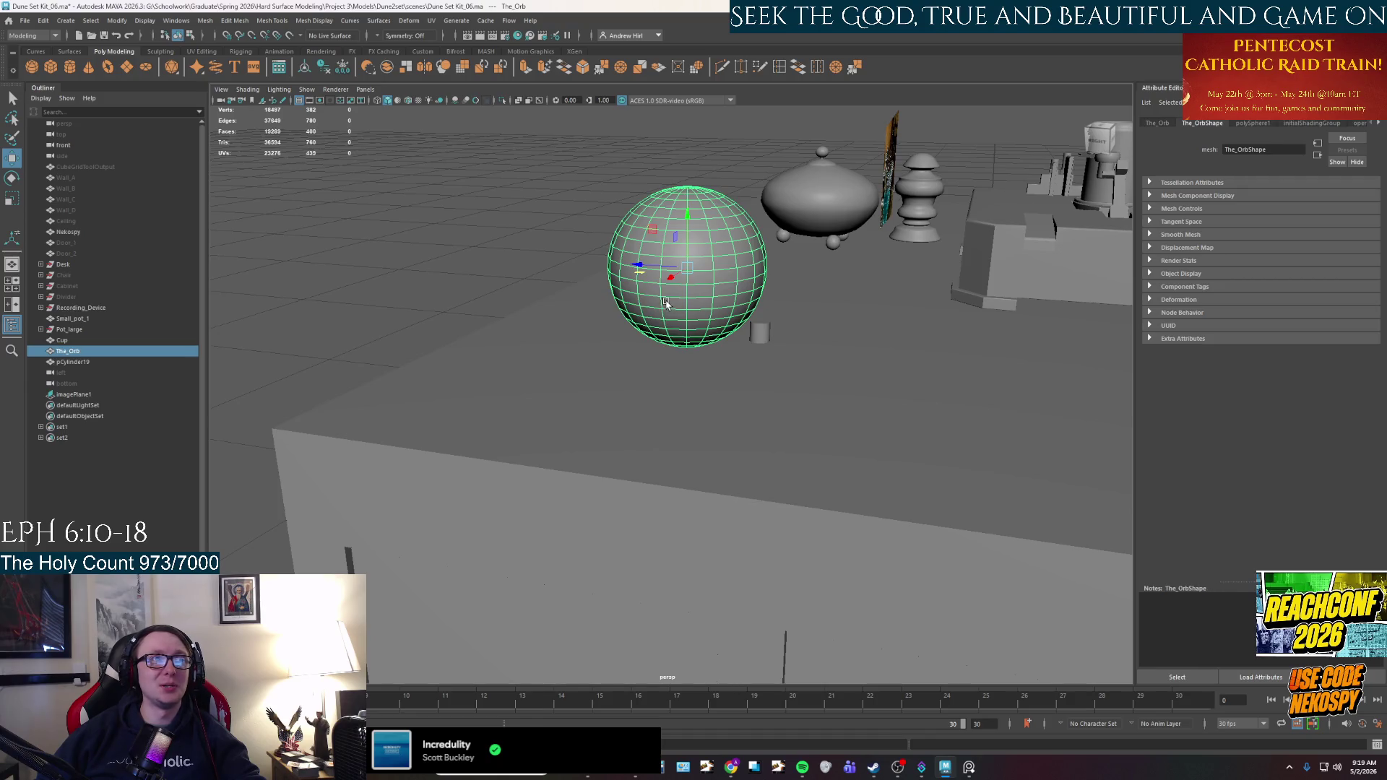
drag(686, 249, 688, 202)
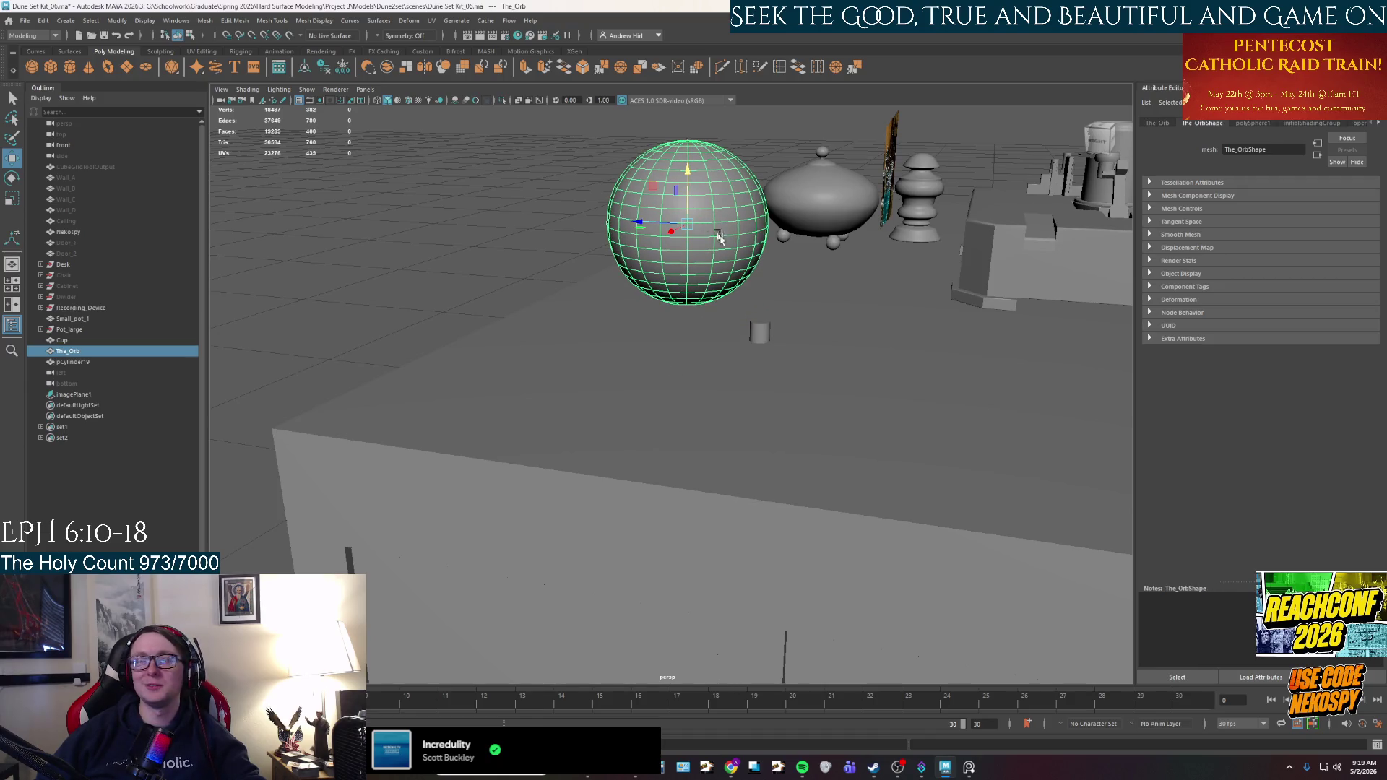
Select the small cylinder and then The_Orb, switching between scale and rotate tools.
click(759, 333)
key(r)
alt+drag(737, 336, 715, 365)
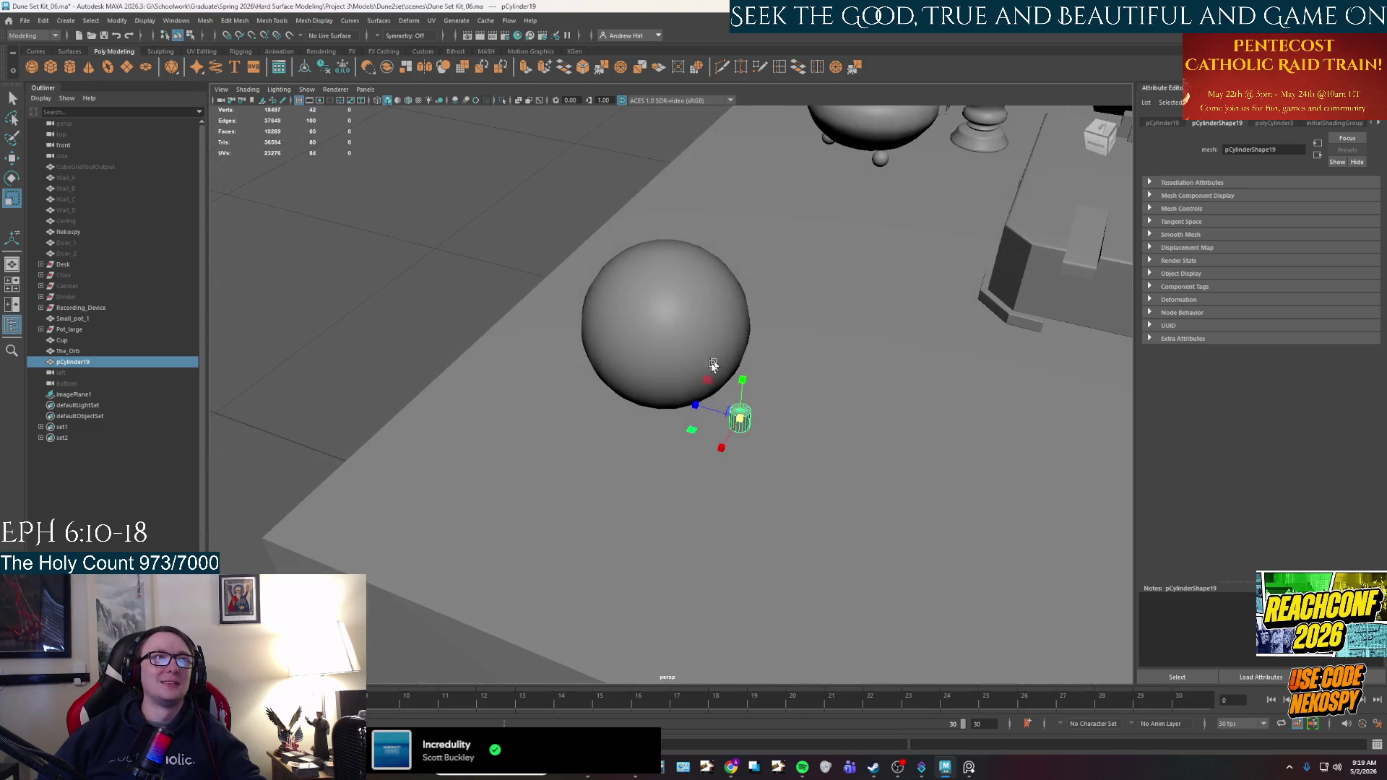
key(e)
click(671, 370)
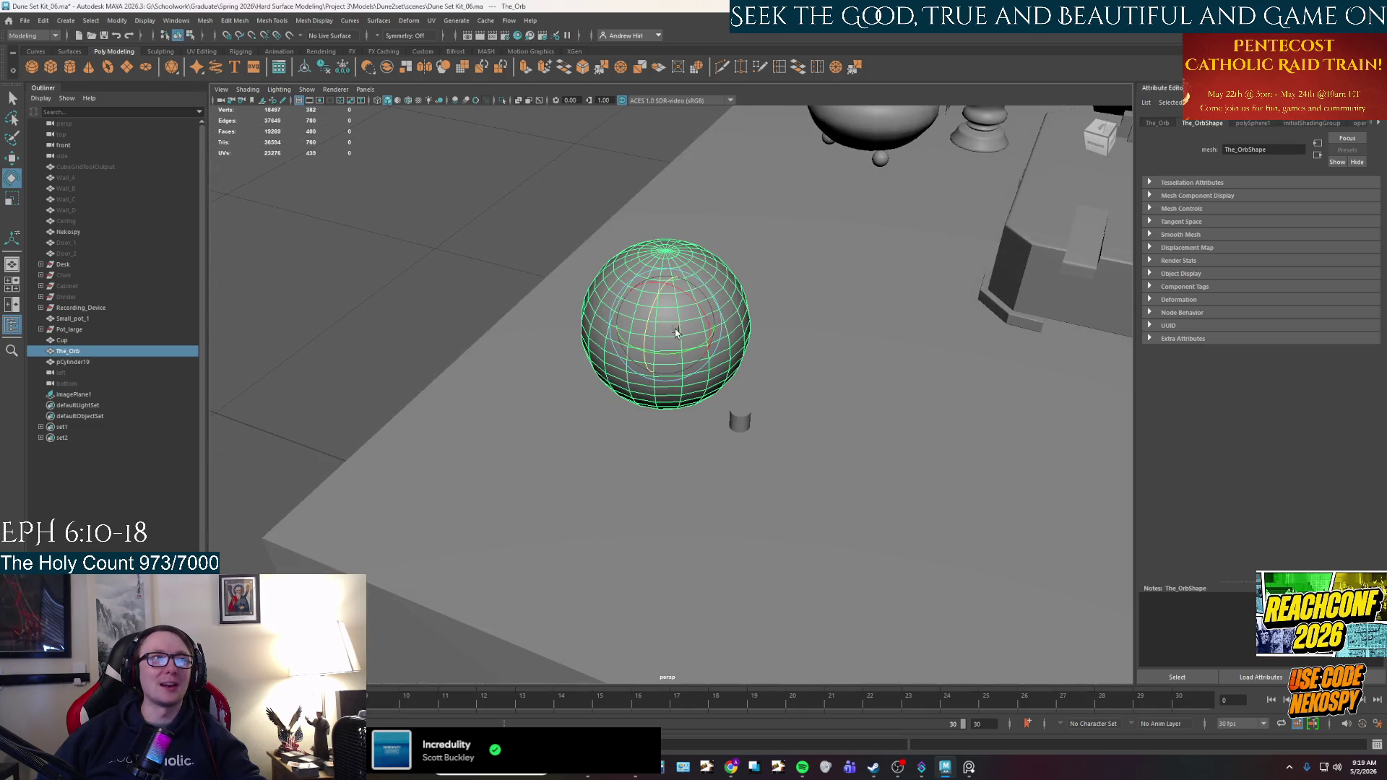
mouse_move(739, 427)
alt+mouse_down()
mouse_move(722, 426)
mouse_move(747, 427)
mouse_move(748, 406)
alt+mouse_up()
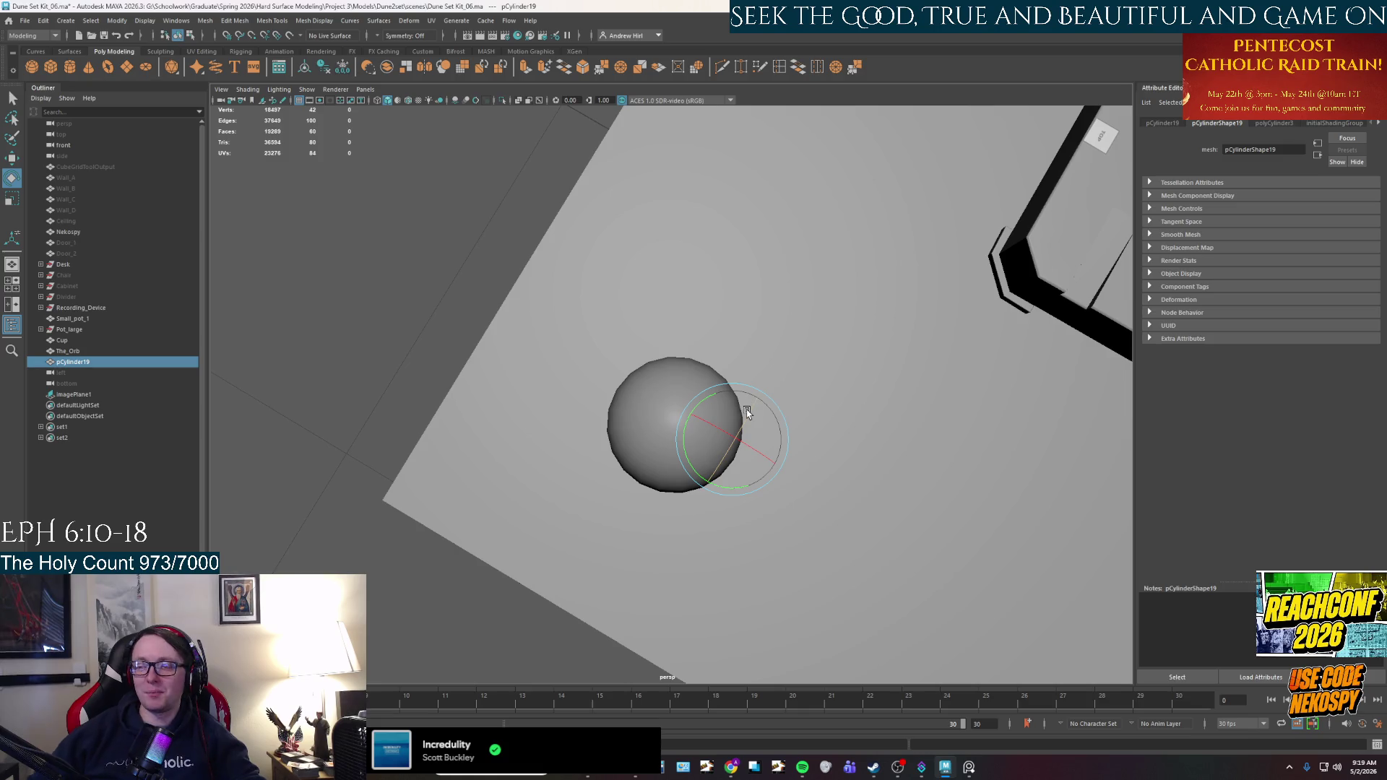
alt+drag(743, 418, 740, 429)
Duplicate the cylinder twice, undo the extra copies, and accept the AutoSave prompt.
key(w)
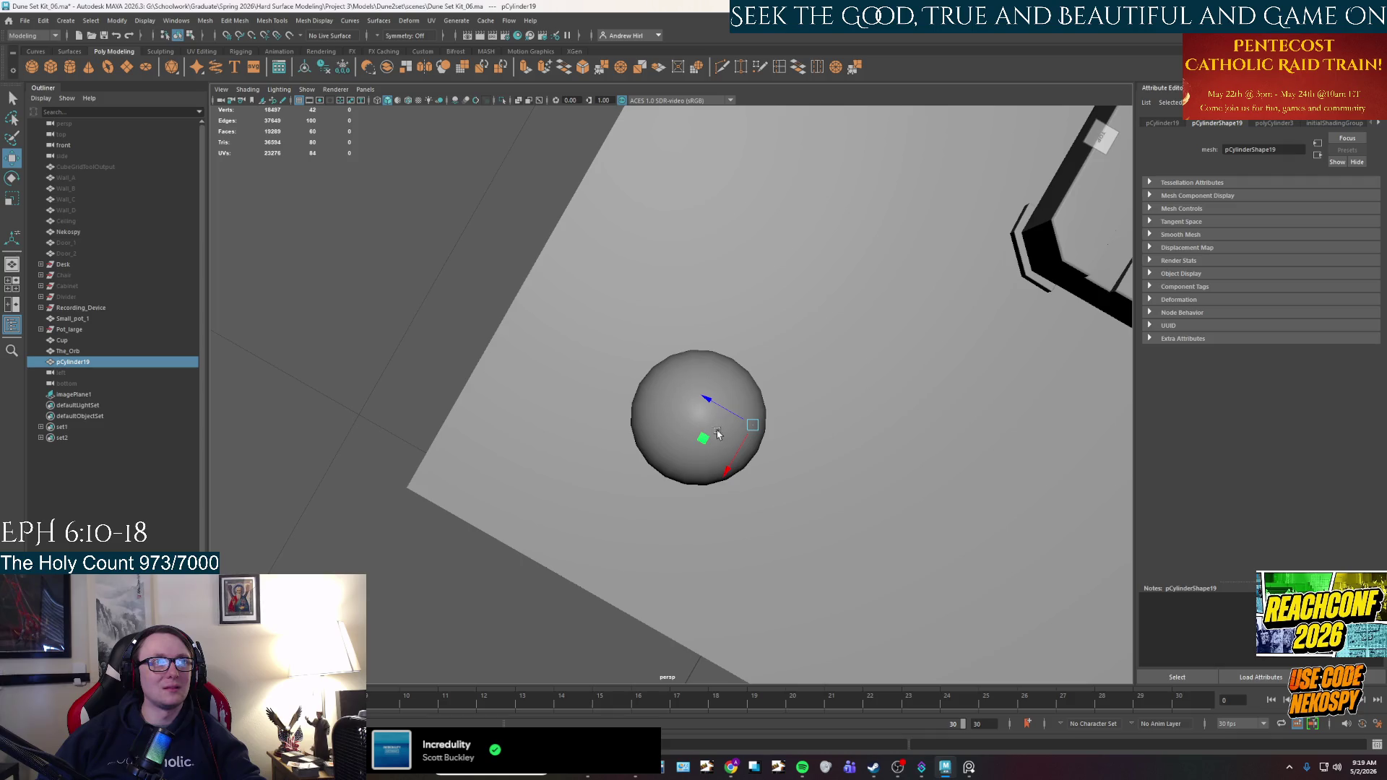
key(ctrl+d)
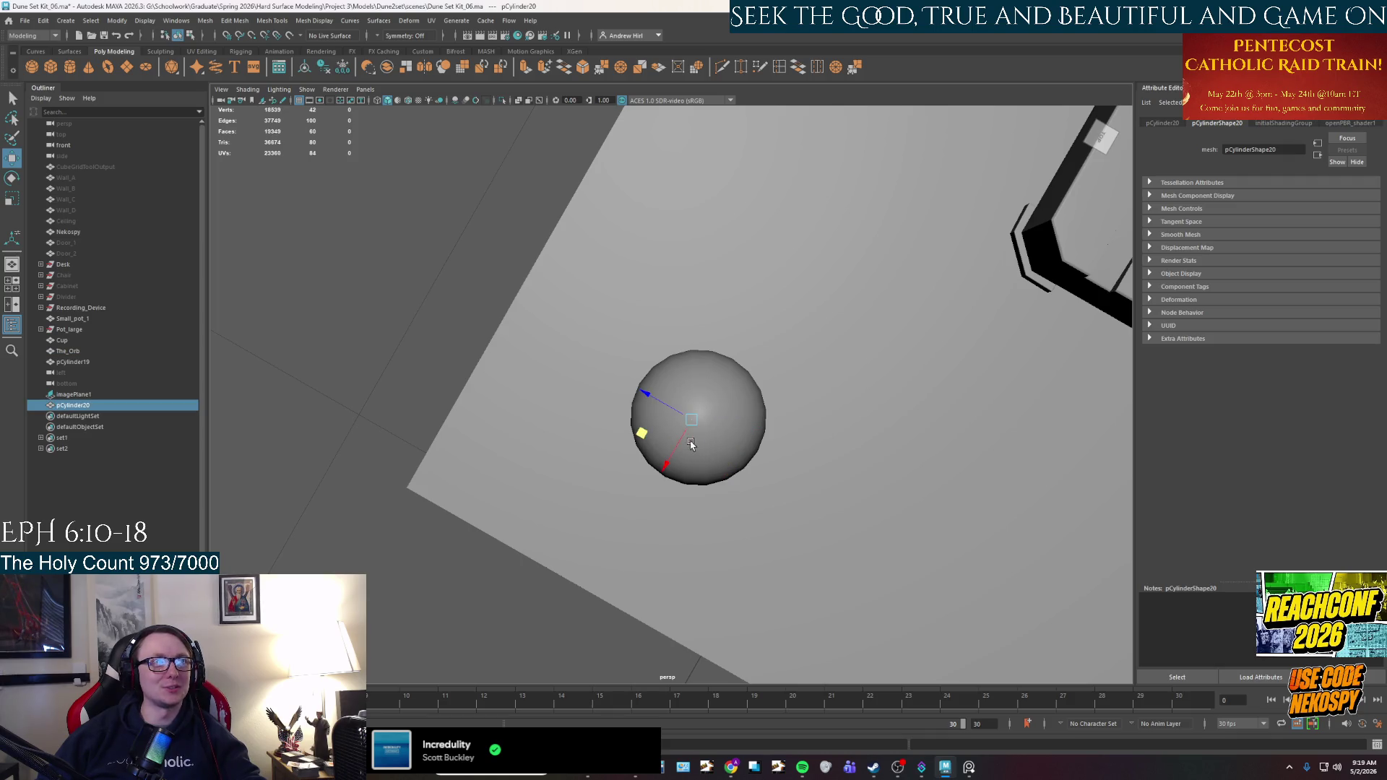
key(ctrl+d)
mouse_move(679, 440)
alt+mouse_down()
mouse_move(707, 414)
mouse_move(681, 393)
alt+mouse_up()
key(ctrl+z)
key(ctrl+z)
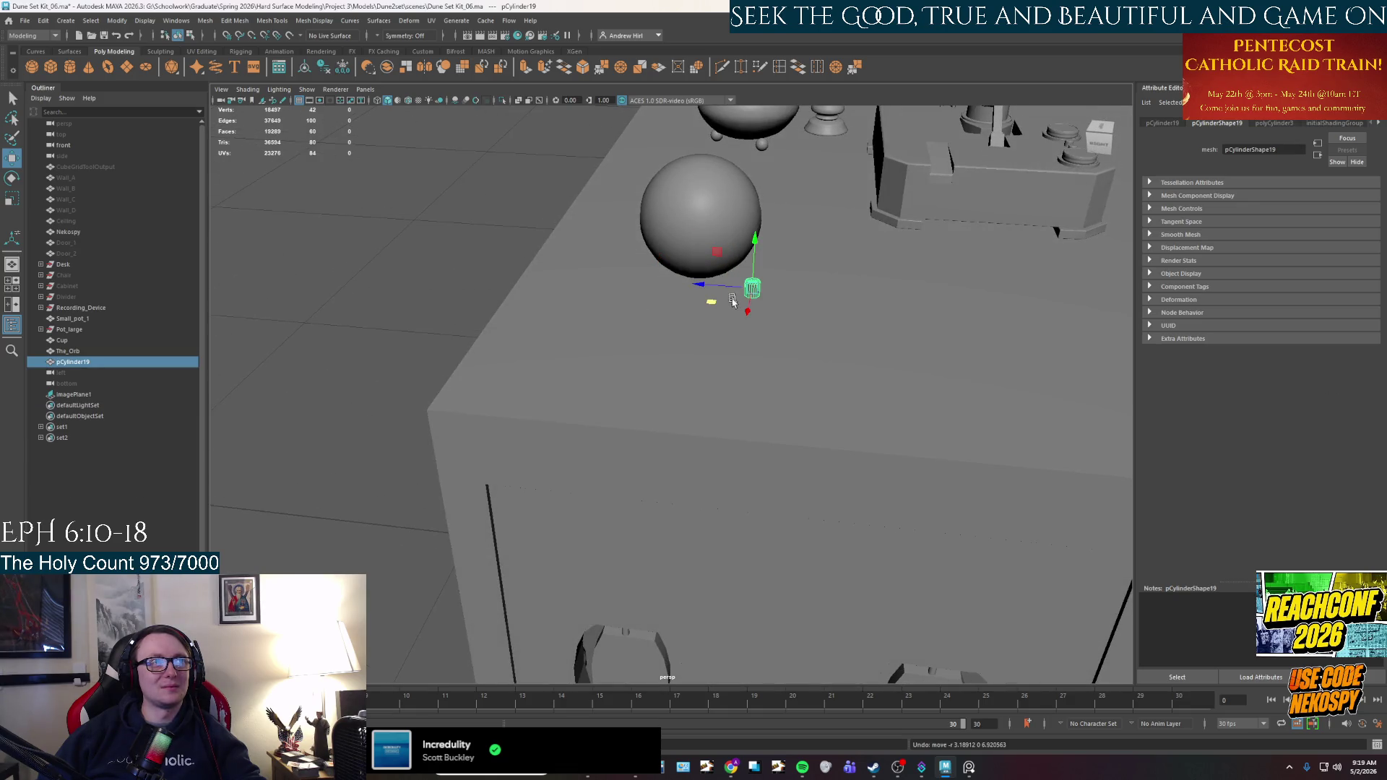
alt+drag(732, 298, 709, 405)
click(664, 389)
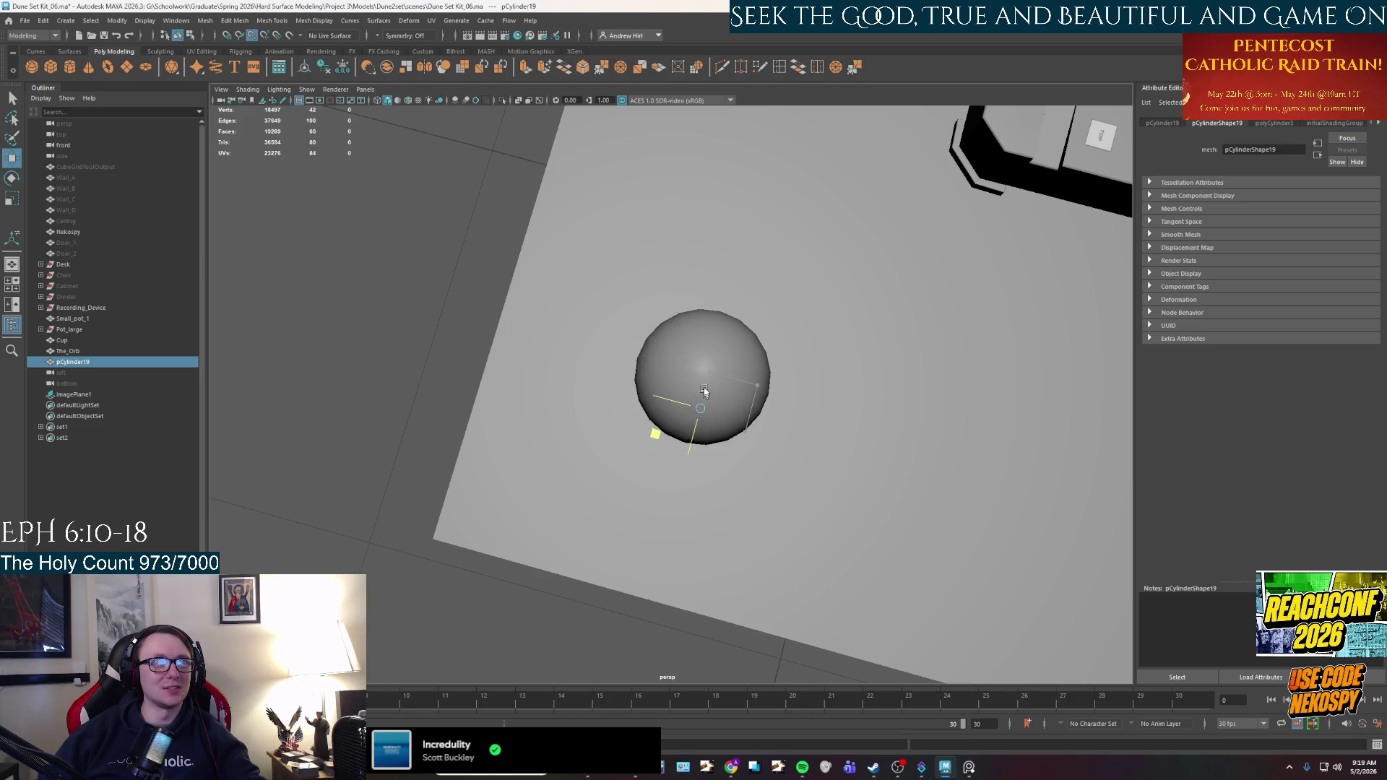
mouse_move(702, 392)
alt+mouse_down()
mouse_move(693, 413)
mouse_move(728, 406)
alt+mouse_up()
key(space)
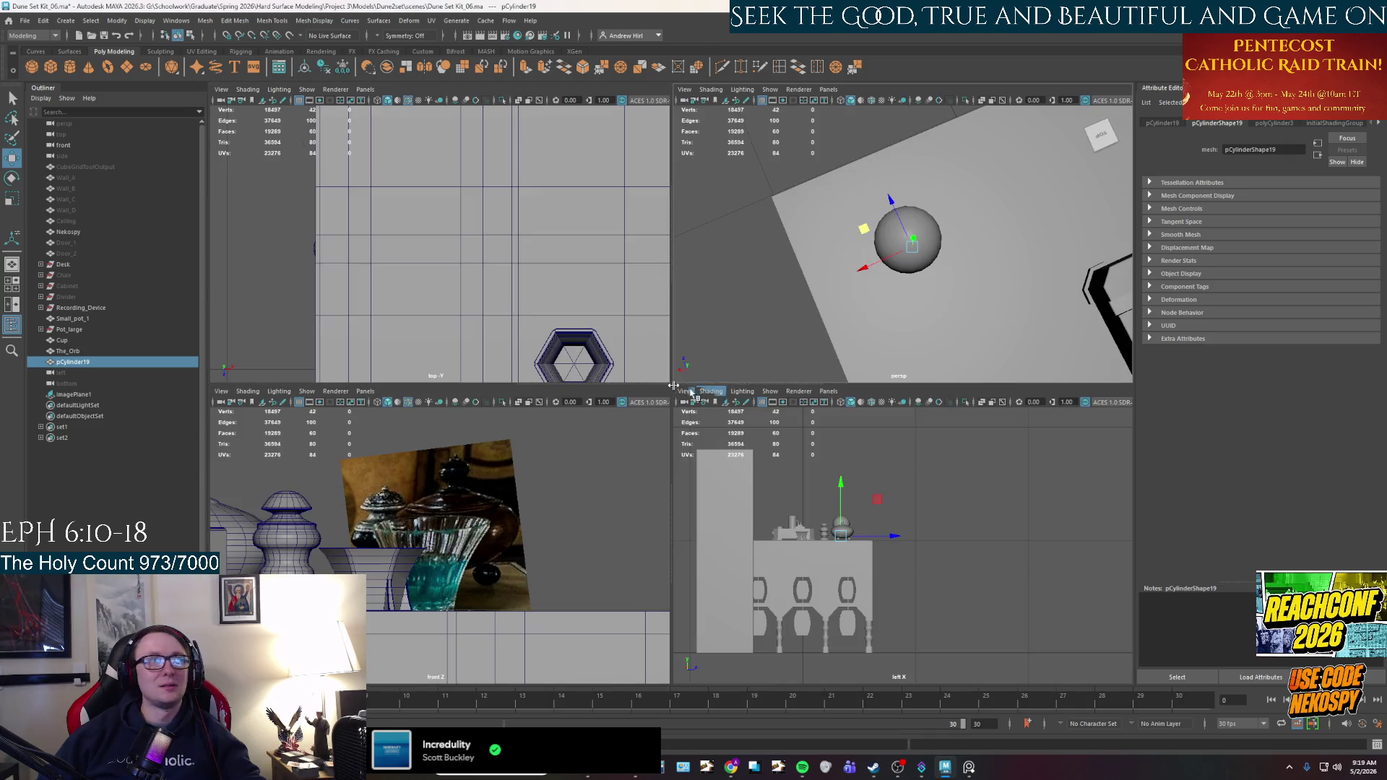
In the maximized top view, snap the cylinder to the sphere's centre.
key(space)
scroll(541, 289, down, 3)
alt+middle_drag(496, 221, 540, 362)
key(space)
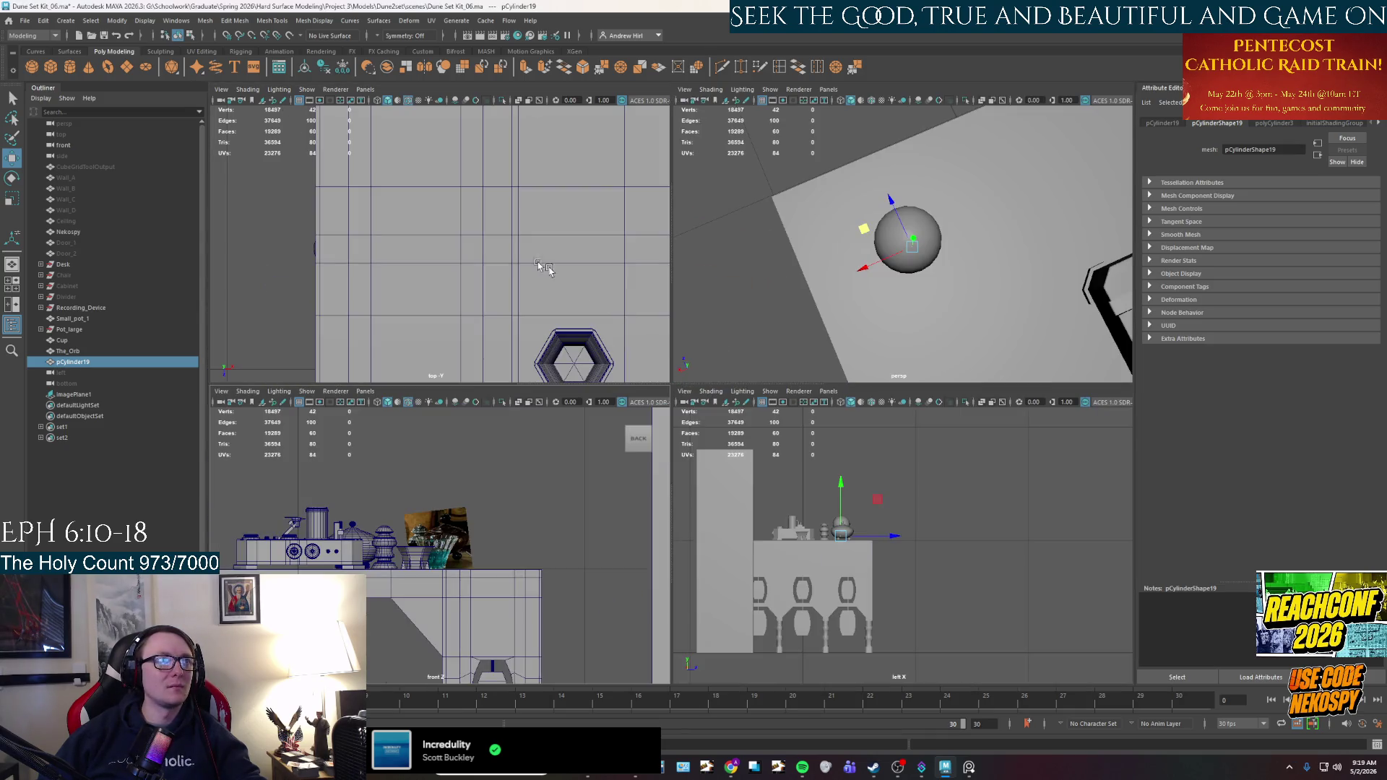
key(space)
scroll(536, 266, down, 5)
alt+middle_drag(715, 419, 635, 248)
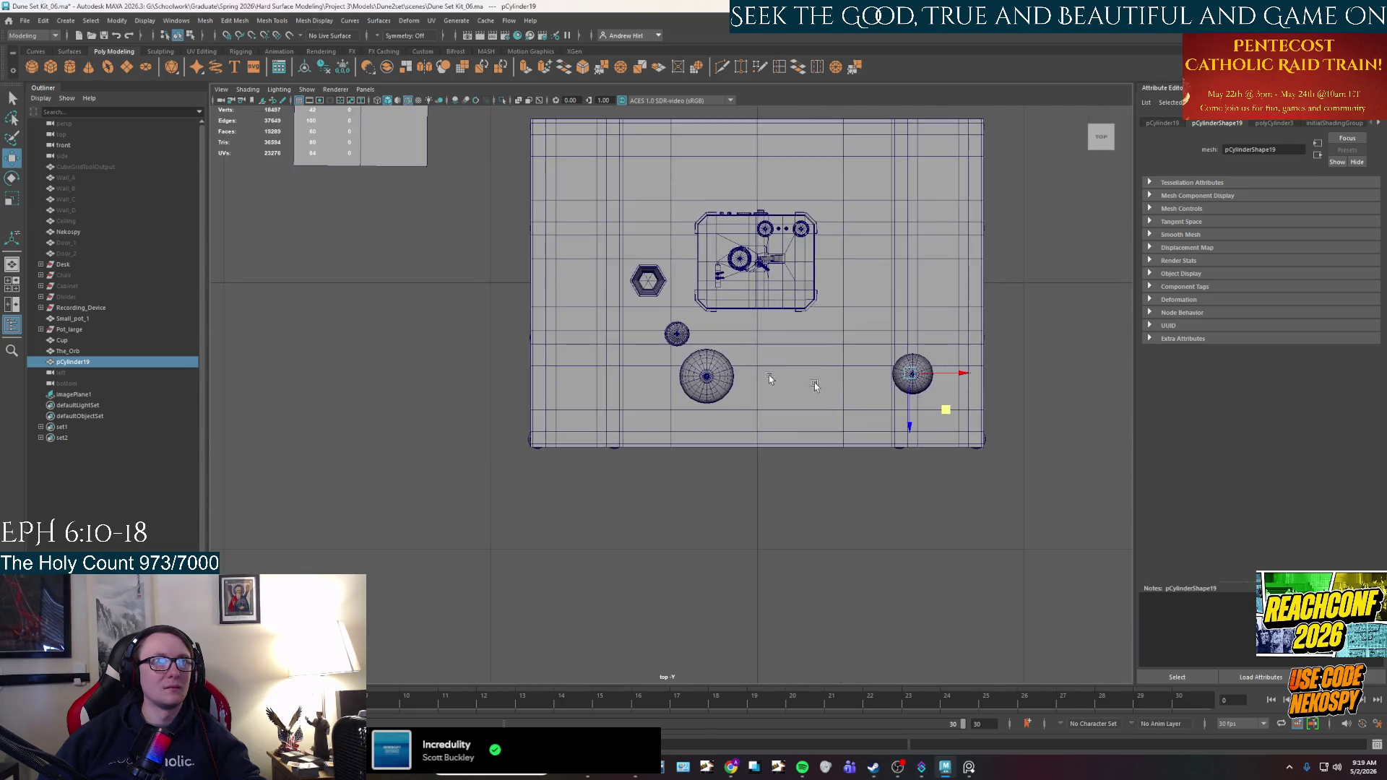
scroll(1057, 396, up, 3)
alt+middle_drag(1057, 397, 589, 412)
scroll(646, 406, up, 5)
scroll(647, 406, up, 1)
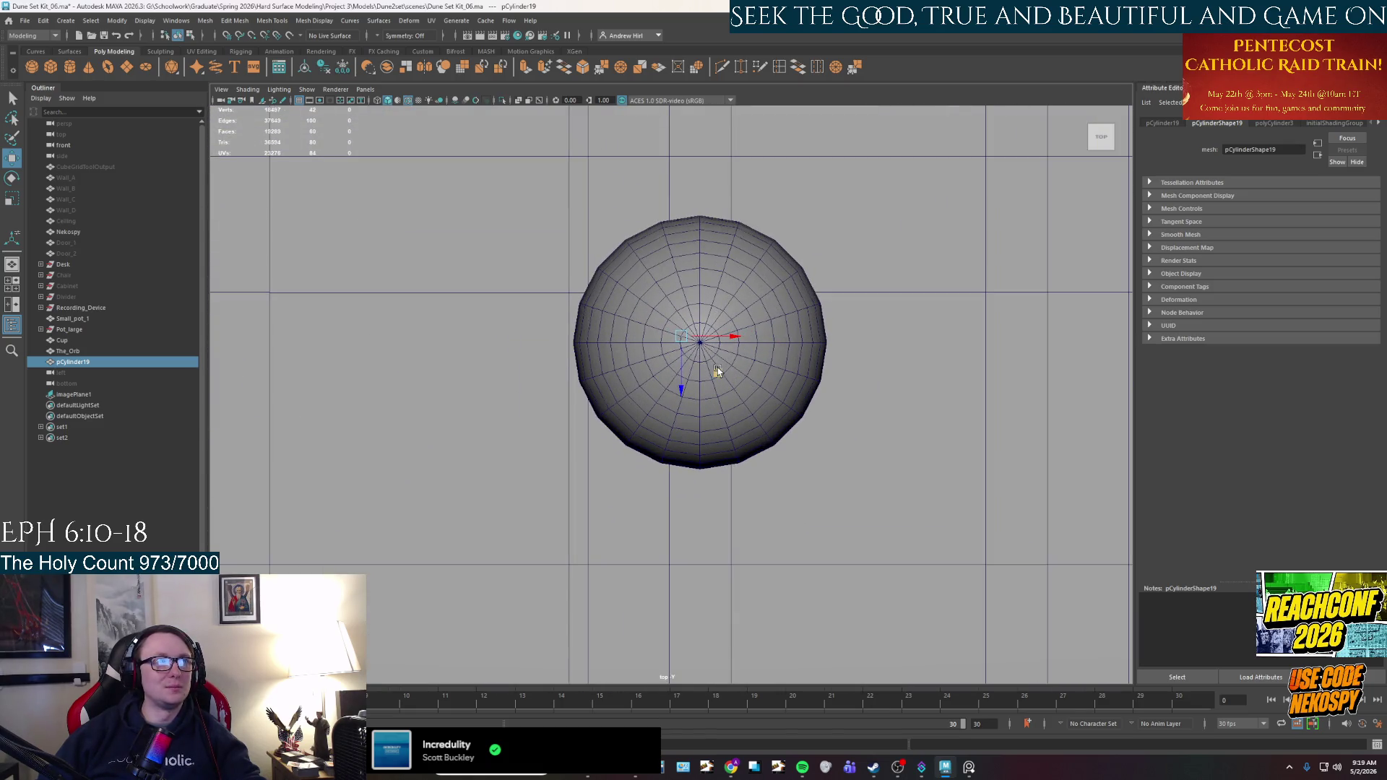
mouse_move(719, 373)
mouse_down()
mouse_move(732, 392)
mouse_move(712, 366)
mouse_up()
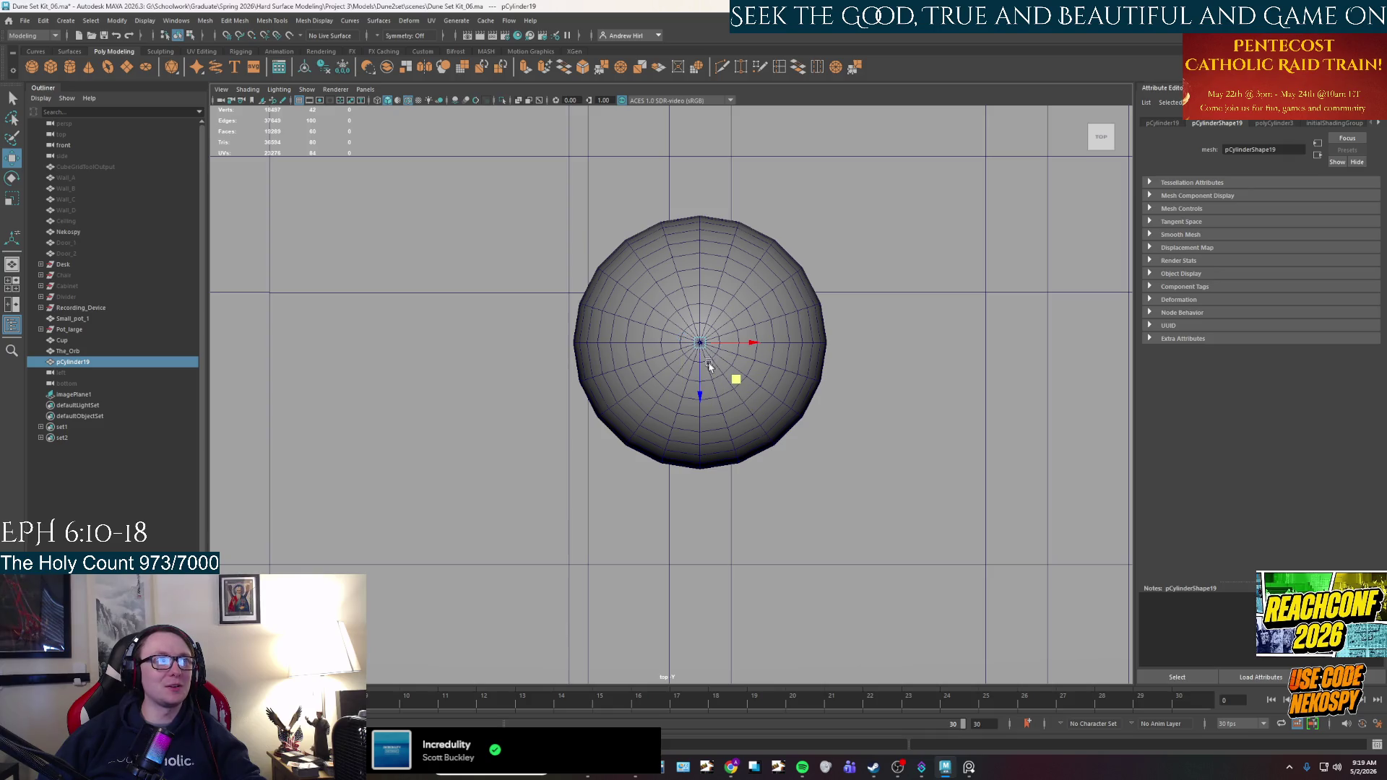
Check the alignment in perspective and open the polyCylinder3 settings (radius 1, height 2).
key(space)
alt+drag(866, 322, 834, 299)
scroll(834, 300, up, 5)
mouse_move(830, 347)
alt+mouse_down()
mouse_move(874, 220)
mouse_move(907, 216)
alt+mouse_up()
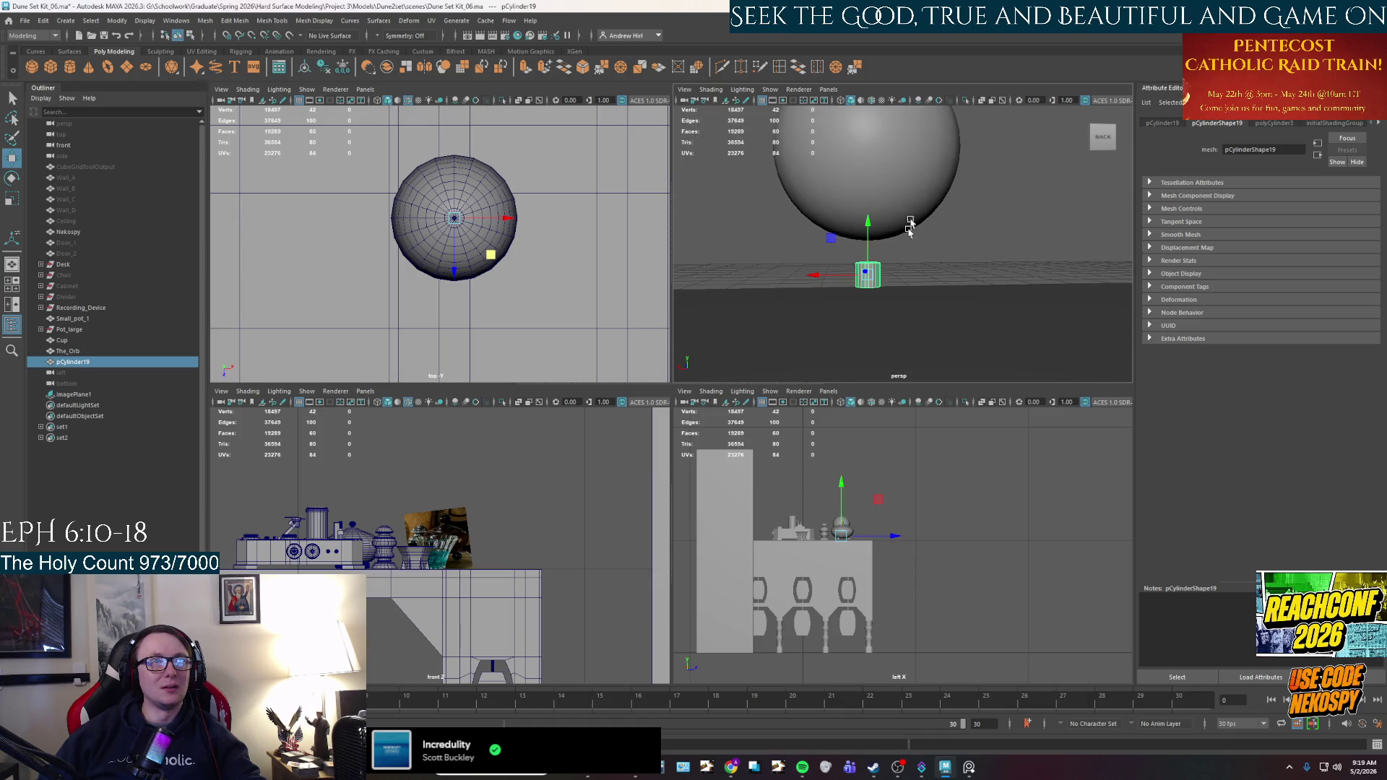
key(r)
mouse_move(916, 272)
alt+mouse_down()
mouse_move(914, 307)
mouse_move(883, 309)
alt+mouse_up()
key(w)
key(r)
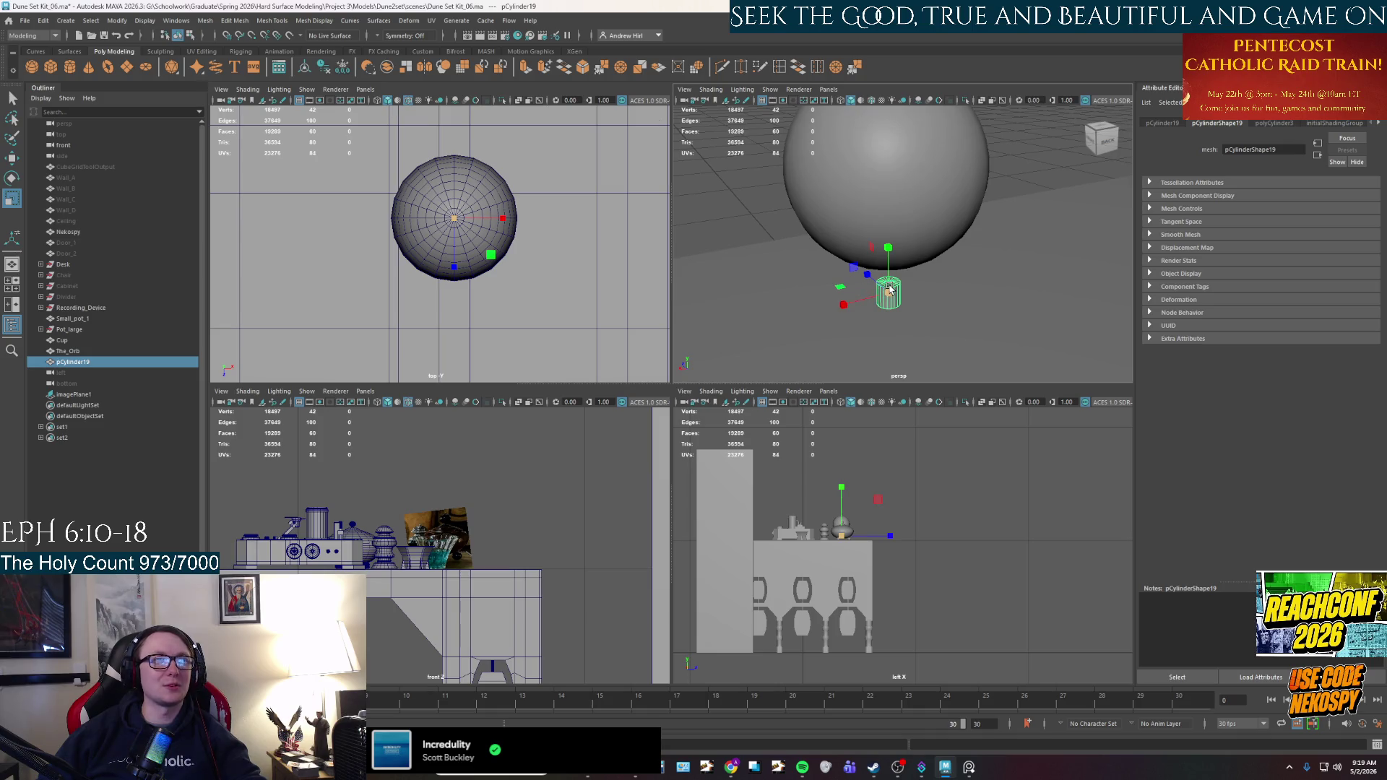
click(1269, 124)
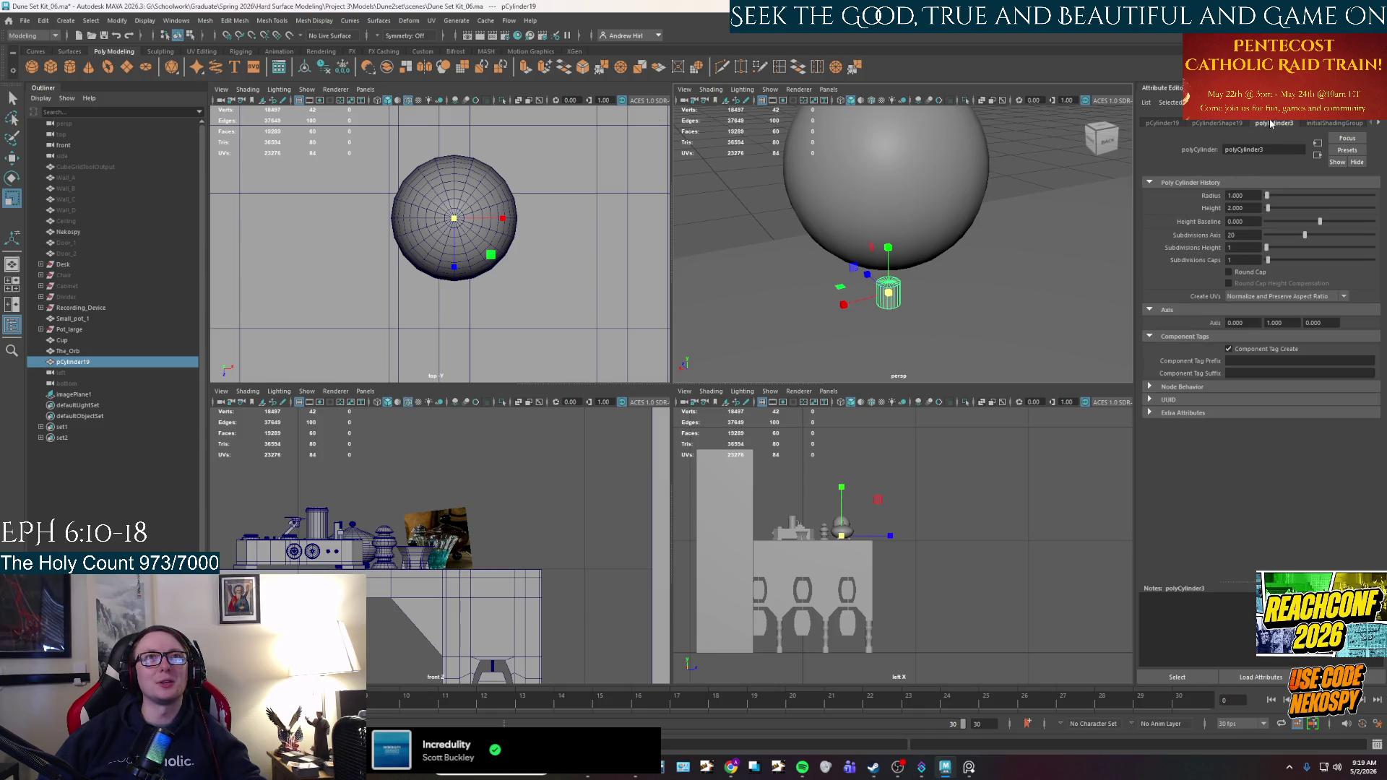
Set the cylinder's Height Baseline to -1 in polyCylinder3.
click(1247, 236)
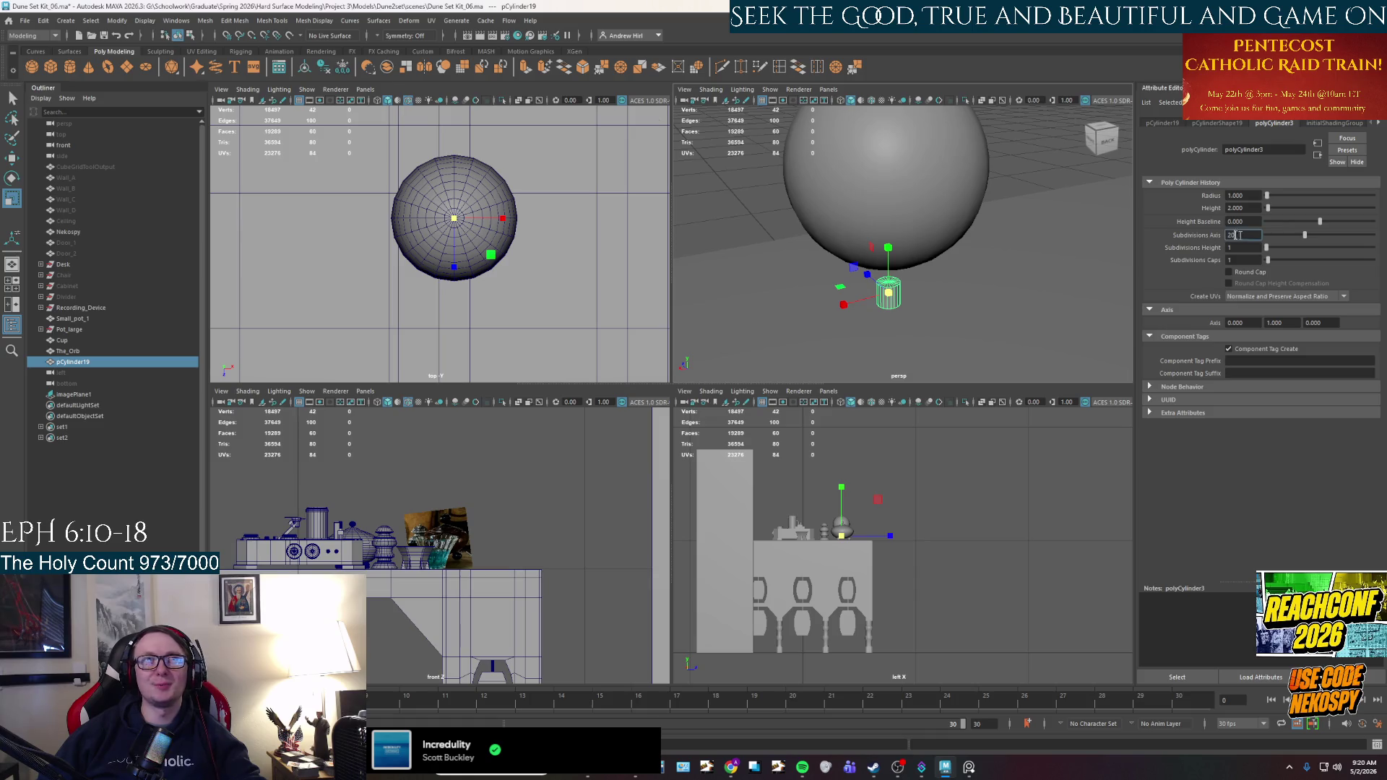
click(1246, 223)
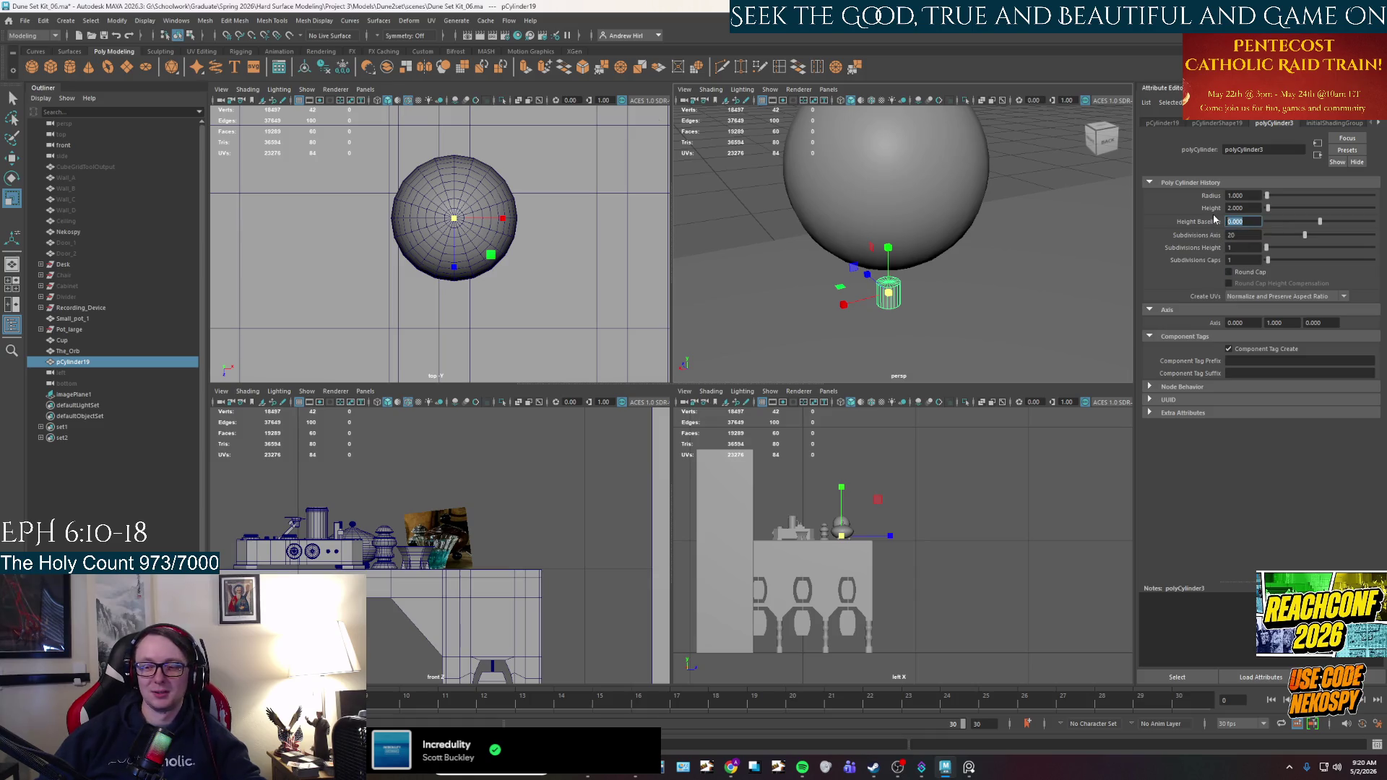
text(-1)
key(Return)
Lower the cylinder beneath the sphere and scale it up into a stand.
key(w)
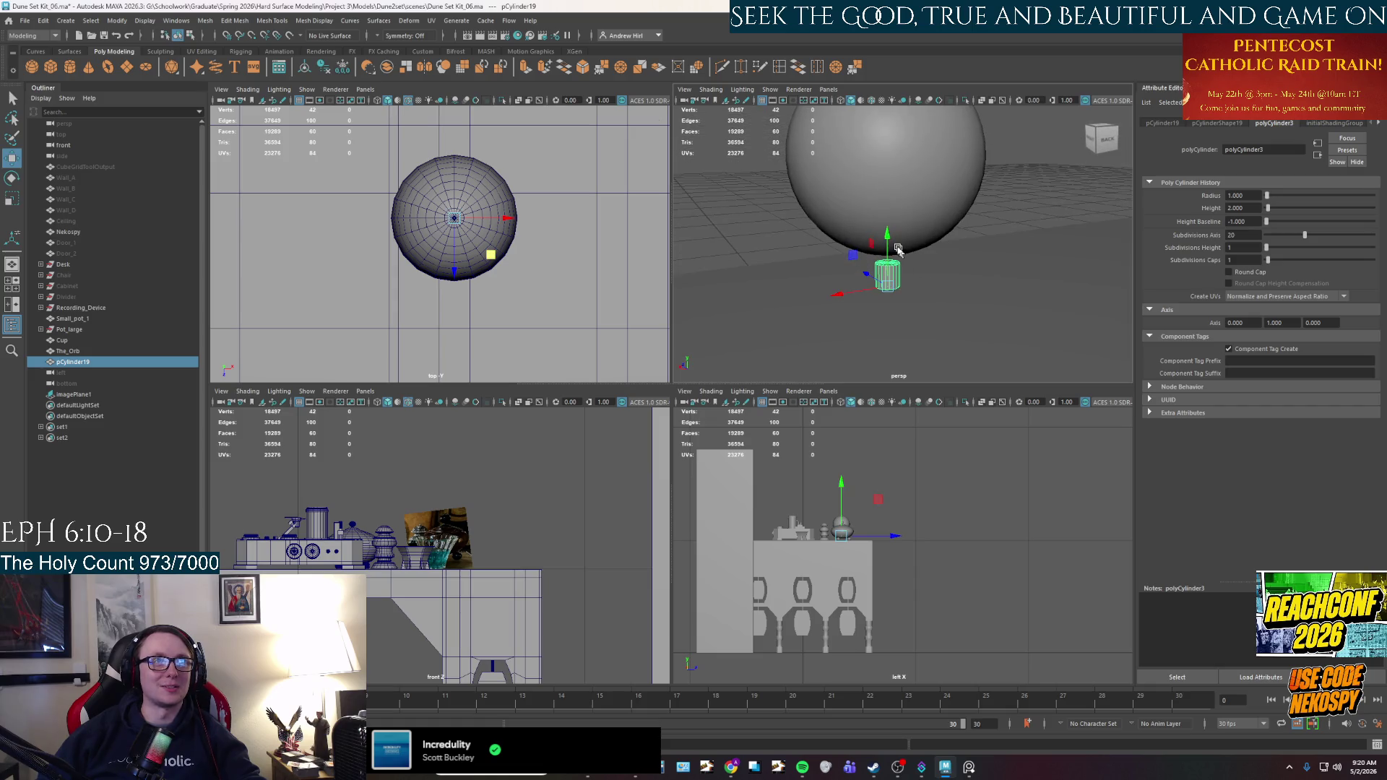
mouse_move(889, 249)
mouse_down()
mouse_move(901, 332)
mouse_move(925, 319)
mouse_move(894, 231)
mouse_up()
key(r)
click(961, 339)
Lower The_Orb slightly and widen the cylinder stand beneath it.
key(w)
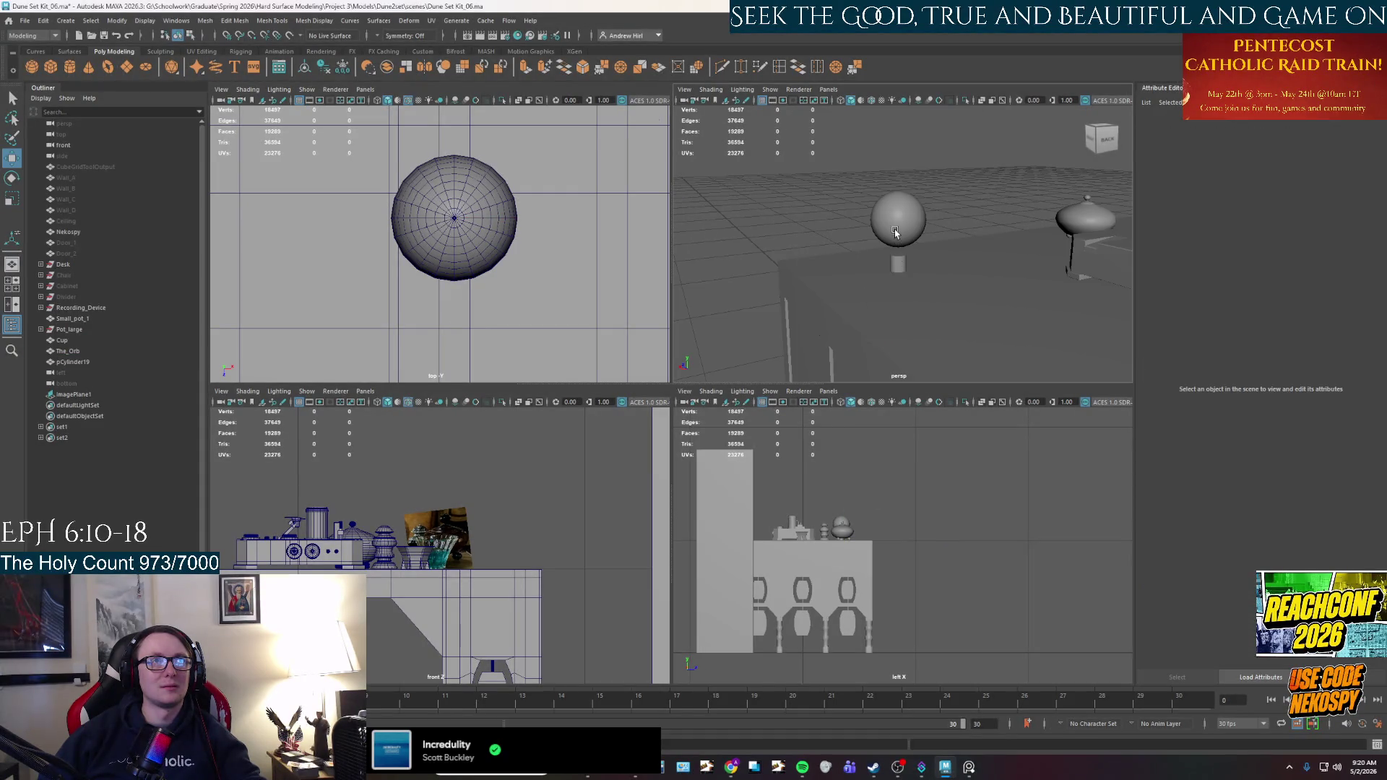
click(894, 231)
drag(898, 177, 898, 190)
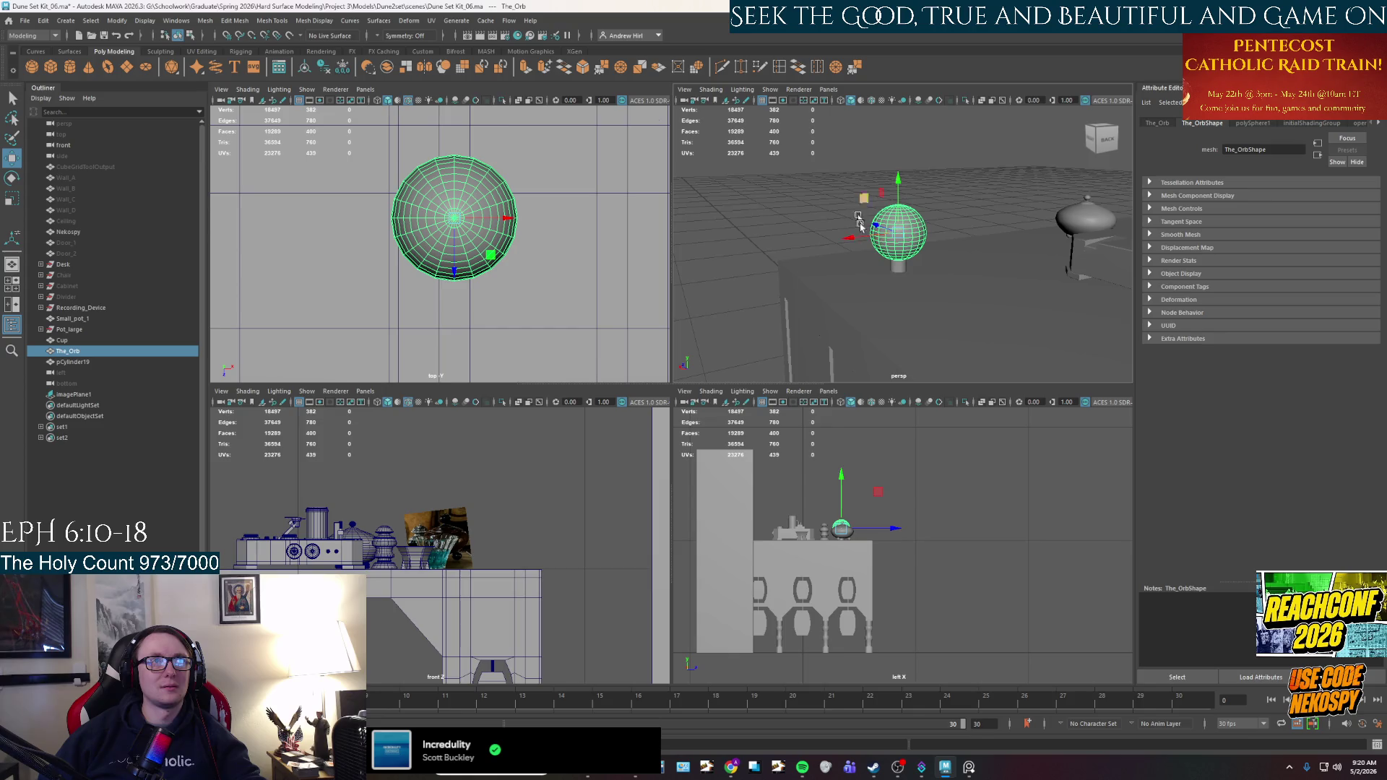
scroll(858, 217, down, 5)
scroll(939, 214, up, 6)
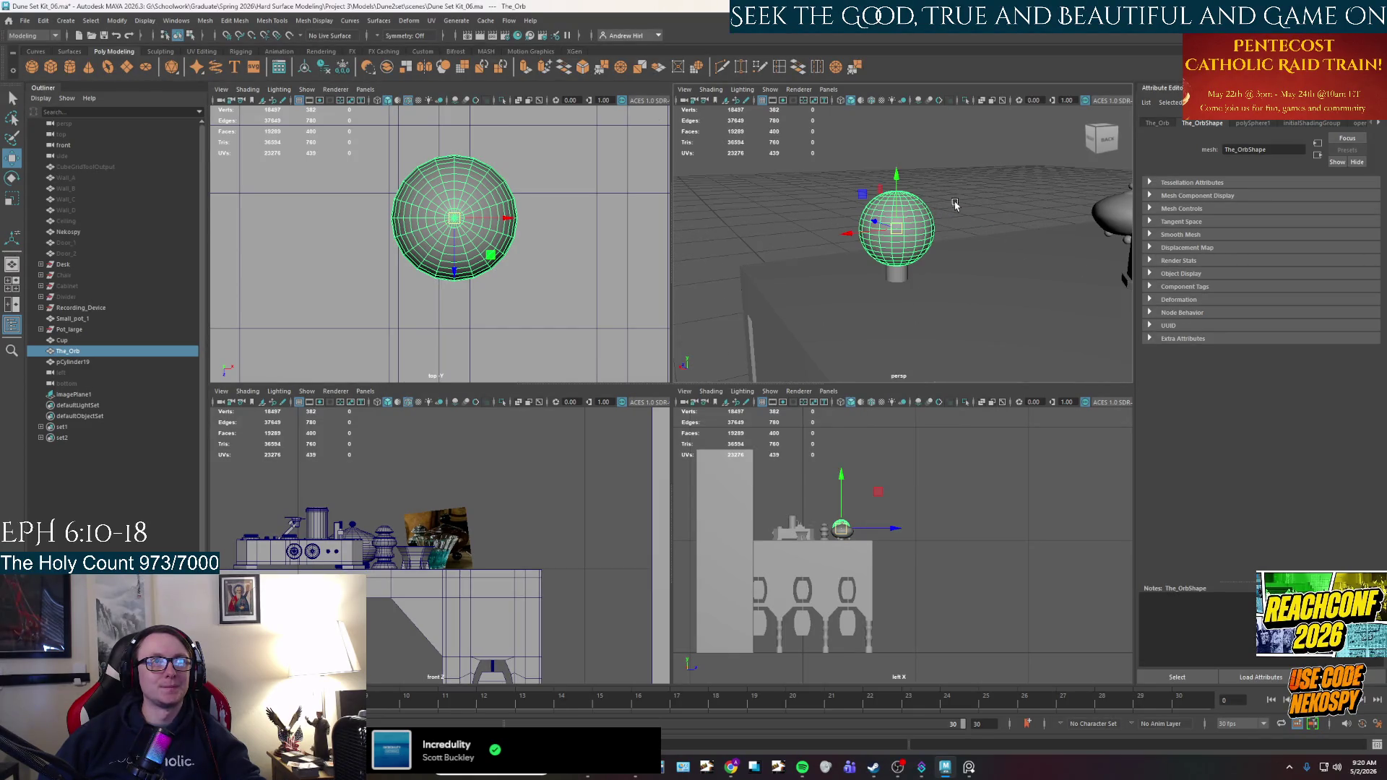
click(954, 206)
scroll(884, 310, up, 4)
click(874, 328)
key(r)
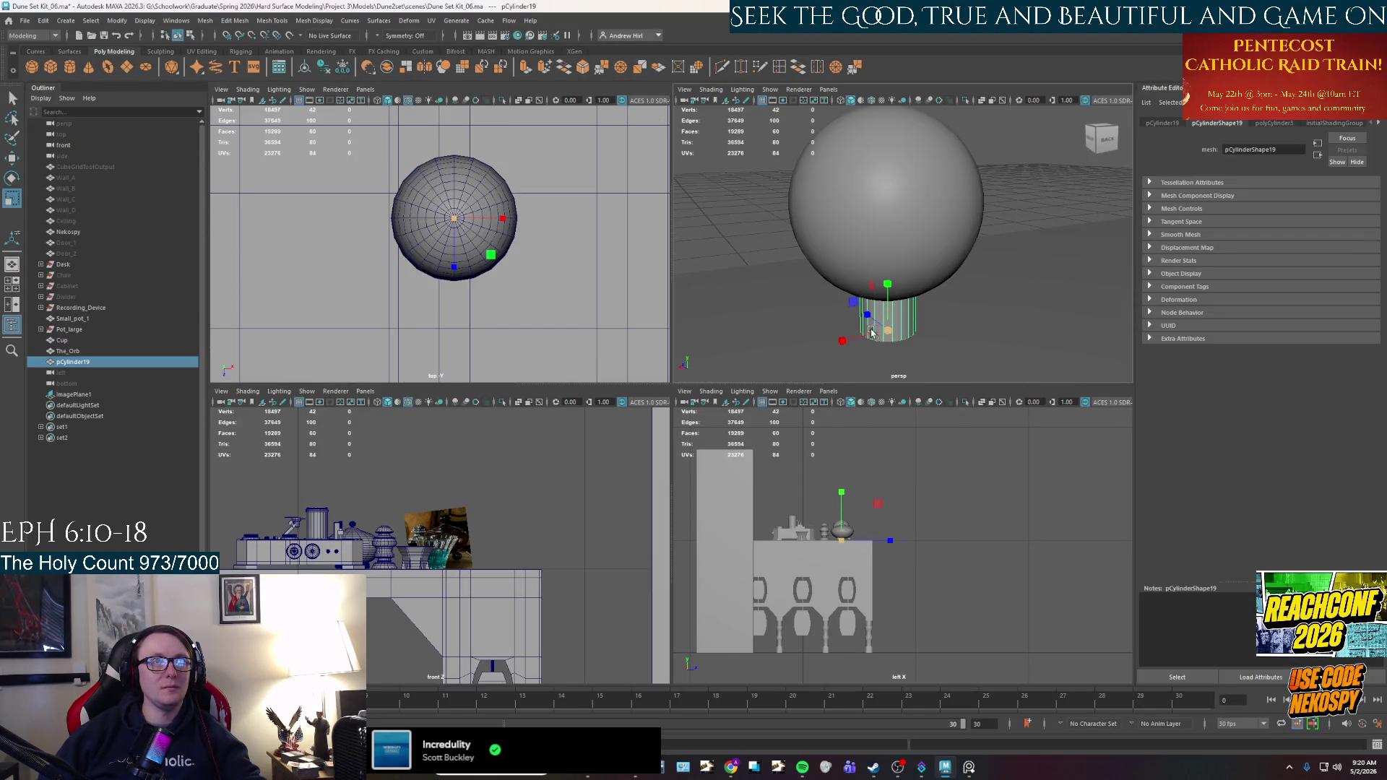
mouse_move(872, 332)
mouse_down()
mouse_move(834, 325)
mouse_move(895, 224)
mouse_up()
Raise The_Orb above the stand and reselect the cylinder stand for scaling.
key(w)
click(903, 214)
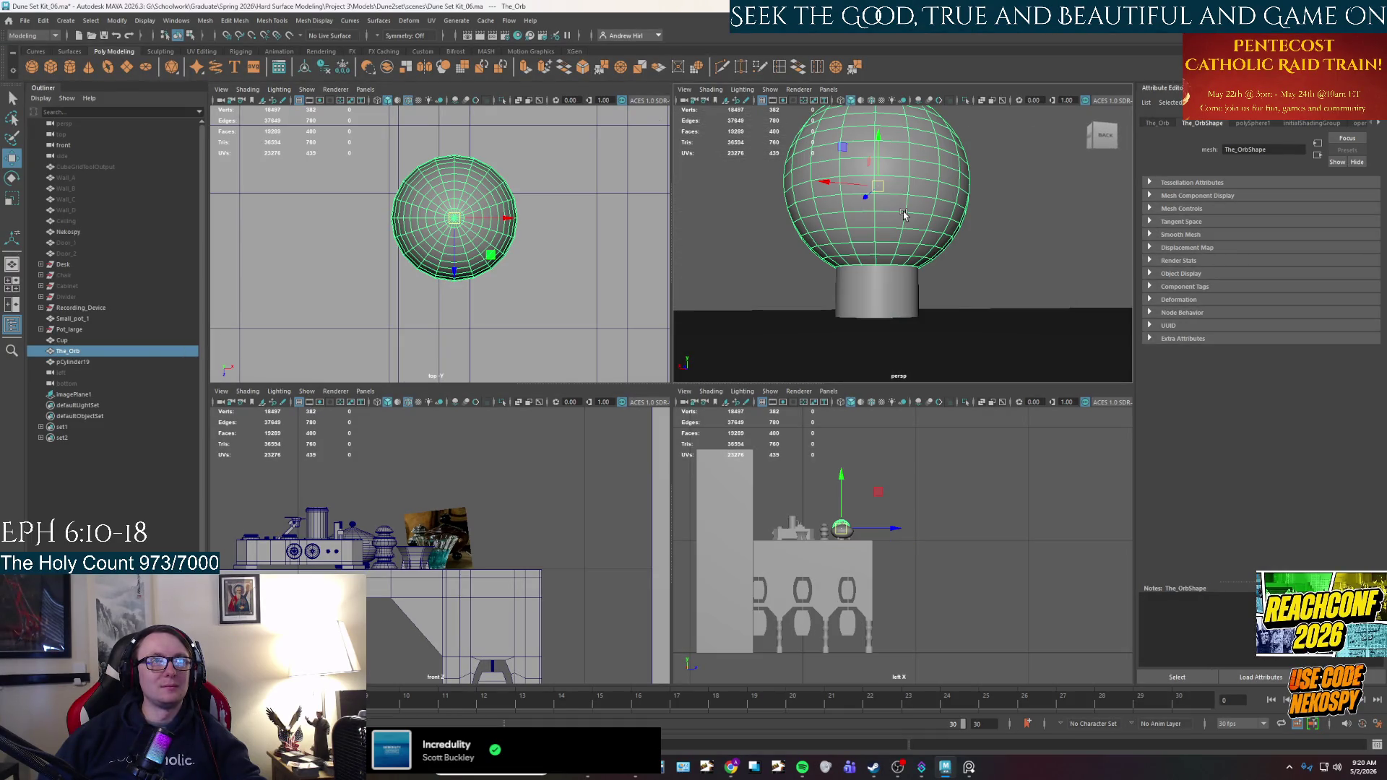
drag(877, 165, 879, 163)
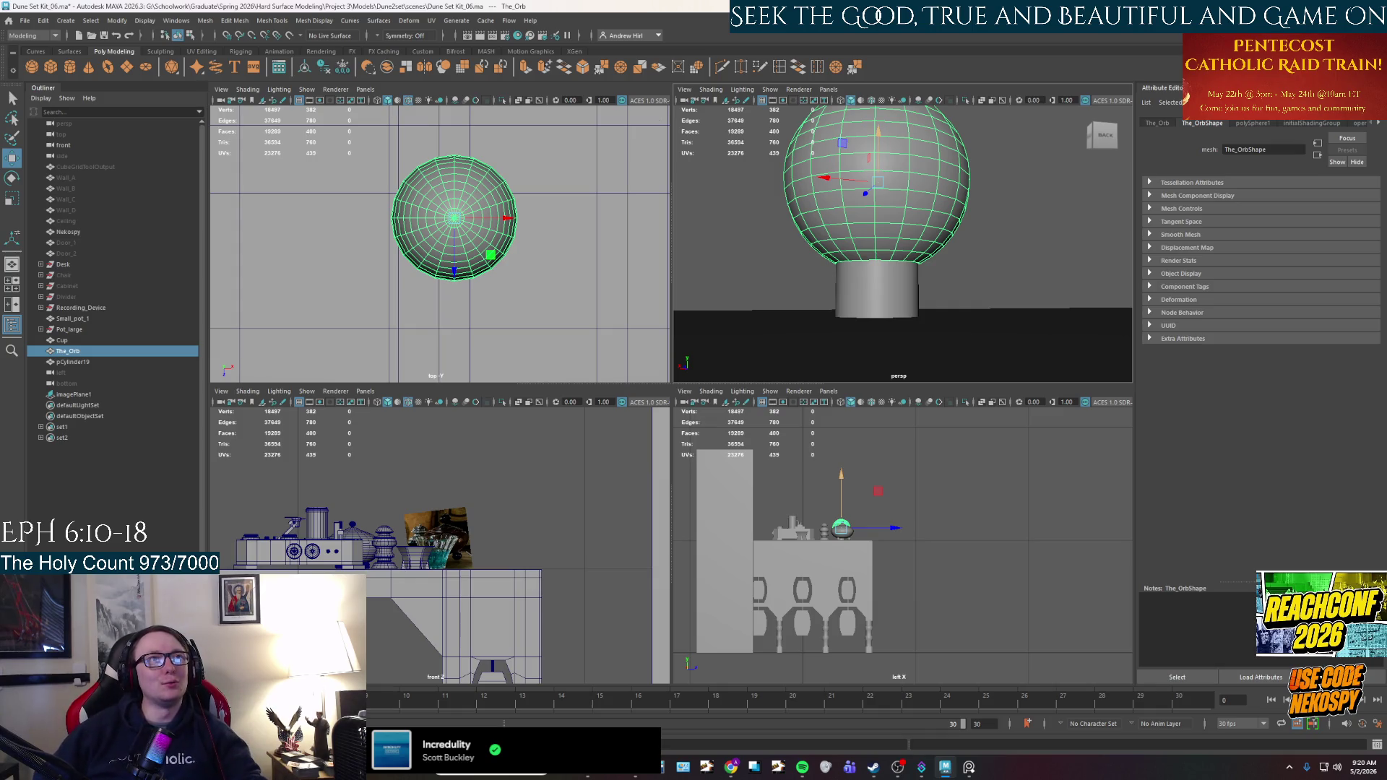
click(858, 287)
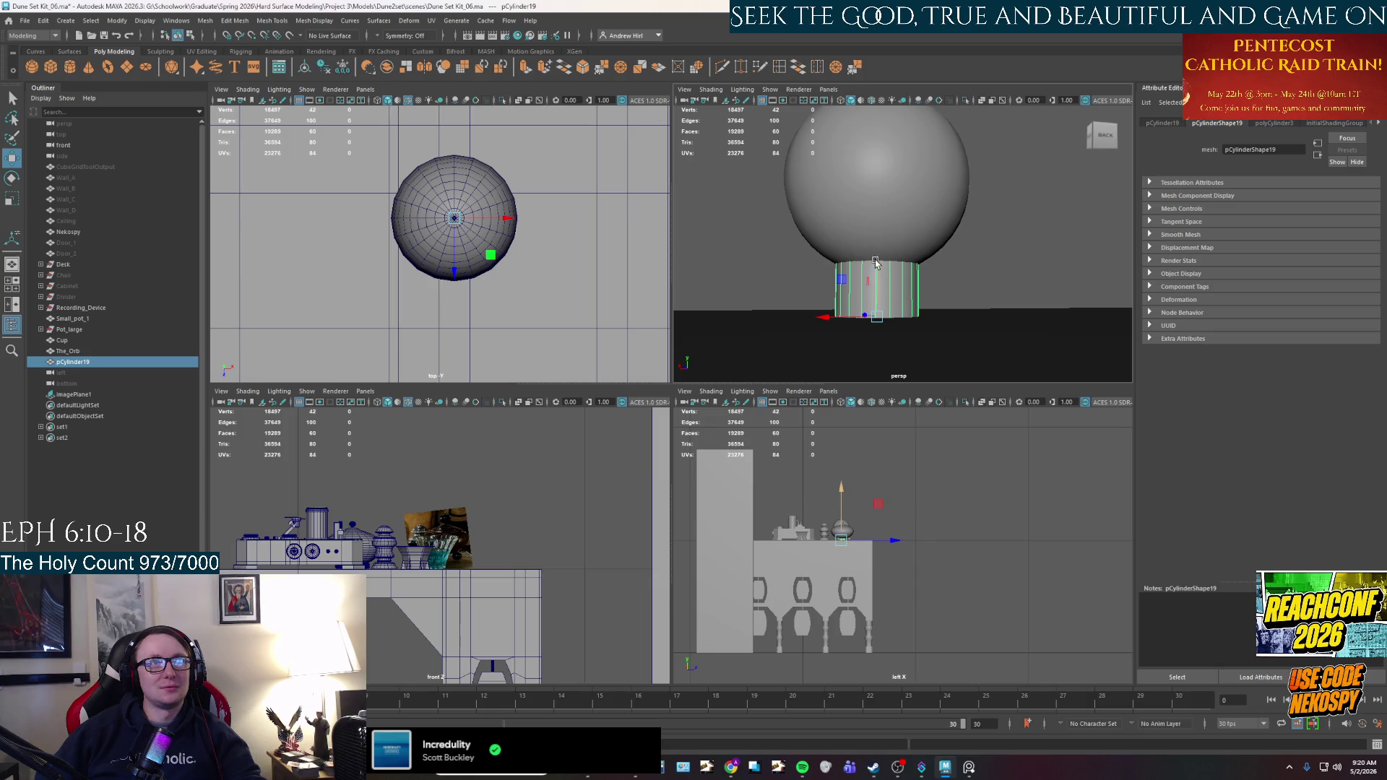
shift+click(881, 222)
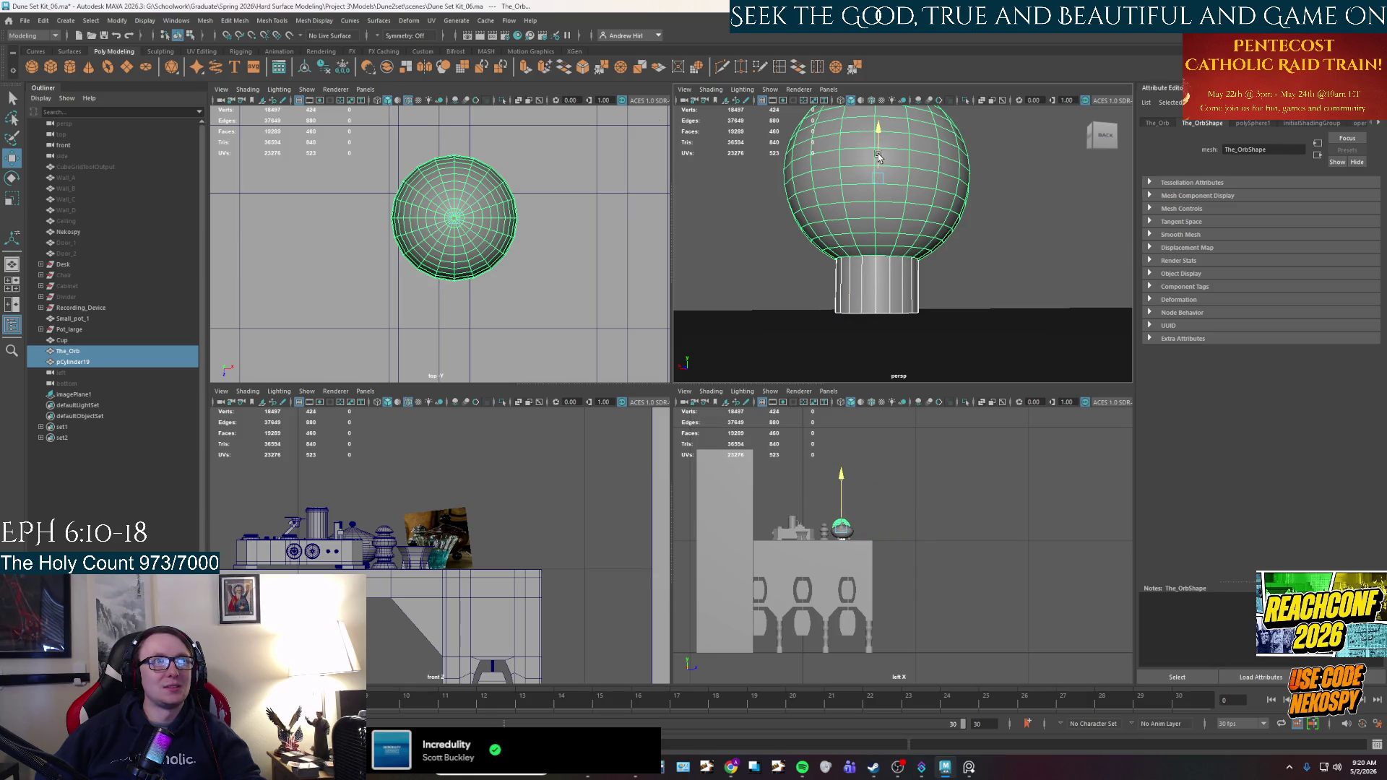
click(883, 293)
key(r)
mouse_move(884, 295)
alt+mouse_down()
mouse_move(877, 325)
mouse_move(836, 322)
alt+mouse_up()
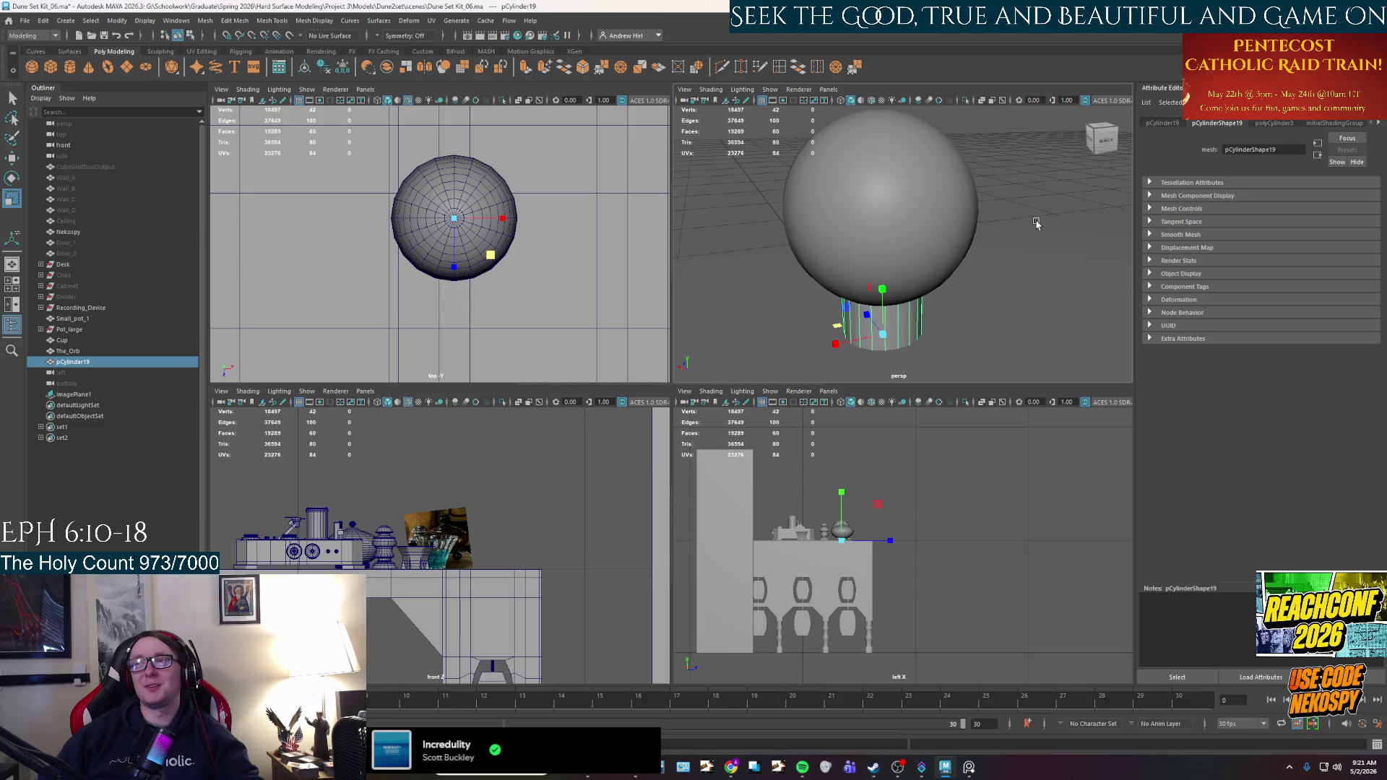
Select The_Orb and add the pCylinder19 stand so both are selected.
shift+click(909, 228)
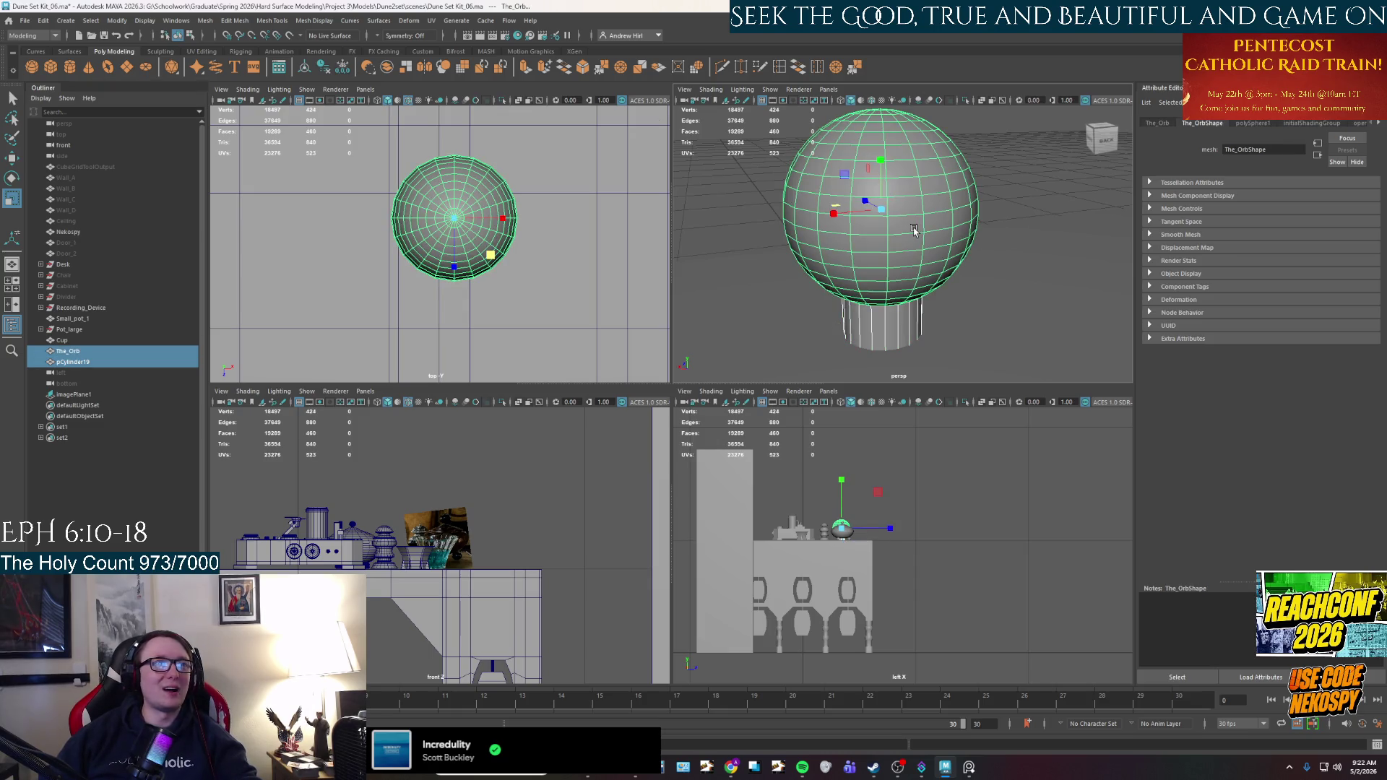
mouse_move(914, 230)
alt+mouse_down()
mouse_move(899, 325)
mouse_move(934, 227)
mouse_move(934, 243)
mouse_move(881, 186)
alt+mouse_up()
click(754, 195)
key(w)
click(915, 228)
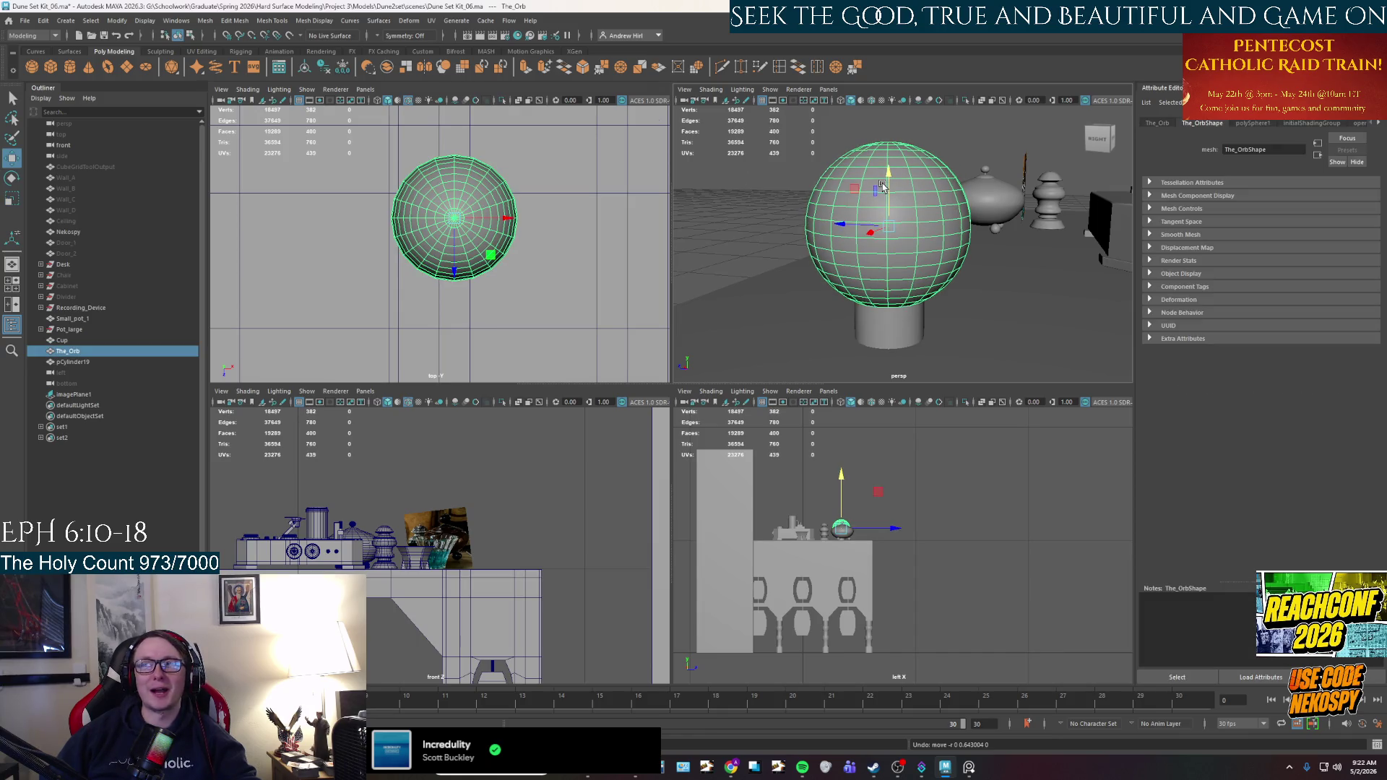
shift+click(902, 340)
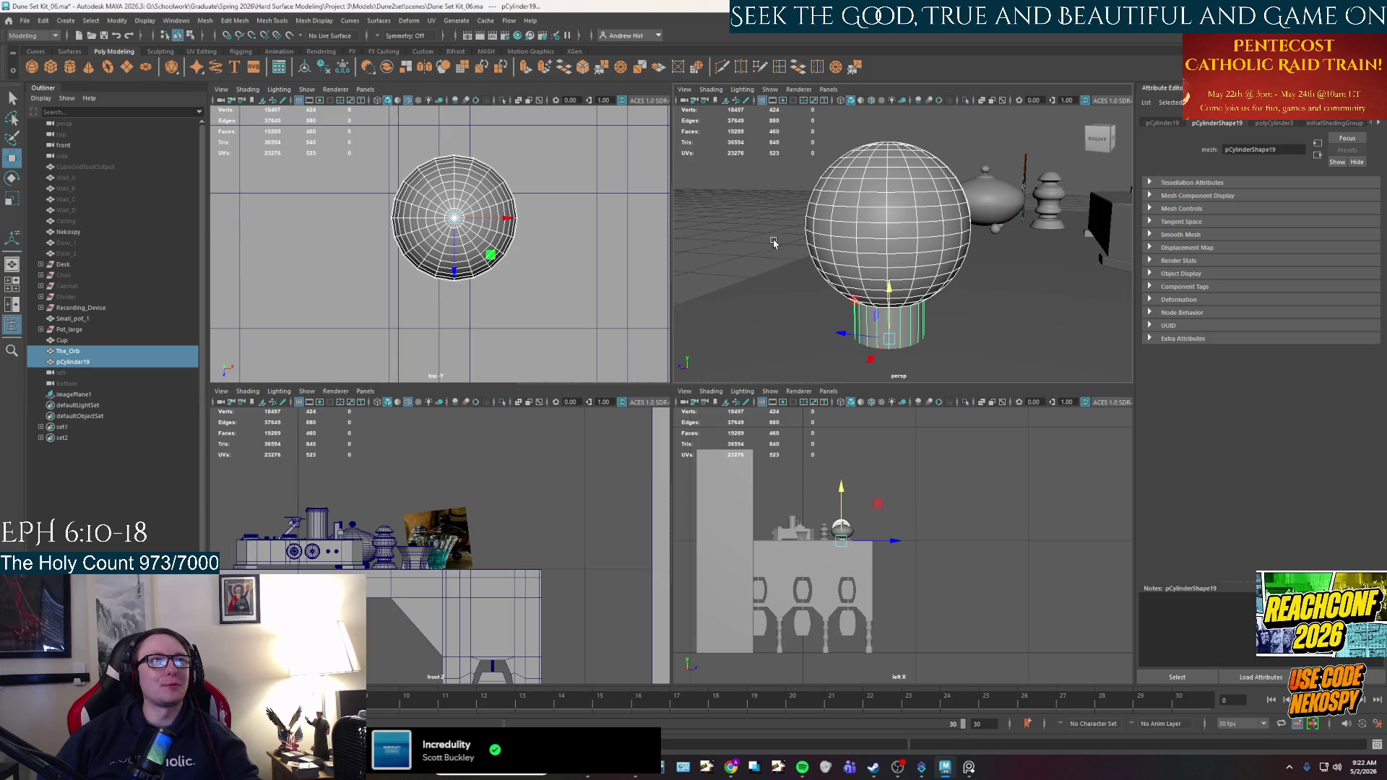
alt+drag(732, 253, 752, 253)
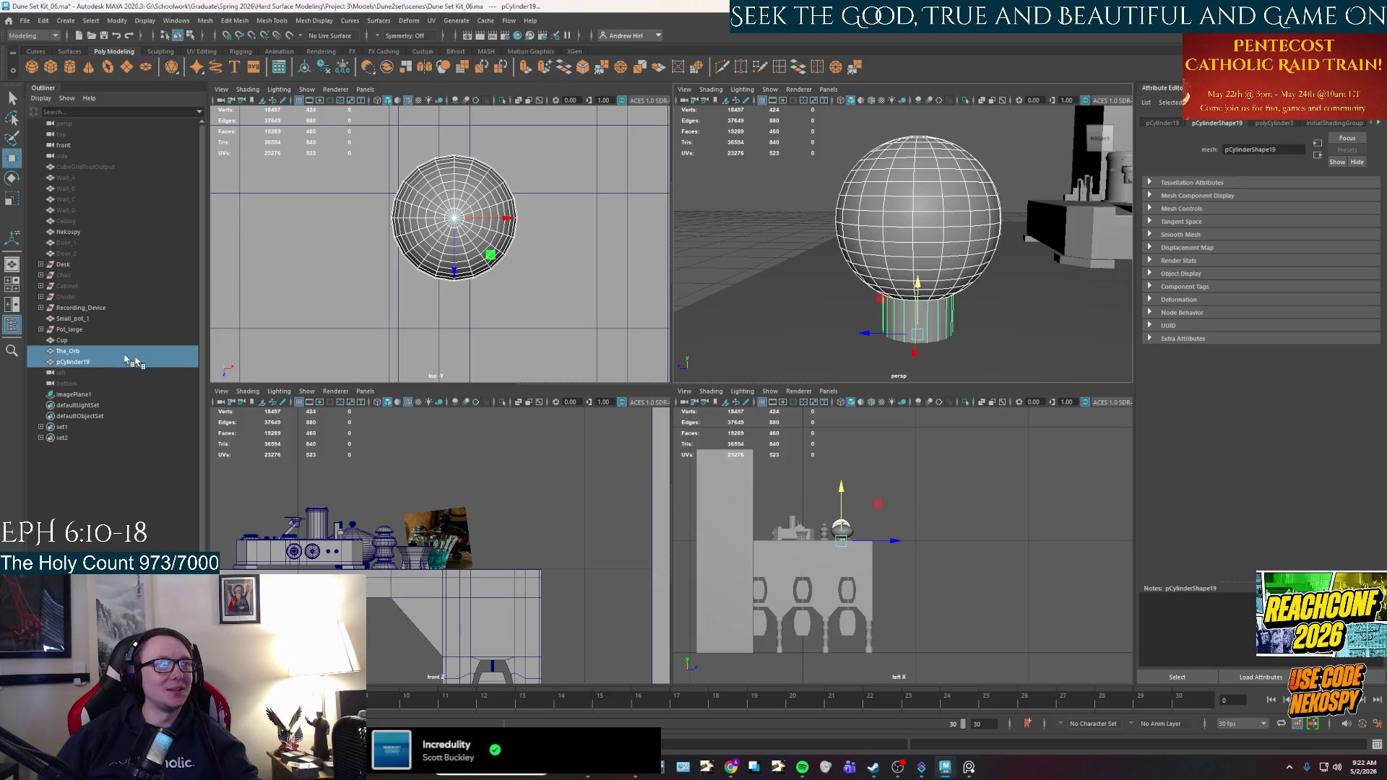
Group the orb and its stand, then rename group1 to The_Orb_and_Stand.
key(ctrl+g)
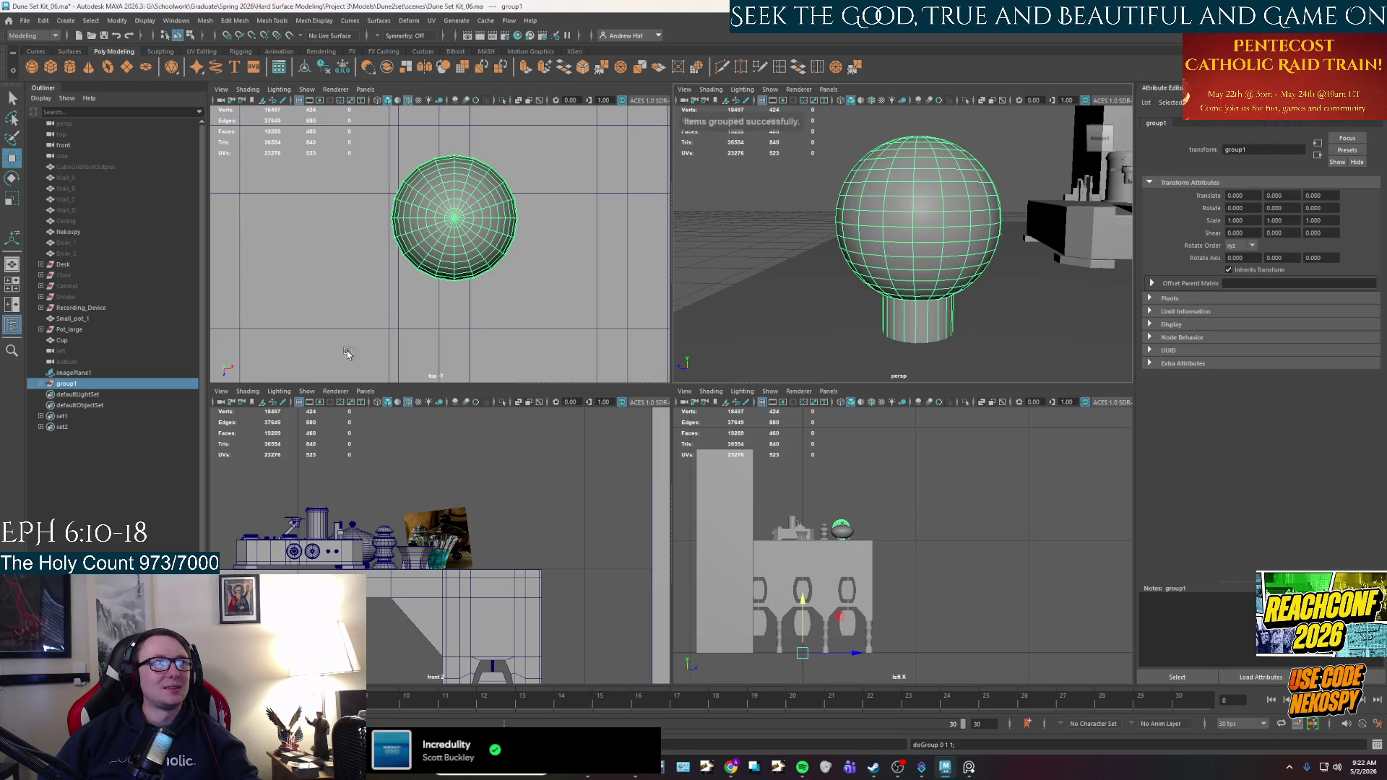
double_click(66, 384)
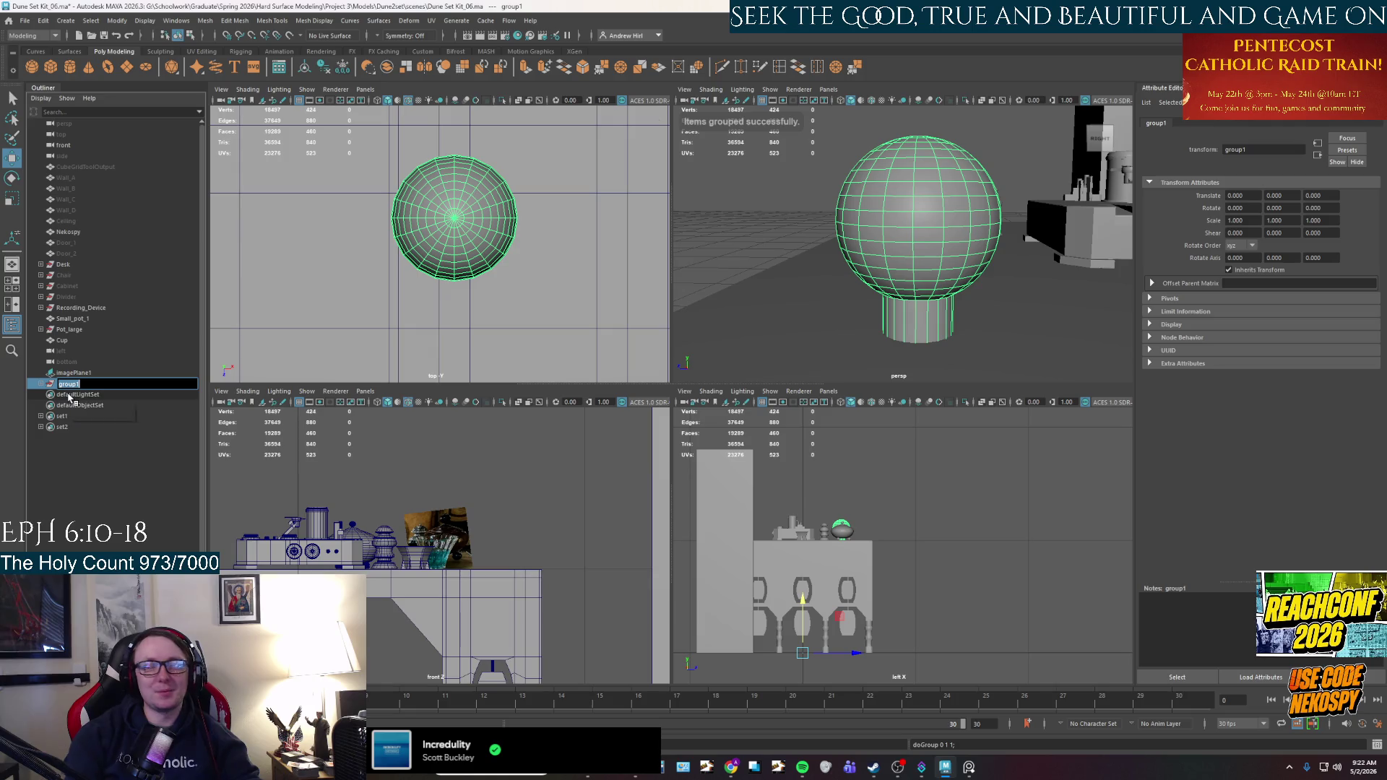
text(m)
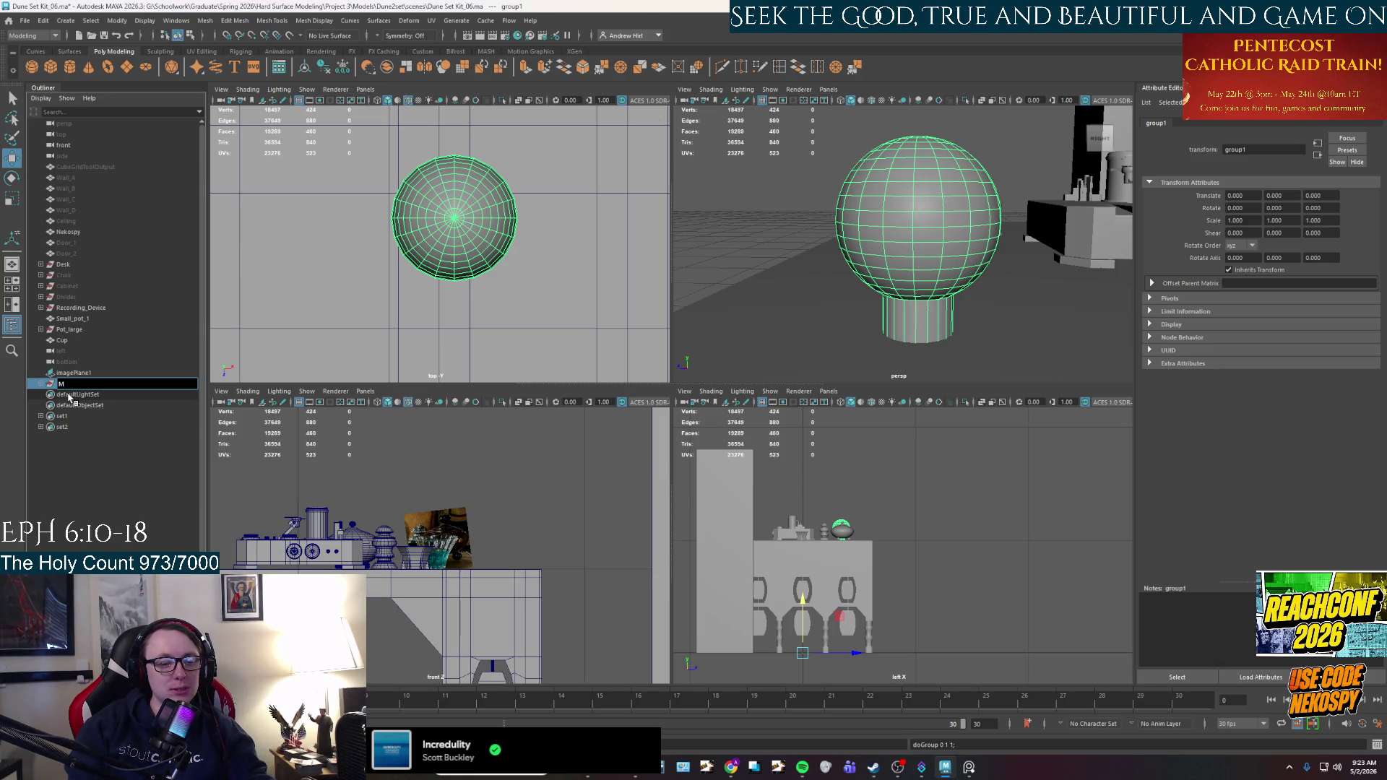
text(he Orb andStan)
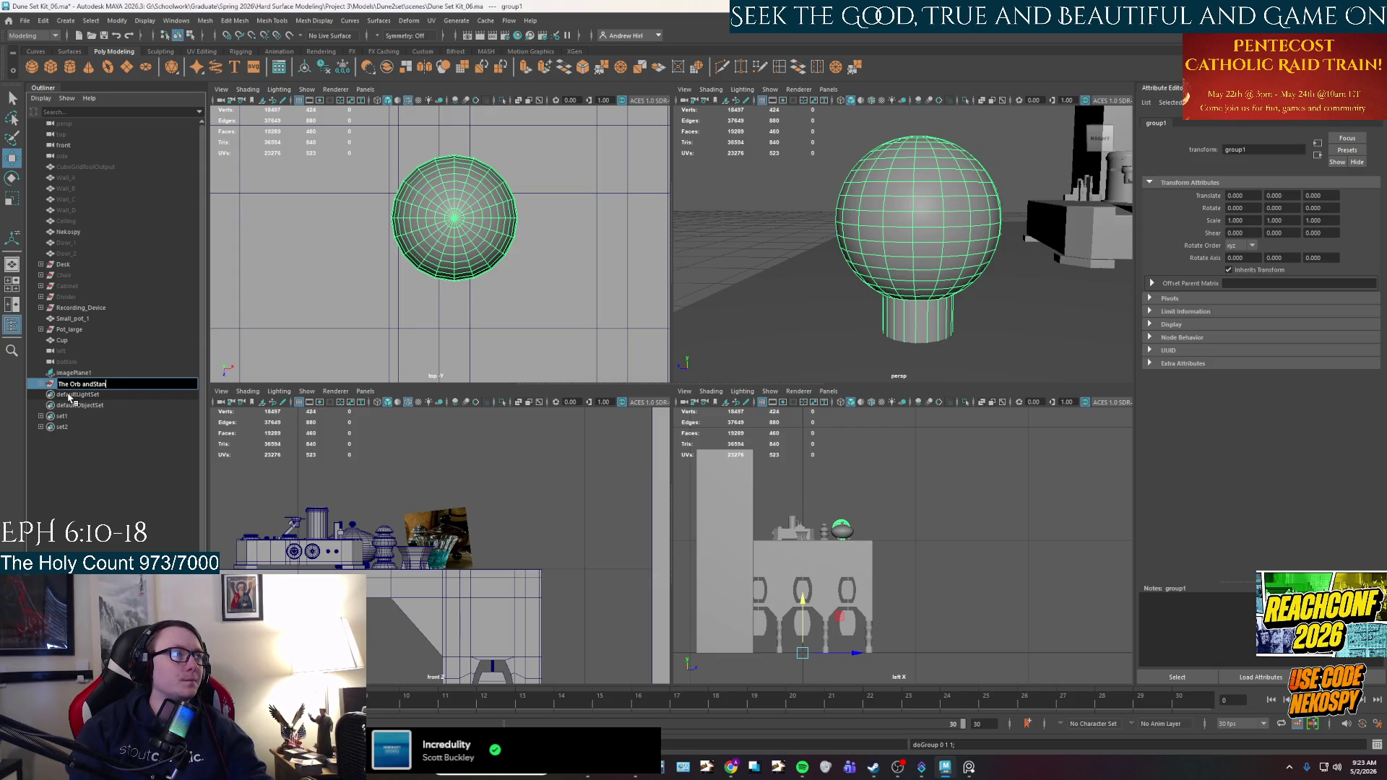
key(BackSpace)
key(BackSpace)
key(BackSpace)
key(BackSpace)
text( Stand)
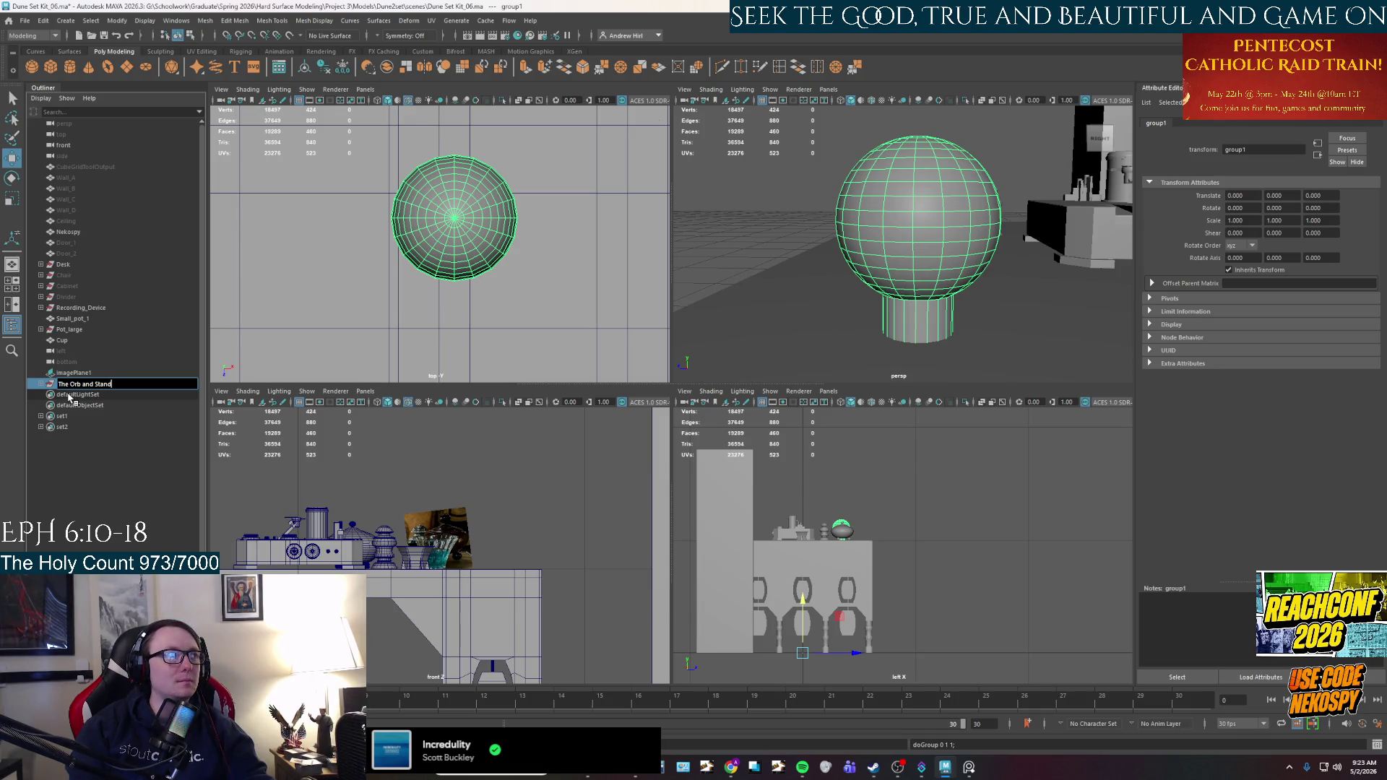
key(Return)
Tumble around the desk, maximise the perspective panel and move in closer over the desk.
click(1076, 231)
mouse_move(1076, 231)
alt+mouse_down()
mouse_move(1011, 220)
mouse_move(880, 236)
alt+mouse_up()
right_click(880, 235)
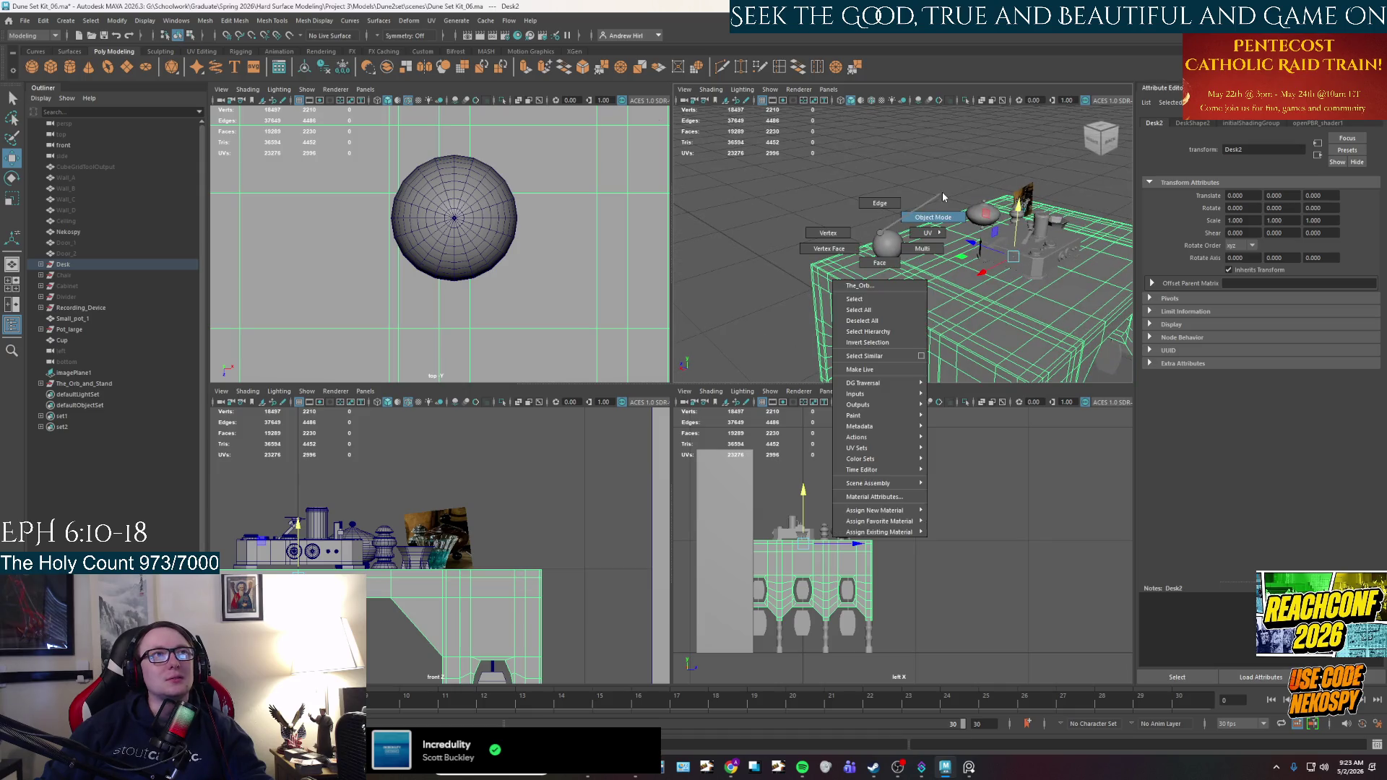
click(932, 177)
mouse_move(932, 176)
alt+mouse_down()
mouse_move(864, 163)
mouse_move(892, 157)
mouse_move(877, 197)
alt+mouse_up()
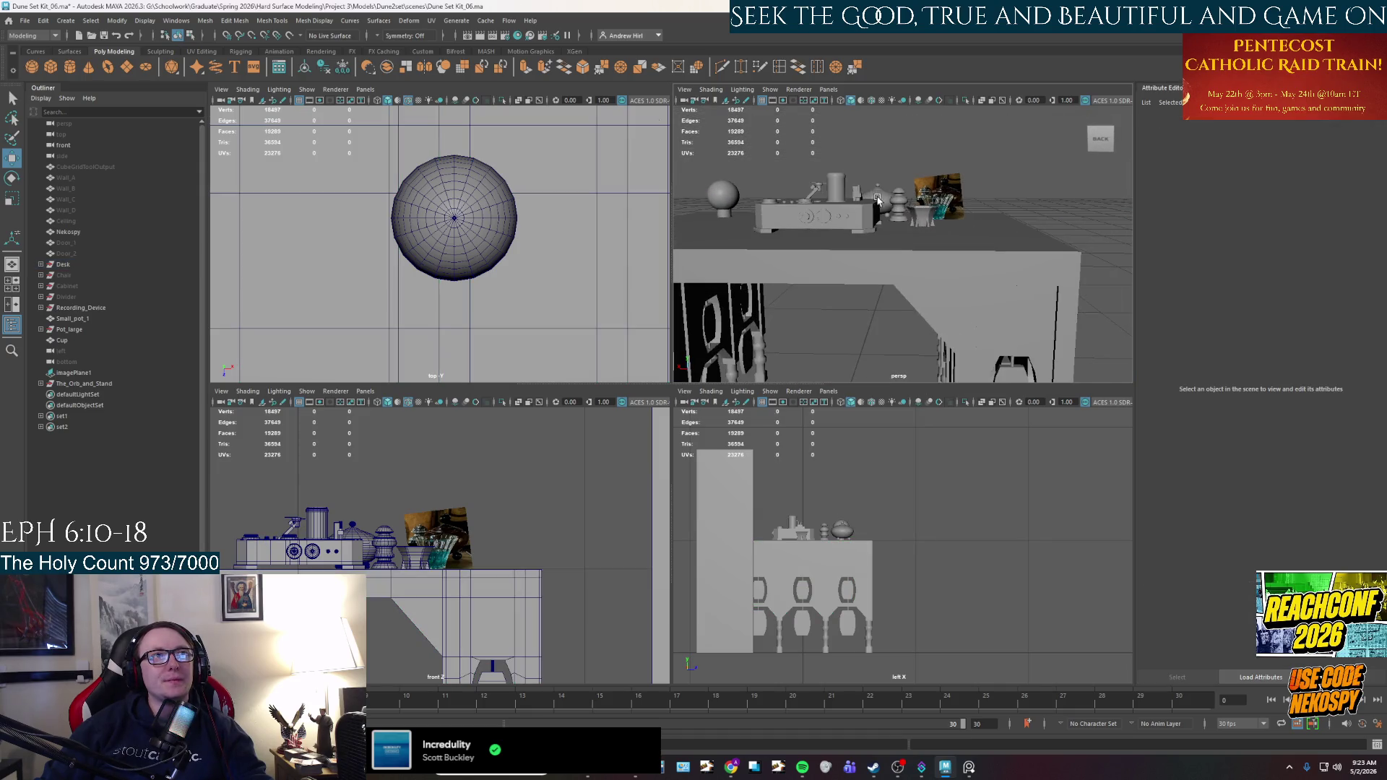
key(space)
alt+drag(700, 330, 748, 350)
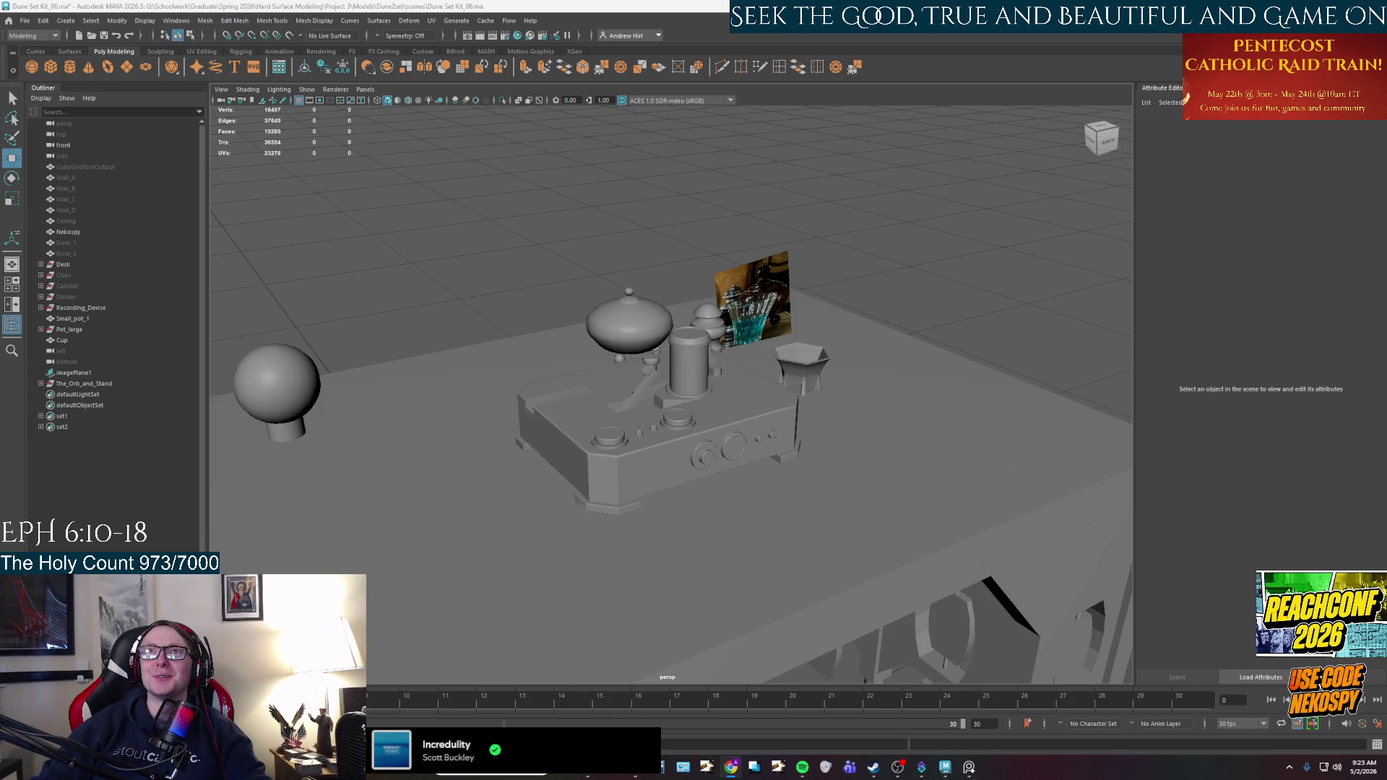
Maximise the Warhammer store page and cycle through the Mortarion photos, ending on the painted model.
key(super+Left)
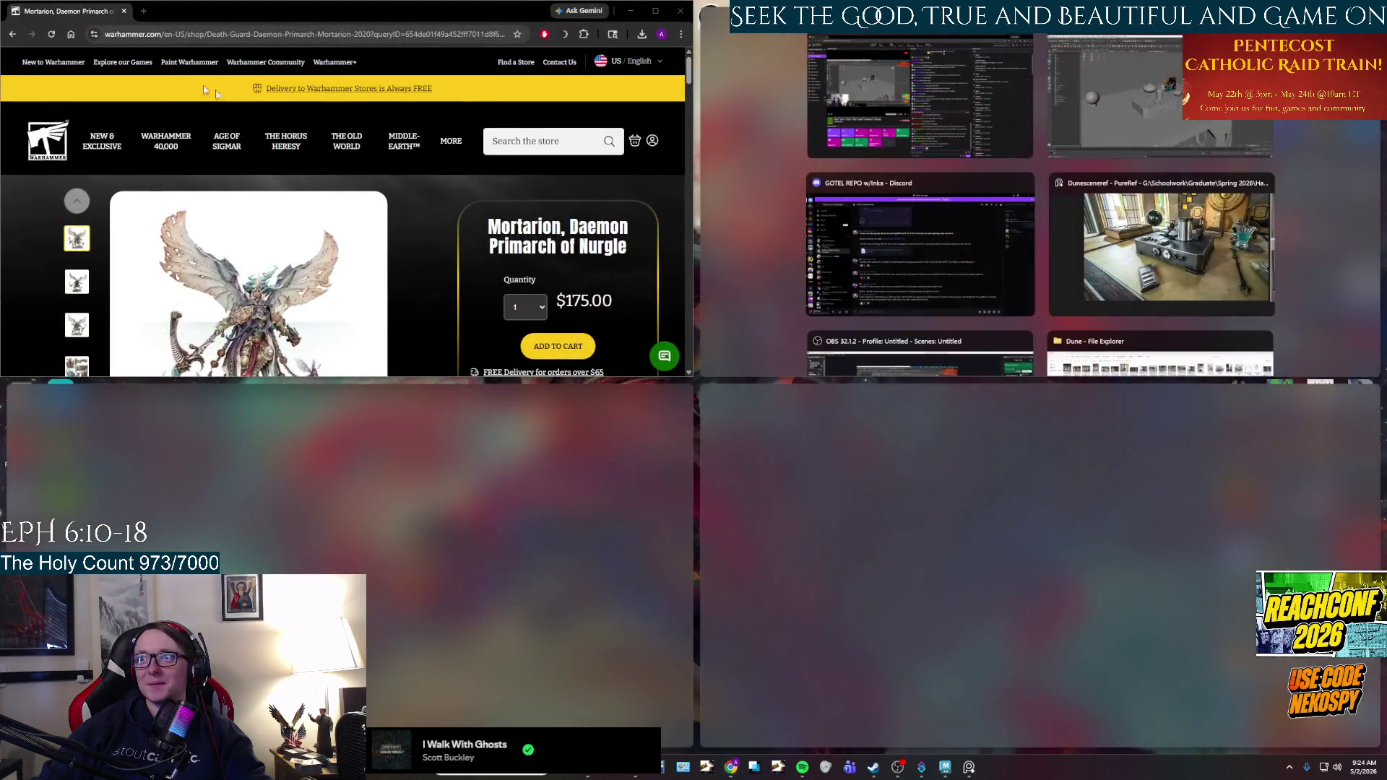
click(655, 11)
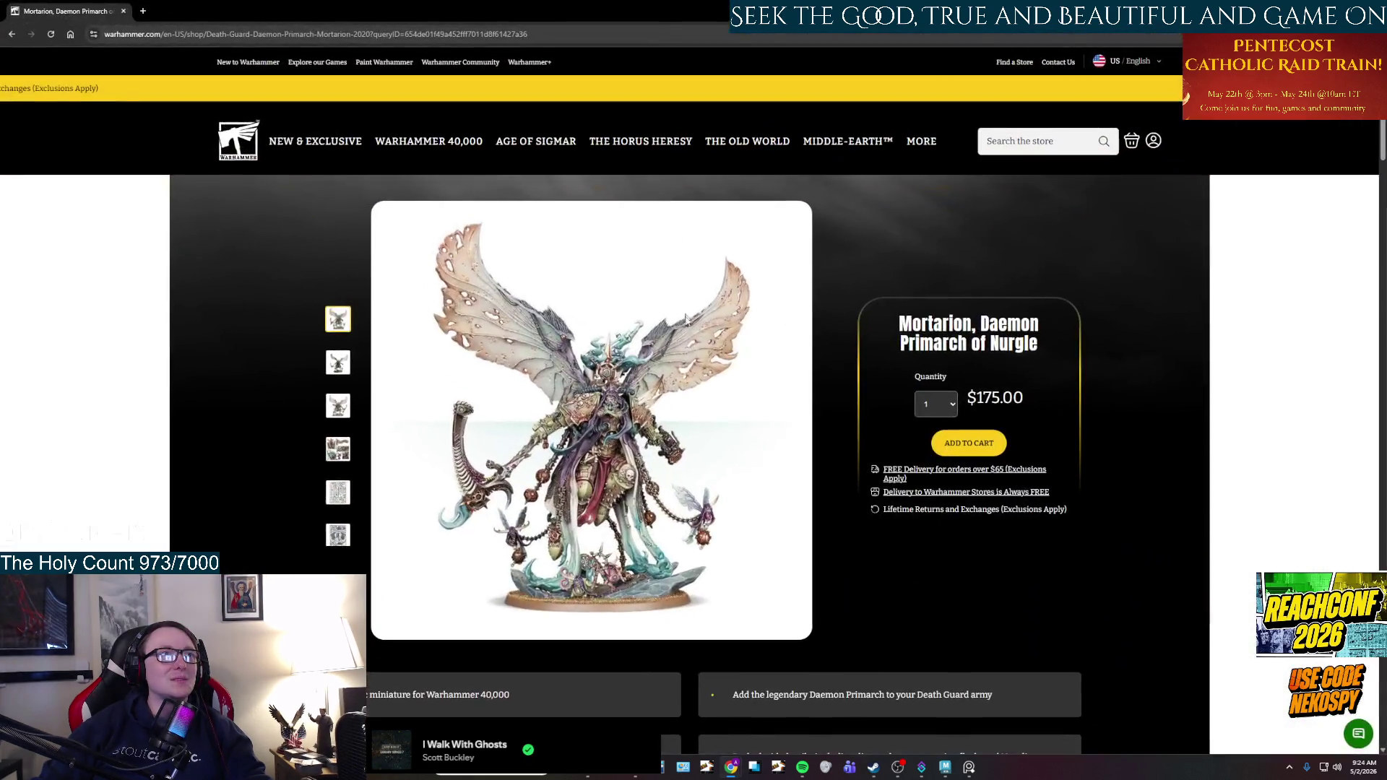
click(335, 366)
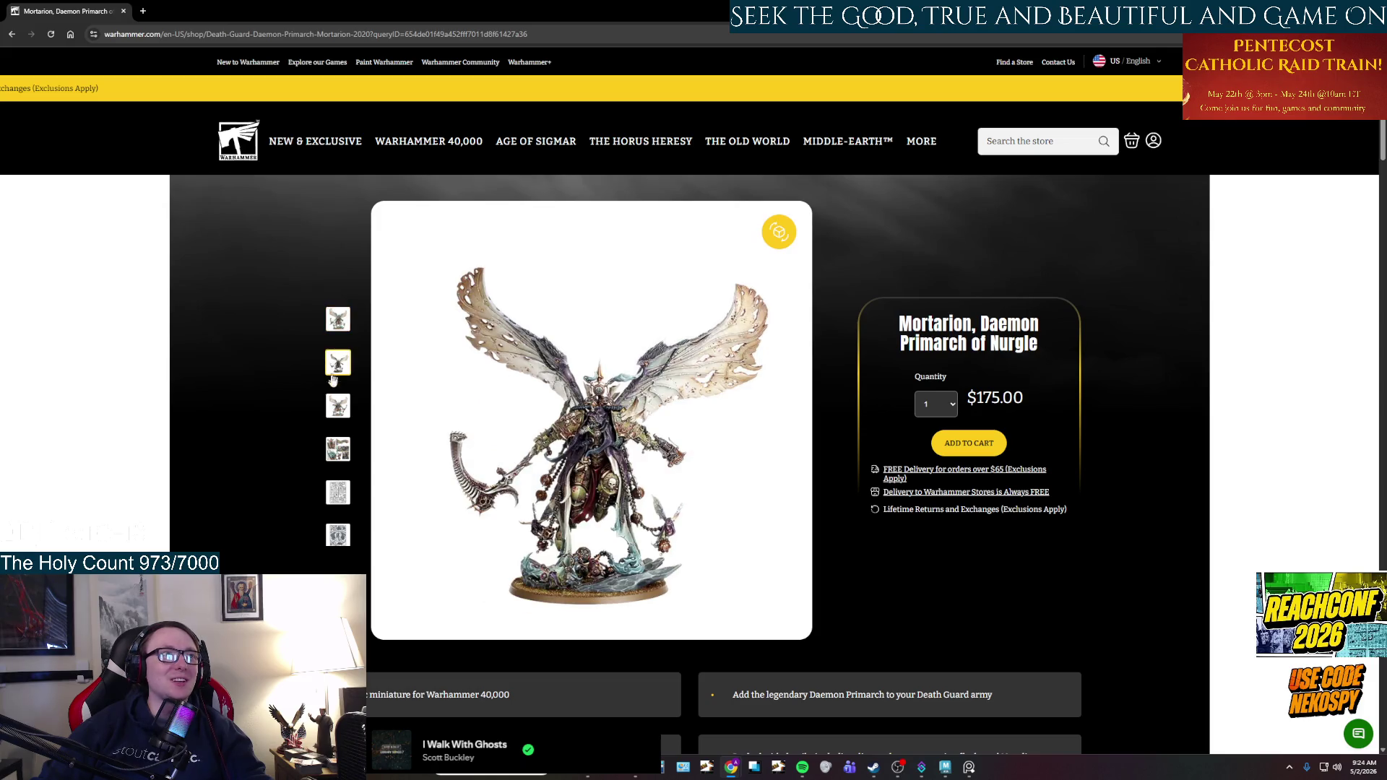
click(332, 409)
click(334, 451)
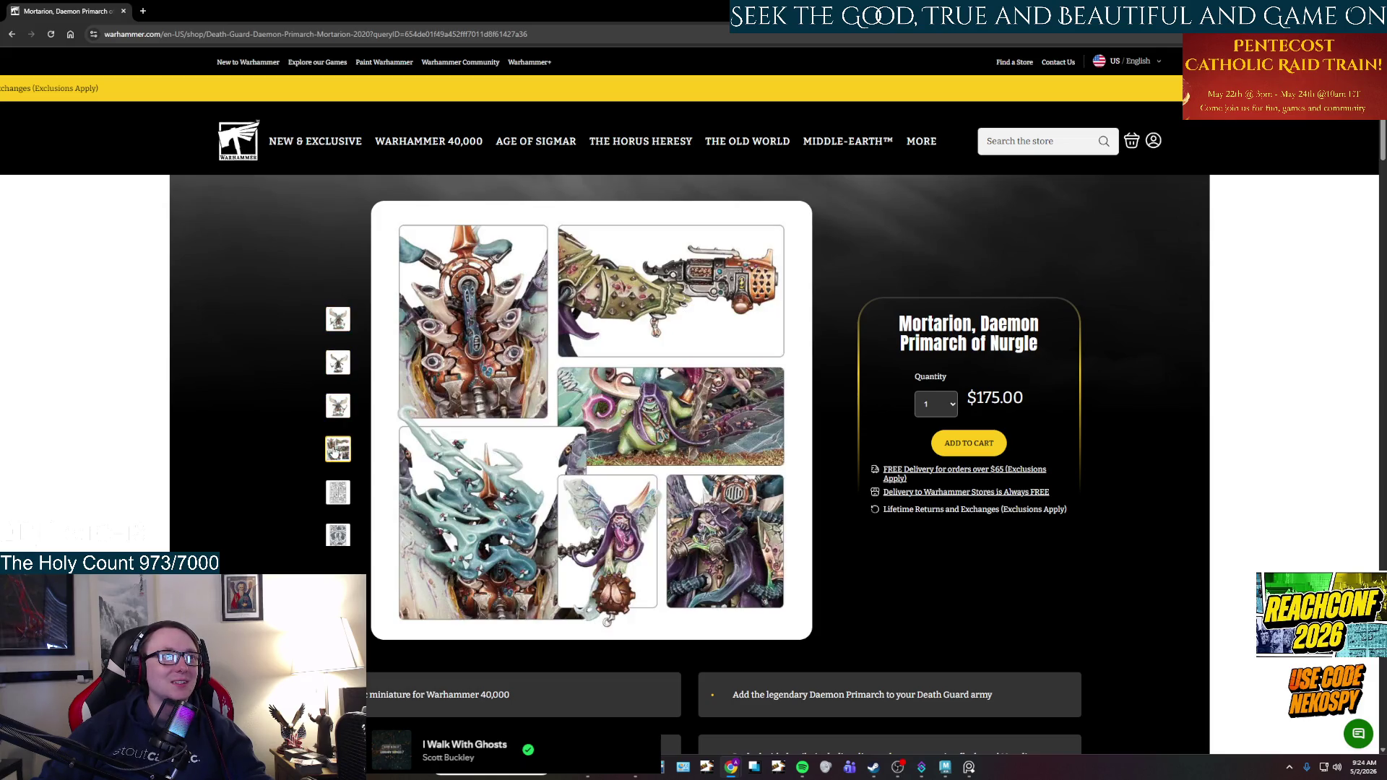
click(342, 496)
click(340, 320)
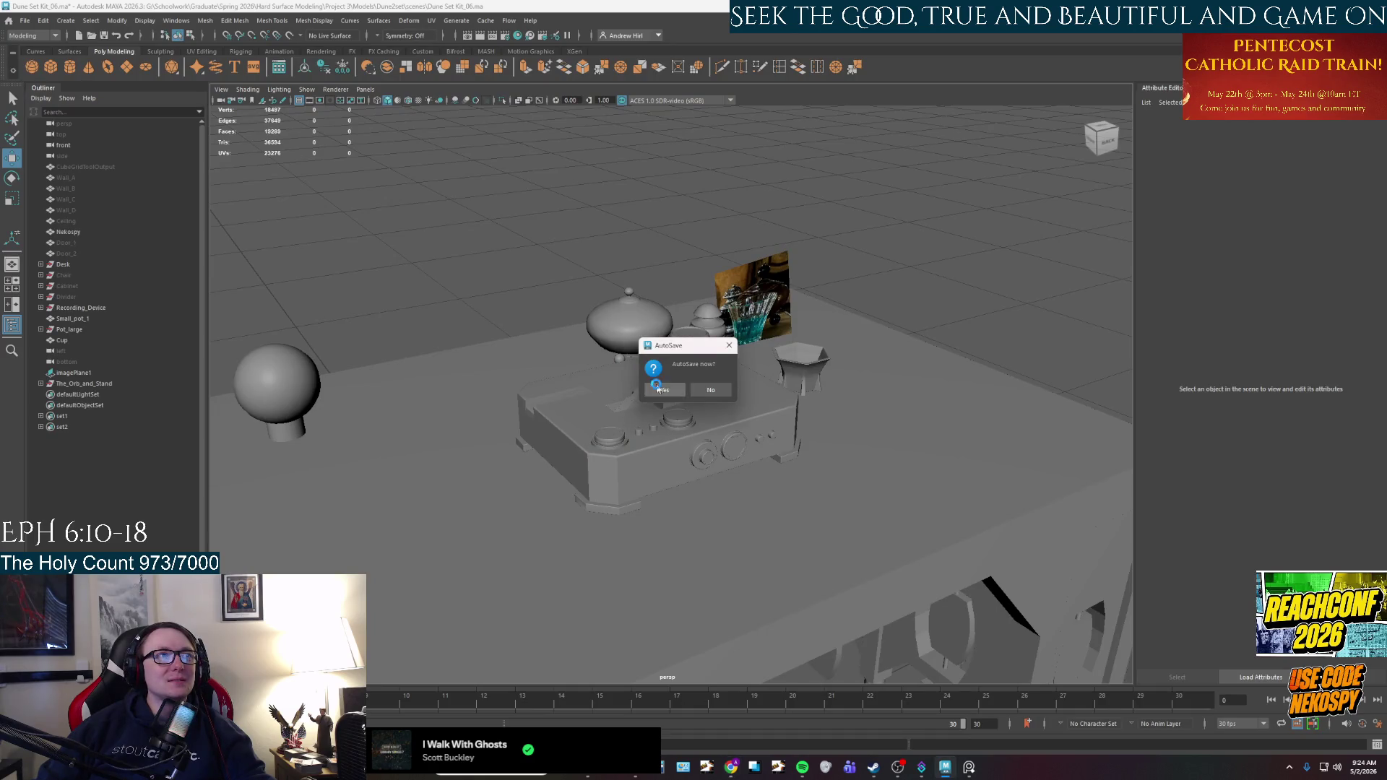
Accept the AutoSave prompt and orbit around the desk props from several angles.
click(658, 389)
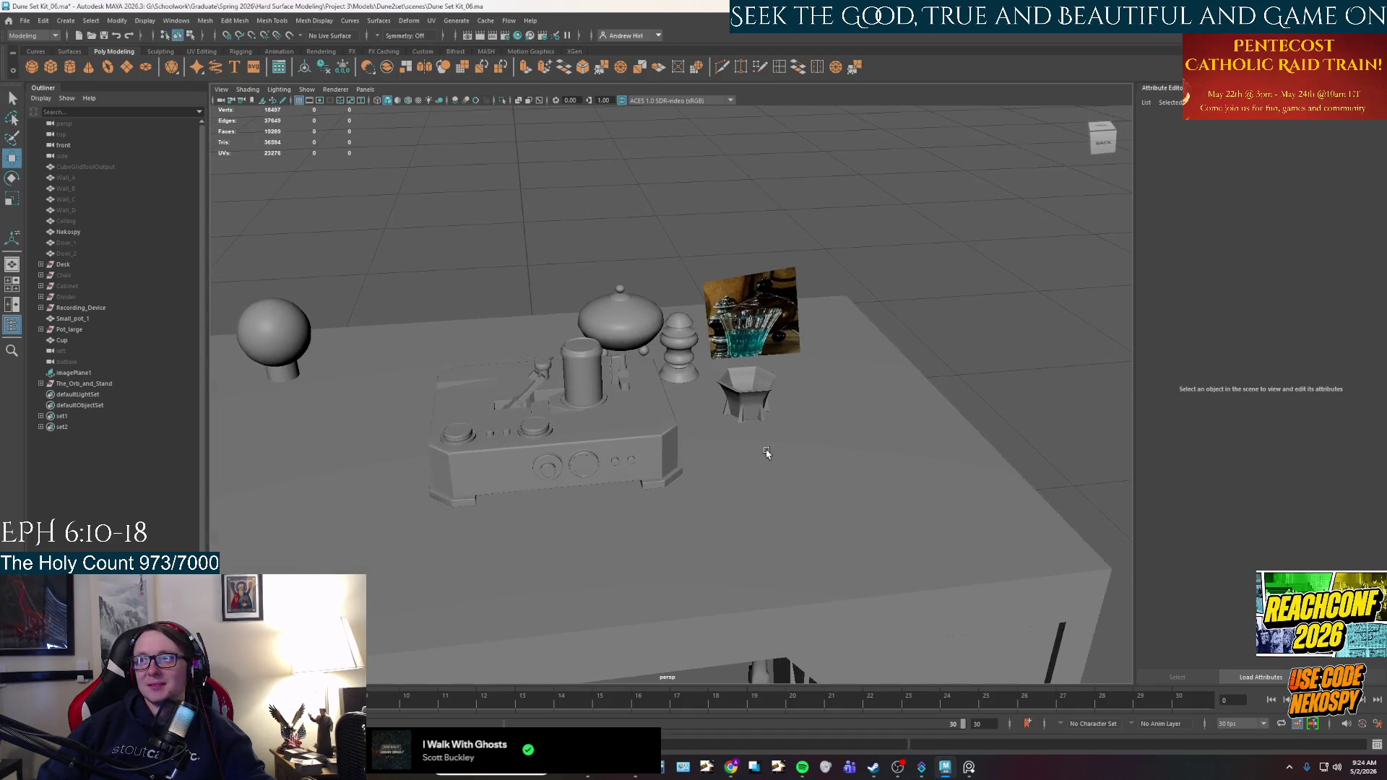
alt+drag(767, 452, 780, 447)
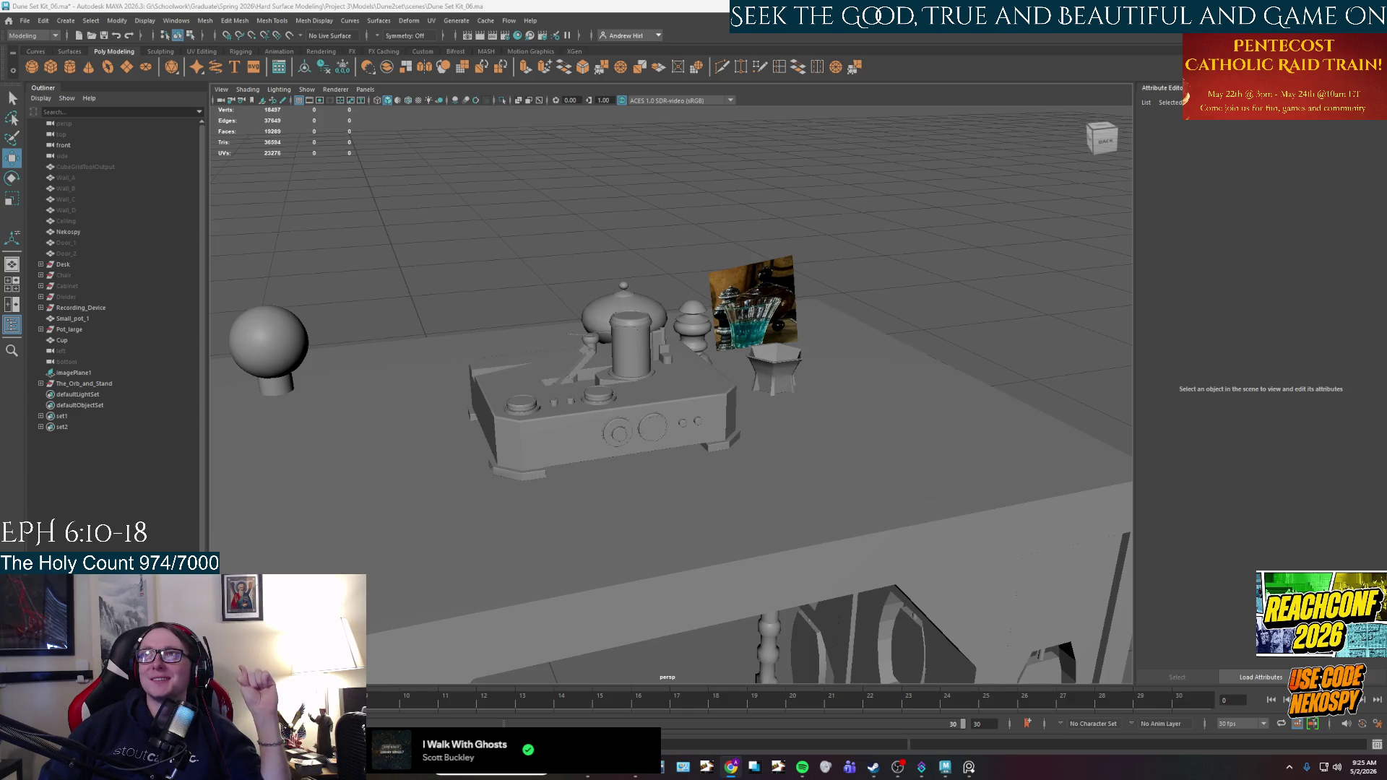
alt+drag(896, 343, 901, 359)
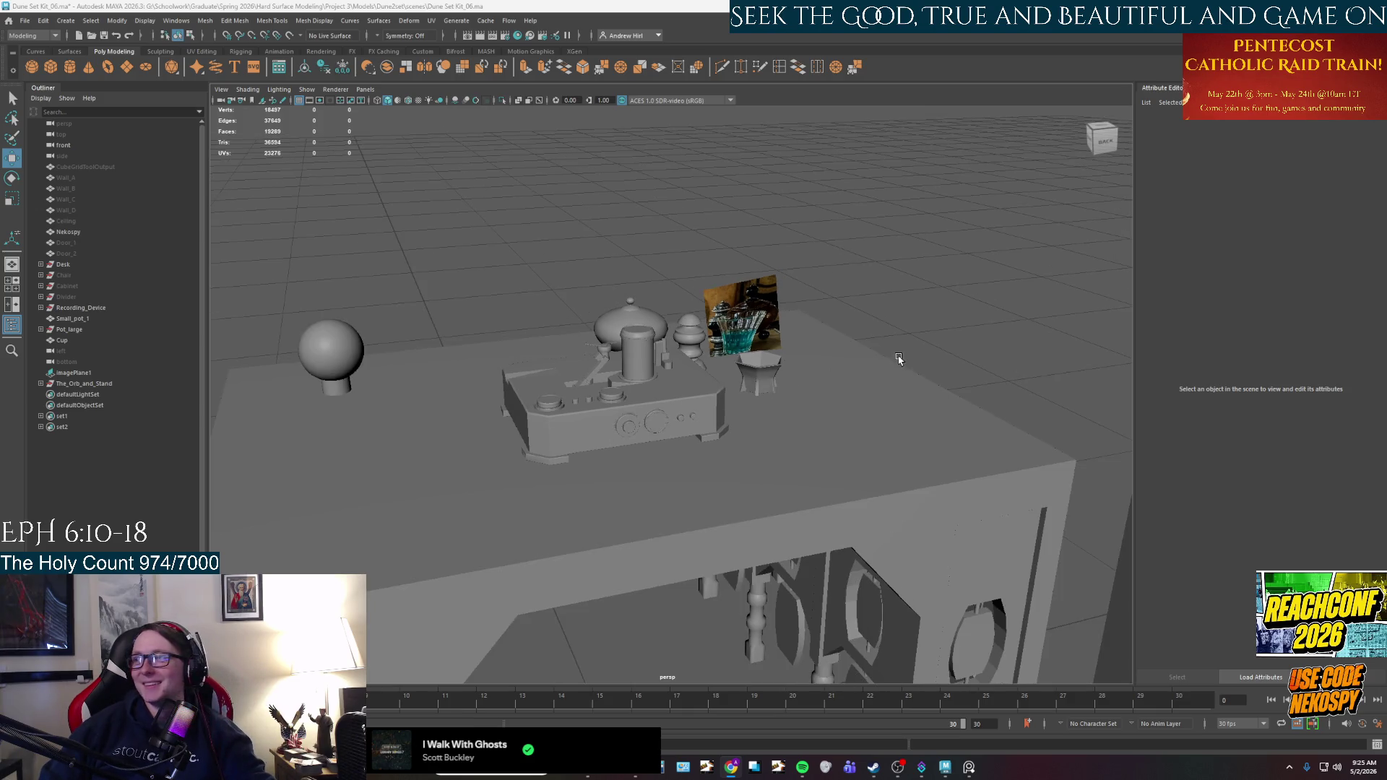
mouse_move(813, 427)
alt+mouse_down()
mouse_move(897, 390)
mouse_move(878, 405)
mouse_move(899, 440)
mouse_move(852, 449)
alt+mouse_up()
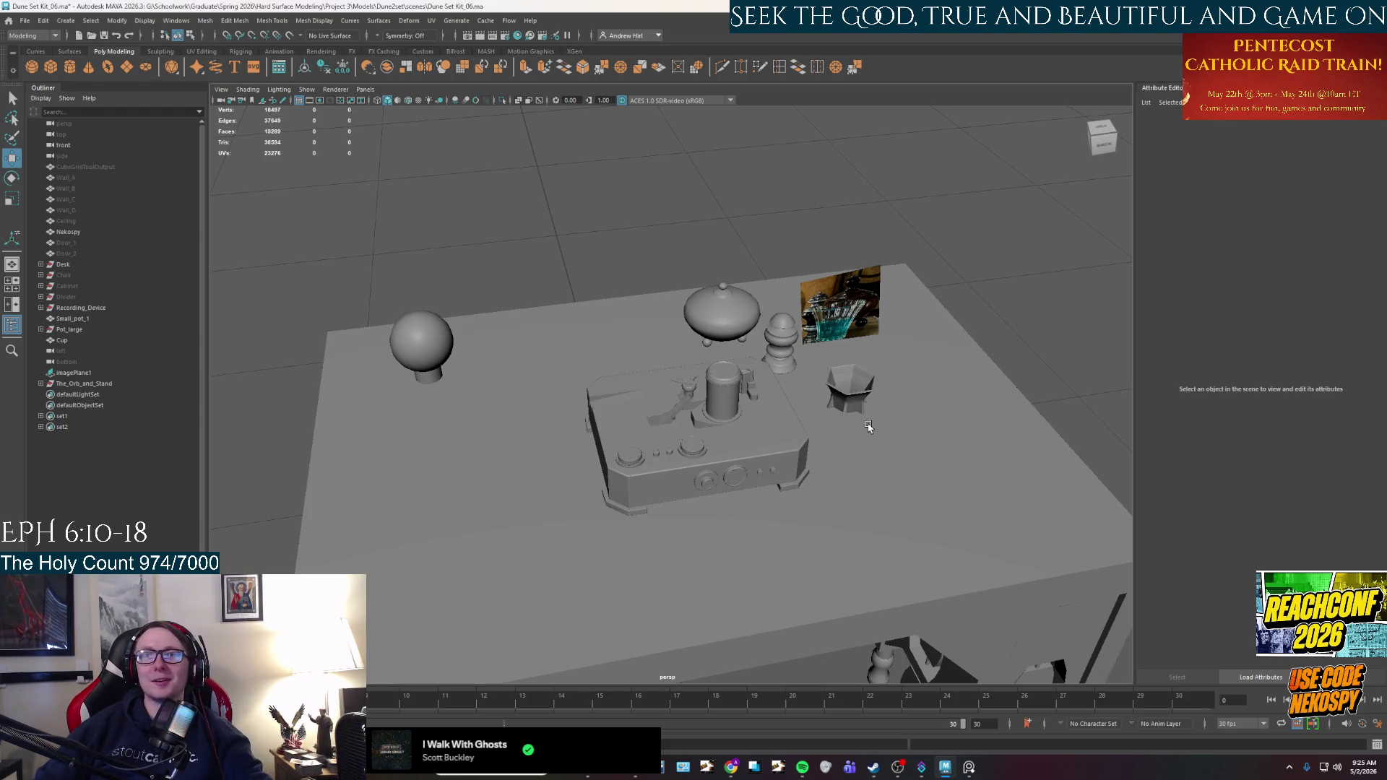
mouse_move(780, 502)
alt+mouse_down()
mouse_move(822, 480)
mouse_move(773, 462)
mouse_move(721, 470)
mouse_move(714, 495)
alt+mouse_up()
Frame the desk and delete the reference image plane above it.
scroll(719, 466, down, 5)
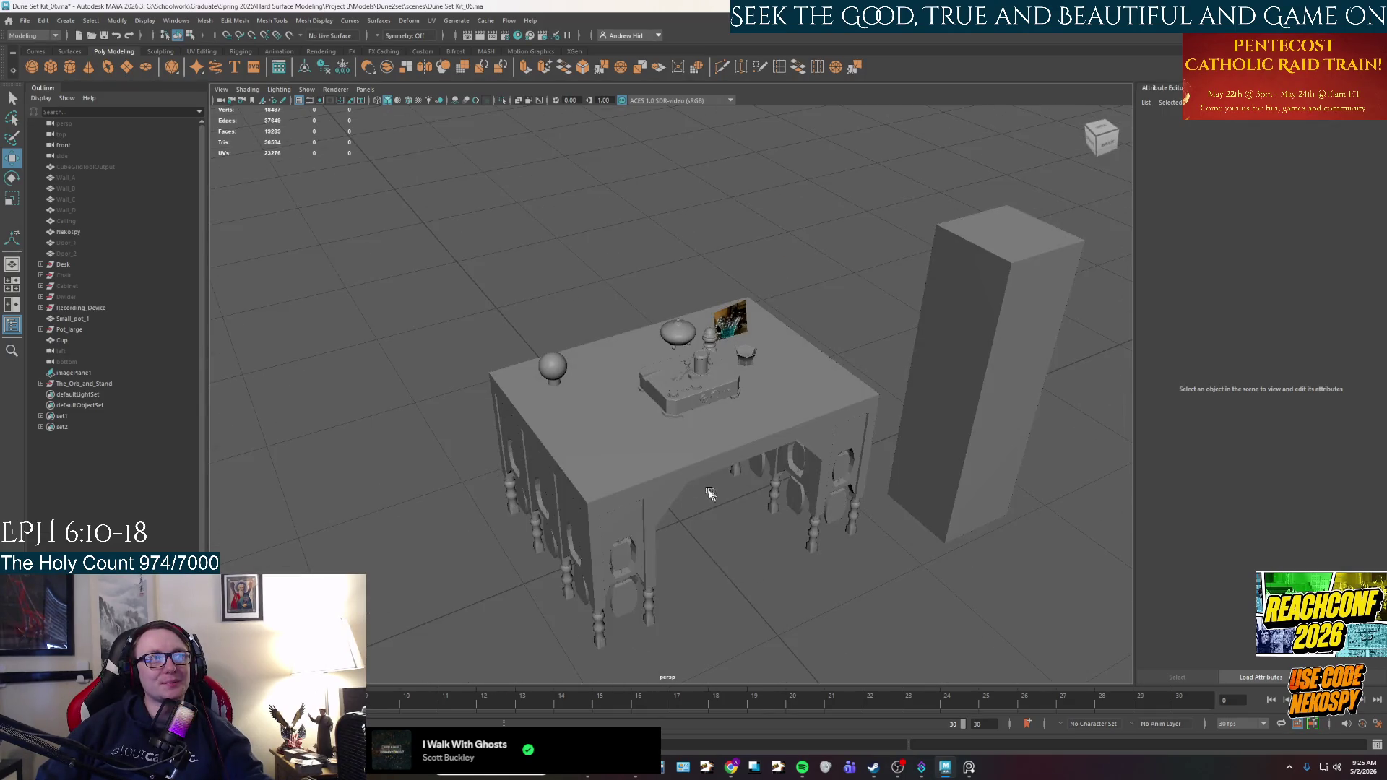
click(689, 484)
key(f)
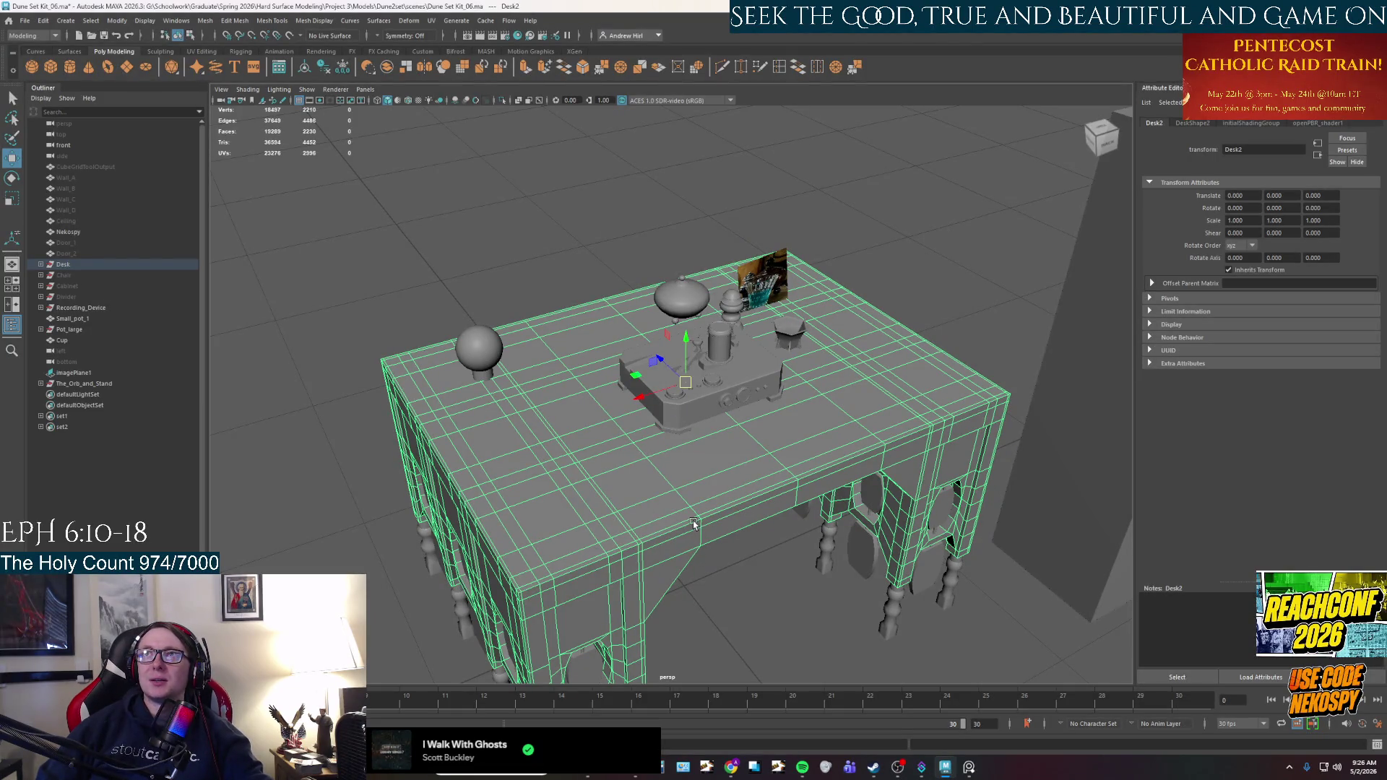
right_click(682, 468)
click(908, 232)
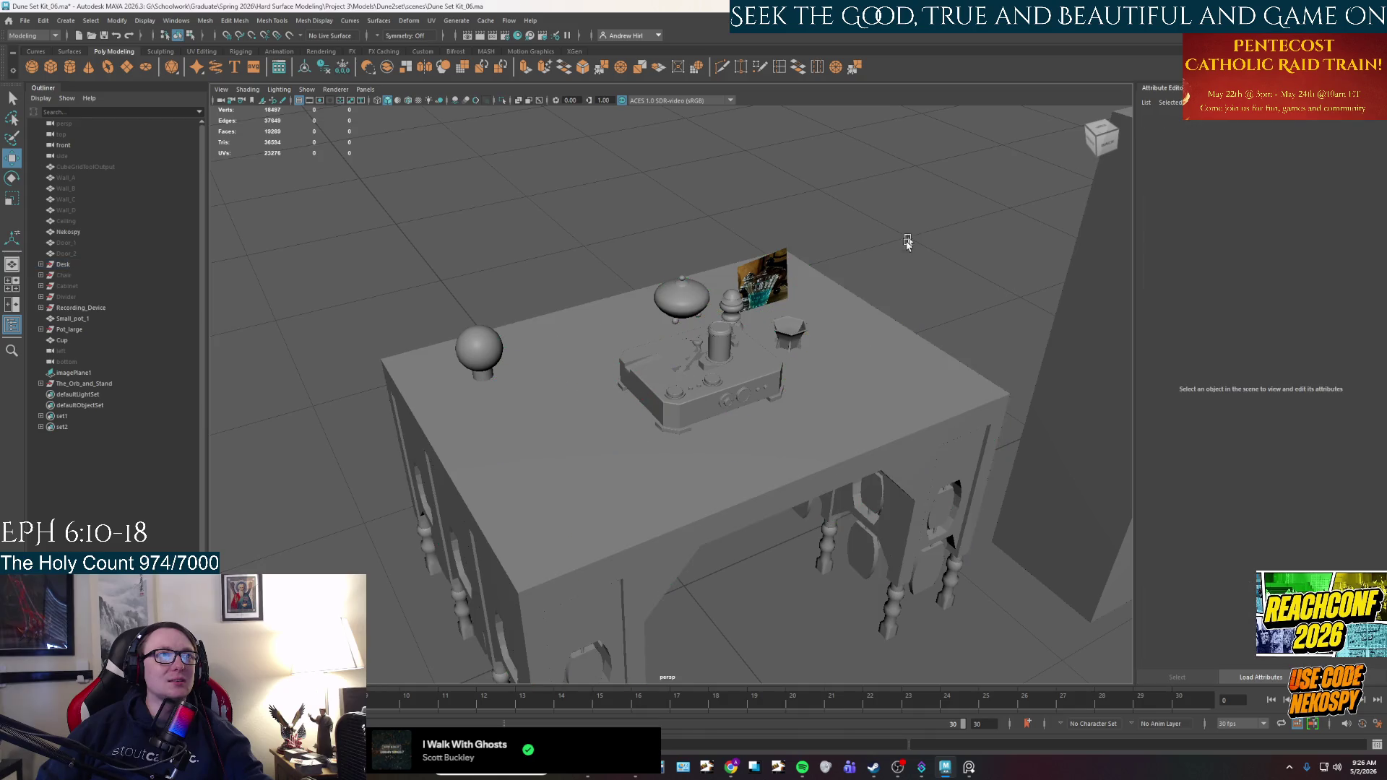
scroll(845, 387, up, 3)
click(807, 228)
key(Delete)
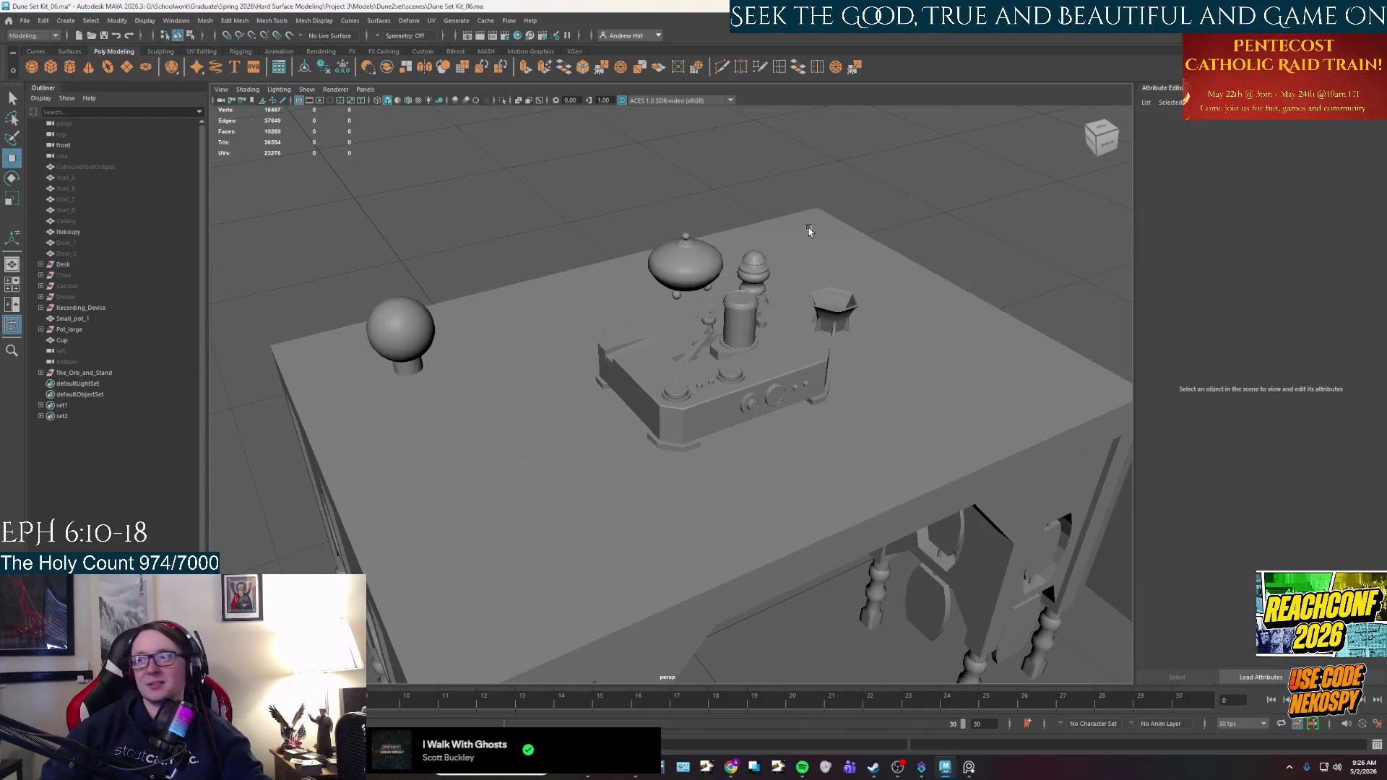
mouse_move(762, 340)
alt+mouse_down()
mouse_move(661, 404)
mouse_move(634, 390)
alt+mouse_up()
scroll(672, 489, up, 4)
scroll(735, 491, down, 5)
mouse_move(749, 470)
alt+mouse_down()
mouse_move(626, 390)
mouse_move(641, 365)
mouse_move(642, 447)
alt+mouse_up()
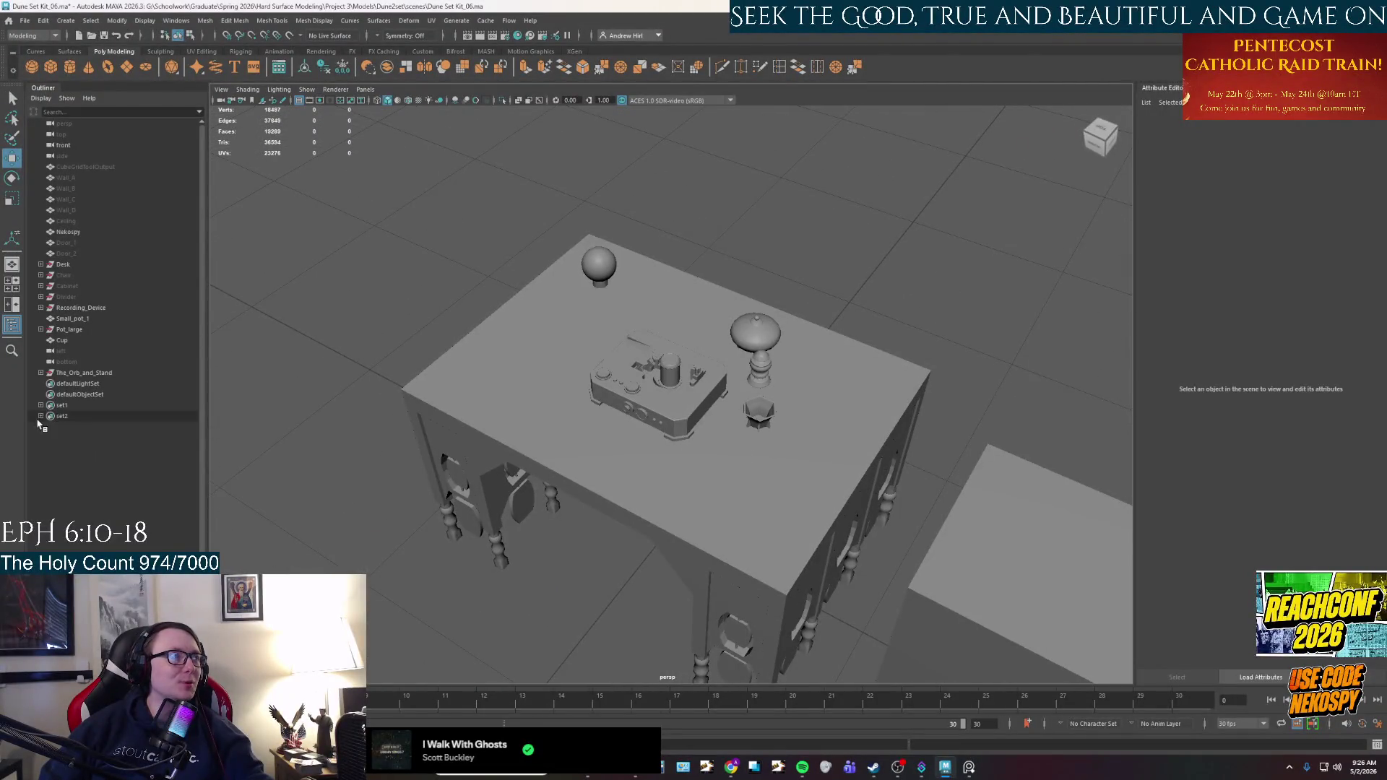
Move The_Orb_and_Stand below Cup in the Outliner and inspect the table from new angles.
middle_drag(88, 345, 88, 347)
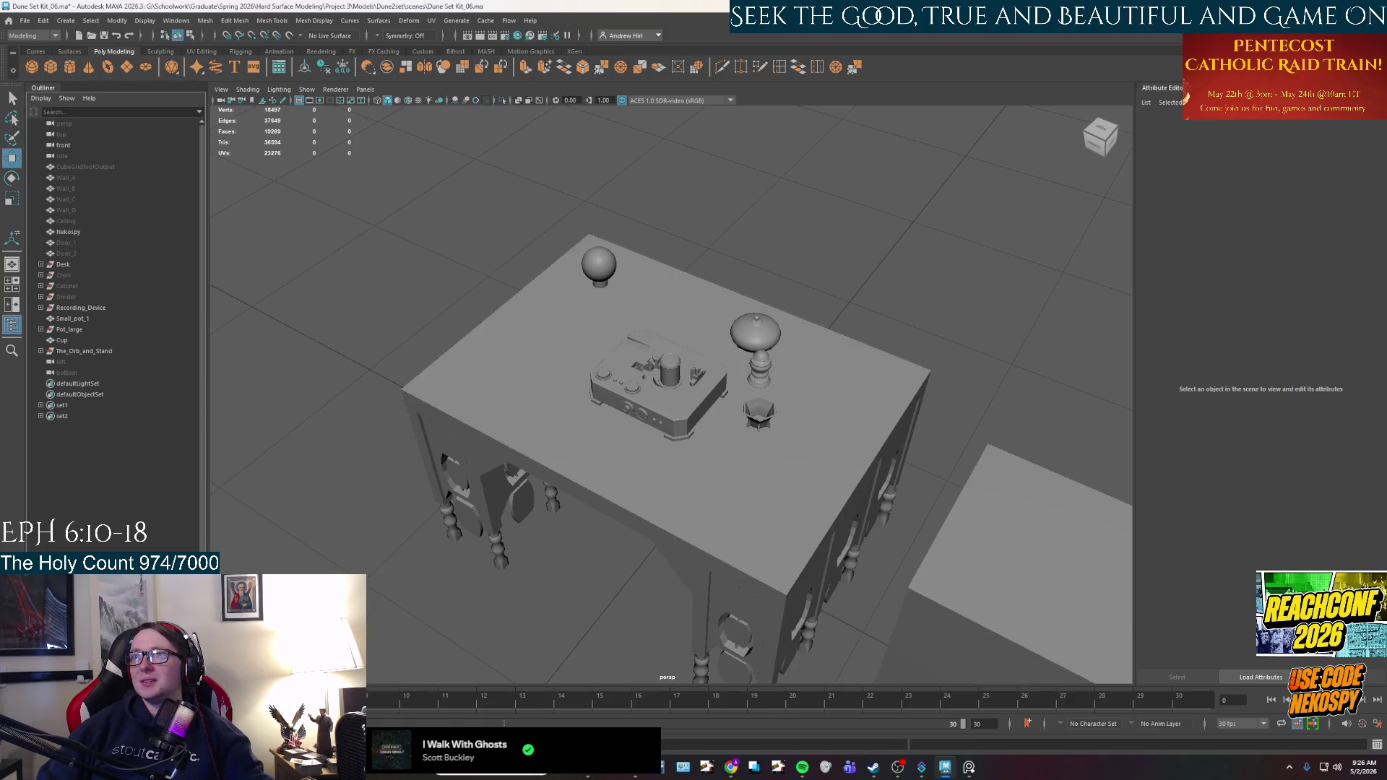
mouse_move(622, 392)
alt+mouse_down()
mouse_move(619, 423)
mouse_move(666, 400)
alt+mouse_up()
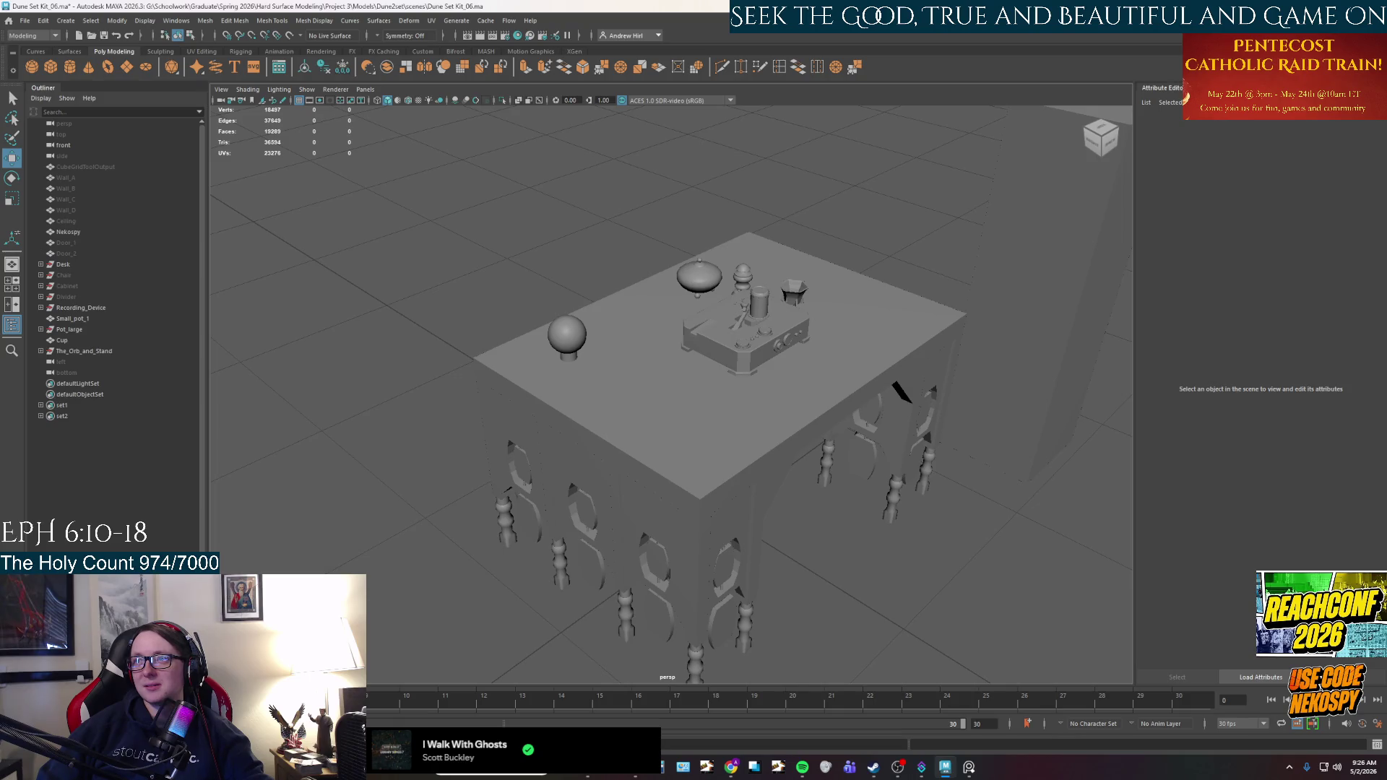
mouse_move(697, 432)
alt+mouse_down()
mouse_move(953, 575)
mouse_move(774, 538)
mouse_move(775, 497)
mouse_move(804, 501)
mouse_move(665, 530)
alt+mouse_up()
scroll(776, 497, down, 2)
scroll(752, 489, up, 3)
scroll(801, 499, down, 5)
scroll(665, 529, up, 3)
mouse_move(629, 430)
alt+mouse_down()
mouse_move(659, 501)
mouse_move(686, 498)
mouse_move(771, 566)
mouse_move(712, 542)
alt+mouse_up()
scroll(687, 499, down, 4)
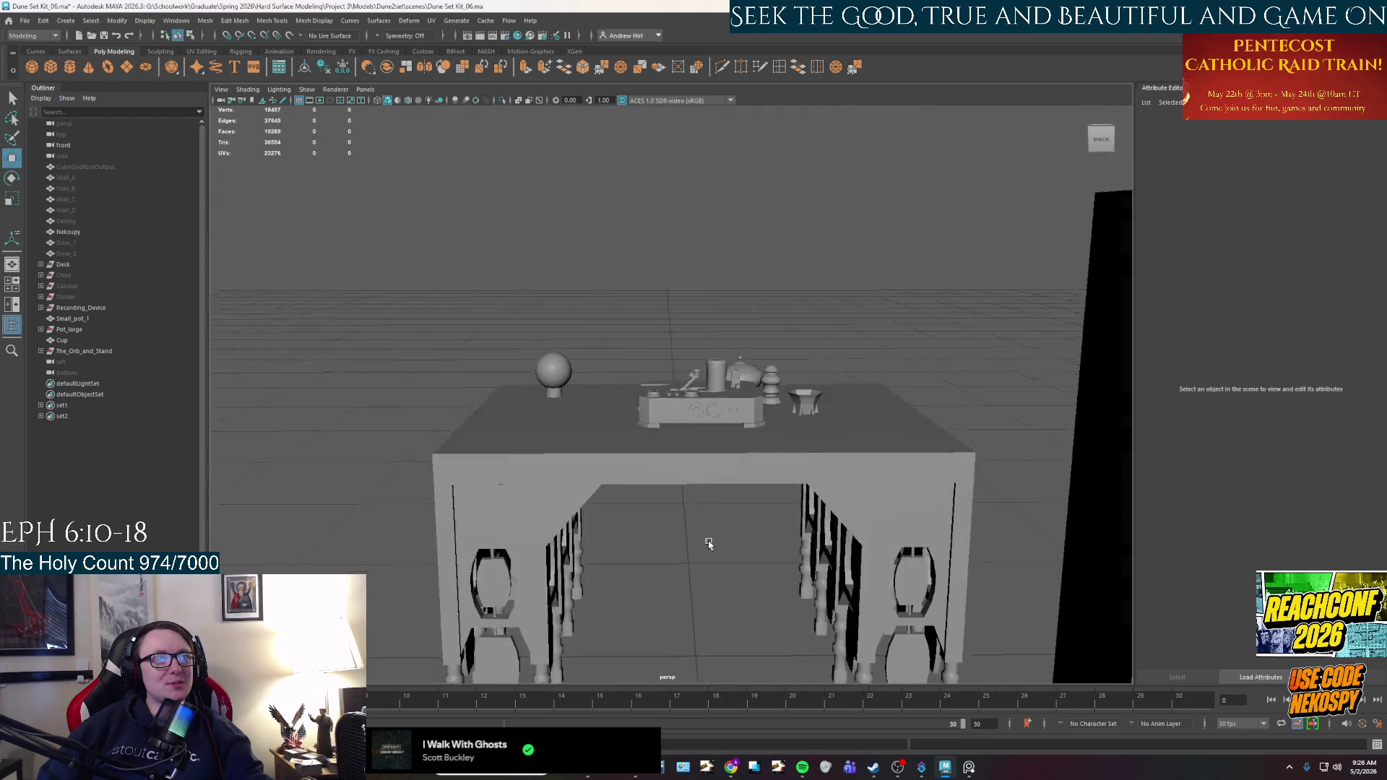
scroll(710, 542, down, 2)
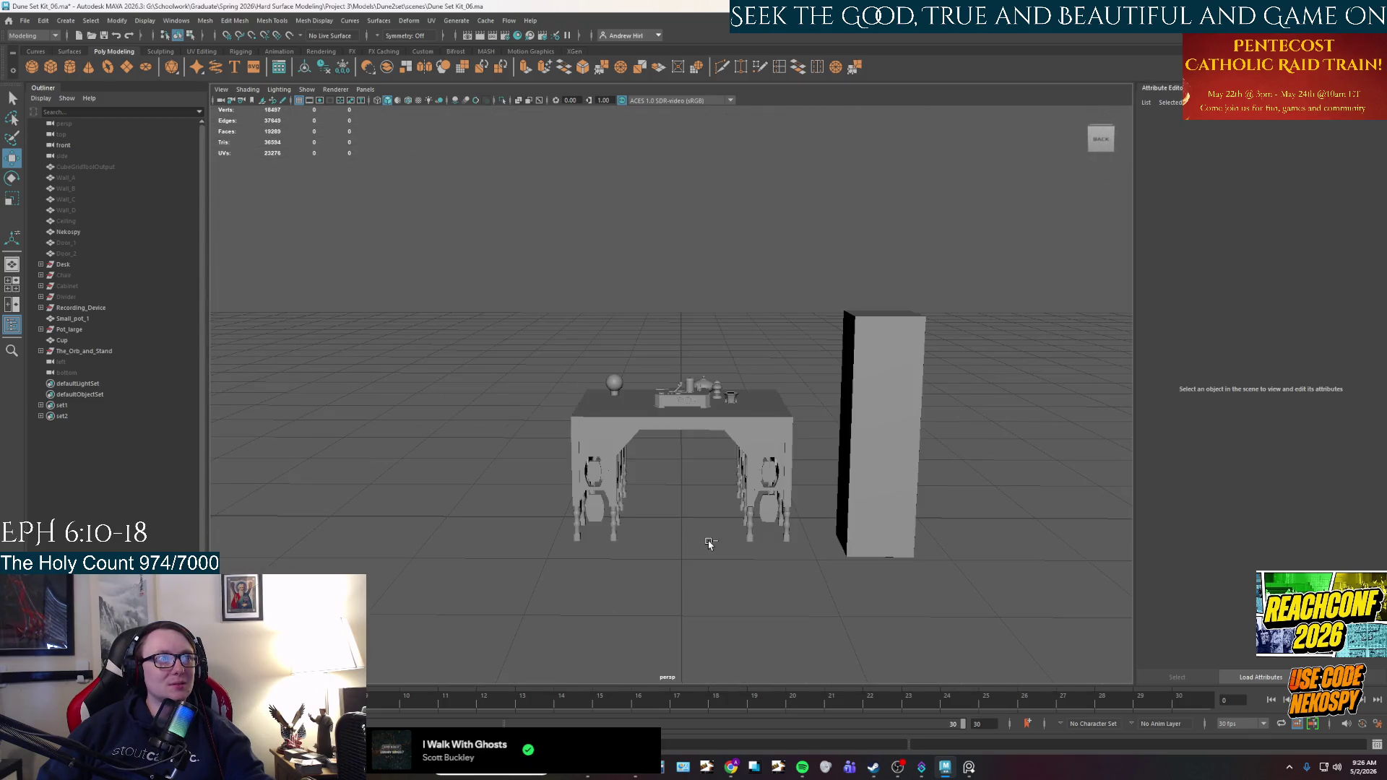
right_drag(664, 499, 665, 383)
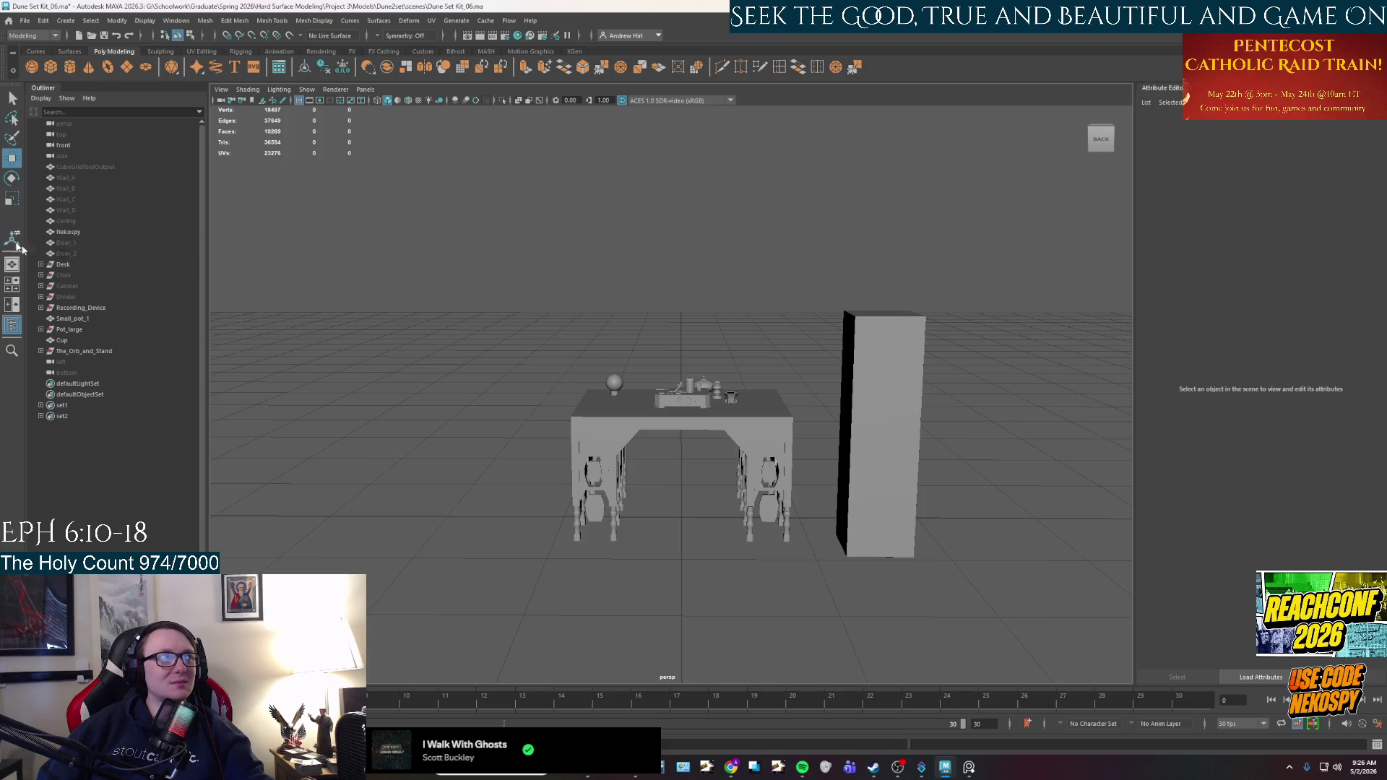
Unhide Wall_A through Ceiling and orbit to the wall with door frames.
click(86, 178)
shift+click(87, 221)
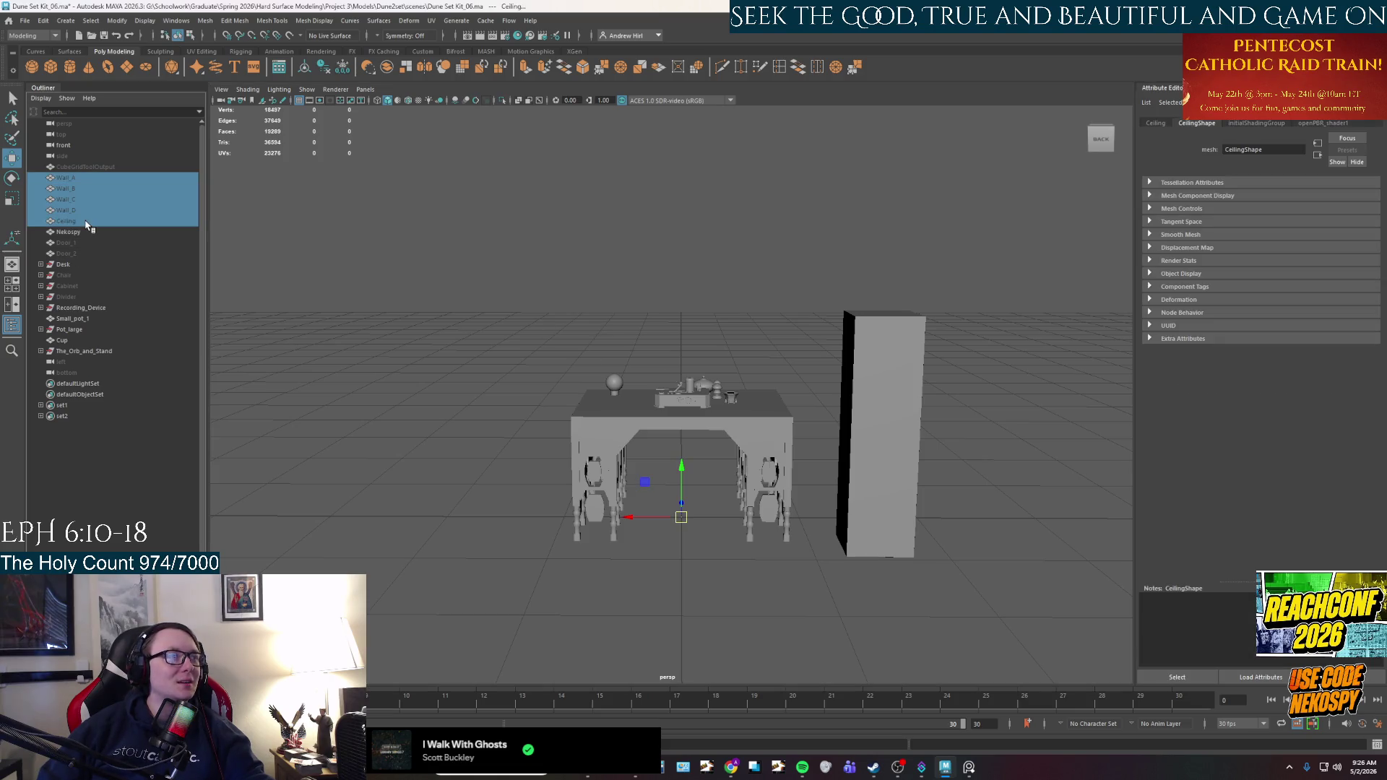
key(shift+h)
click(851, 307)
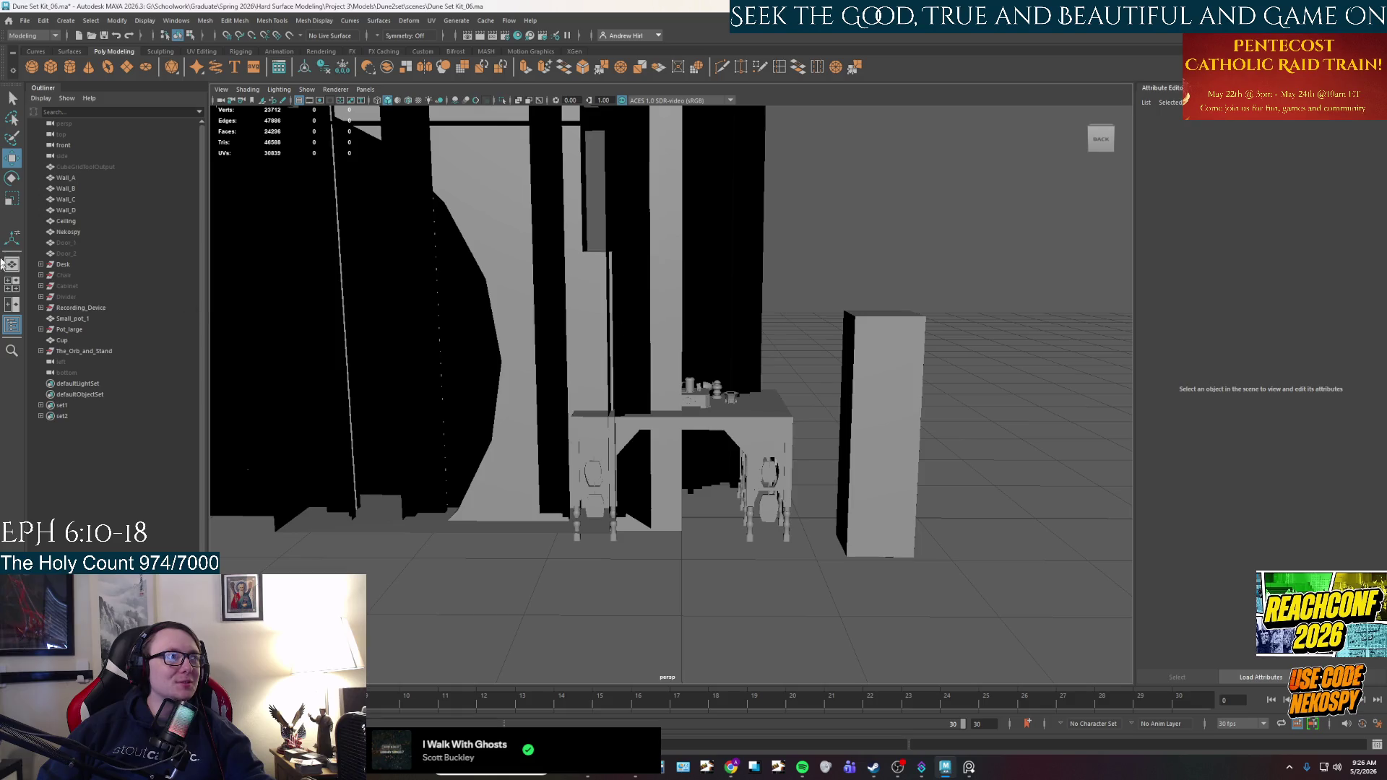
mouse_move(278, 310)
alt+mouse_down()
mouse_move(641, 377)
mouse_move(557, 411)
mouse_move(365, 377)
alt+mouse_up()
alt+drag(992, 305, 659, 291)
click(659, 292)
Save the scene, then start a Save As under a new file name.
click(25, 20)
click(51, 65)
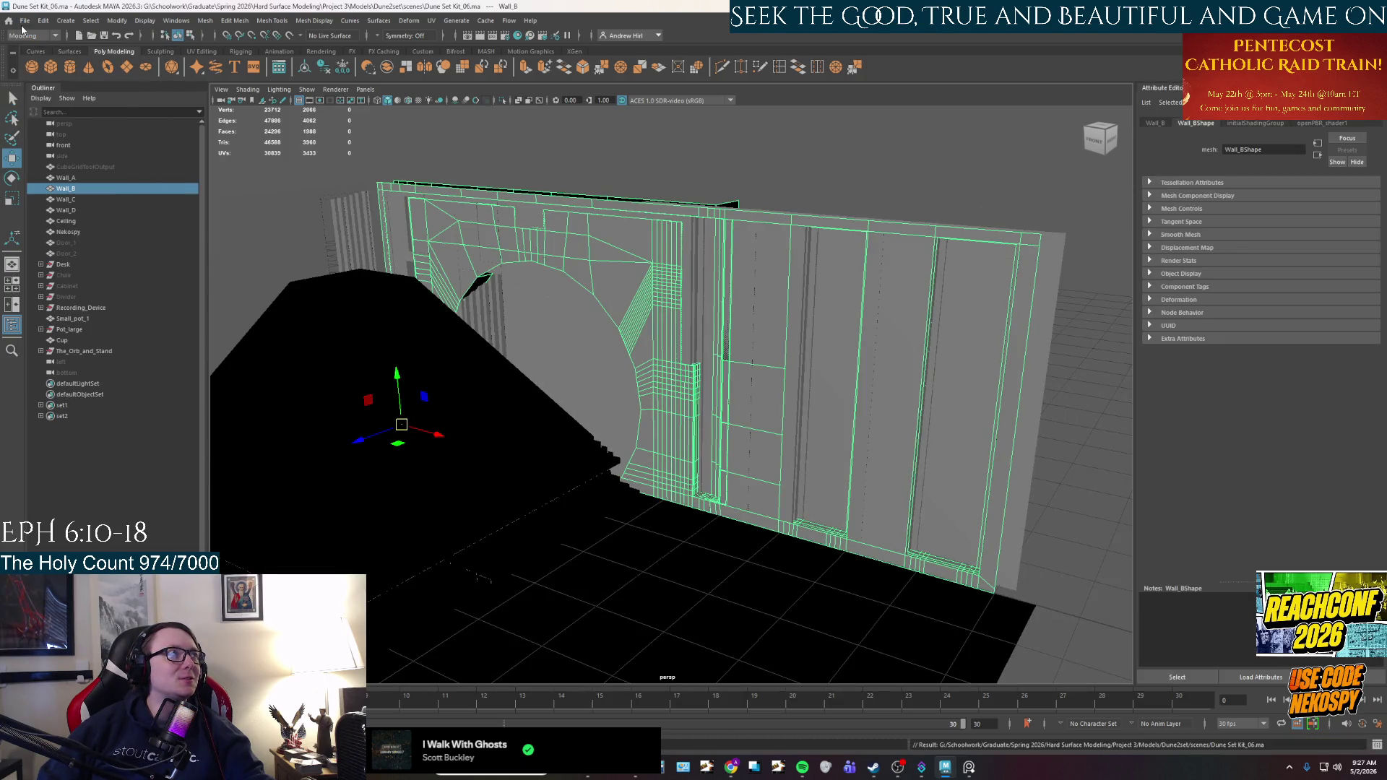
click(23, 21)
click(62, 79)
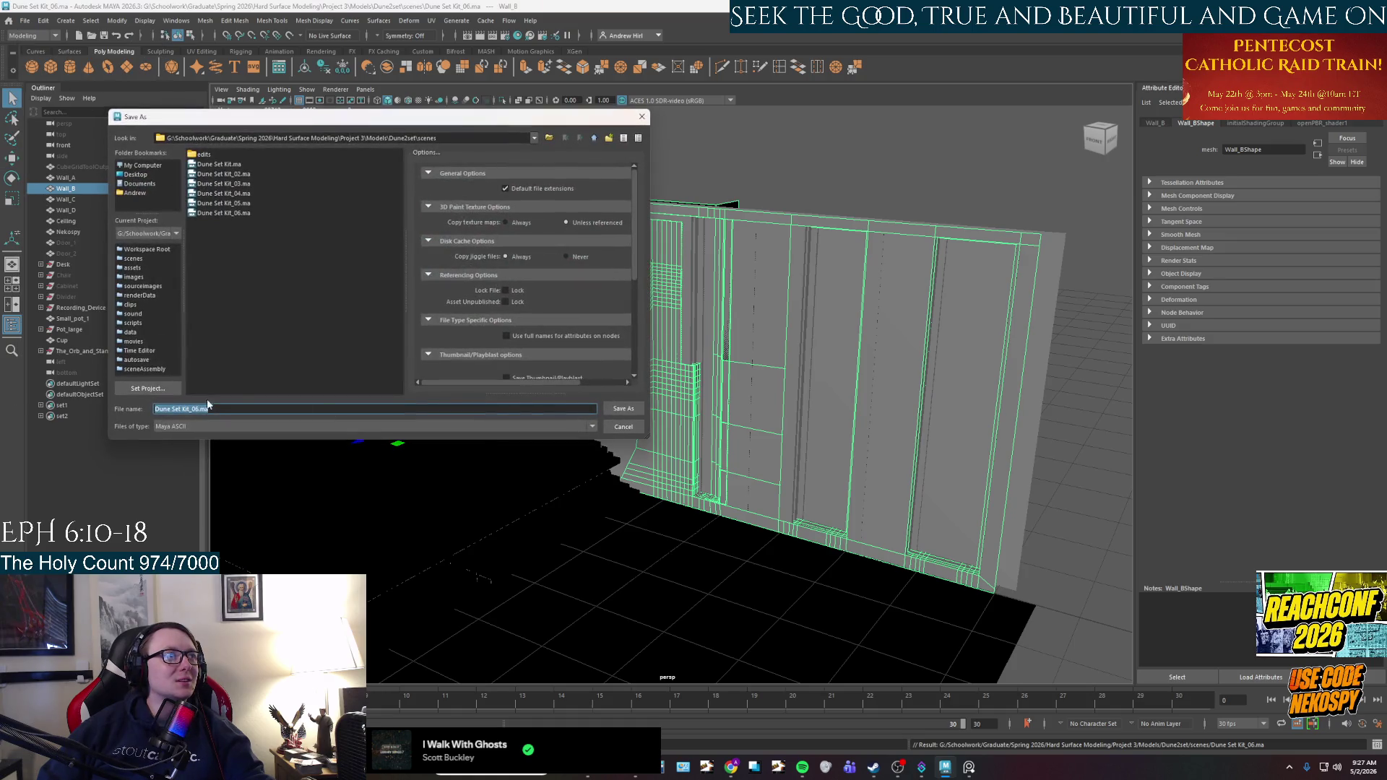
Change the file name to Dune Set Kit_UV.ma and save.
click(199, 409)
key(BackSpace)
key(BackSpace)
text(UV)
key(Return)
Select Wall_A and isolate it in the viewport.
alt+drag(652, 473, 758, 515)
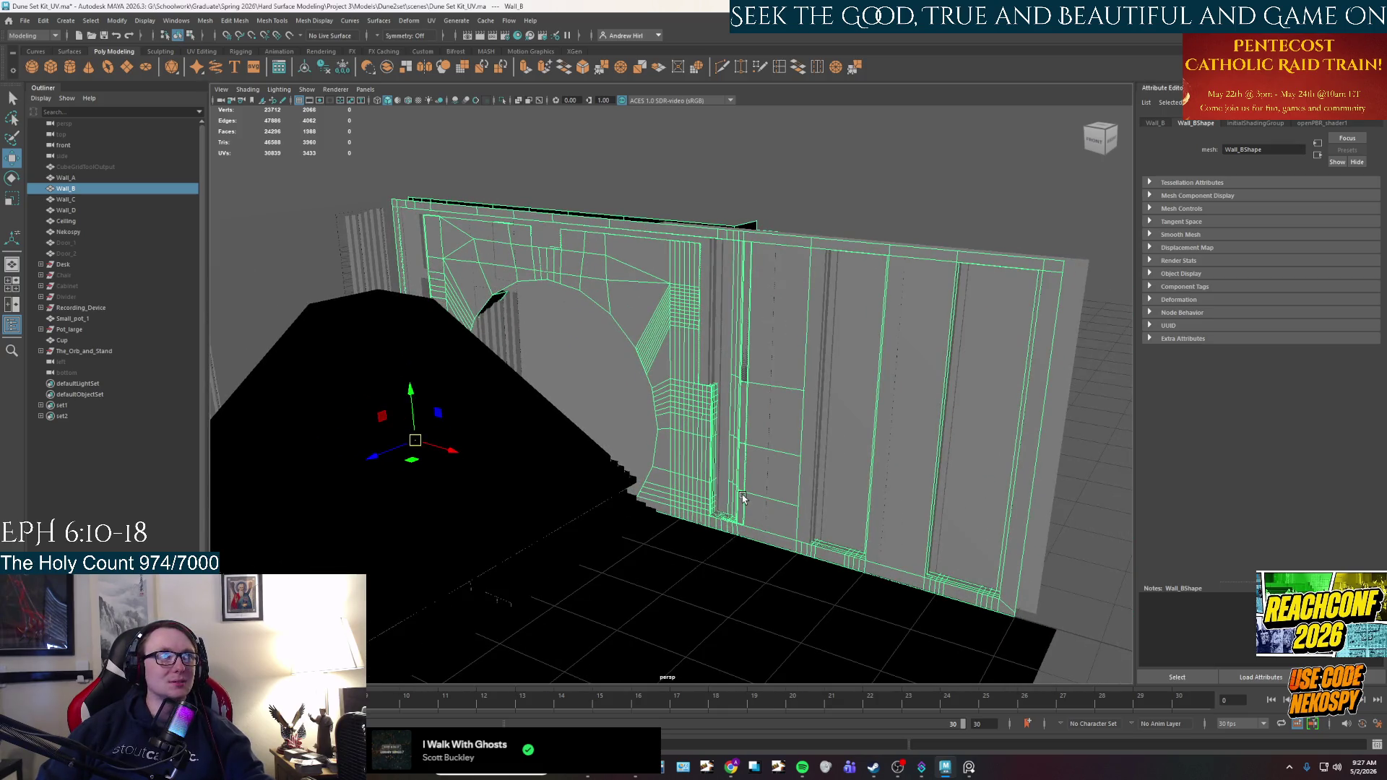
click(90, 178)
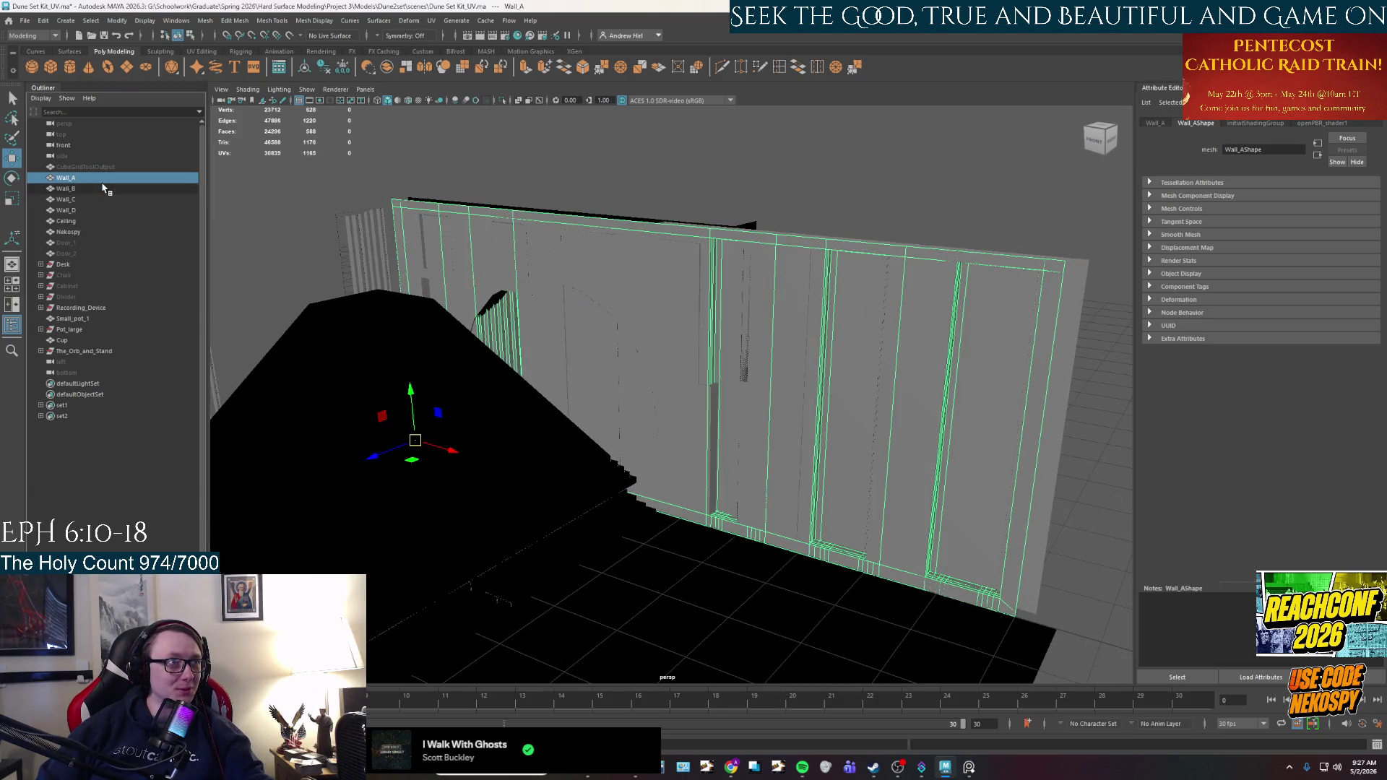
key(ctrl+1)
Frame Wall_A straight on and switch it to face selection mode.
key(f)
mouse_move(611, 387)
alt+mouse_down()
mouse_move(728, 387)
mouse_move(648, 442)
alt+mouse_up()
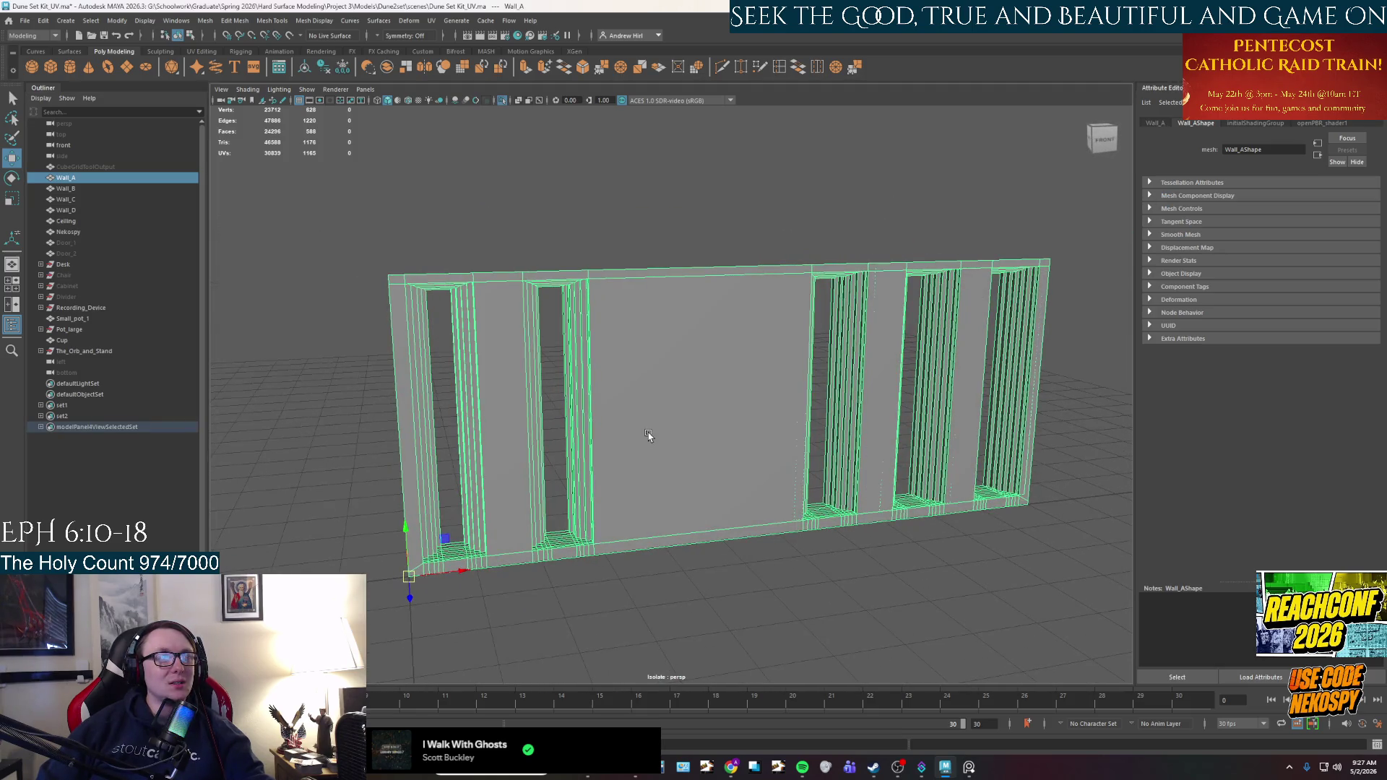
mouse_move(648, 433)
alt+mouse_down()
mouse_move(625, 431)
mouse_move(682, 455)
alt+mouse_up()
scroll(626, 430, up, 3)
right_drag(338, 213, 338, 249)
Select the large central face, the right-edge faces and several lower wall faces.
click(579, 253)
alt+drag(579, 253, 589, 259)
mouse_move(1076, 194)
mouse_down()
mouse_move(1077, 551)
mouse_move(1057, 582)
mouse_up()
shift+click(720, 552)
alt+drag(712, 551, 425, 534)
shift+click(423, 540)
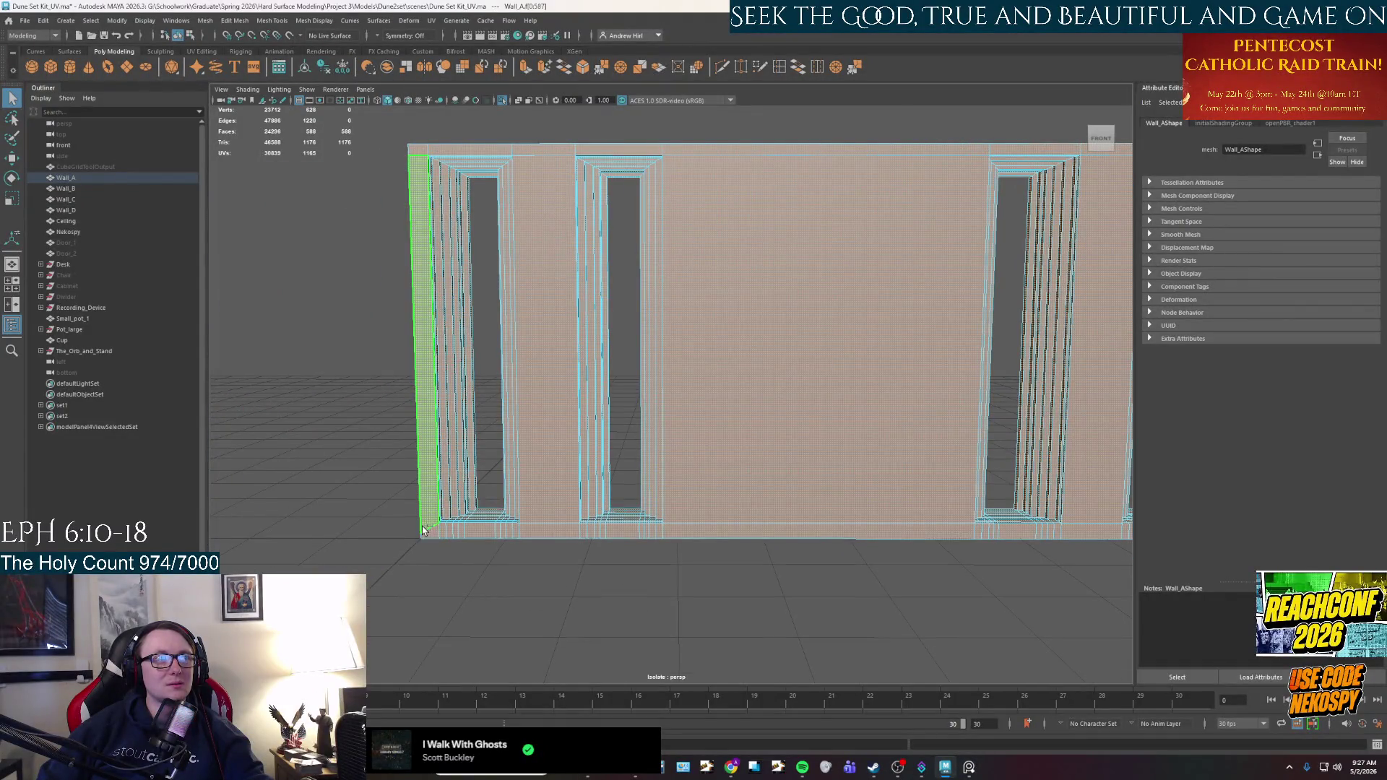
alt+drag(866, 433, 678, 443)
shift+click(1000, 489)
alt+drag(1006, 489, 562, 491)
Add a face loop plus the left strip, centre, right and grey panel faces.
shift+double_click(271, 477)
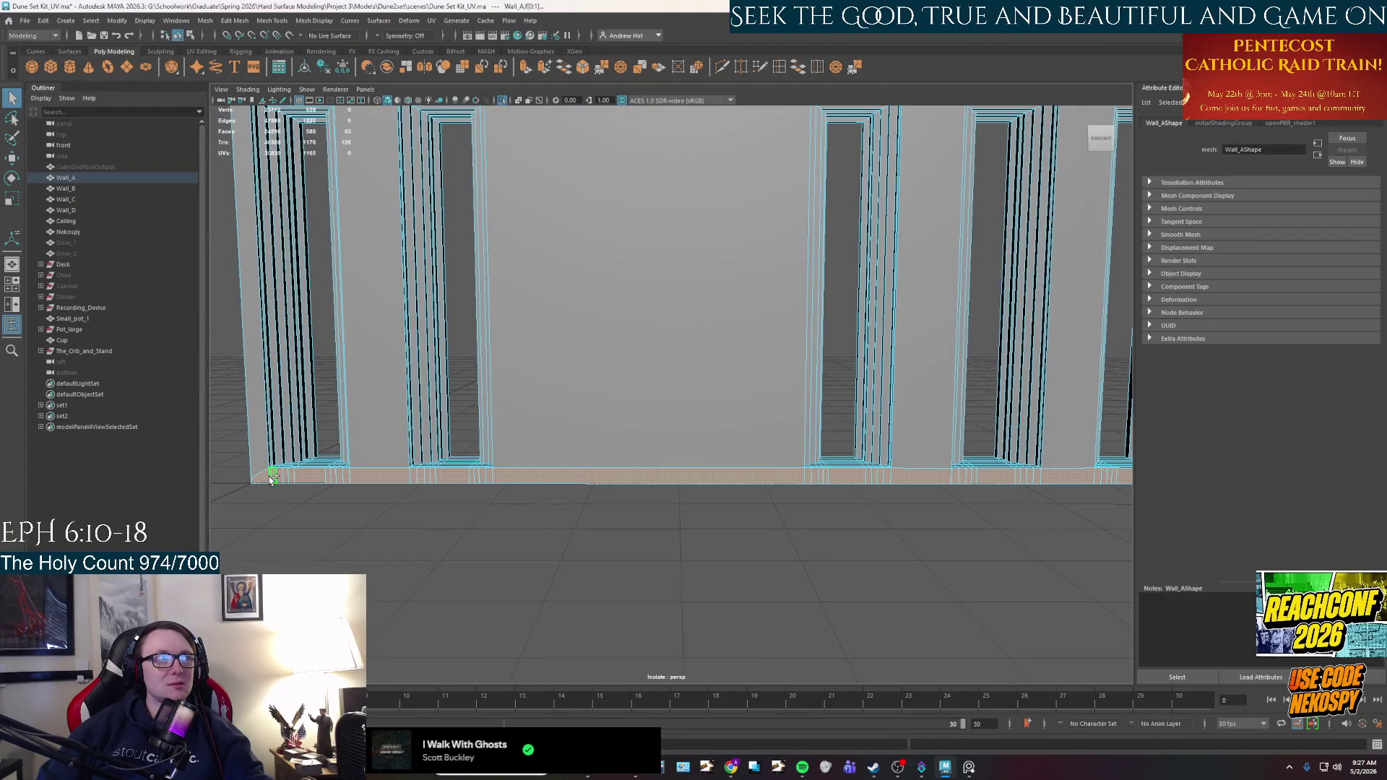
alt+drag(275, 469, 496, 357)
shift+click(364, 271)
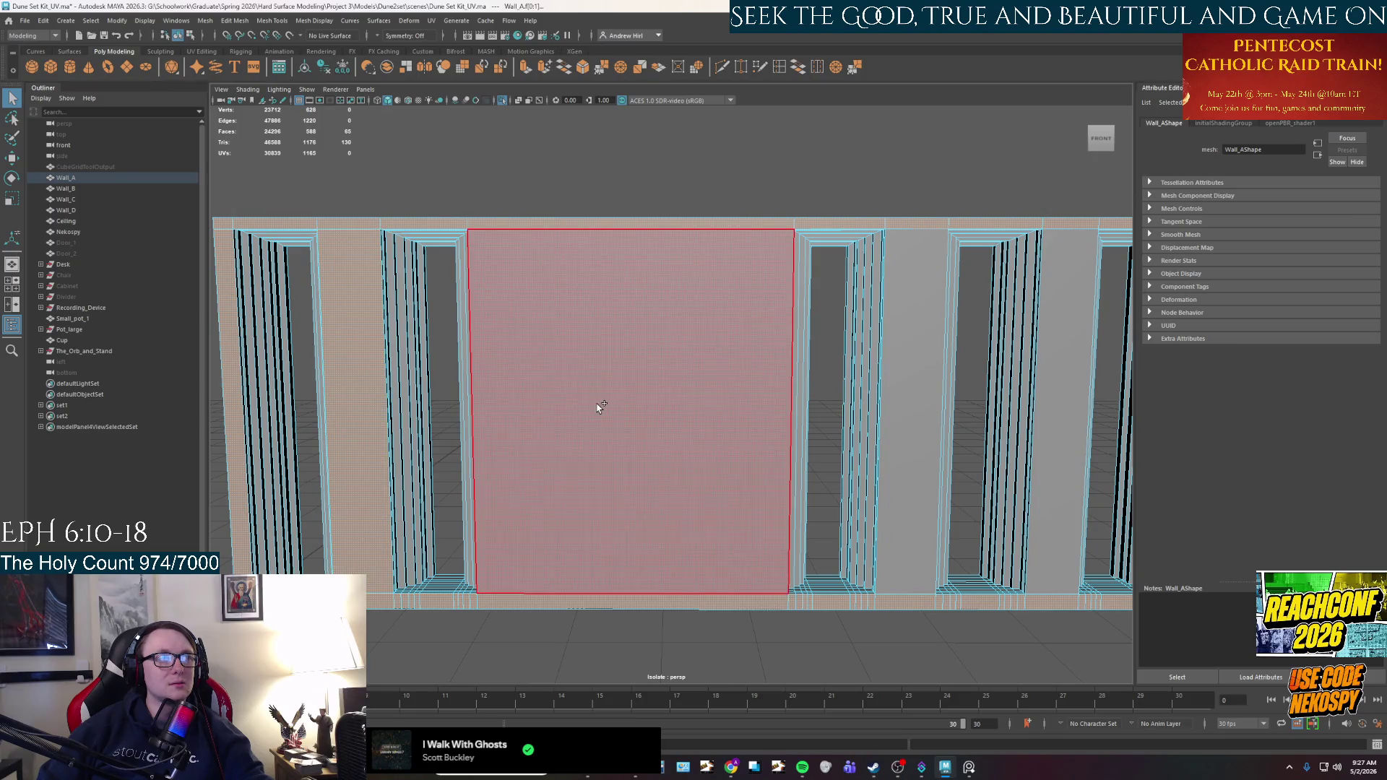
shift+click(598, 405)
shift+click(913, 353)
shift+click(1069, 351)
click(432, 21)
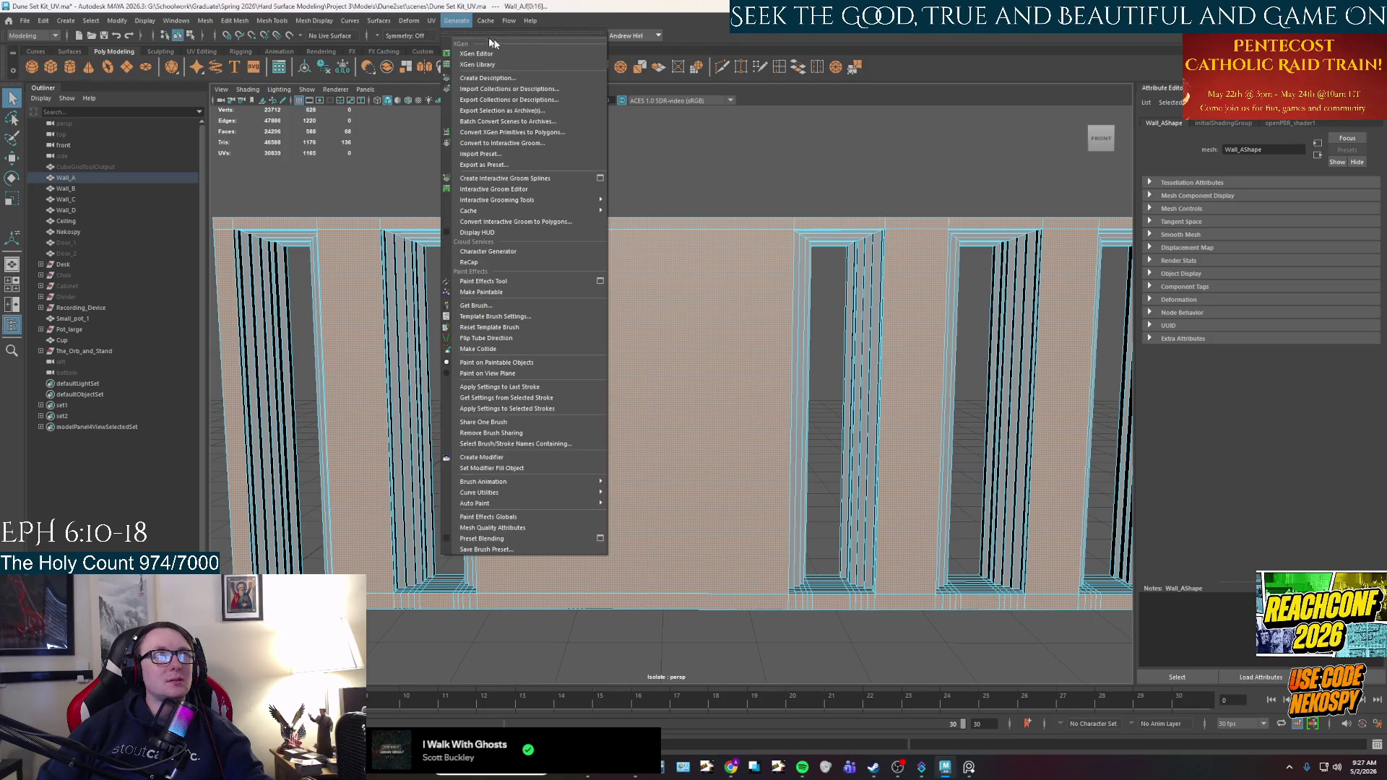
Apply planar UV mapping to the selected Wall_A faces and switch to the Move tool.
click(456, 43)
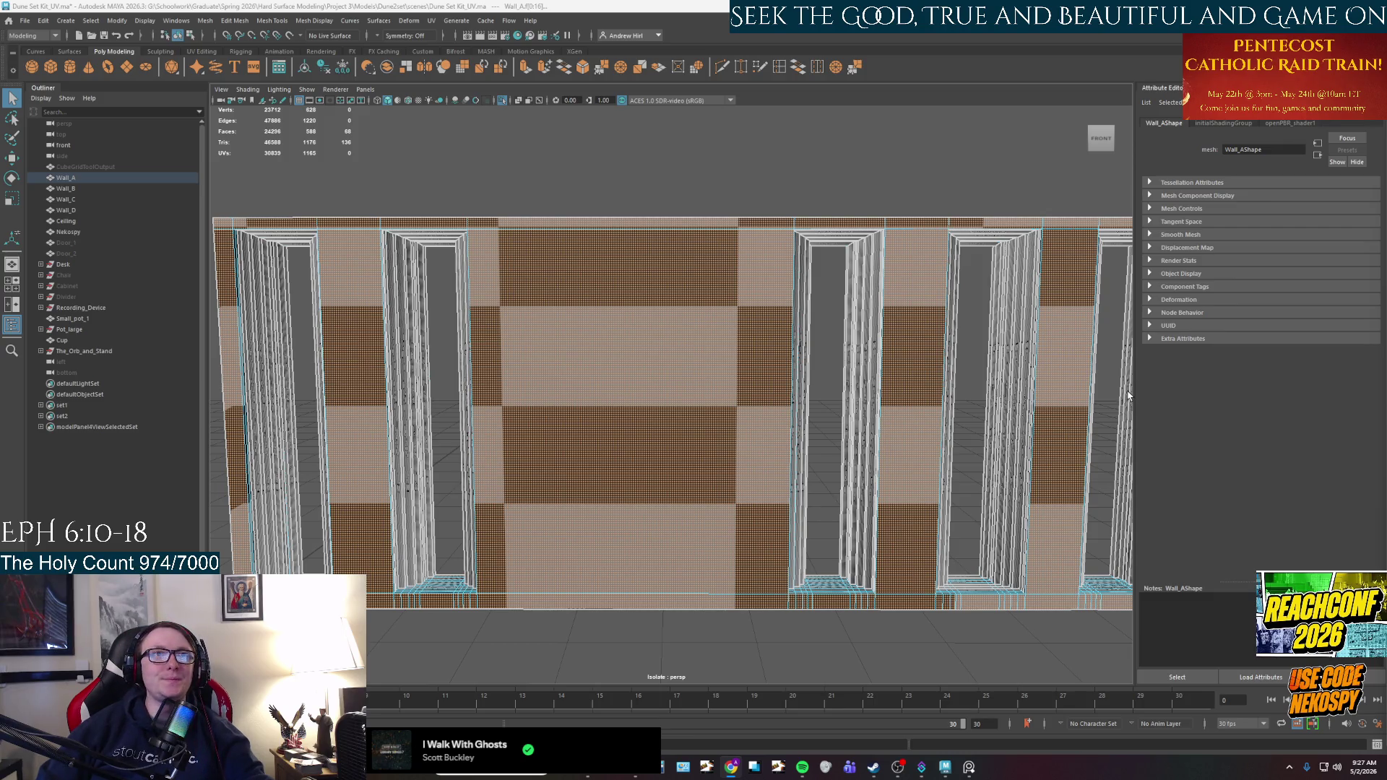
key(alt+Tab)
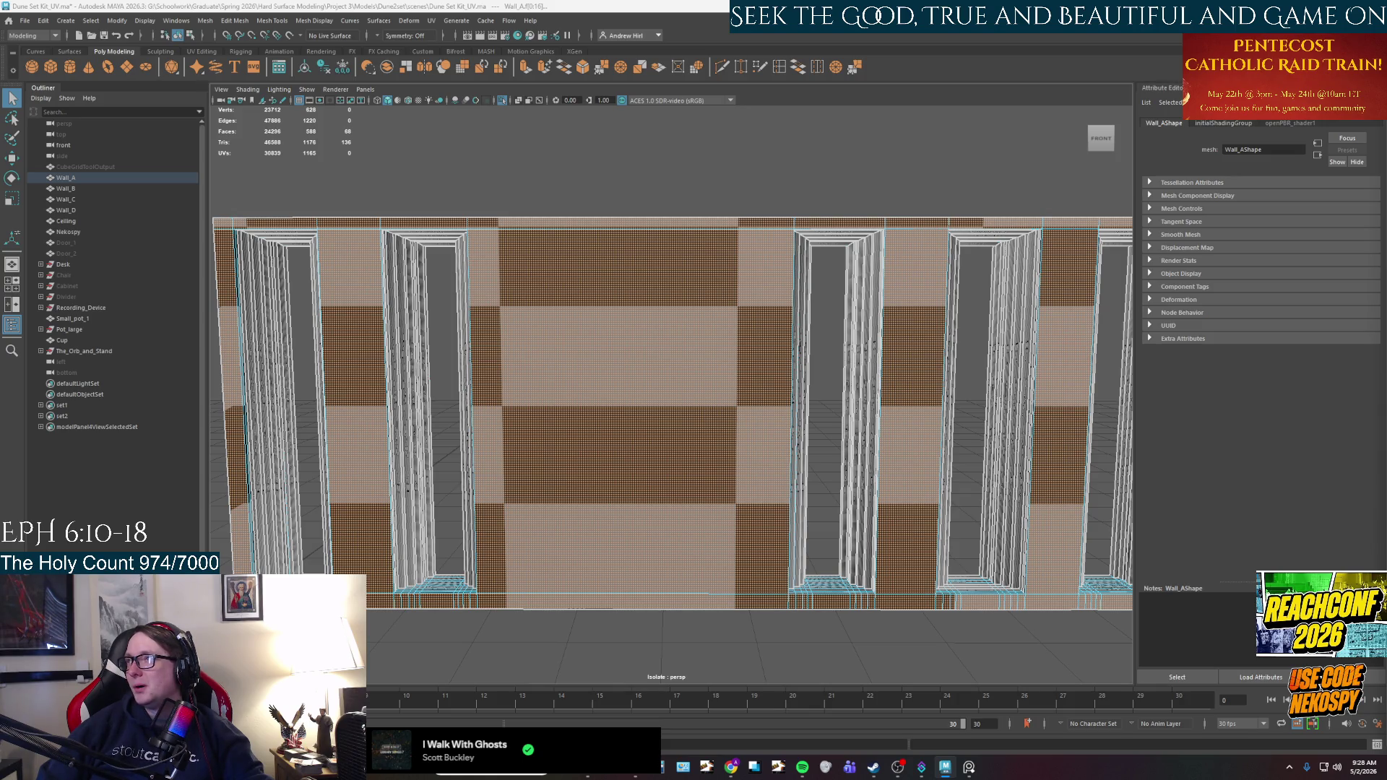
key(w)
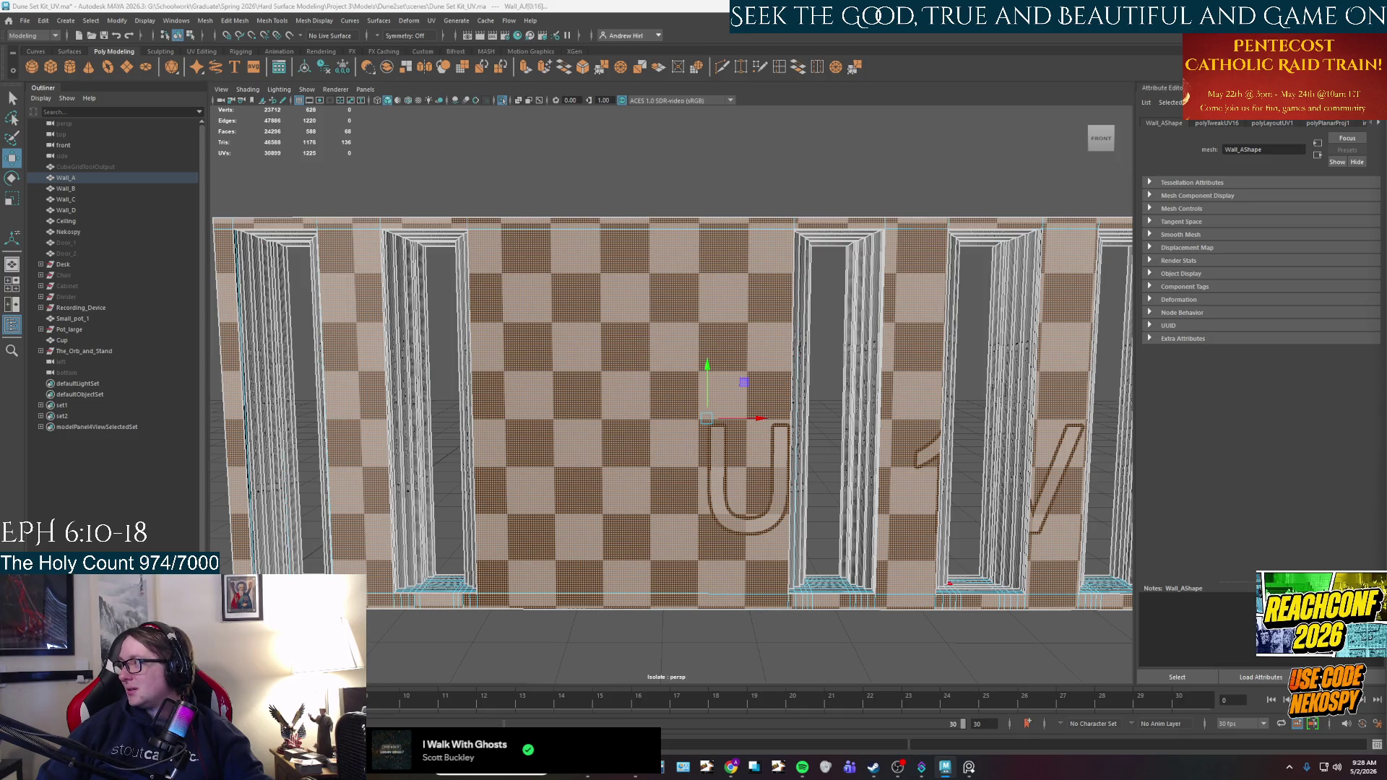
alt+drag(816, 217, 722, 519)
Select the first doorway's floor faces and strips across the doorway floor.
scroll(722, 519, up, 5)
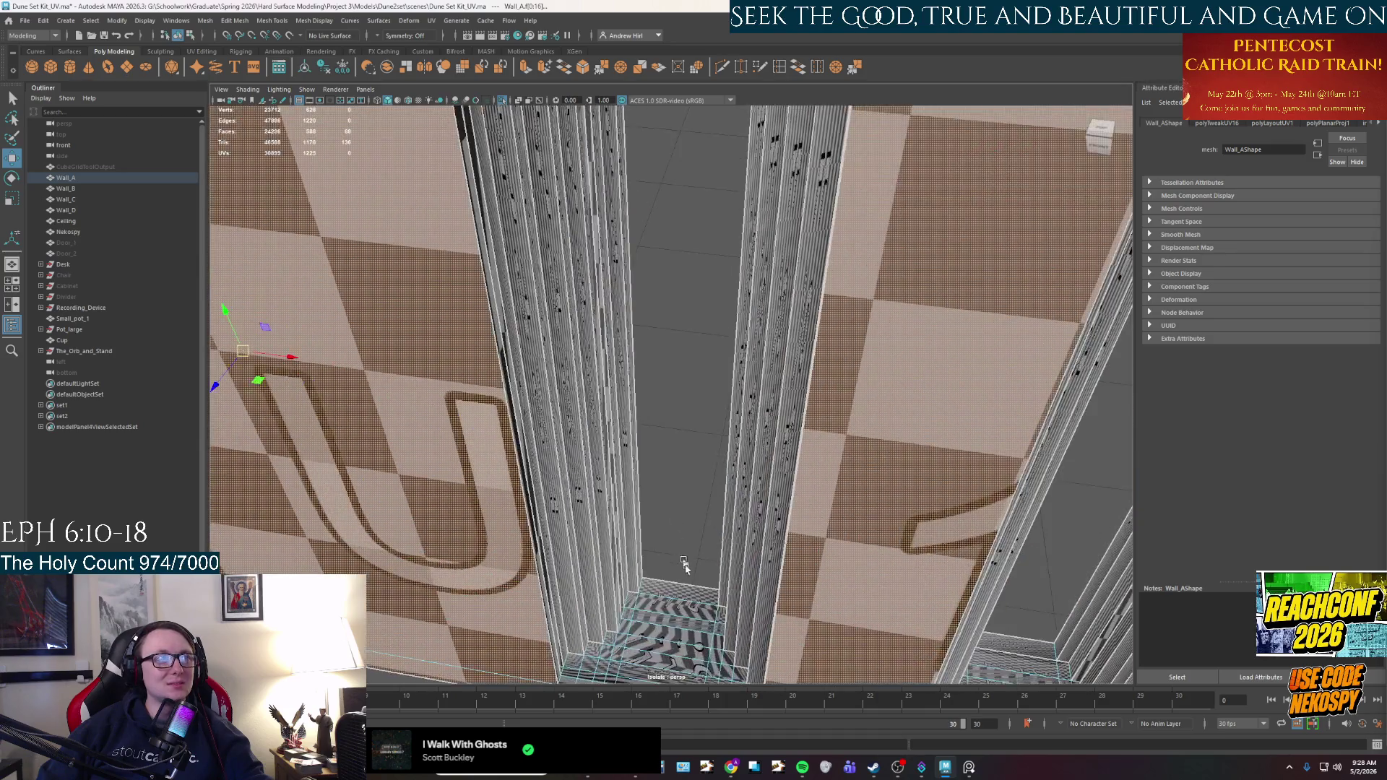
right_drag(690, 387, 758, 343)
scroll(931, 417, down, 5)
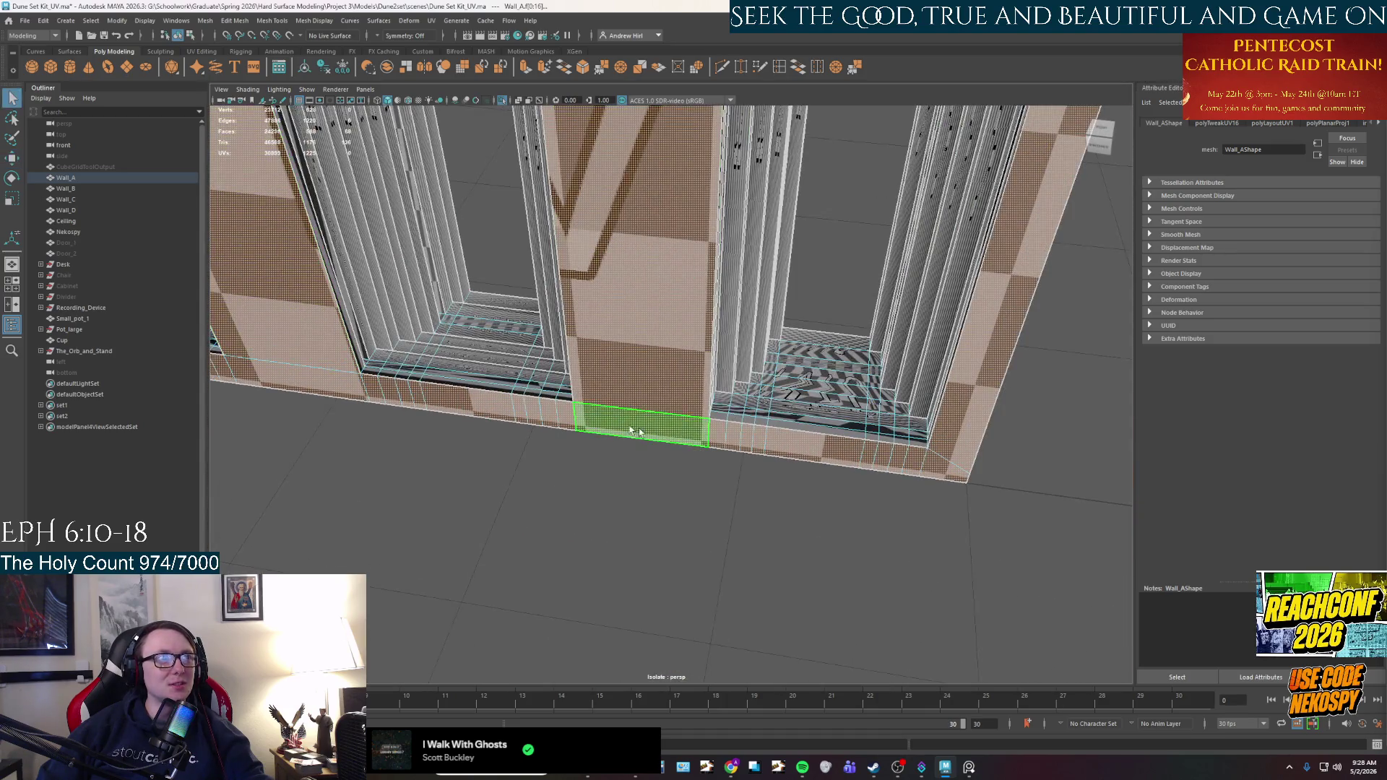
alt+drag(726, 406, 688, 474)
click(690, 477)
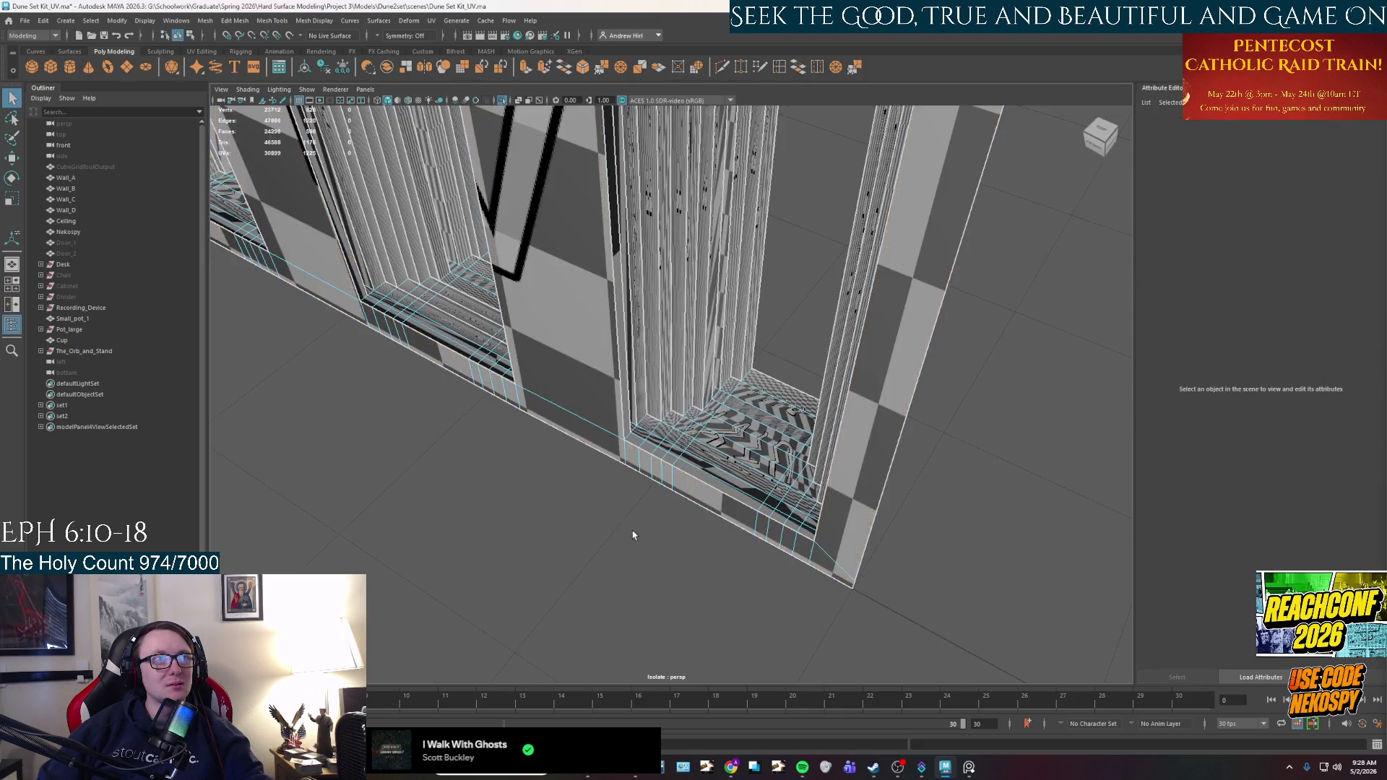
scroll(690, 477, up, 4)
click(580, 466)
shift+double_click(863, 374)
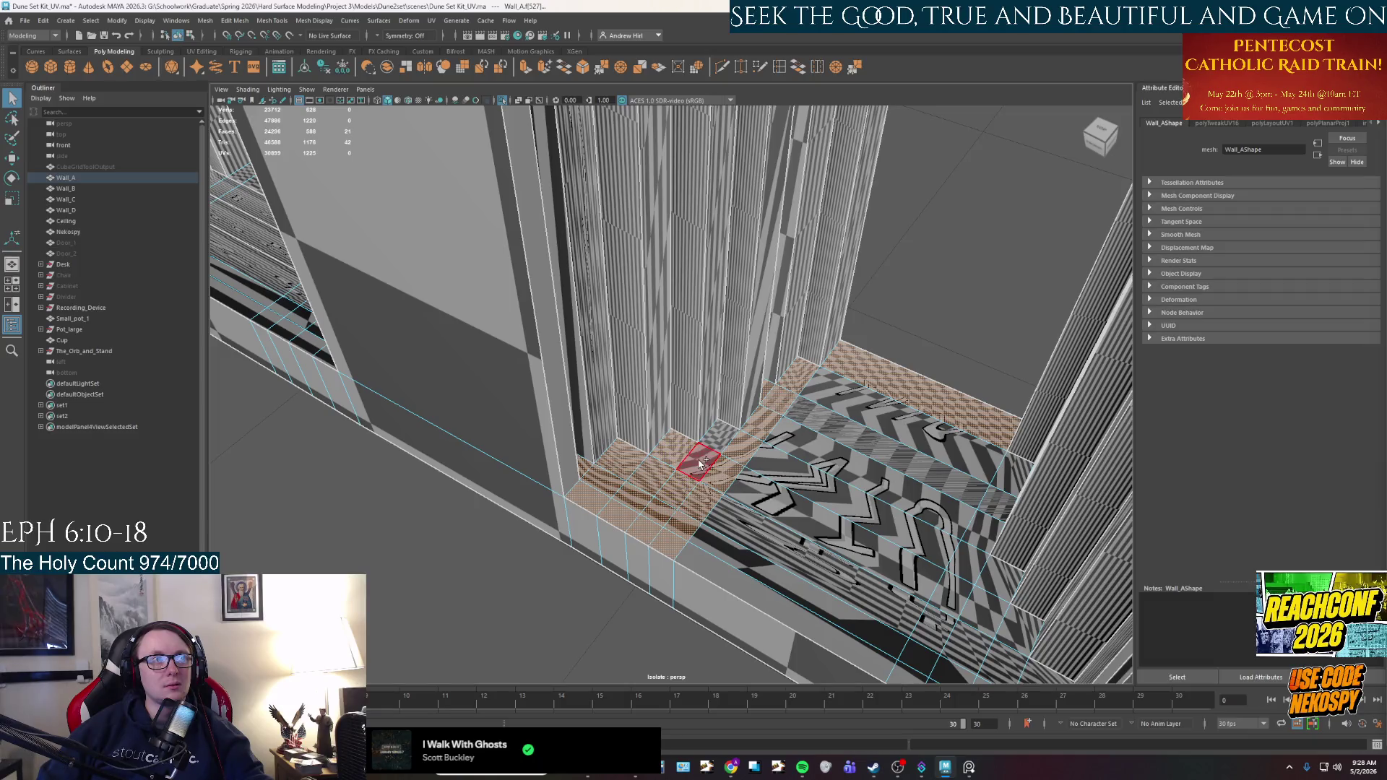
shift+double_click(776, 581)
Add the back and right-side floor strips, then planar-map the first doorway floor.
alt+drag(776, 585, 746, 325)
shift+double_click(805, 490)
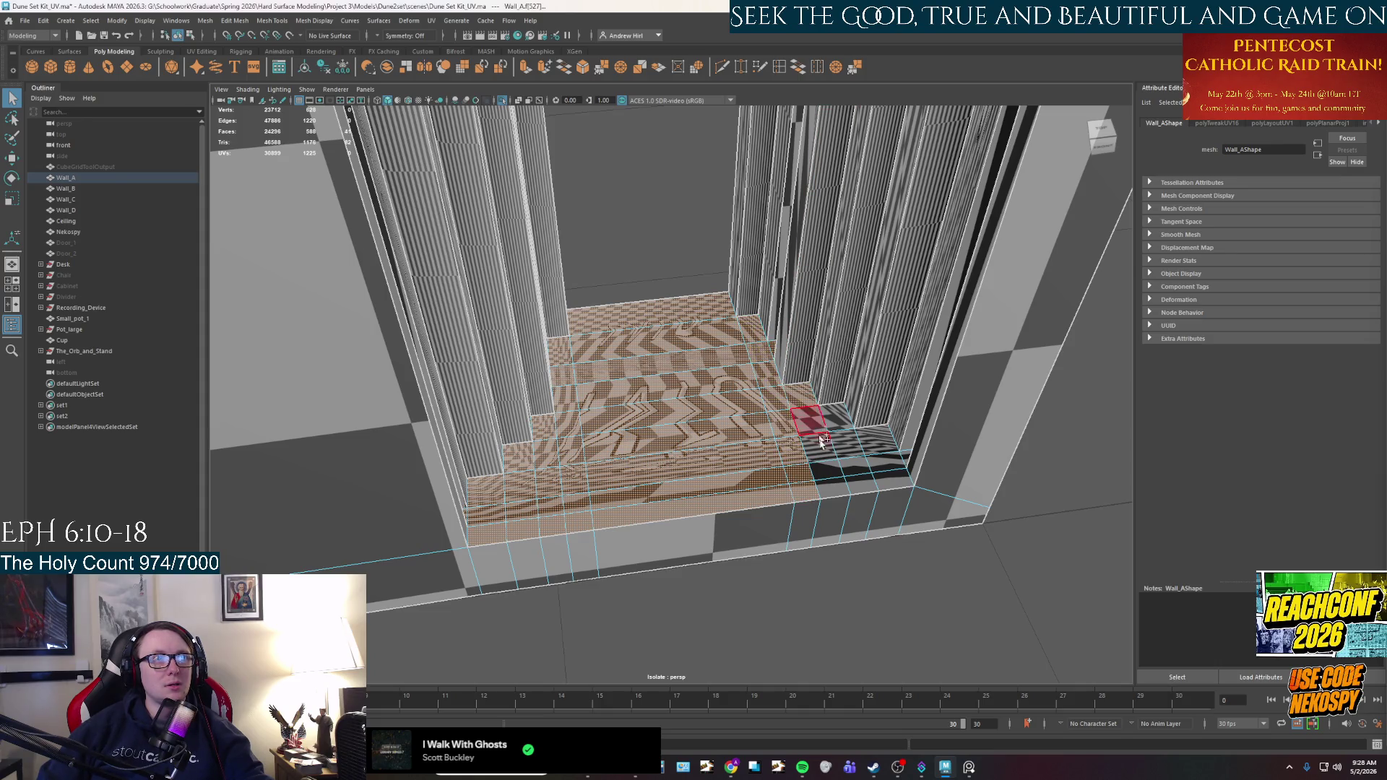
shift+double_click(829, 477)
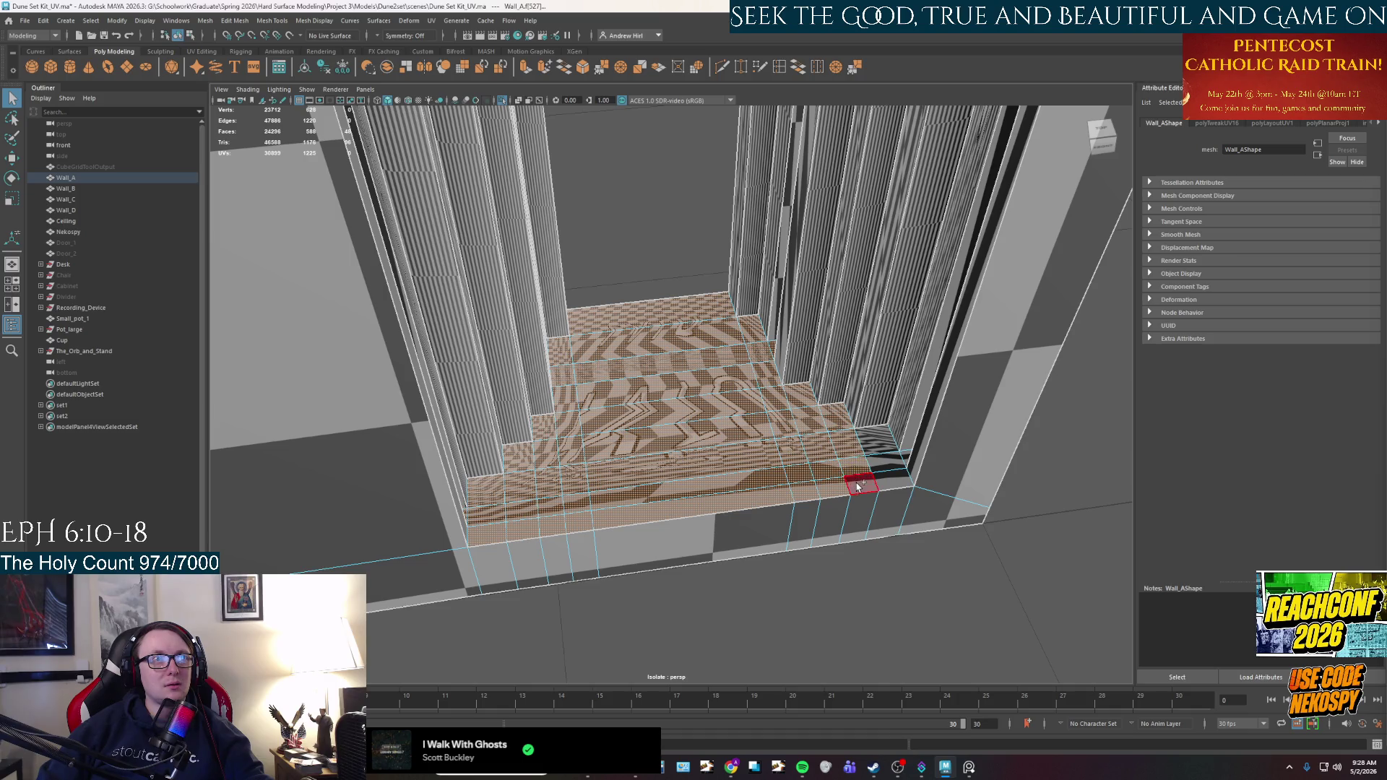
shift+double_click(885, 460)
shift+double_click(886, 461)
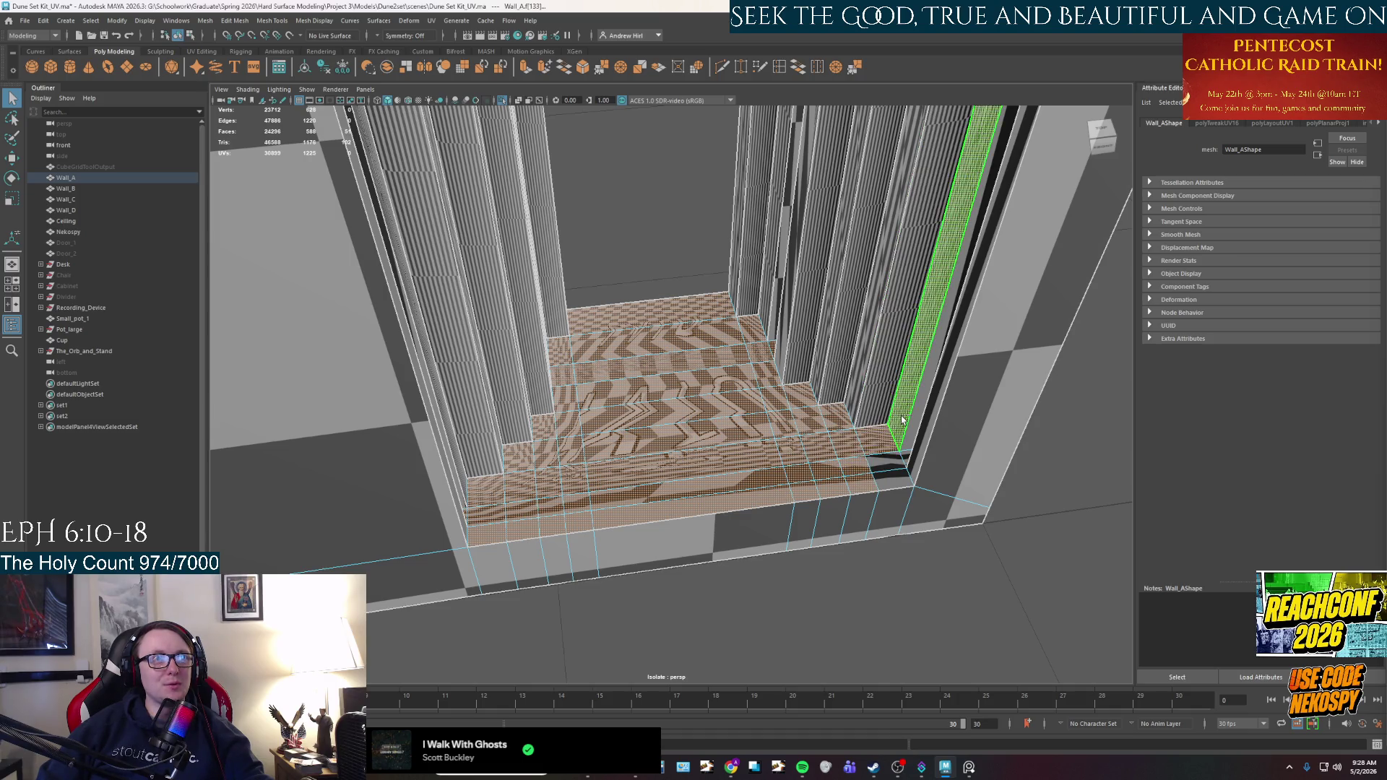
scroll(804, 471, down, 3)
scroll(804, 471, up, 2)
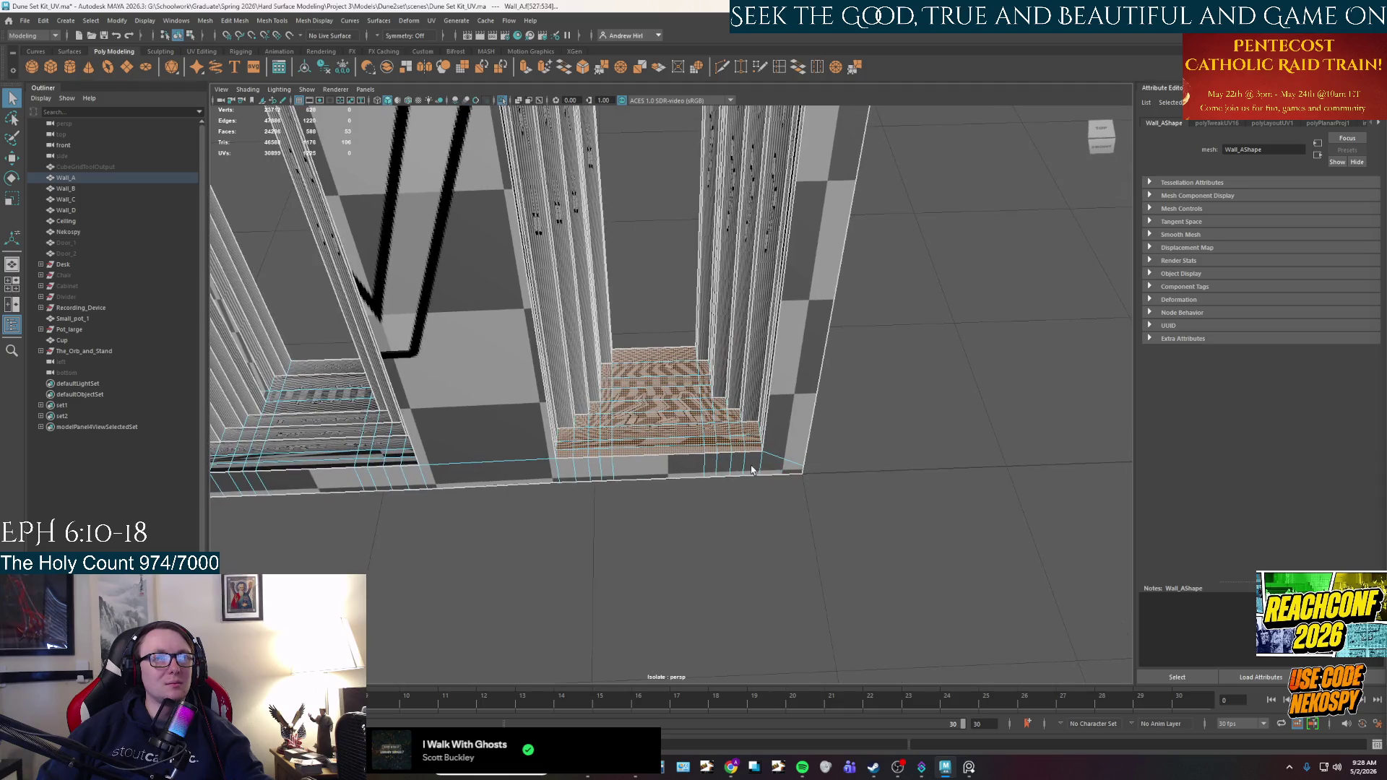
key(g)
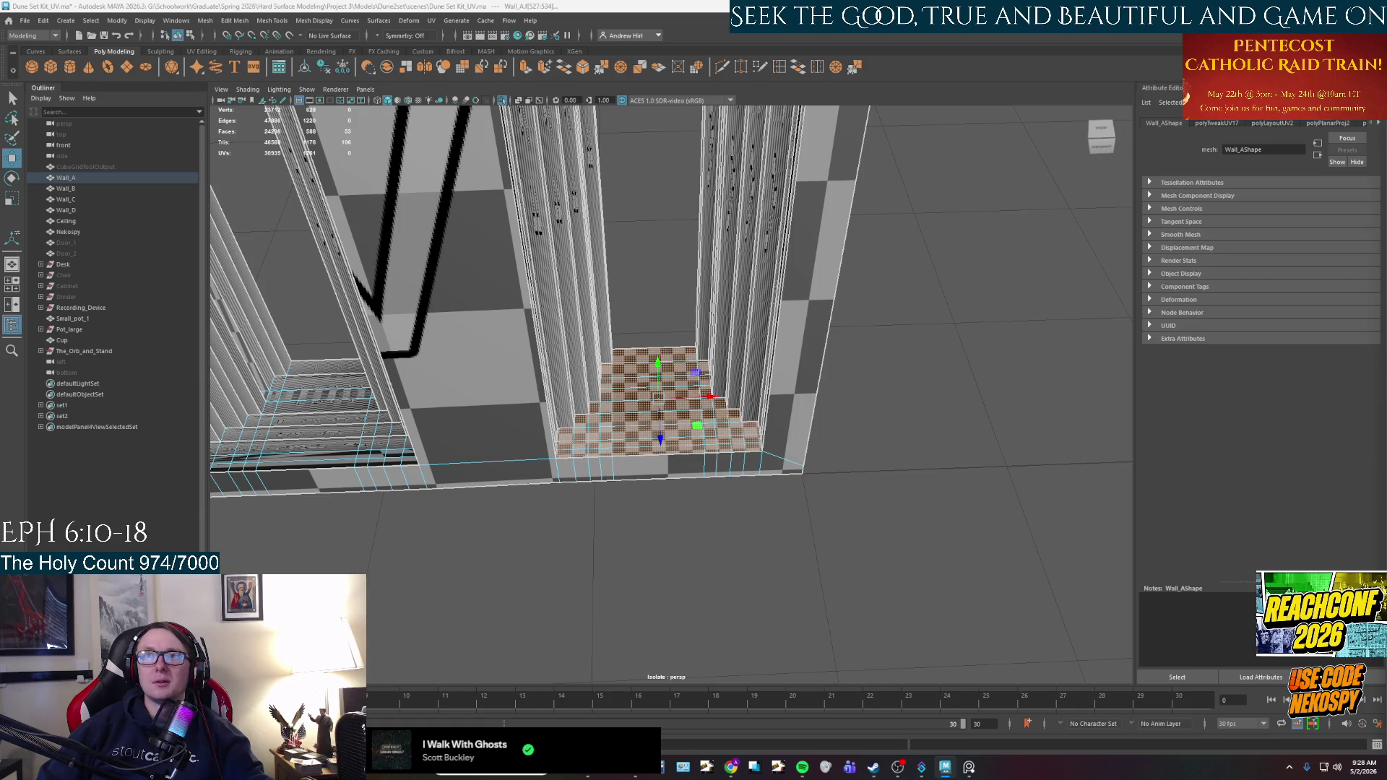
Select the second doorway's floor faces row by row, including the front row.
alt+middle_drag(376, 348, 817, 348)
scroll(817, 348, up, 3)
mouse_move(817, 348)
alt+mouse_down()
mouse_move(672, 375)
mouse_move(666, 392)
alt+mouse_up()
click(666, 393)
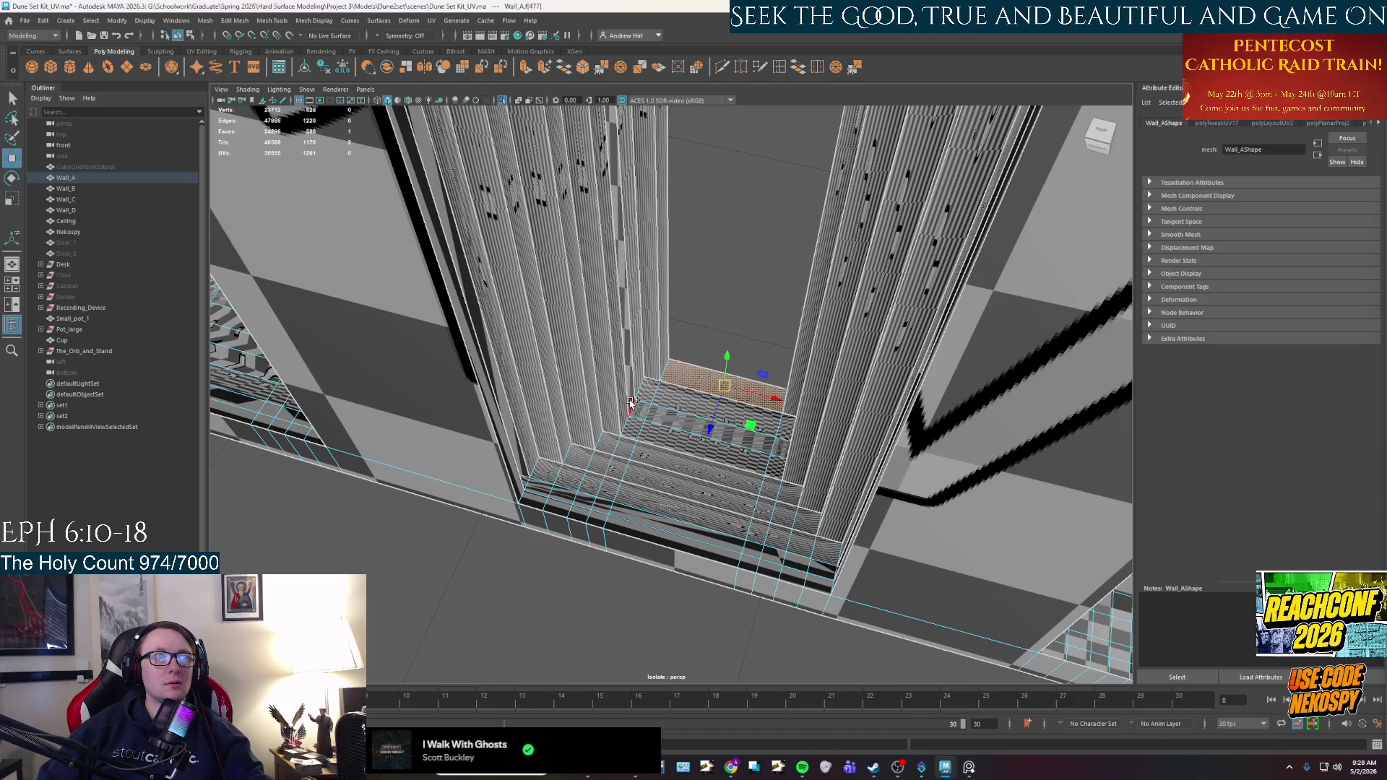
shift+click(698, 437)
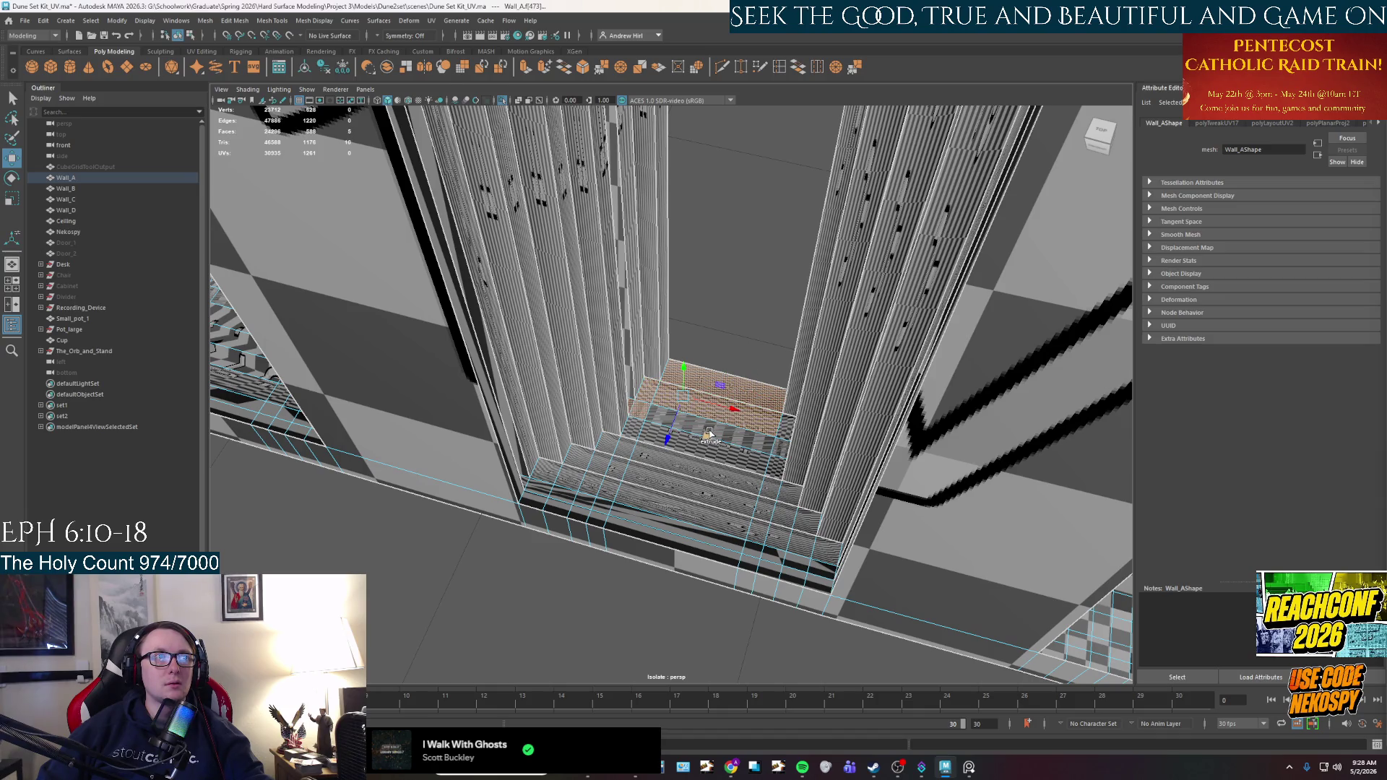
shift+click(690, 447)
shift+click(690, 448)
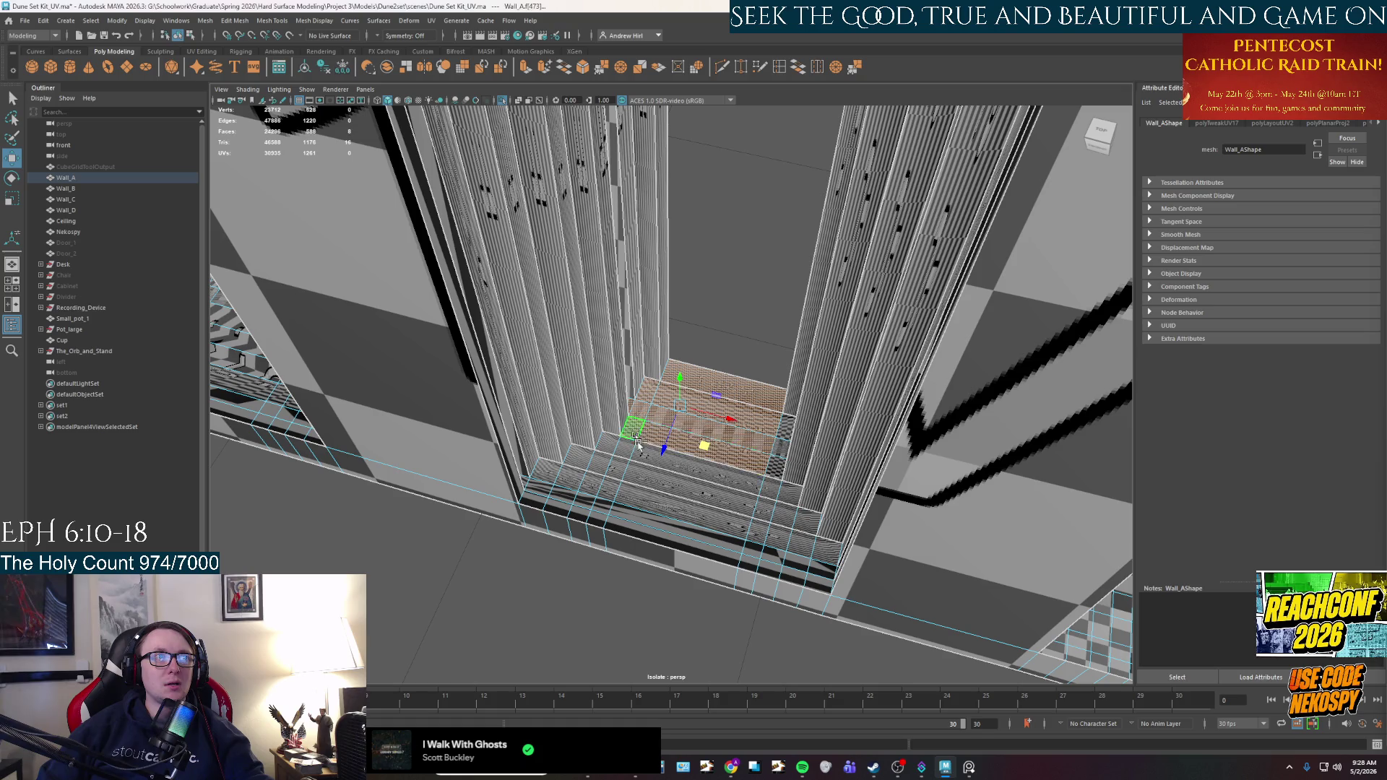
shift+click(589, 462)
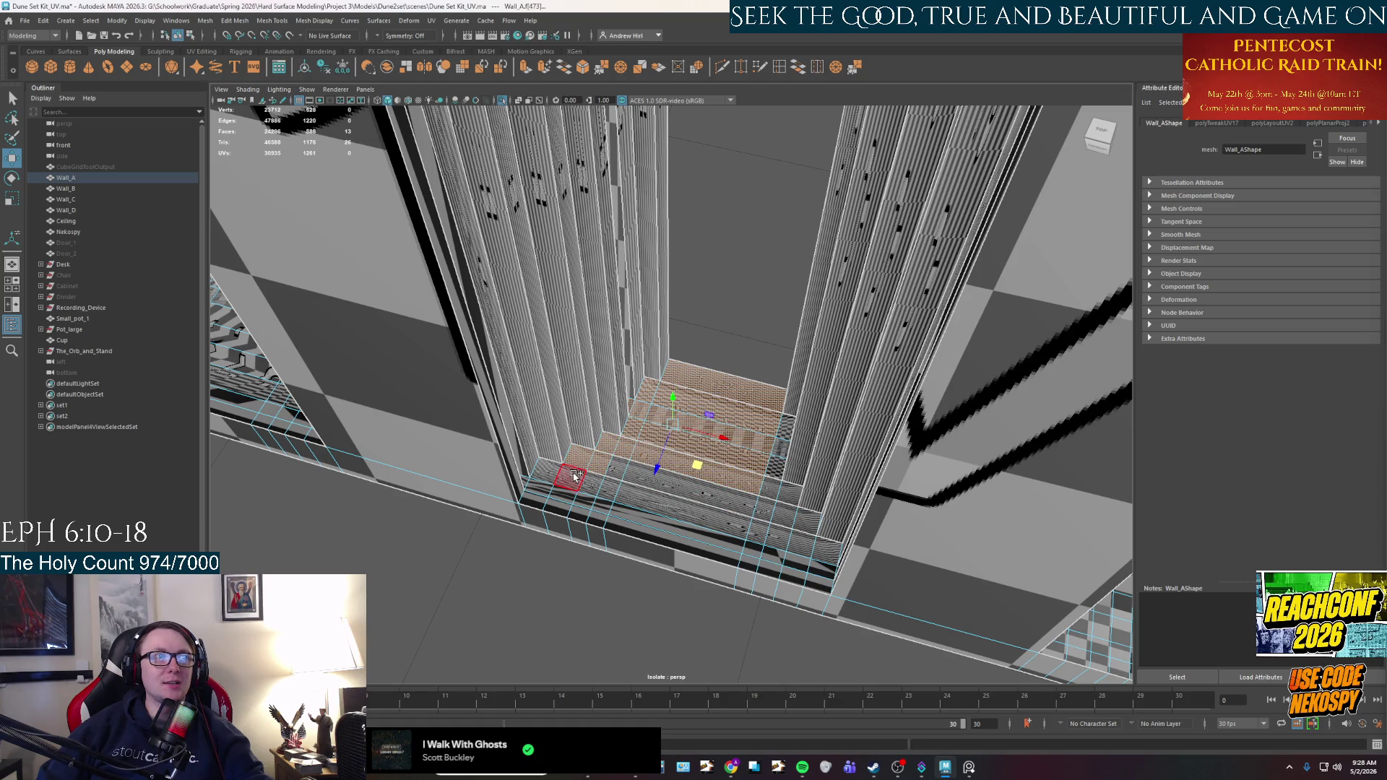
shift+click(551, 474)
shift+click(553, 477)
shift+click(567, 489)
shift+click(538, 497)
shift+click(571, 500)
shift+click(589, 506)
shift+click(603, 513)
Add the step edge strips and corner face, then planar-map the second doorway's steps.
shift+click(622, 482)
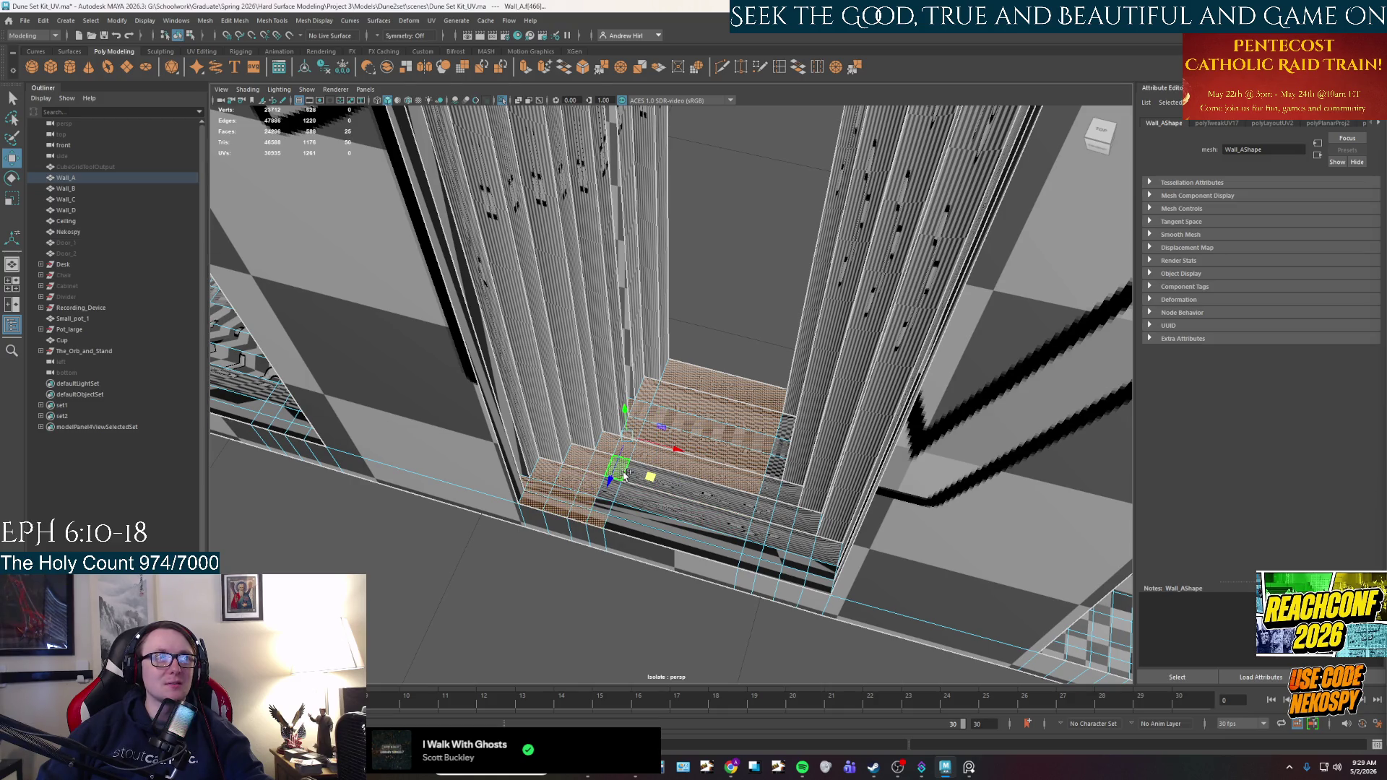
shift+click(650, 531)
alt+drag(650, 530, 838, 348)
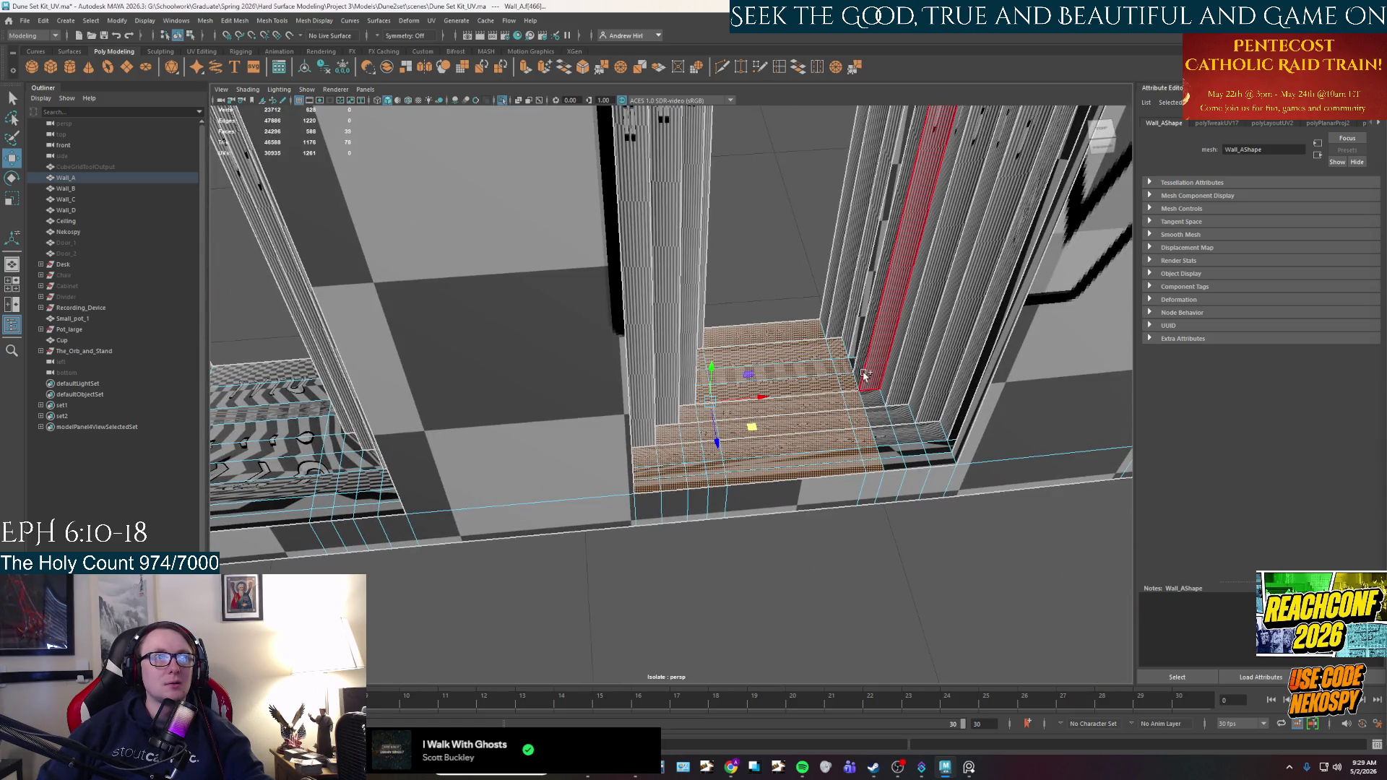
shift+click(876, 405)
shift+click(886, 462)
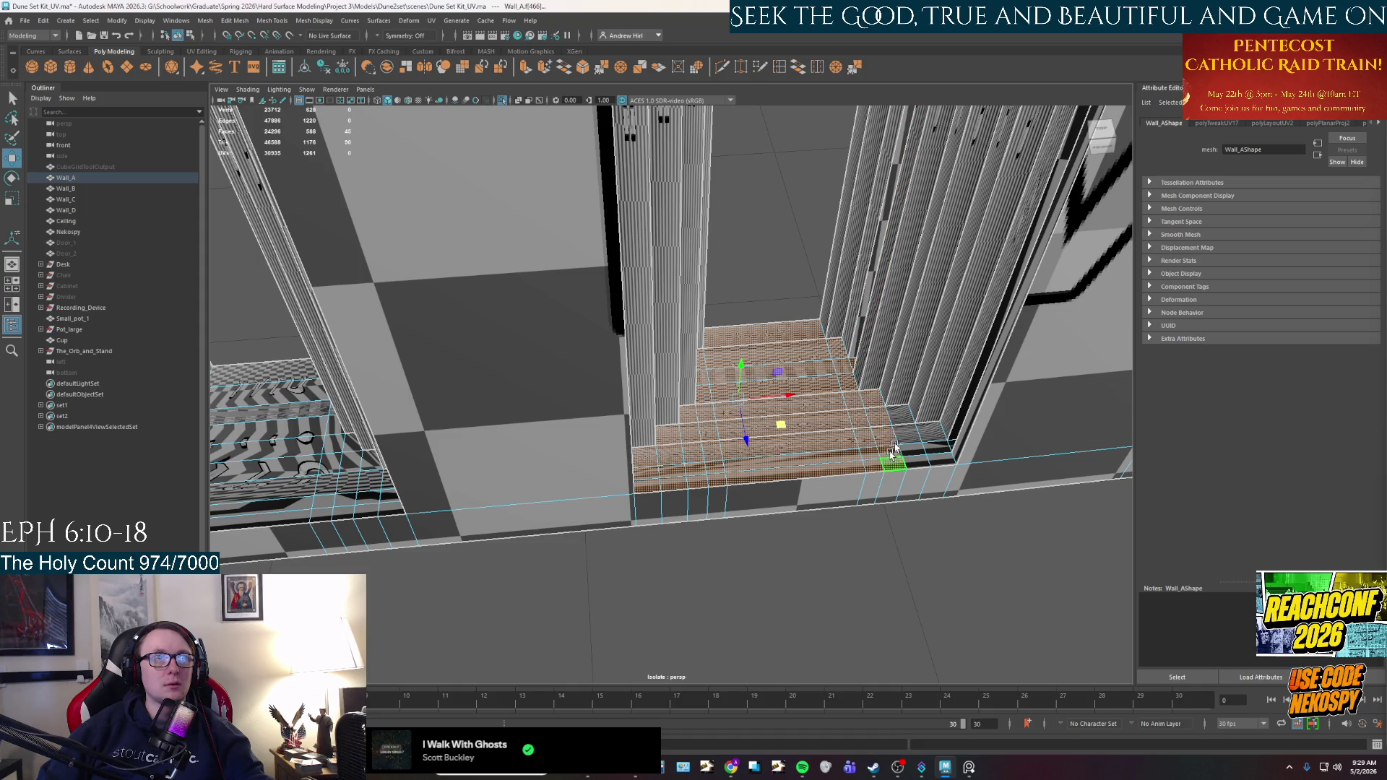
shift+click(931, 439)
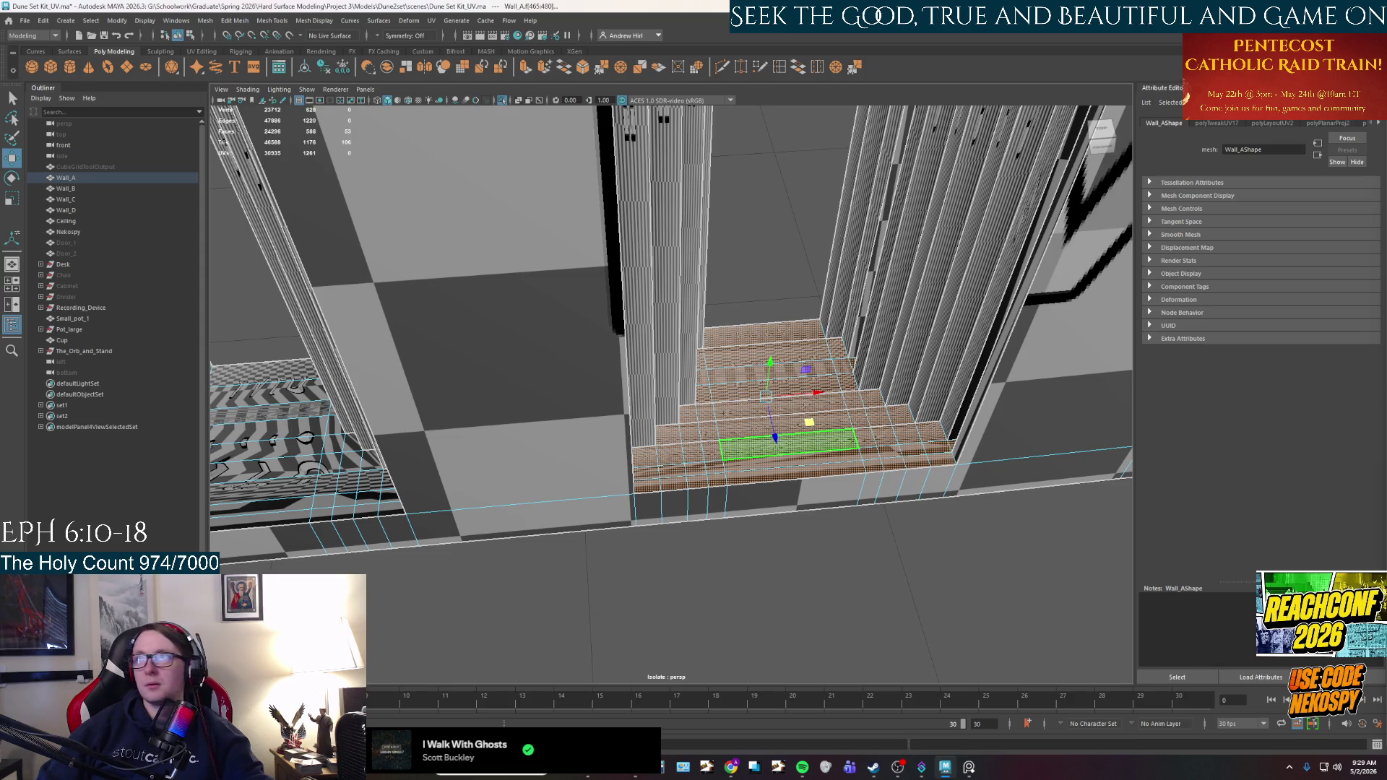
key(g)
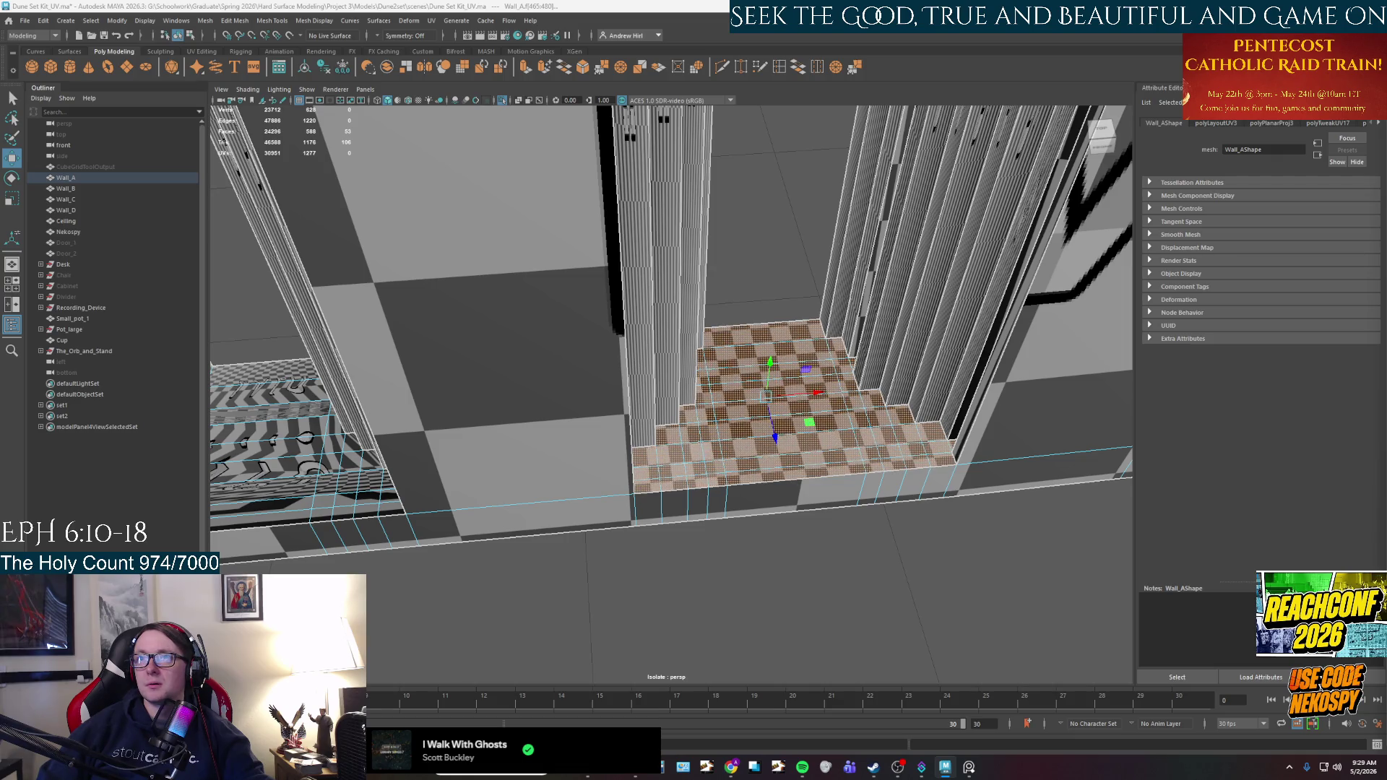
Select the third doorway's wall-base floor strips and give them a planar UV projection.
mouse_move(766, 408)
alt+mouse_down()
mouse_move(760, 432)
mouse_move(617, 408)
mouse_move(951, 321)
mouse_move(837, 331)
alt+mouse_up()
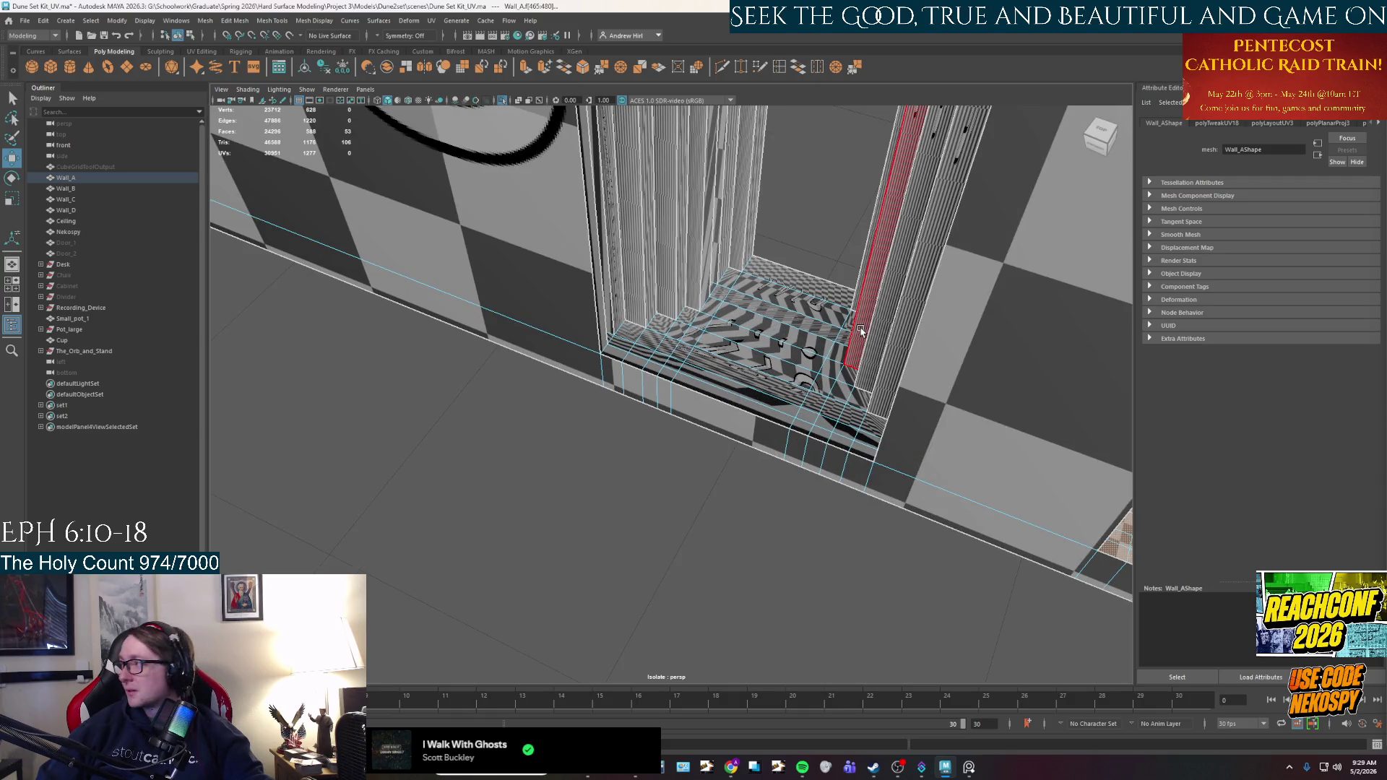
alt+drag(432, 356, 704, 289)
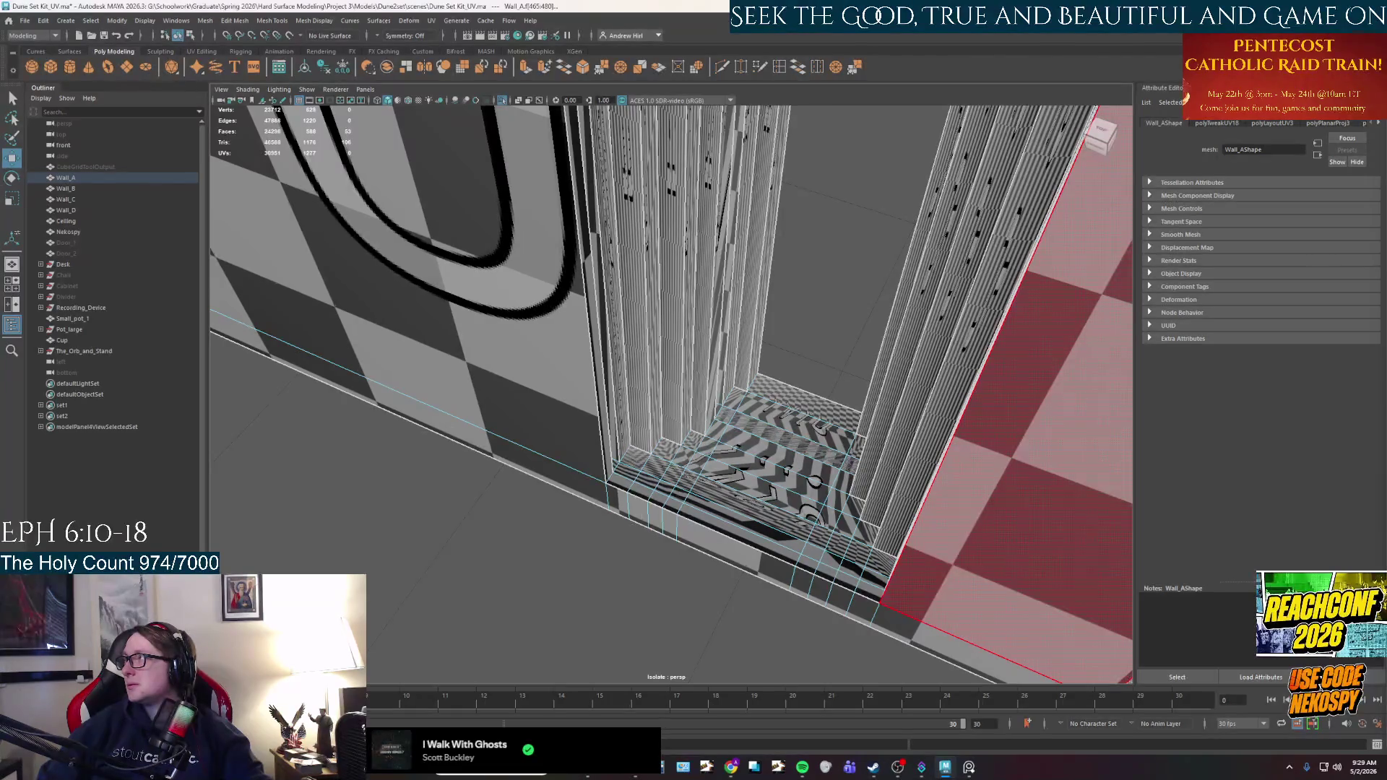
click(628, 469)
mouse_move(627, 482)
shift+mouse_down()
mouse_move(643, 464)
mouse_move(638, 497)
shift+mouse_up()
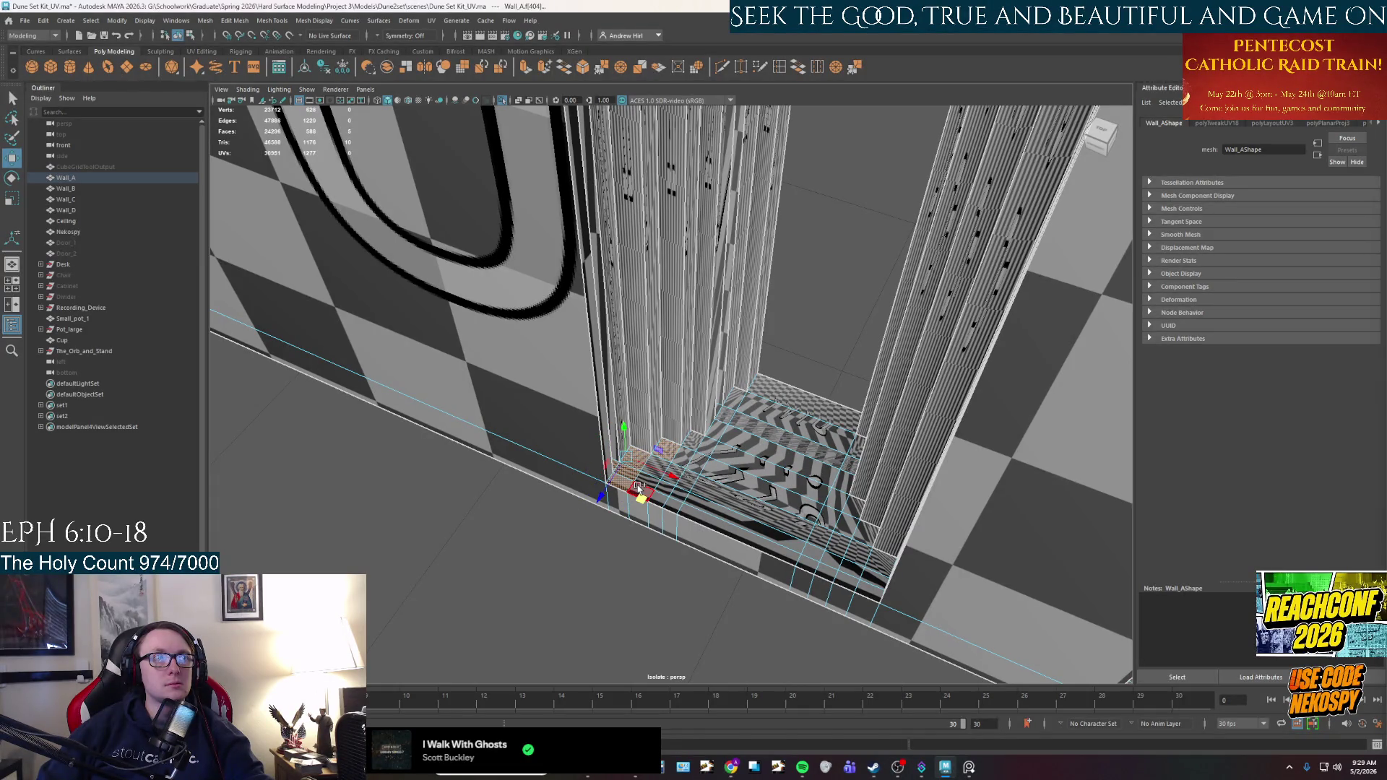
key(q)
shift+click(650, 496)
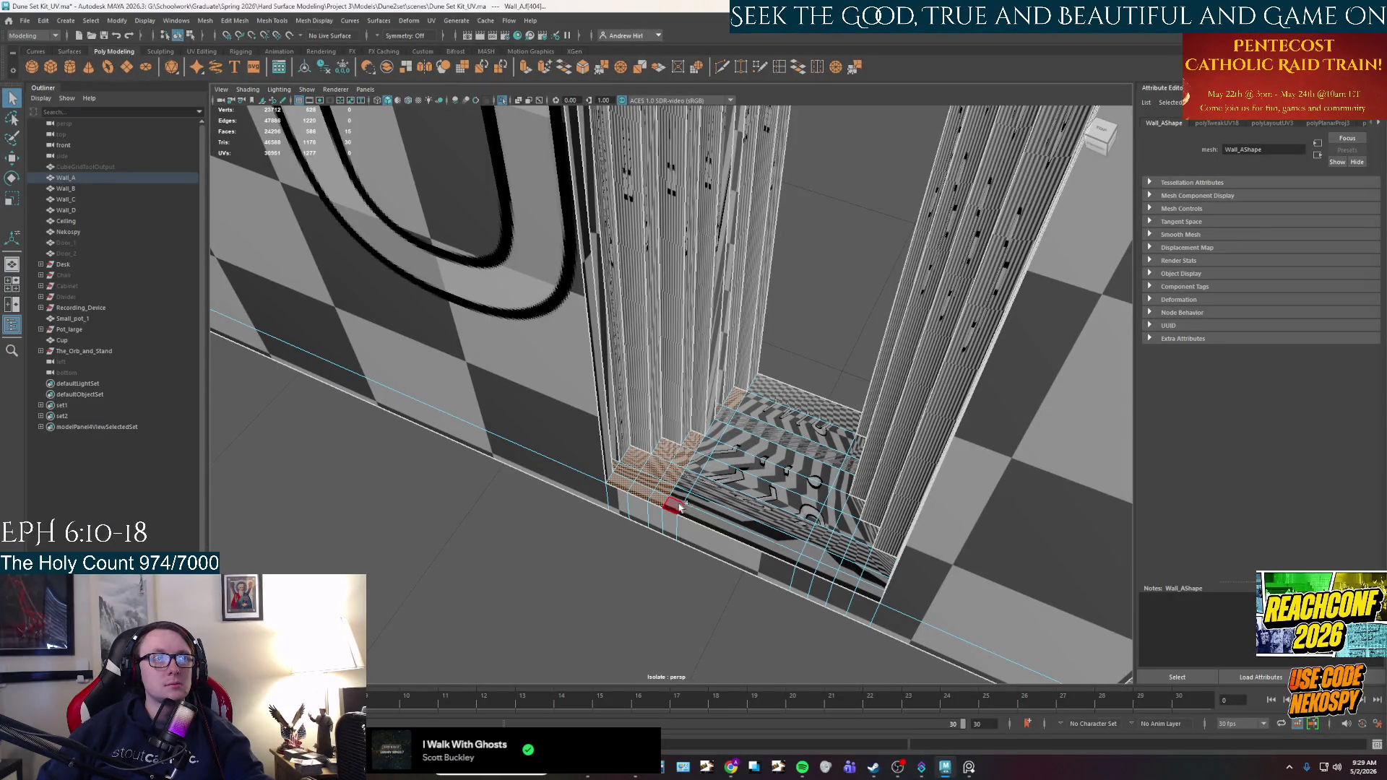
shift+double_click(660, 511)
shift+double_click(758, 538)
mouse_move(759, 538)
alt+mouse_down()
mouse_move(922, 496)
mouse_move(766, 416)
alt+mouse_up()
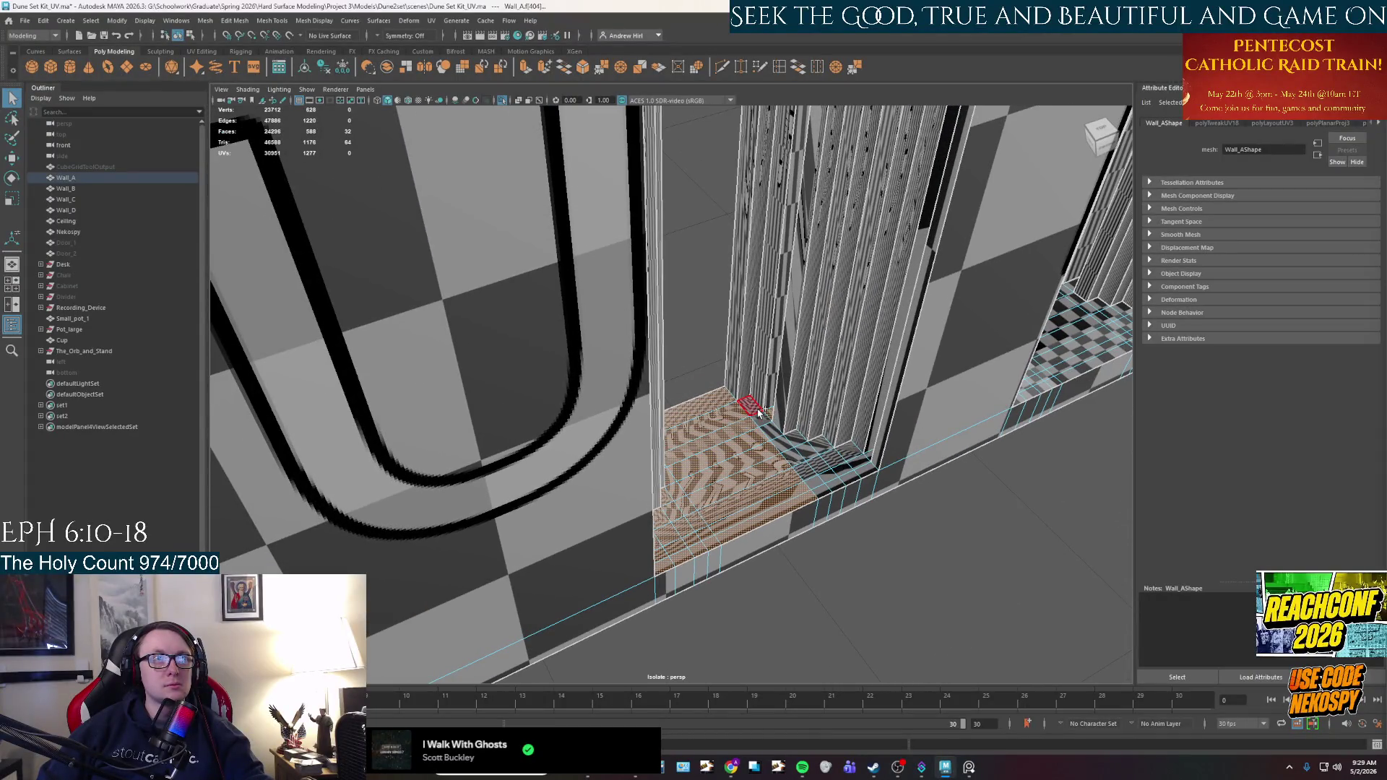
shift+double_click(822, 494)
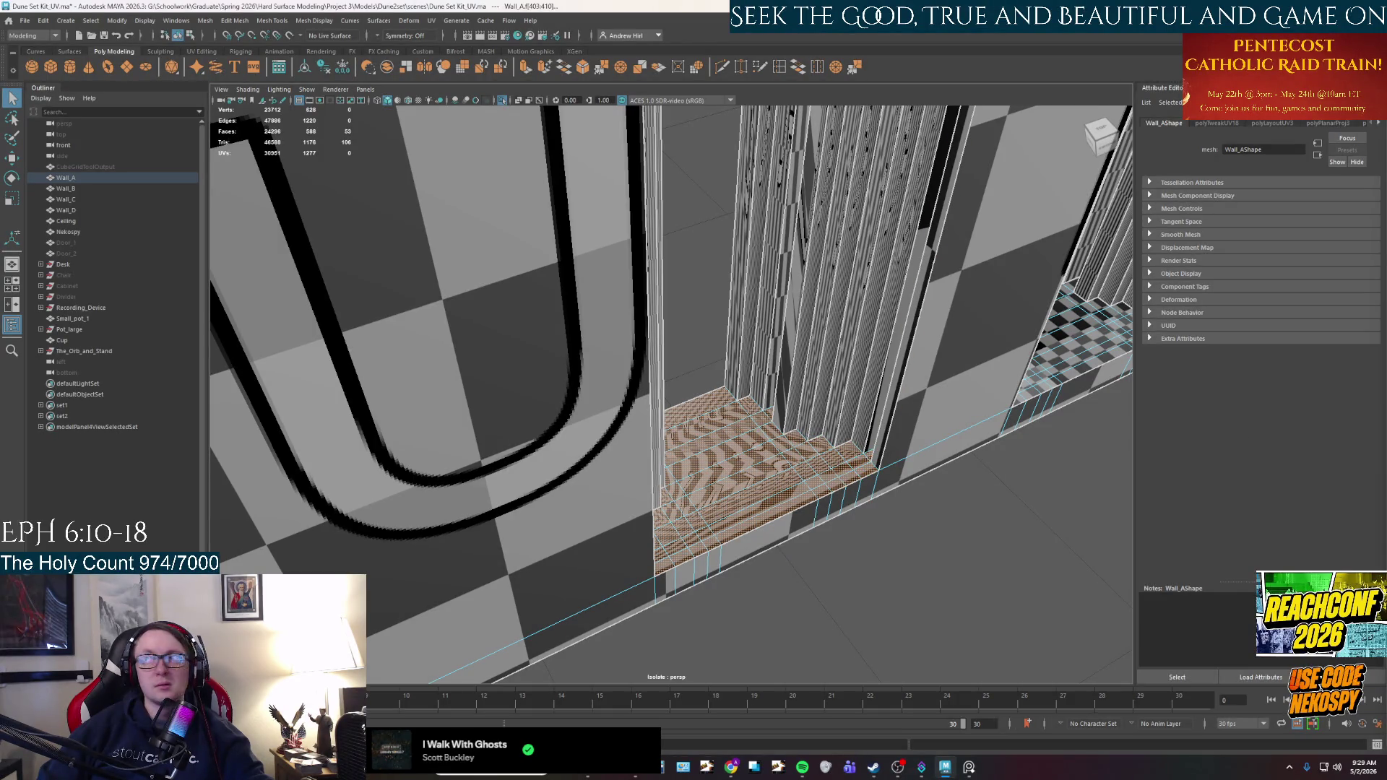
shift+right_drag(867, 456, 867, 498)
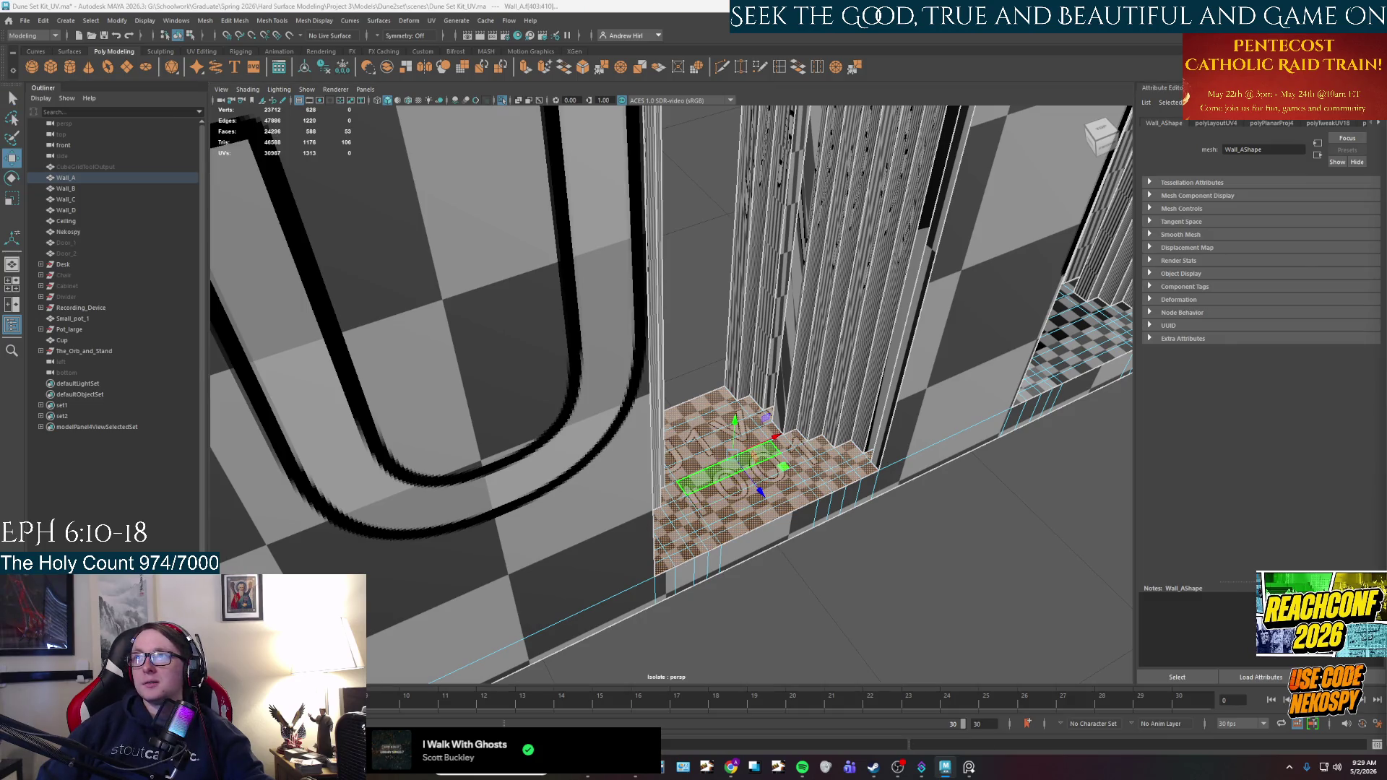
mouse_move(942, 434)
alt+mouse_down()
mouse_move(1062, 311)
mouse_move(960, 207)
mouse_move(809, 415)
alt+mouse_up()
Select the next doorway floor's corner faces, wall-base strip and front strip for planar mapping.
click(831, 452)
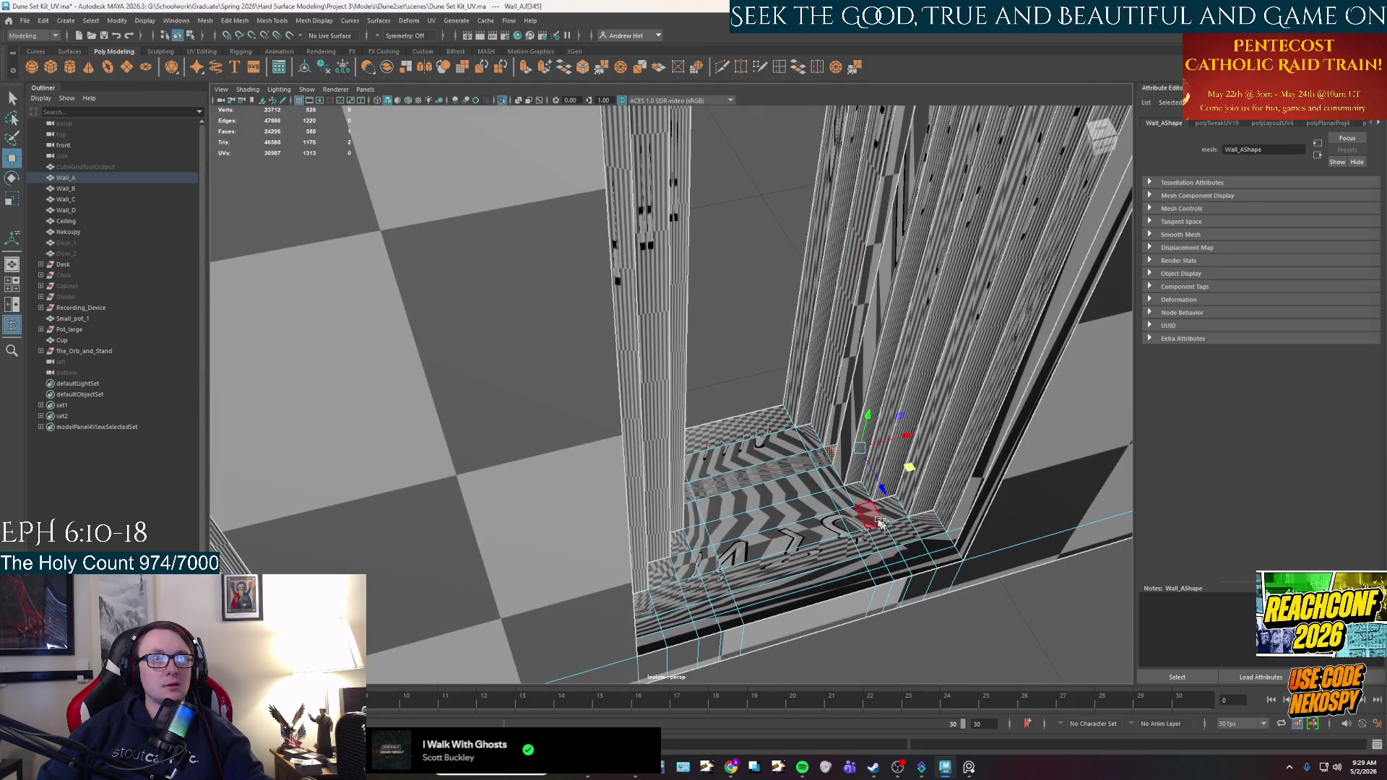
shift+click(829, 453)
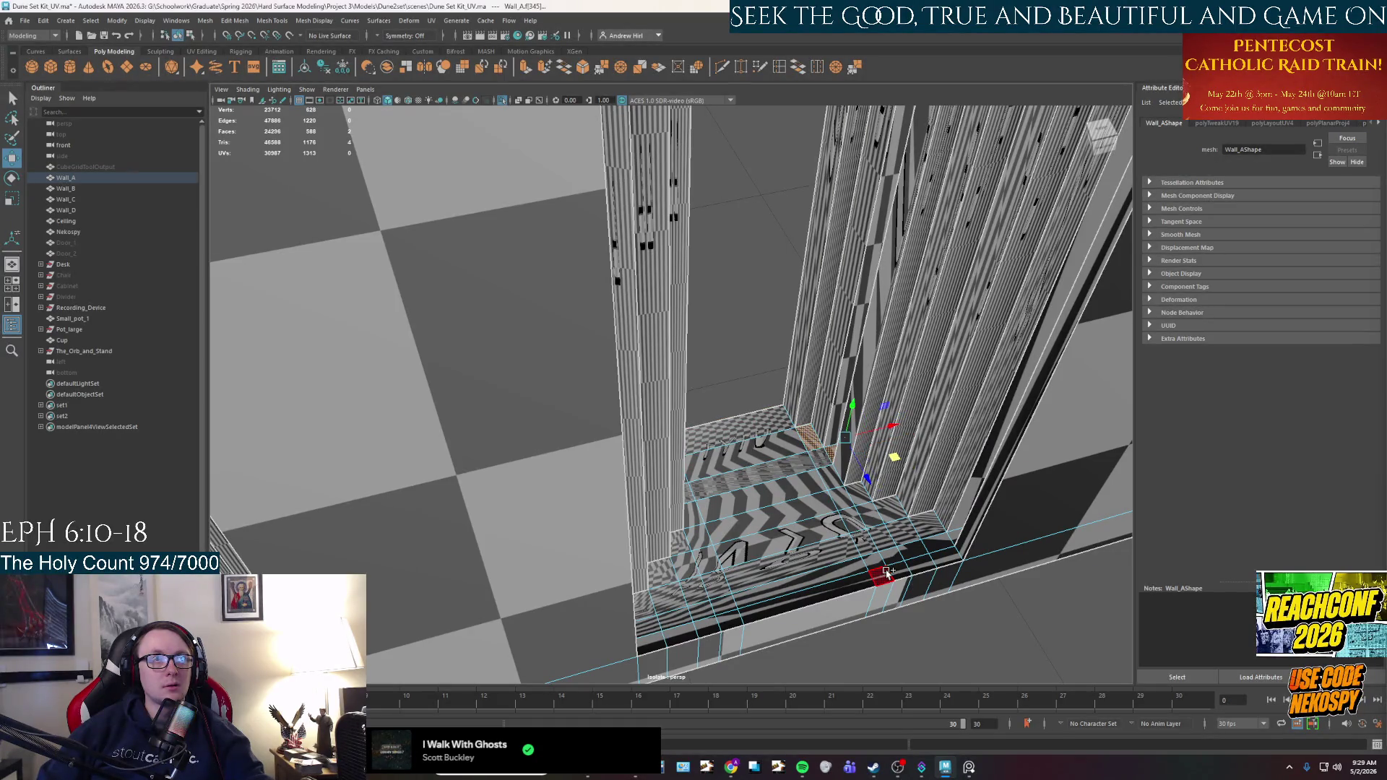
shift+double_click(892, 541)
shift+click(897, 558)
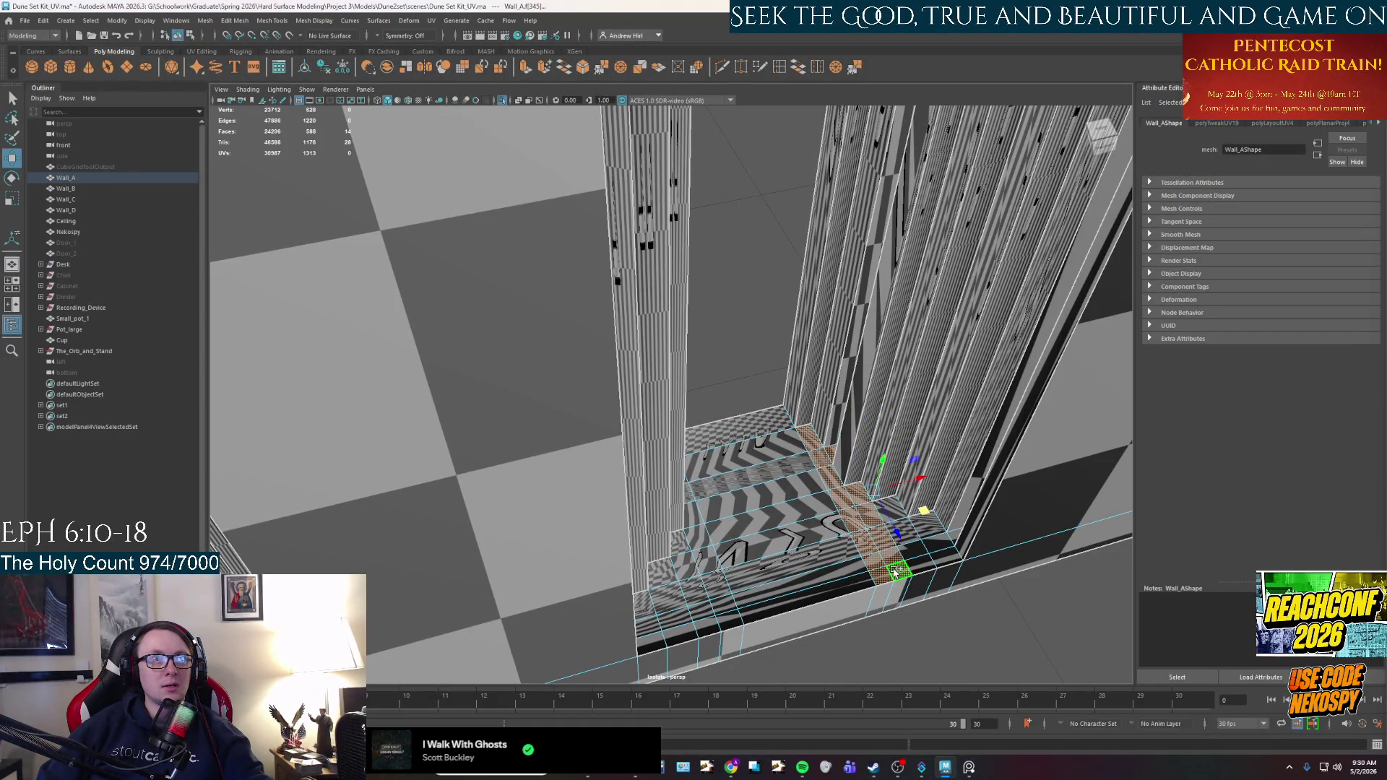
shift+click(929, 532)
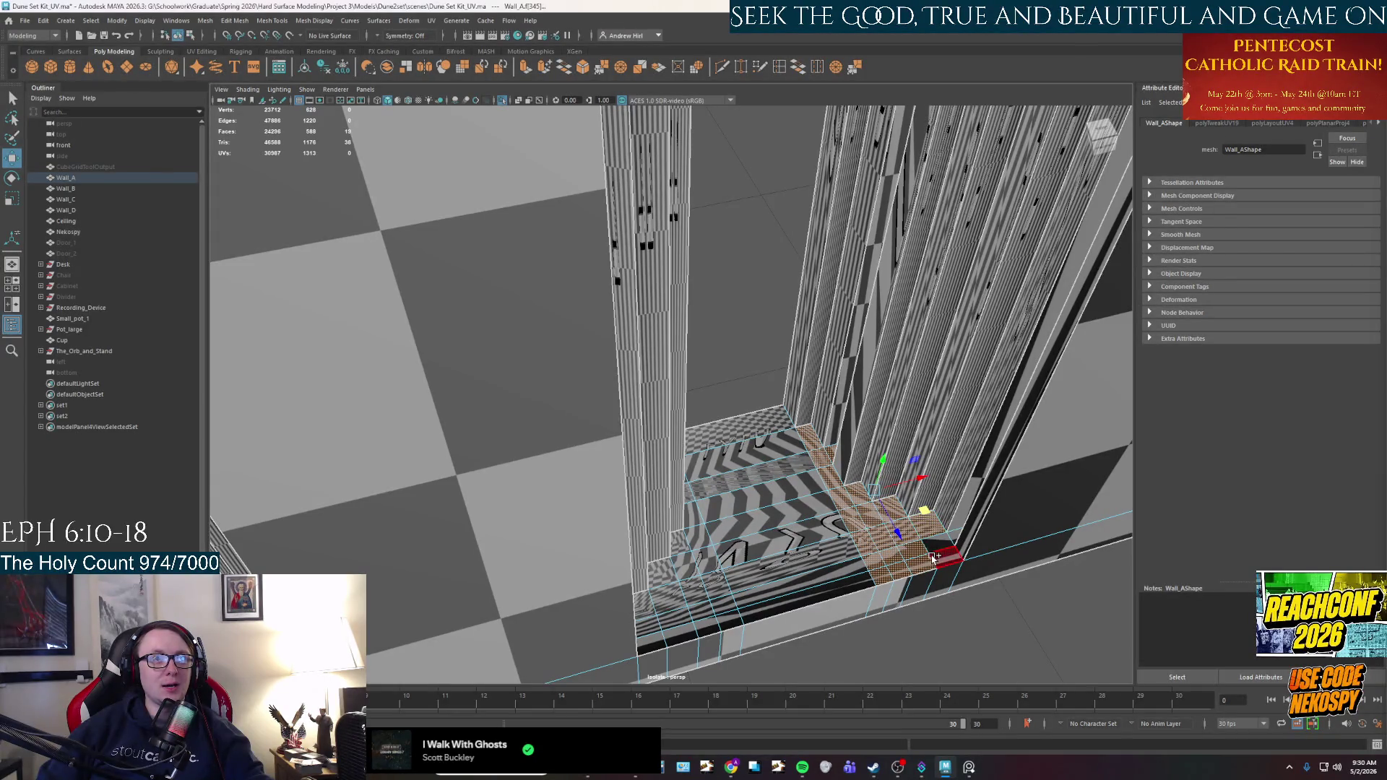
shift+click(939, 542)
shift+double_click(724, 426)
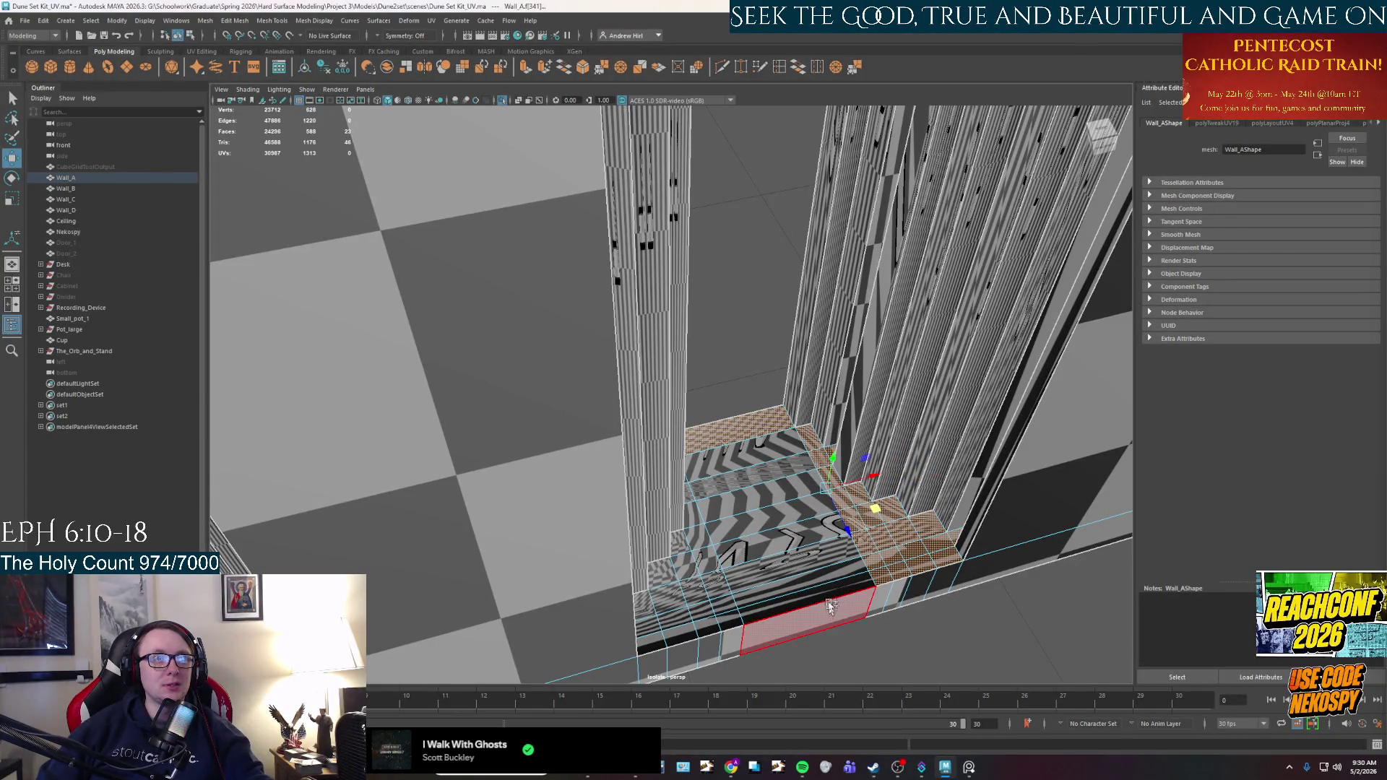
mouse_move(724, 427)
alt+mouse_down()
mouse_move(744, 548)
mouse_move(715, 444)
alt+mouse_up()
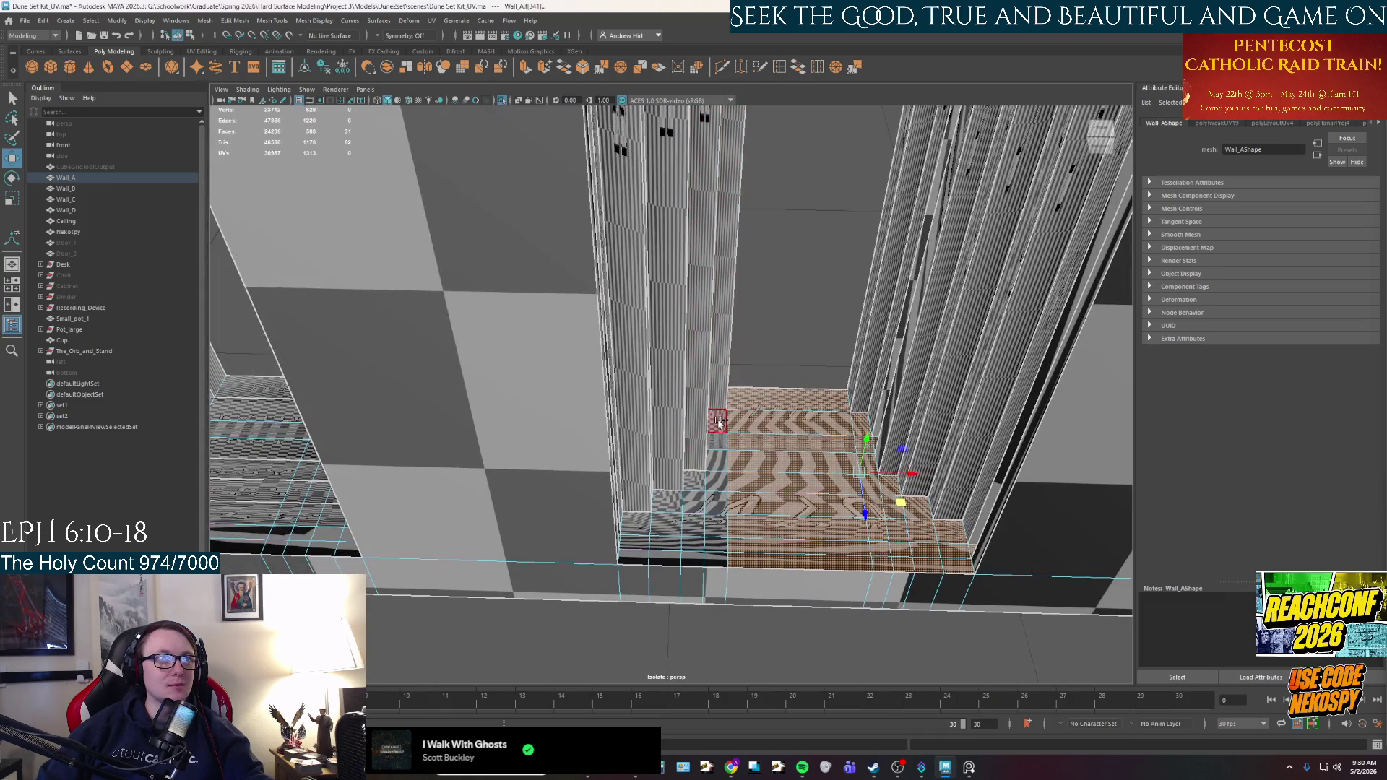
mouse_move(712, 560)
alt+mouse_down()
mouse_move(777, 503)
mouse_move(571, 491)
alt+mouse_up()
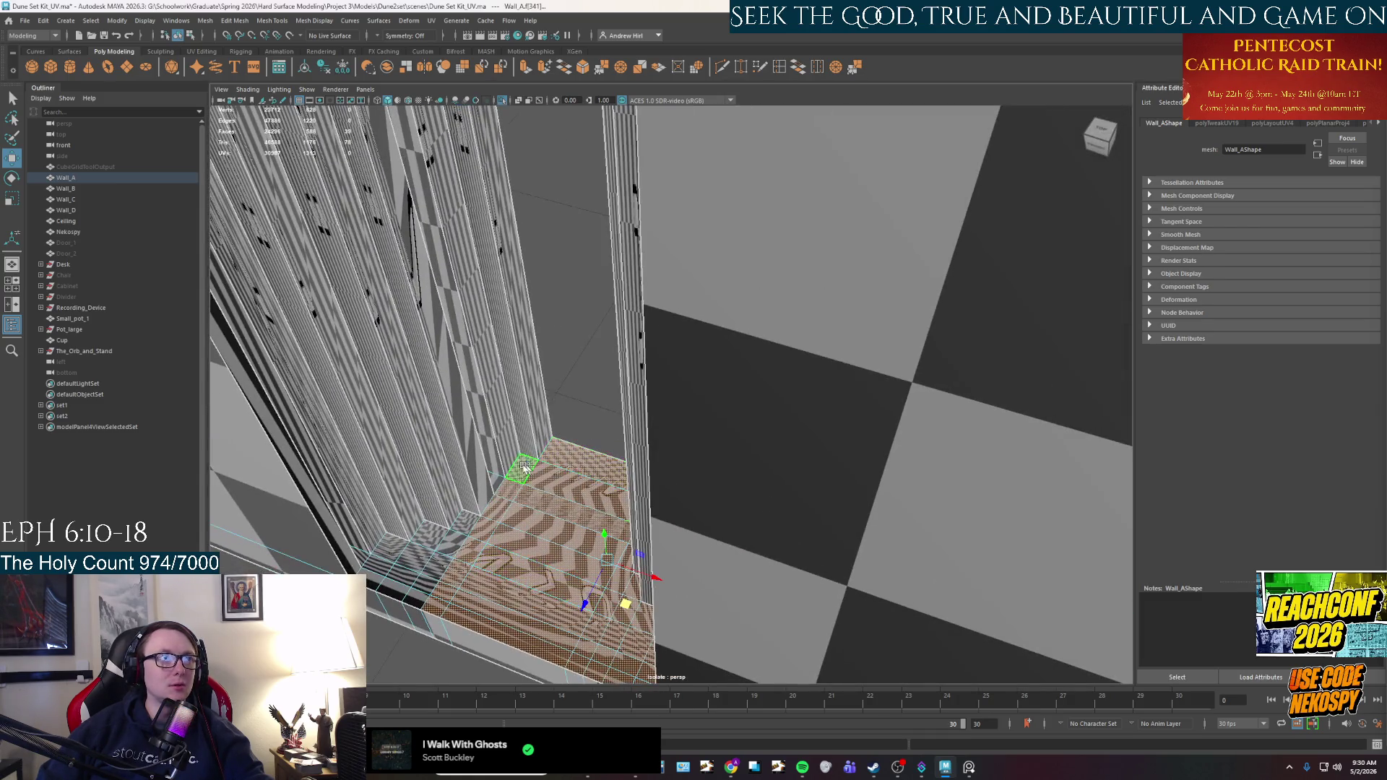
shift+double_click(415, 581)
shift+double_click(396, 586)
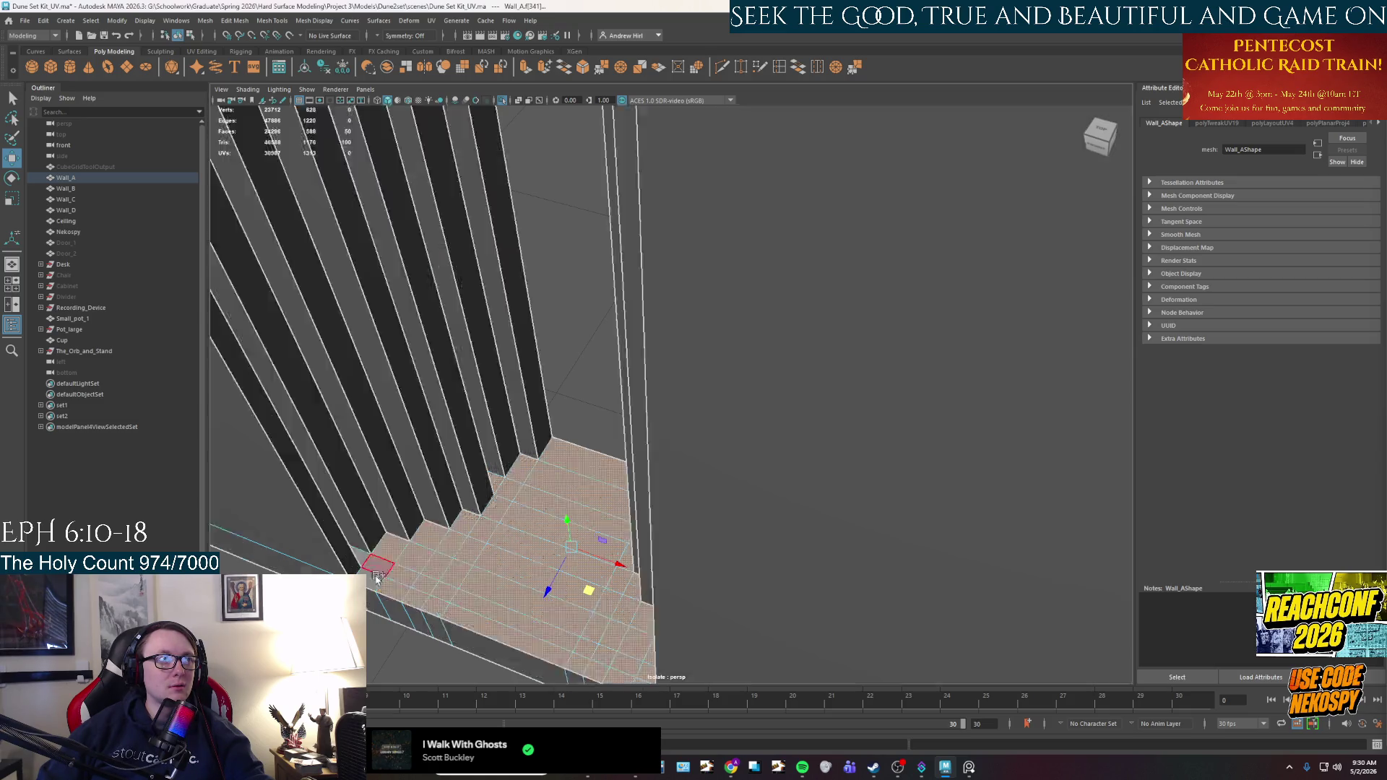
shift+click(366, 558)
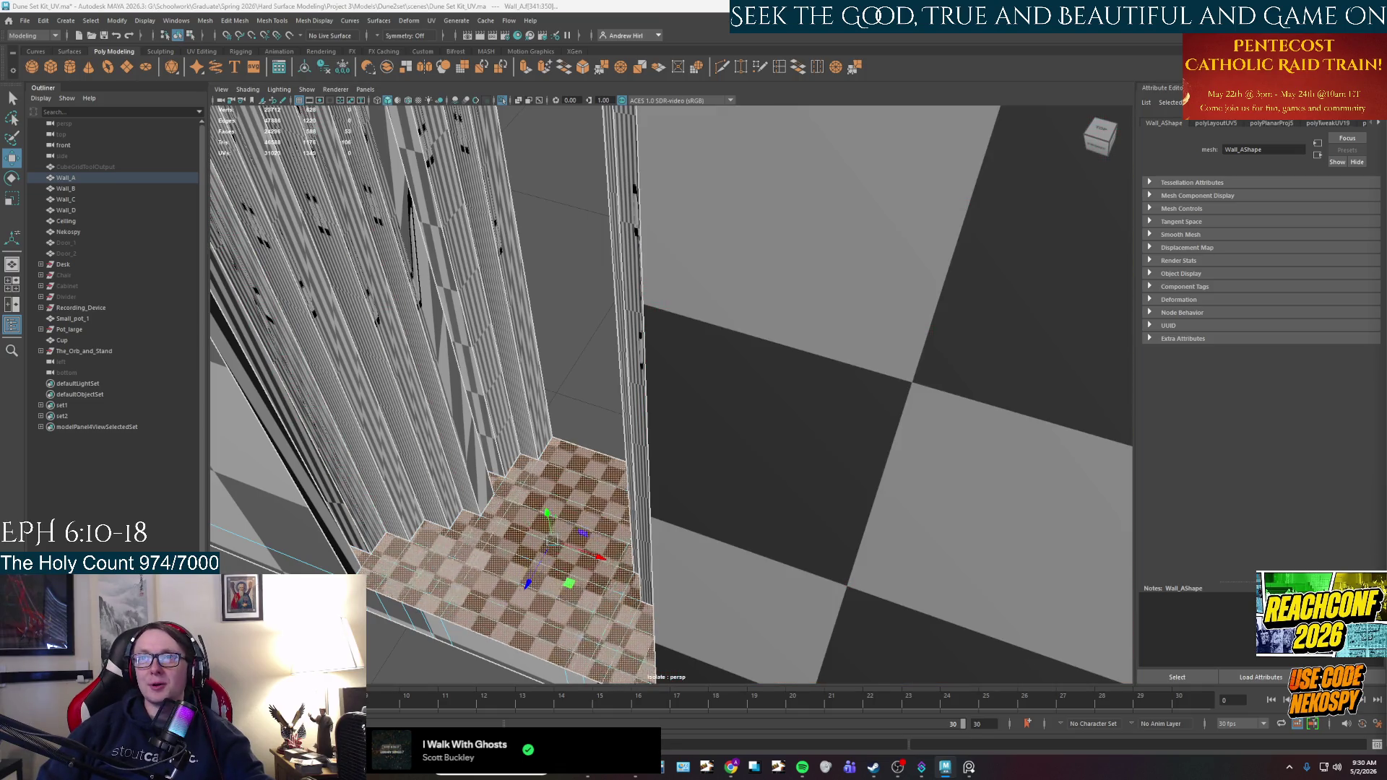
mouse_move(556, 546)
alt+mouse_down()
mouse_move(623, 520)
mouse_move(812, 517)
alt+mouse_up()
Select the next floor's face loops, wall-base faces and a column of floor faces.
click(898, 439)
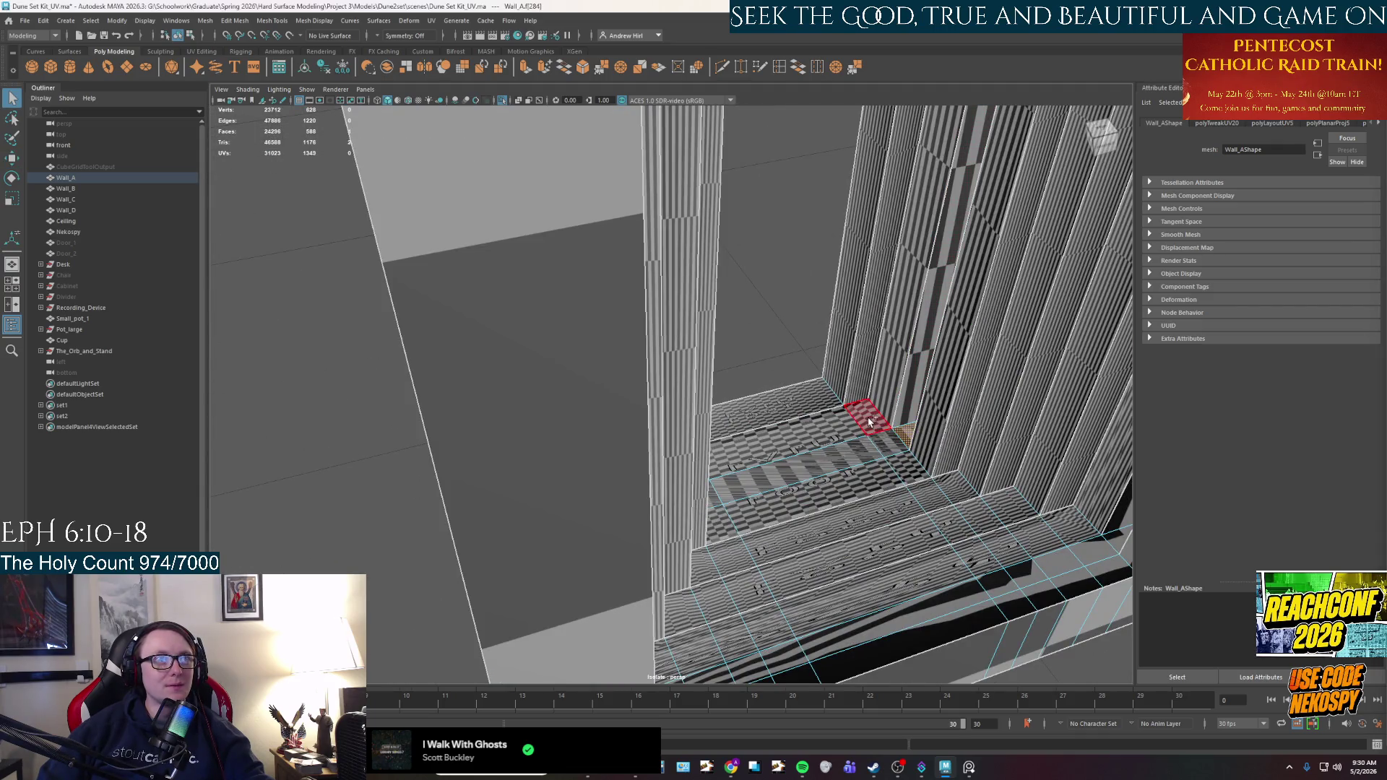
shift+double_click(976, 547)
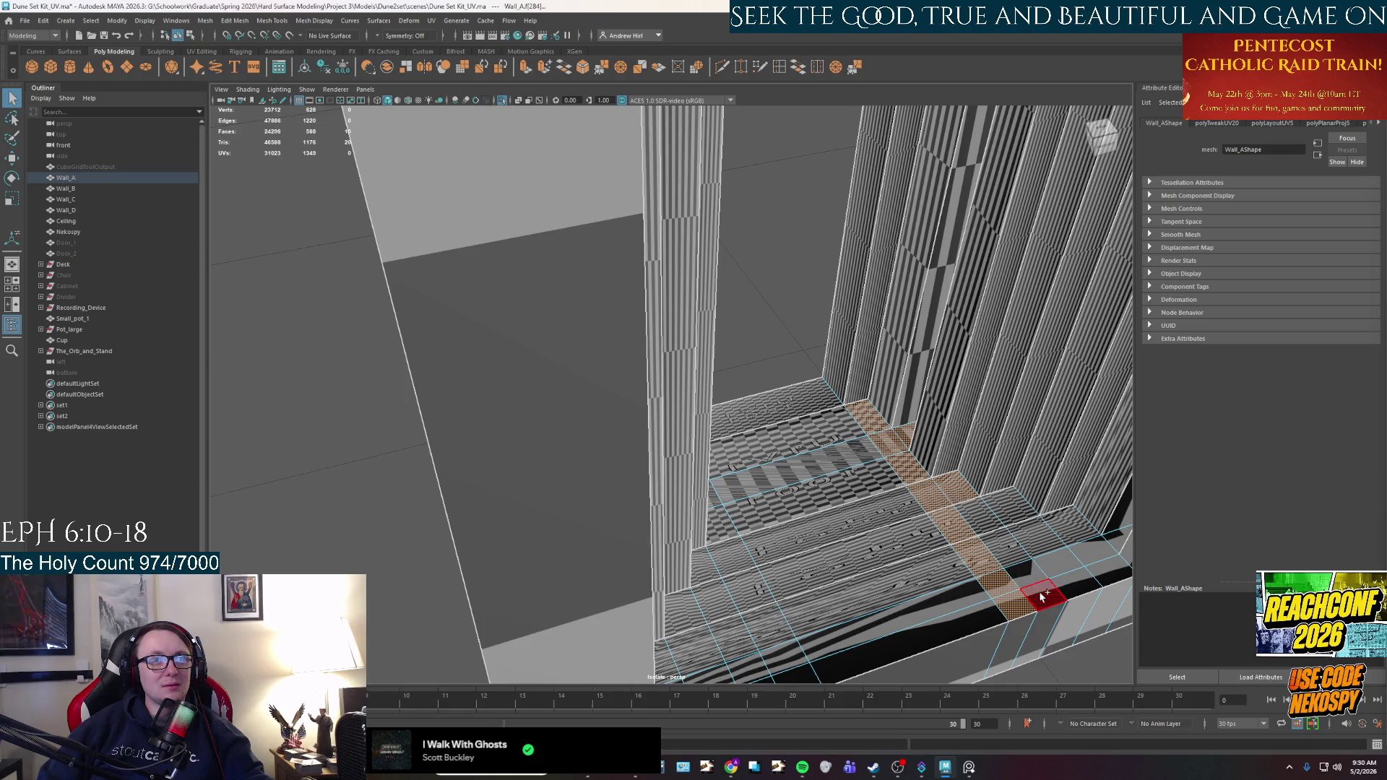
shift+click(997, 531)
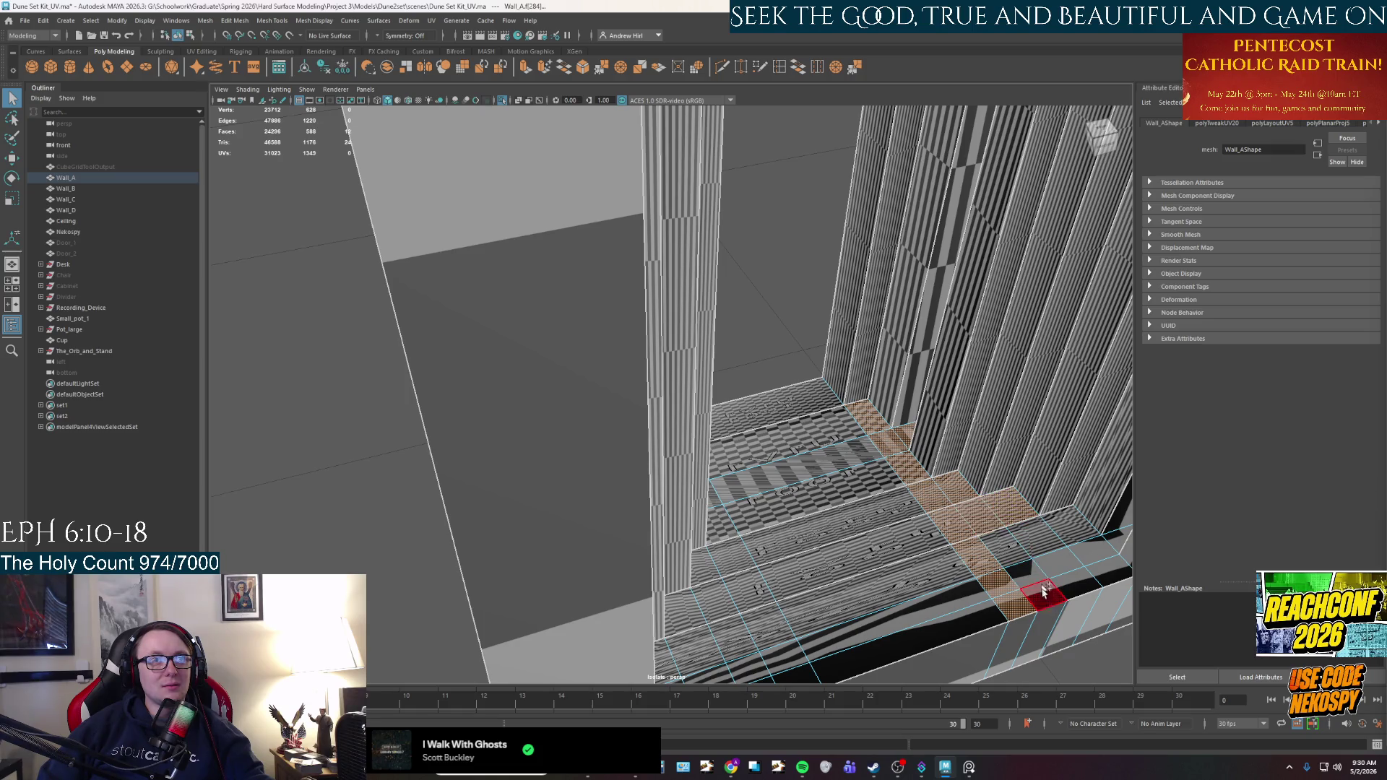
shift+click(1004, 549)
shift+click(1033, 535)
shift+click(1062, 578)
shift+click(1076, 538)
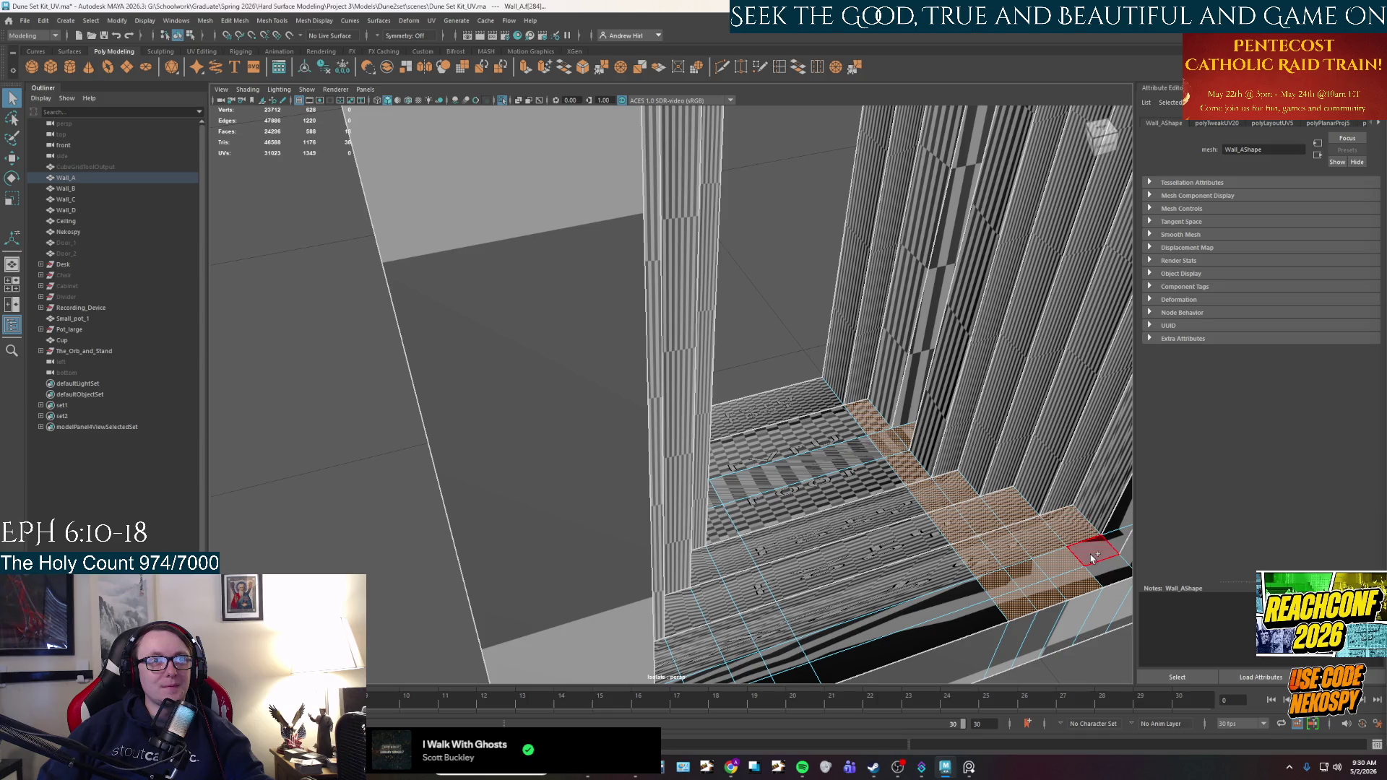
shift+click(1098, 559)
scroll(867, 587, up, 6)
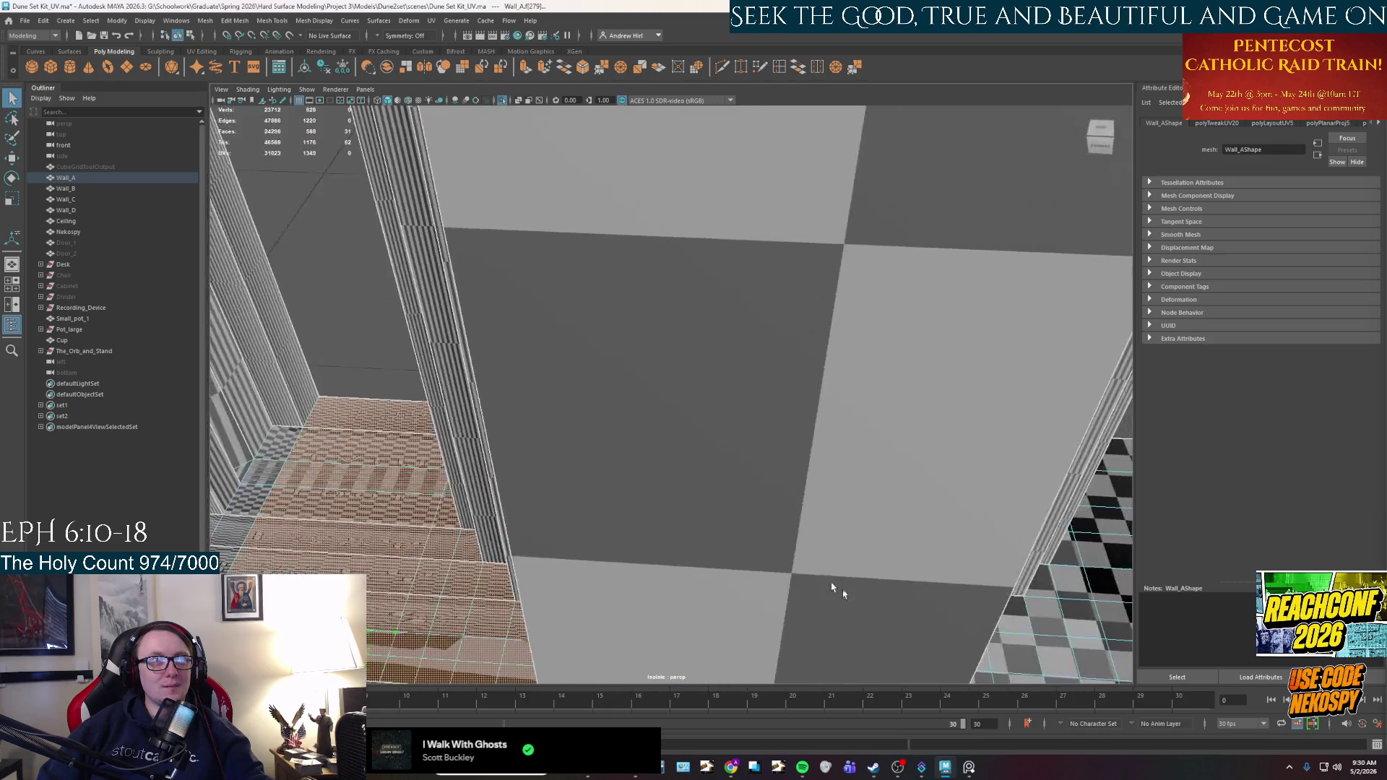
alt+drag(832, 588, 762, 431)
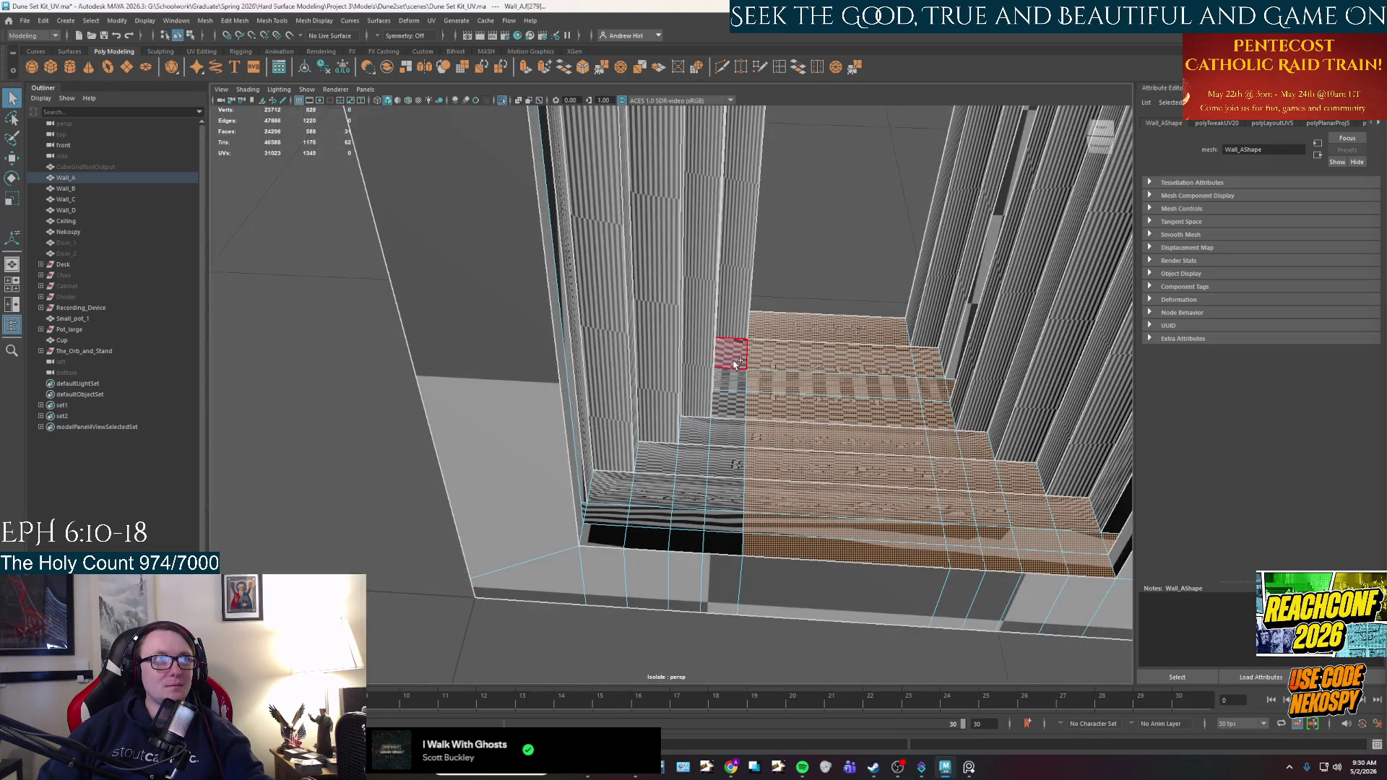
shift+double_click(724, 525)
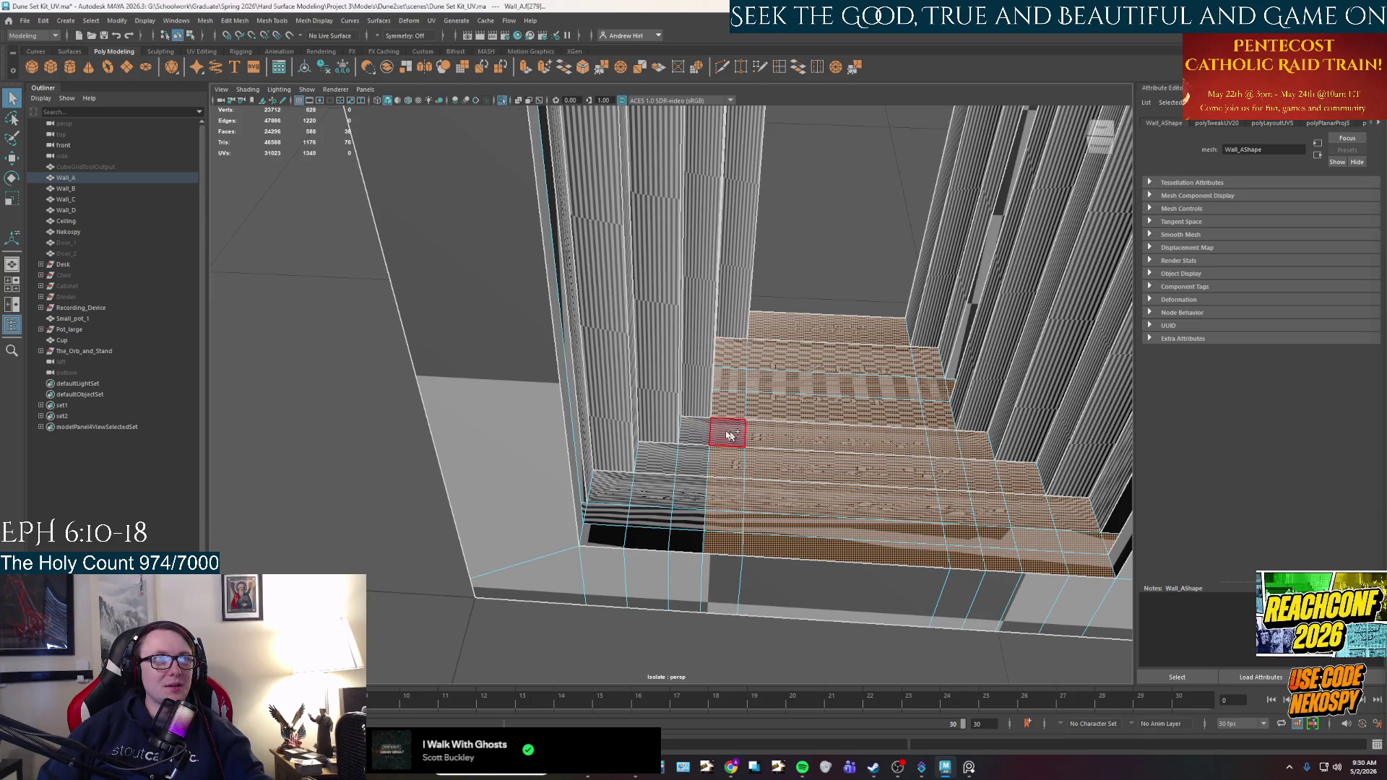
mouse_move(687, 489)
alt+mouse_down()
mouse_move(553, 339)
mouse_move(614, 346)
mouse_move(594, 432)
alt+mouse_up()
Select the stair faces, undoing an accidental whole-wall pick, and project flat UVs onto them.
click(464, 473)
mouse_move(464, 473)
alt+mouse_down()
mouse_move(538, 411)
mouse_move(722, 448)
mouse_move(659, 557)
alt+mouse_up()
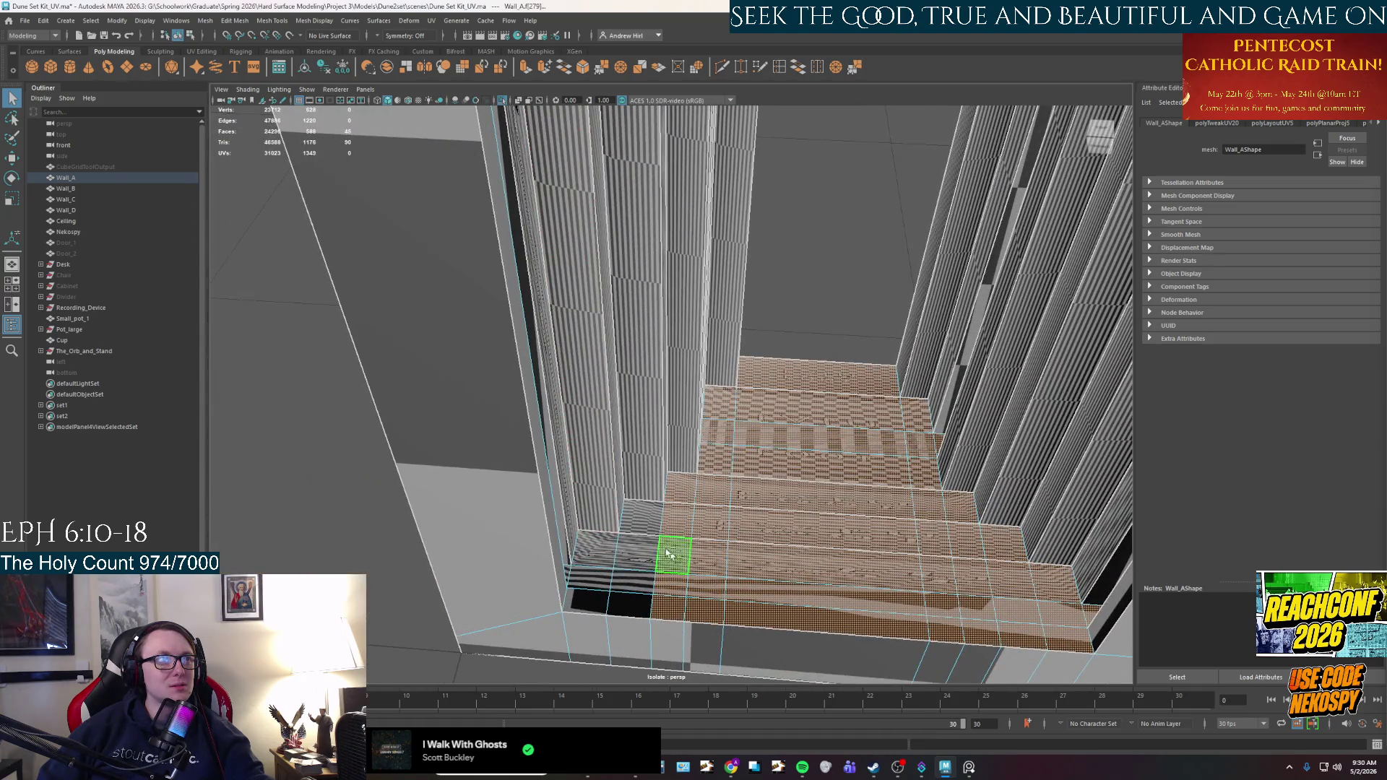
shift+click(634, 597)
shift+click(576, 577)
shift+double_click(570, 575)
key(ctrl+z)
alt+drag(570, 574, 731, 485)
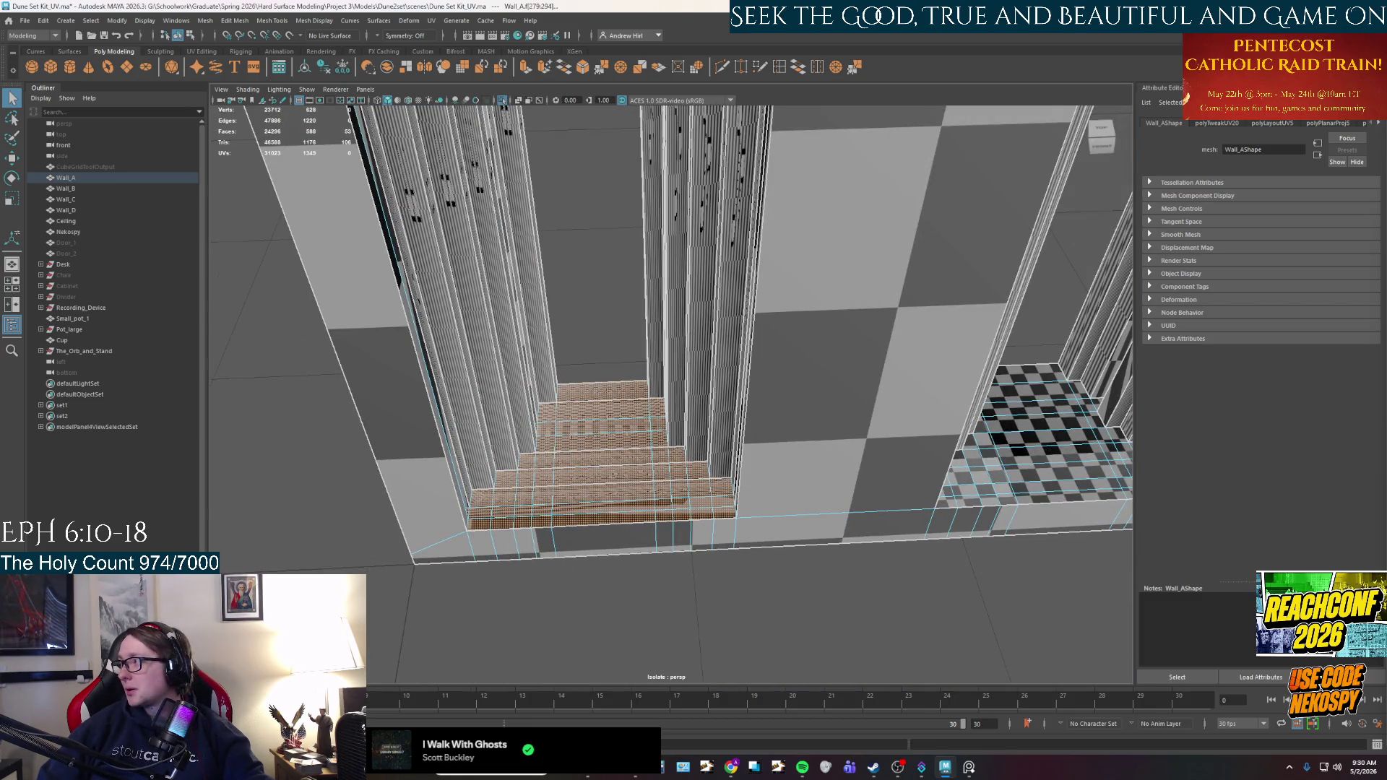
key(w)
key(e)
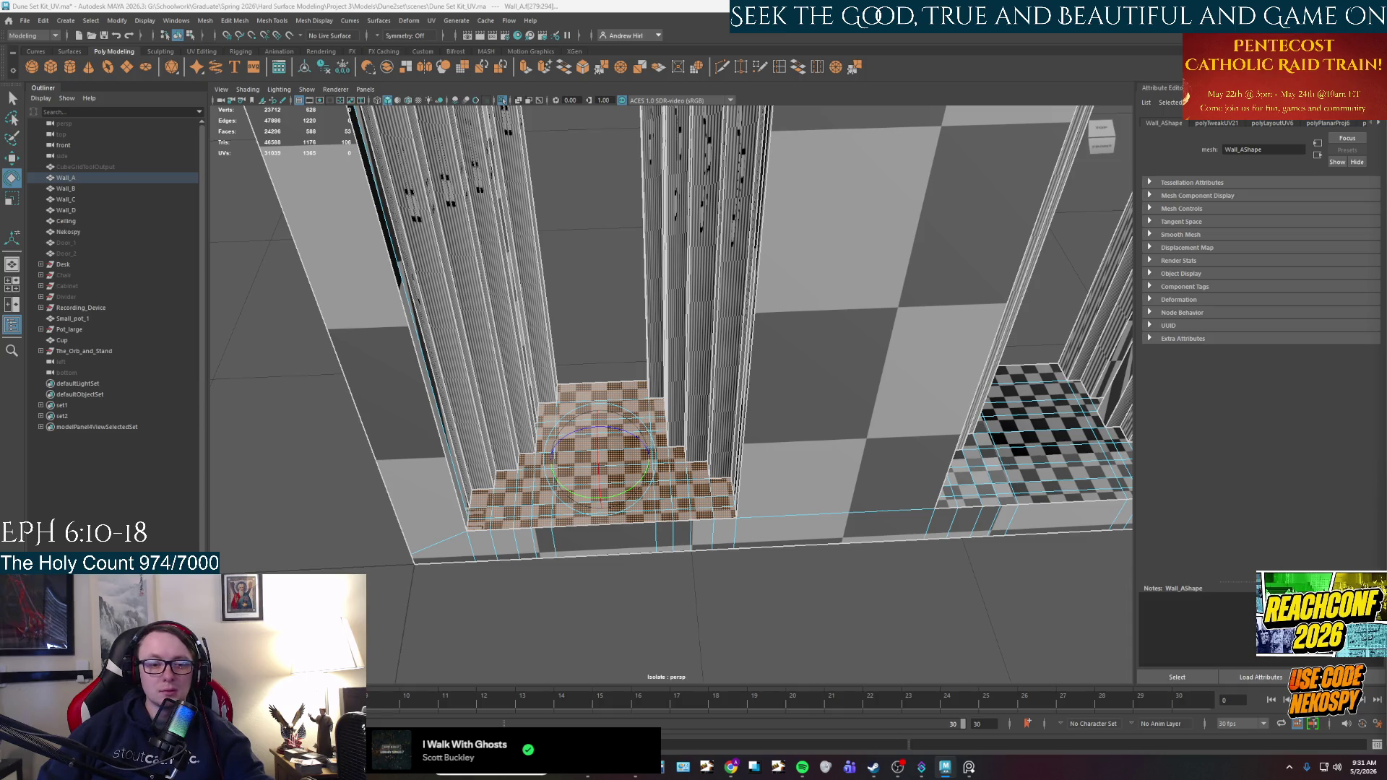
key(w)
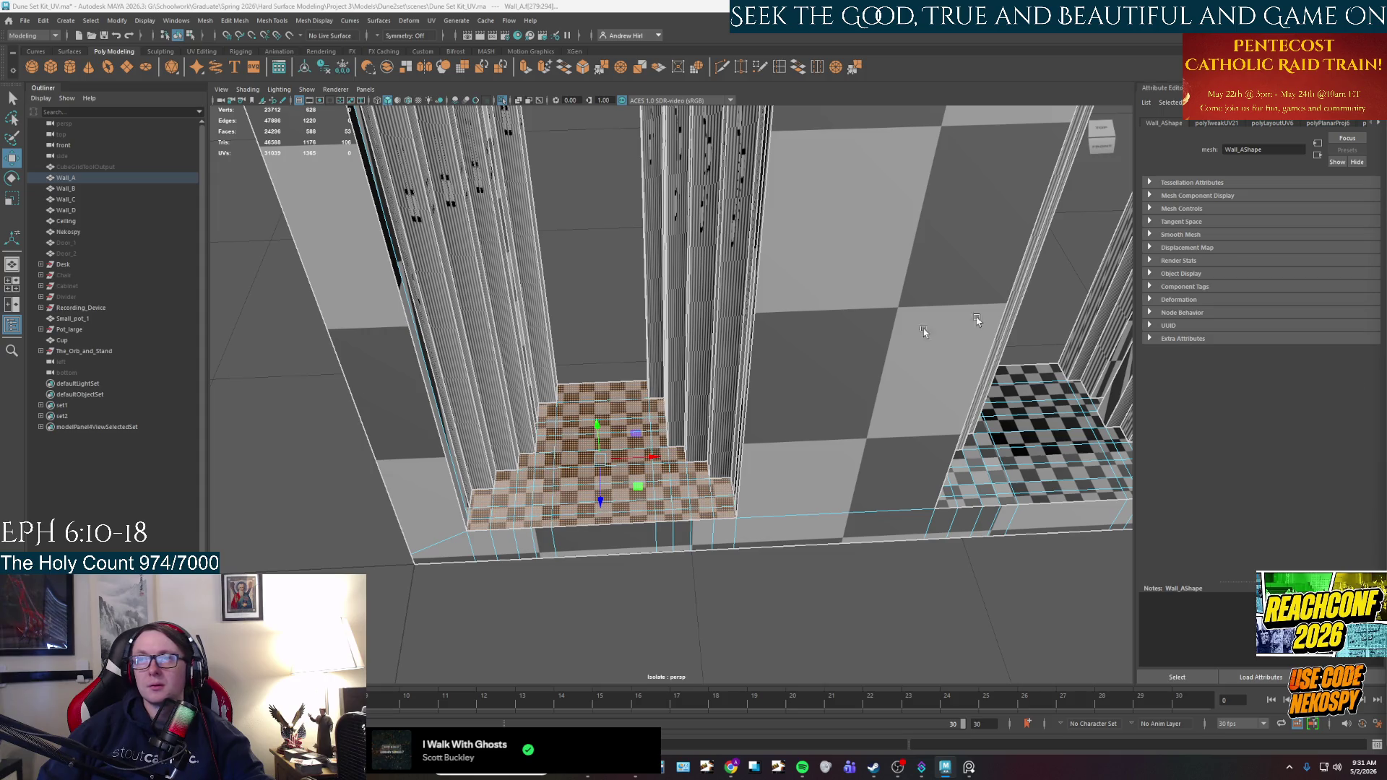
click(712, 471)
mouse_move(711, 471)
alt+mouse_down()
mouse_move(726, 457)
mouse_move(715, 517)
mouse_move(729, 634)
mouse_move(693, 549)
mouse_move(671, 614)
mouse_move(650, 520)
mouse_move(663, 493)
alt+mouse_up()
click(539, 333)
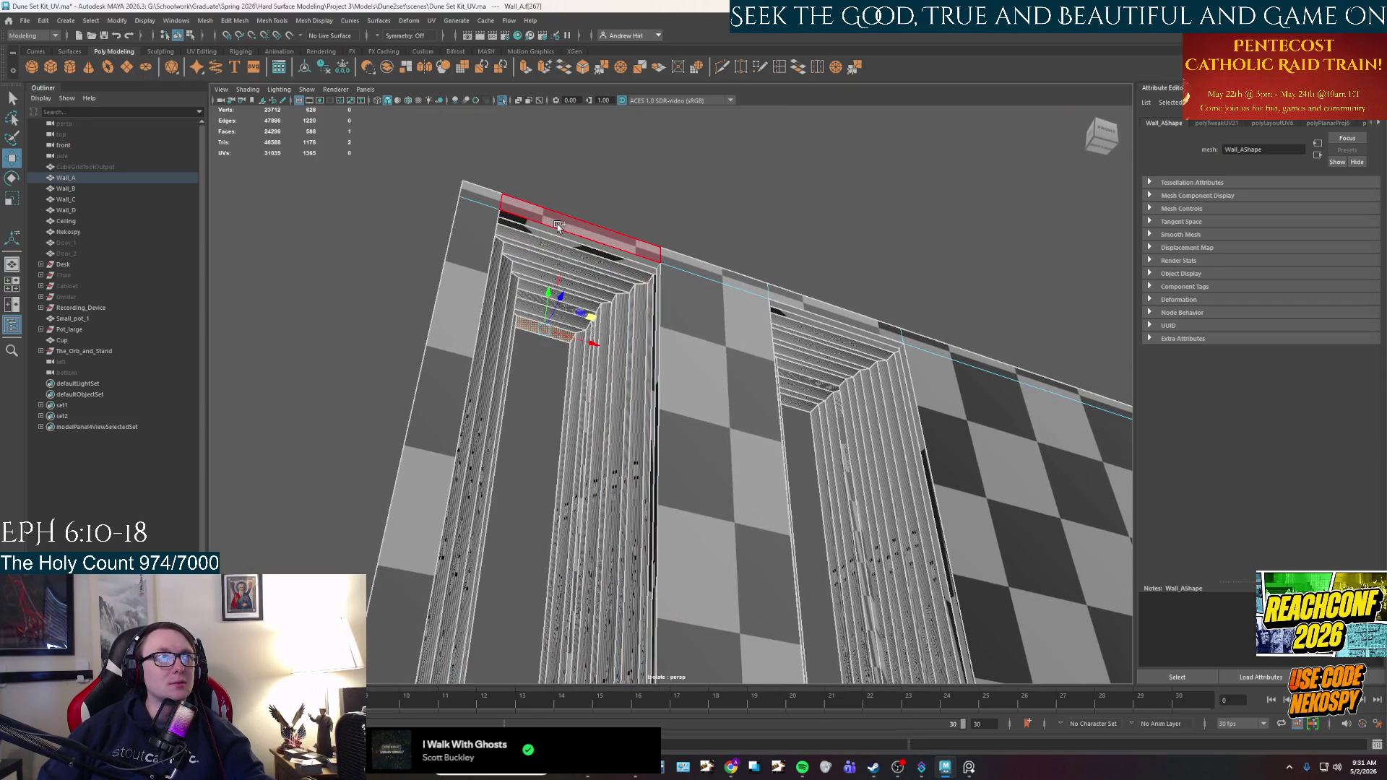
Give the doorway's run of stair faces a planar projection and refined UV layout.
shift+double_click(577, 231)
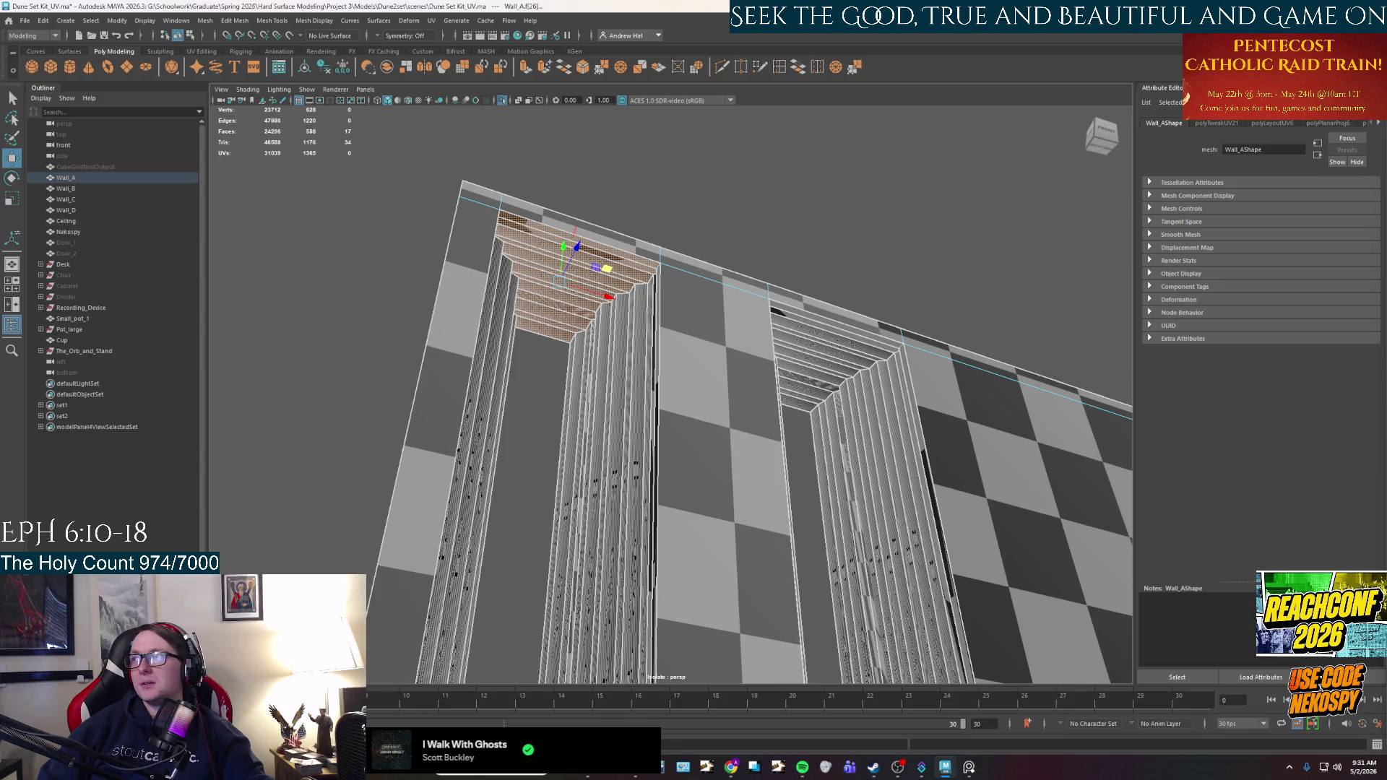
key(g)
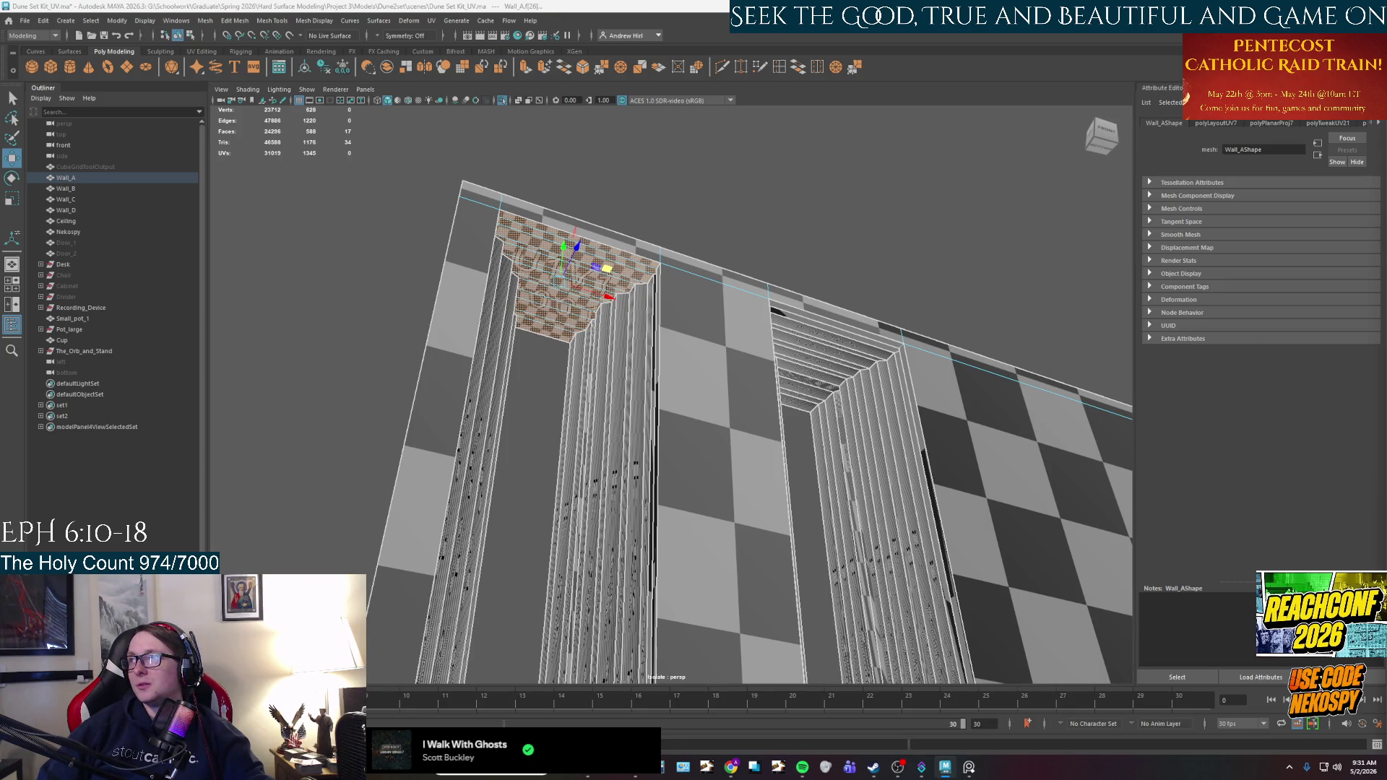
key(g)
key(g)
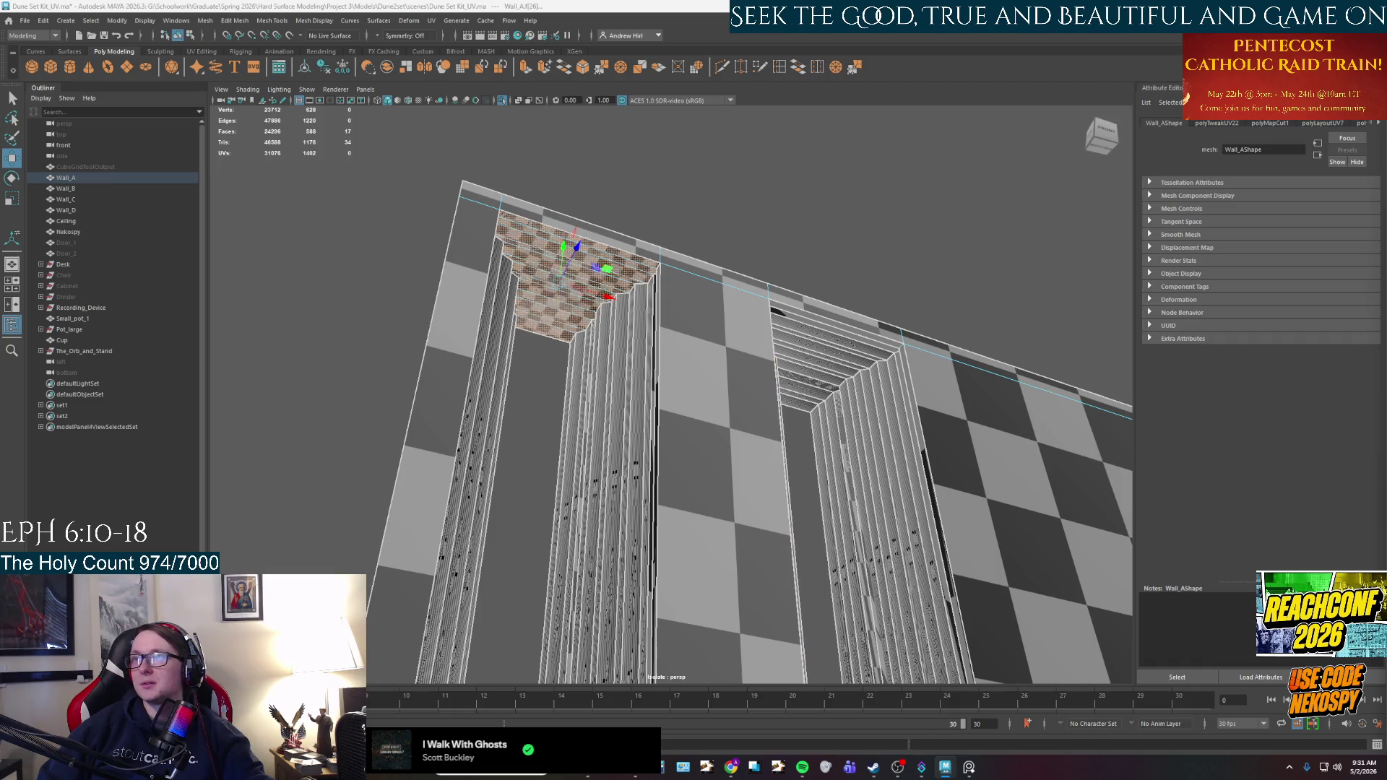
key(e)
key(g)
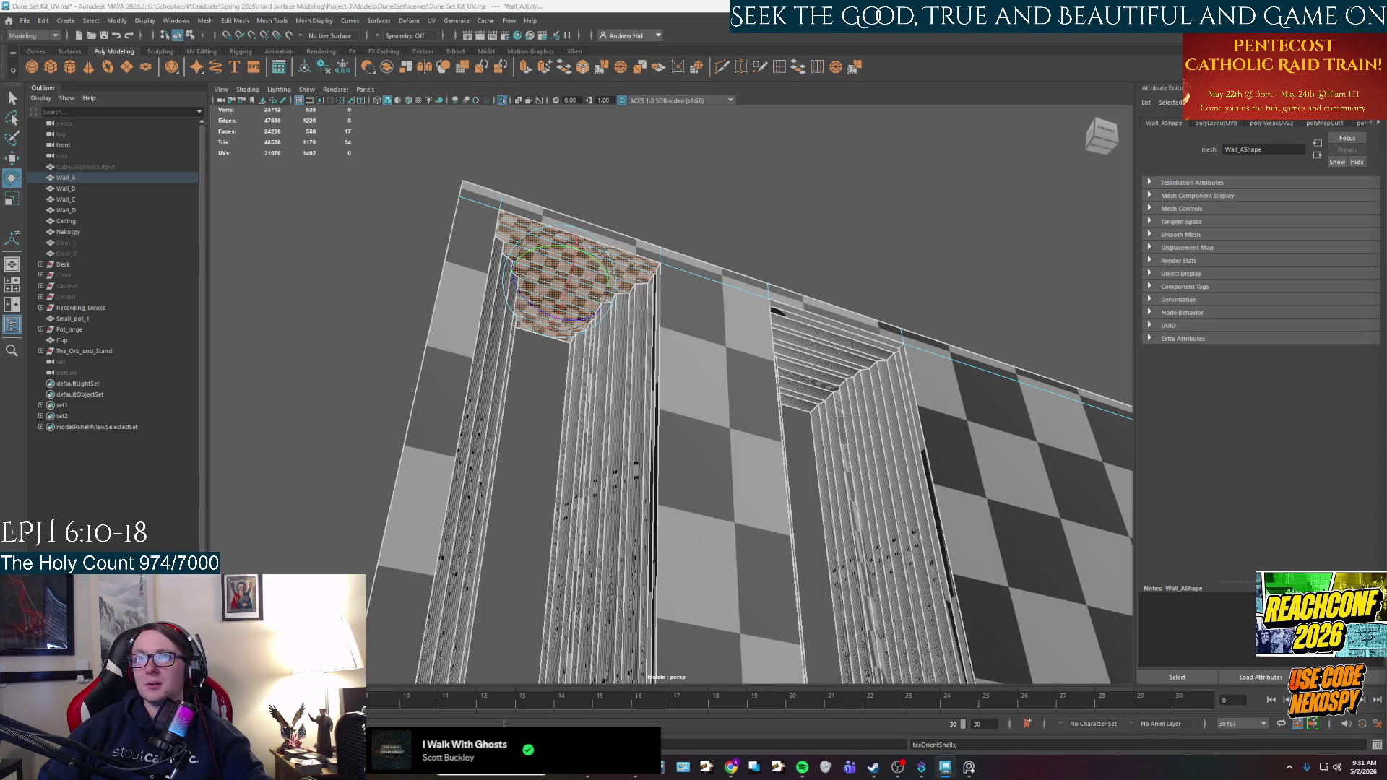
Select a vertical door-frame strip and give it planar, laid-out UVs.
mouse_move(902, 429)
alt+mouse_down()
mouse_move(729, 369)
mouse_move(787, 380)
mouse_move(820, 460)
alt+mouse_up()
click(808, 358)
double_click(718, 496)
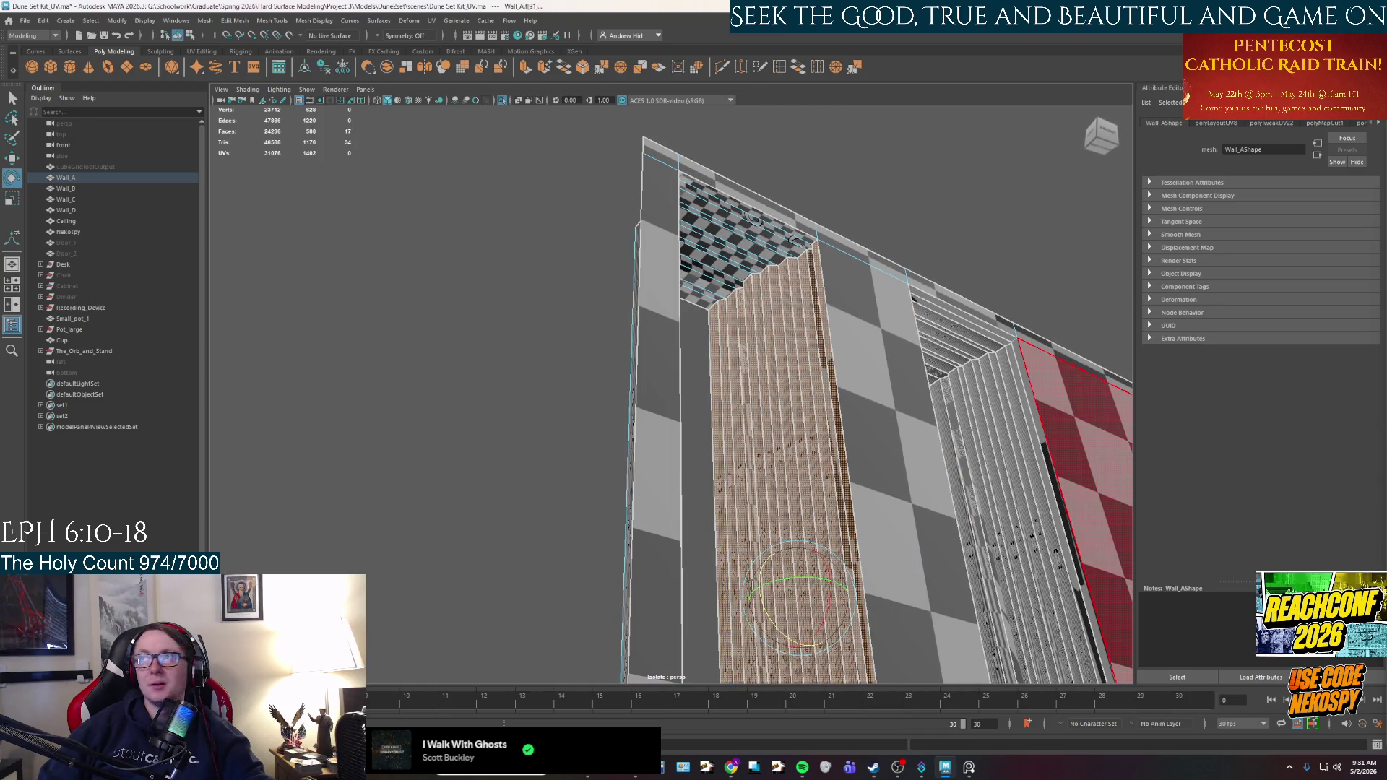
key(g)
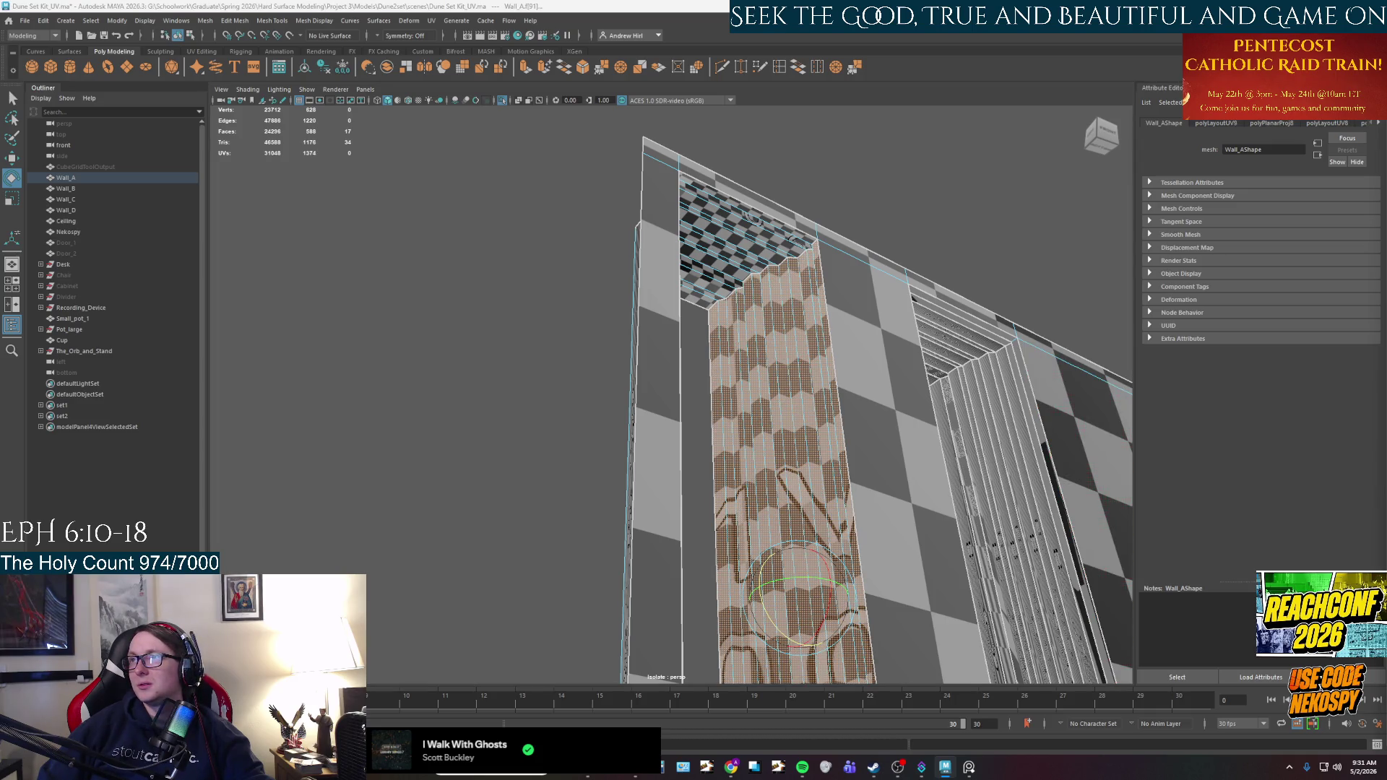
key(g)
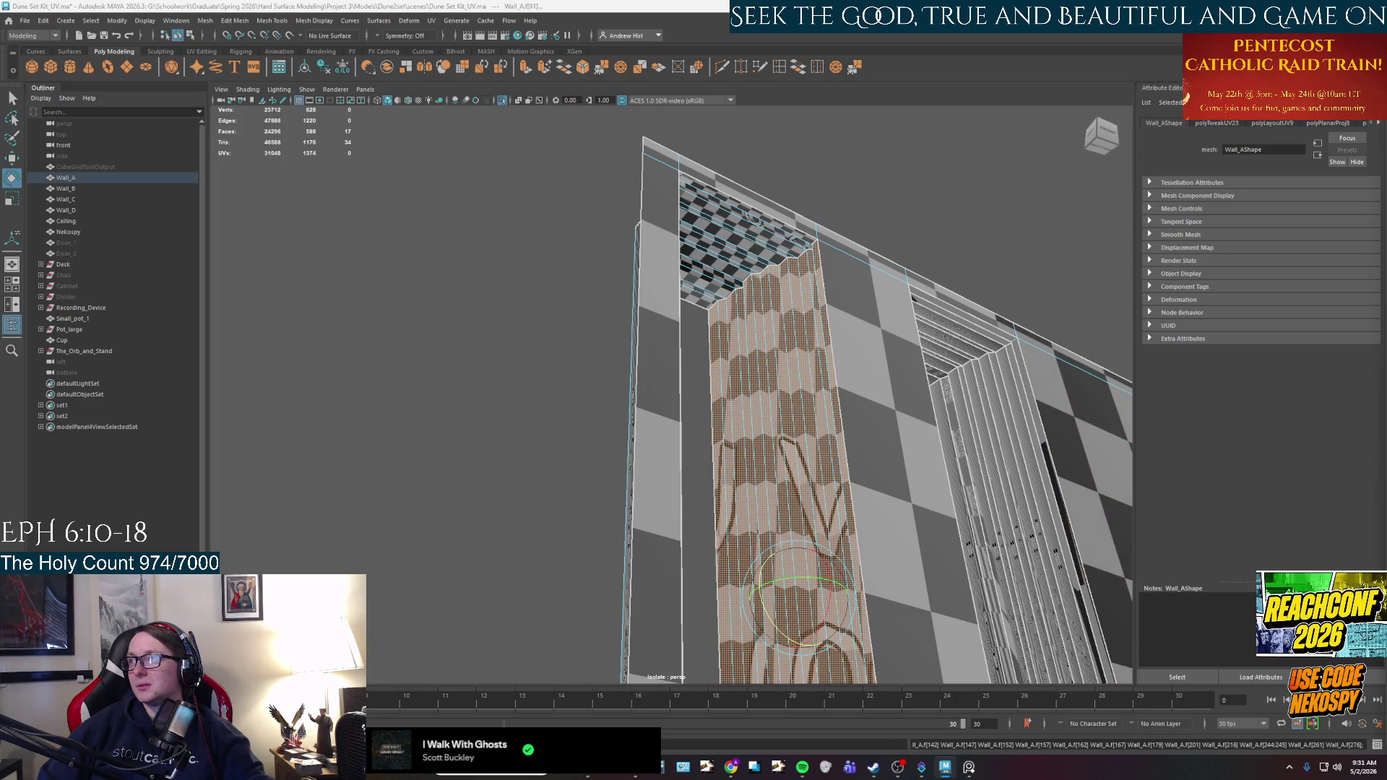
key(g)
key(w)
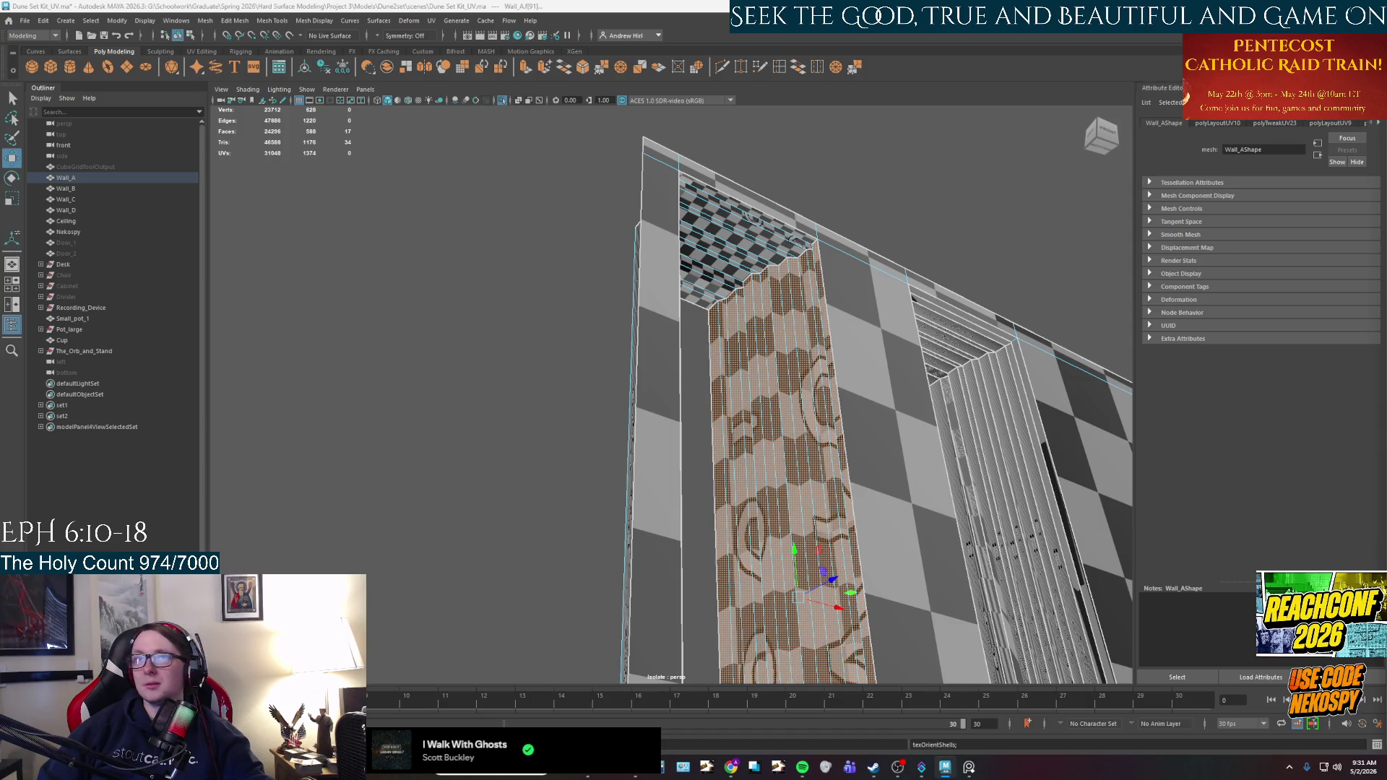
key(g)
Planar-map the inner wall strip, then unfold and straighten its checker UVs.
scroll(847, 422, up, 3)
scroll(847, 423, down, 3)
mouse_move(847, 422)
alt+mouse_down()
mouse_move(830, 433)
mouse_move(822, 401)
mouse_move(889, 325)
mouse_move(722, 340)
alt+mouse_up()
click(620, 281)
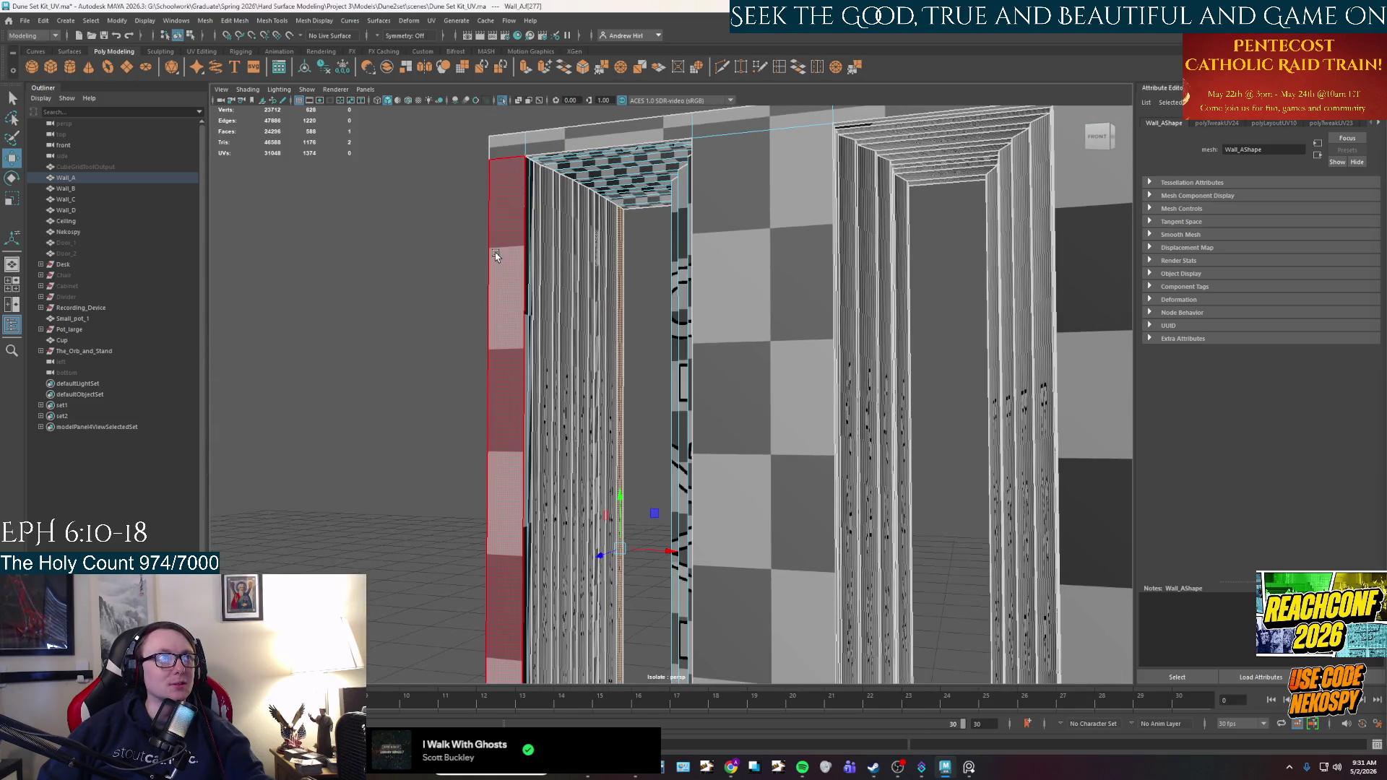
double_click(534, 275)
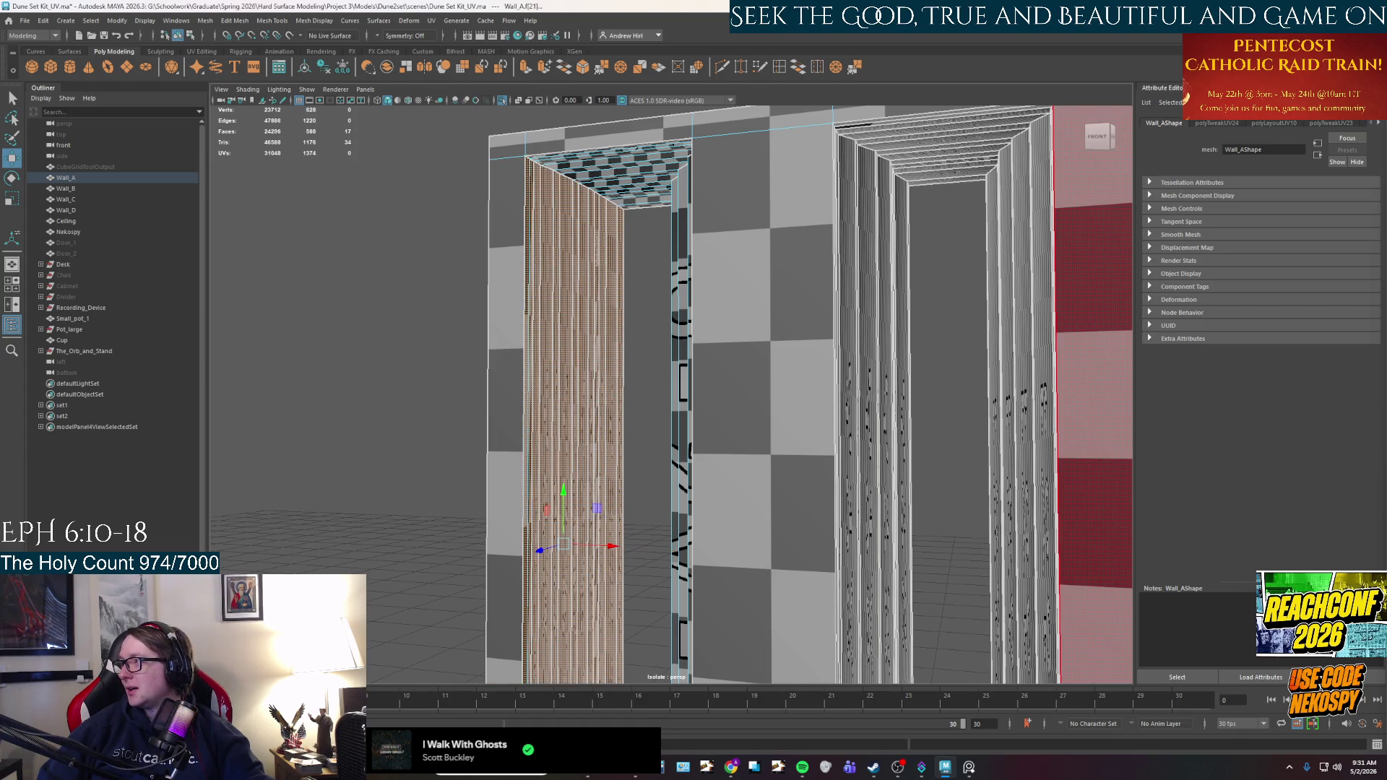
key(g)
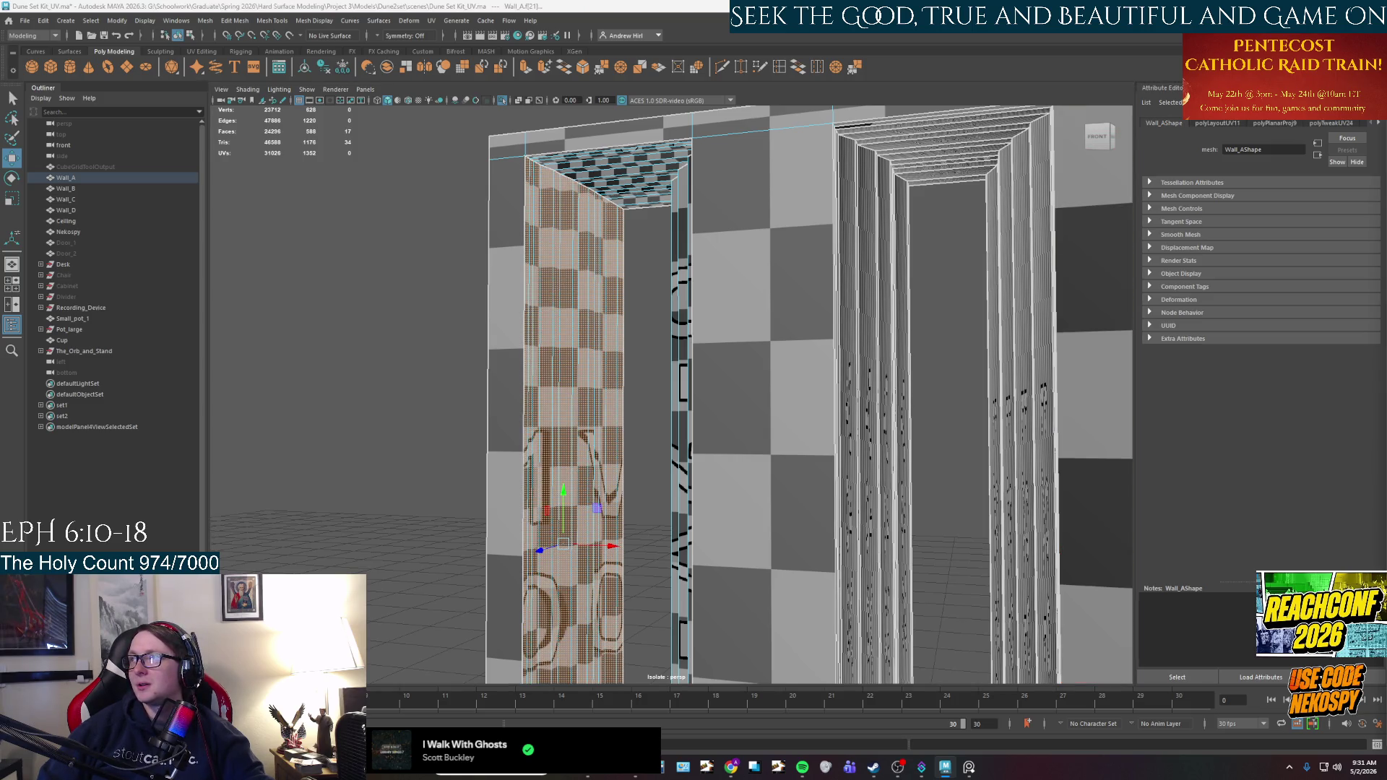
key(g)
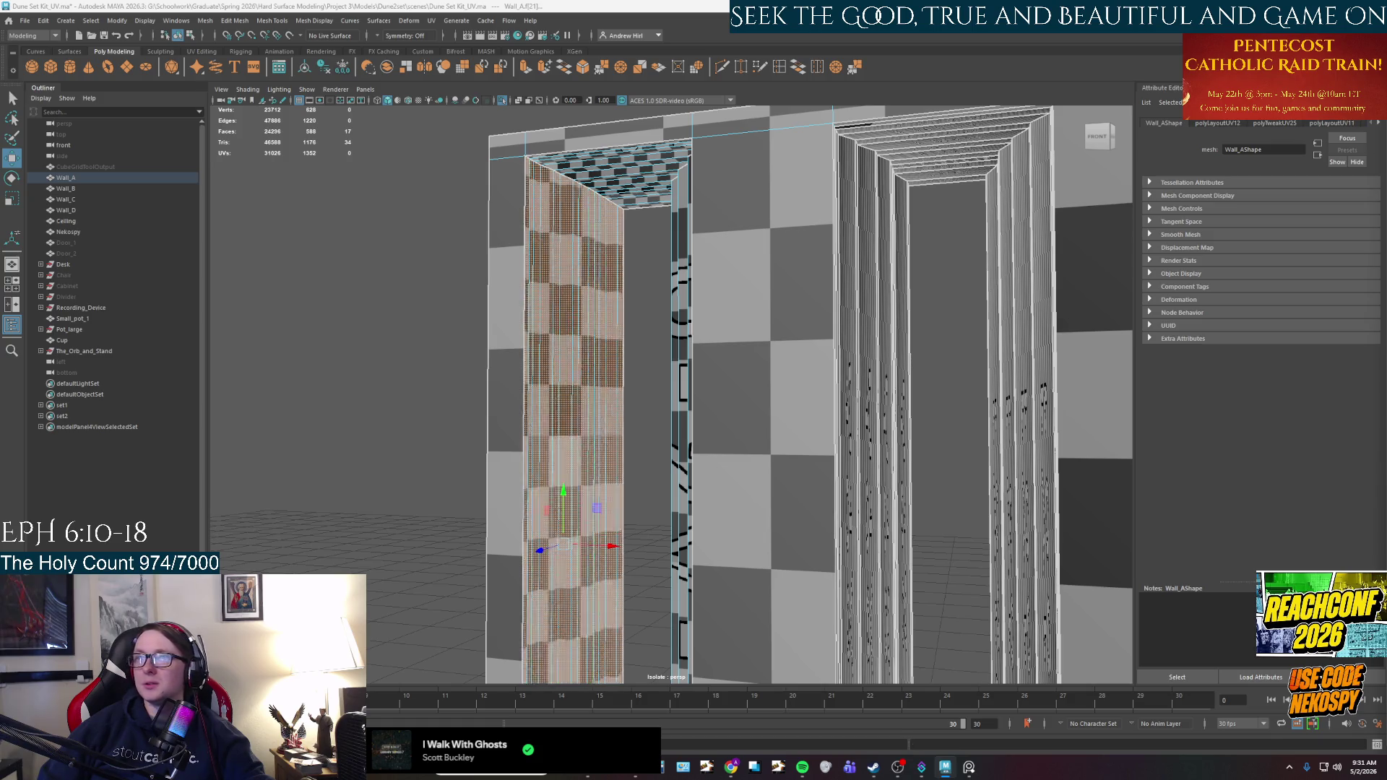
key(g)
key(e)
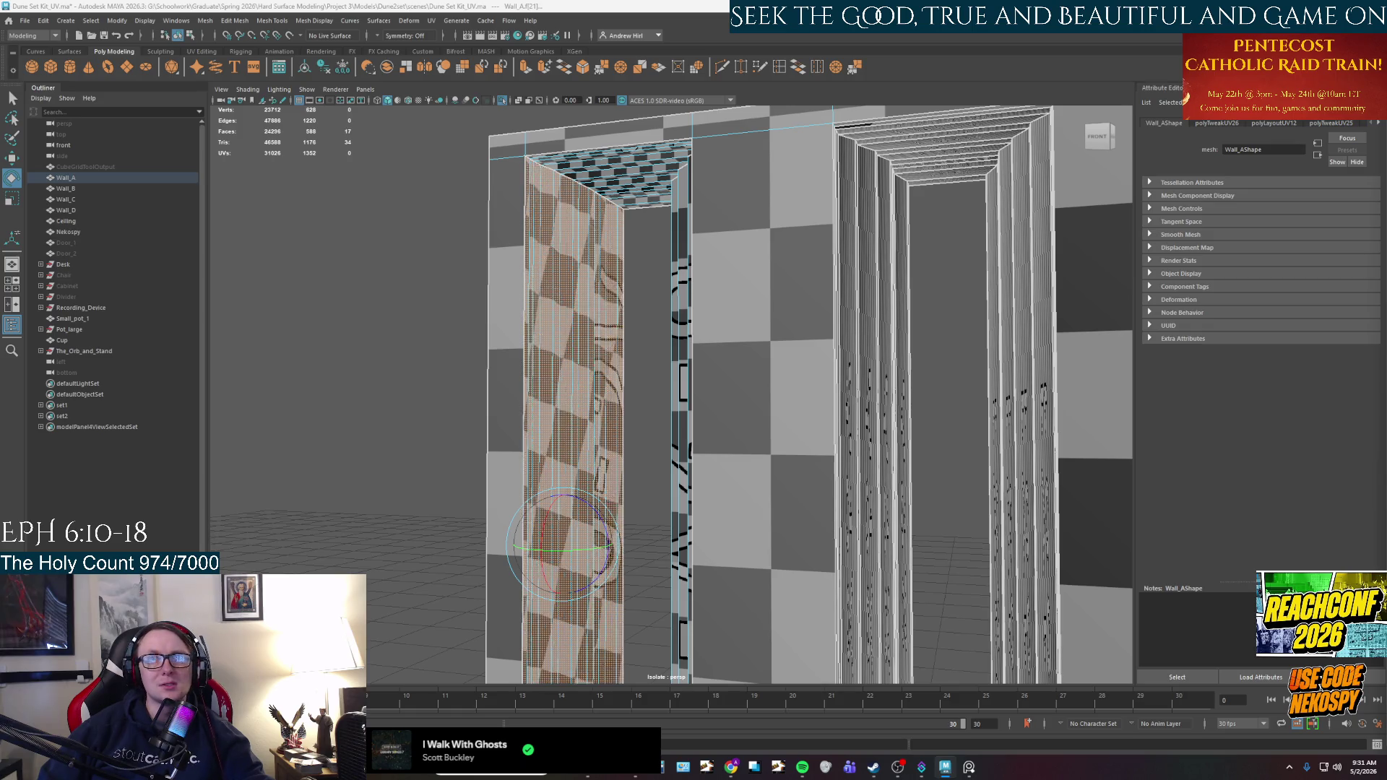
key(w)
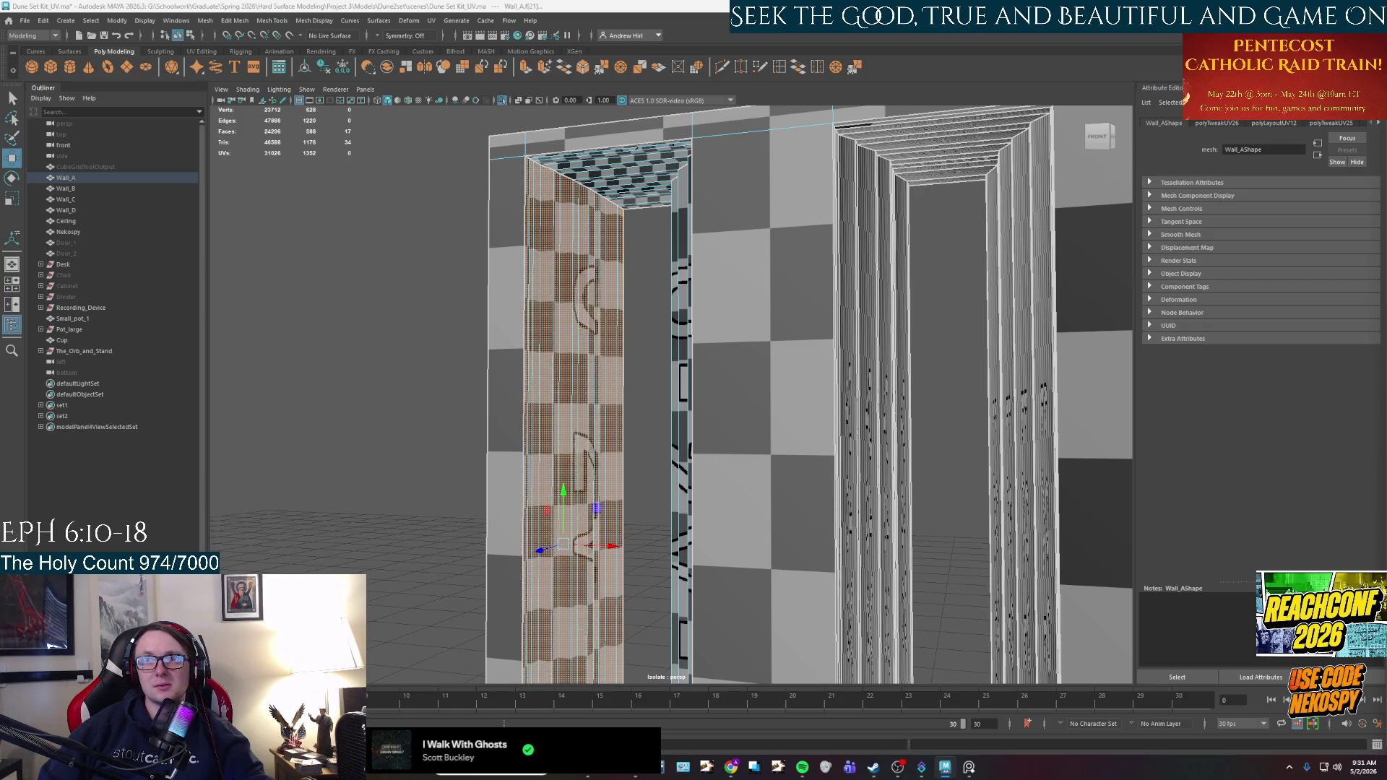
mouse_move(816, 422)
alt+mouse_down()
mouse_move(715, 365)
mouse_move(699, 297)
mouse_move(680, 370)
alt+mouse_up()
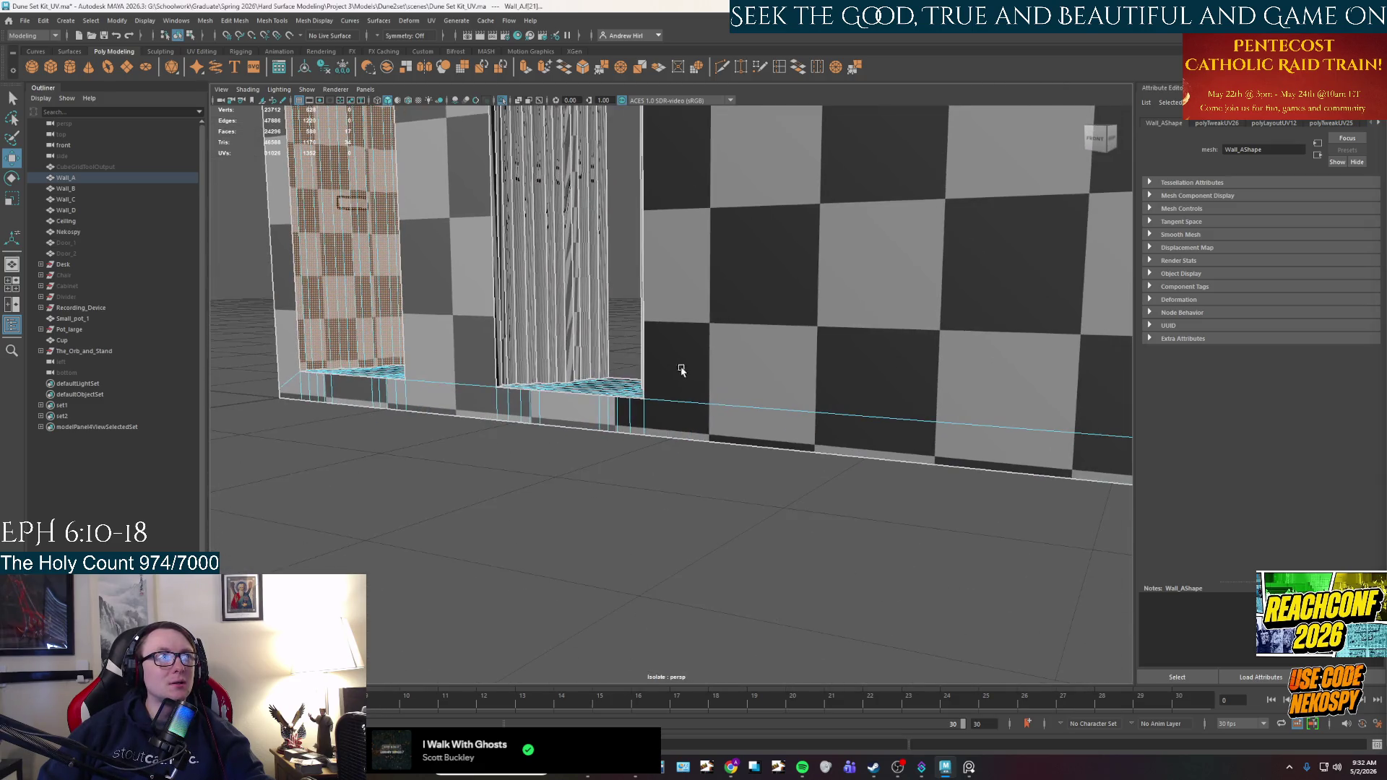
key(r)
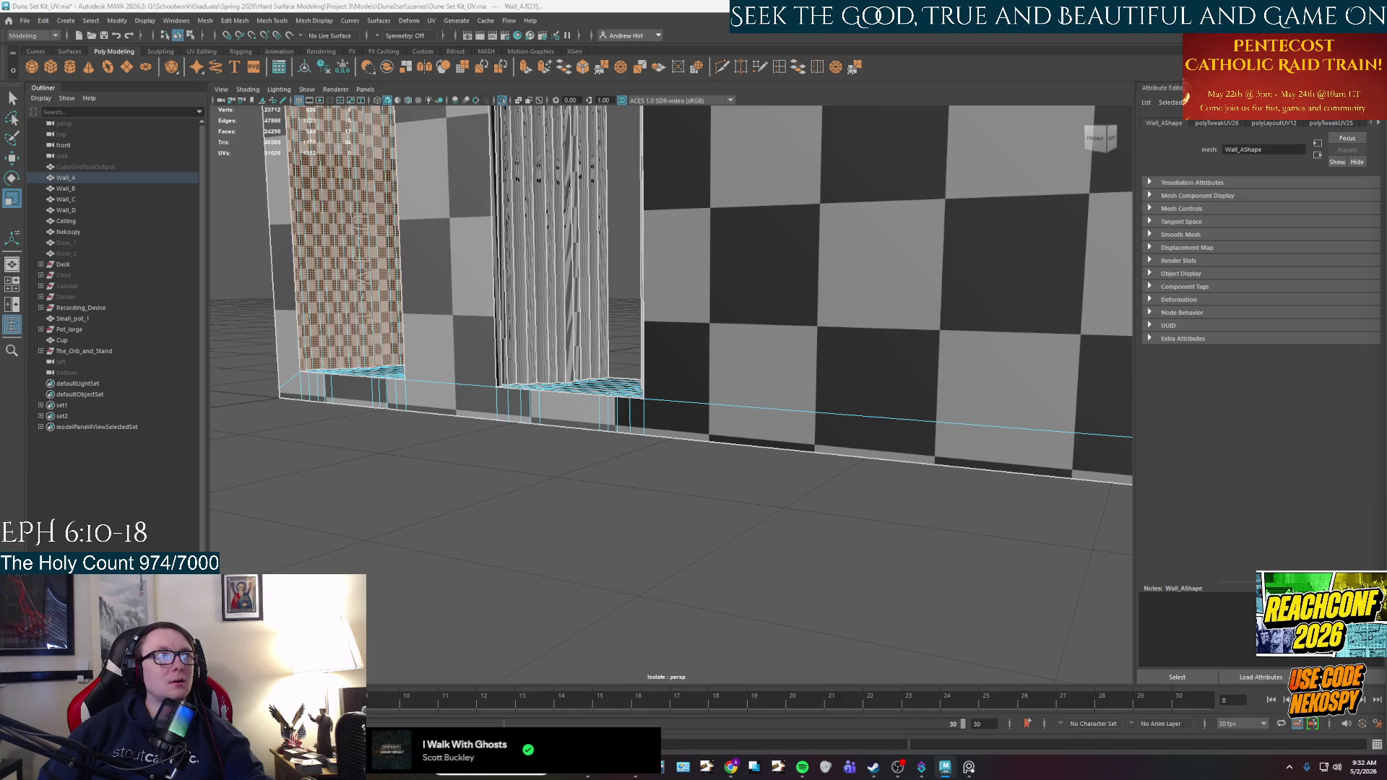
key(ctrl+z)
alt+drag(585, 330, 578, 339)
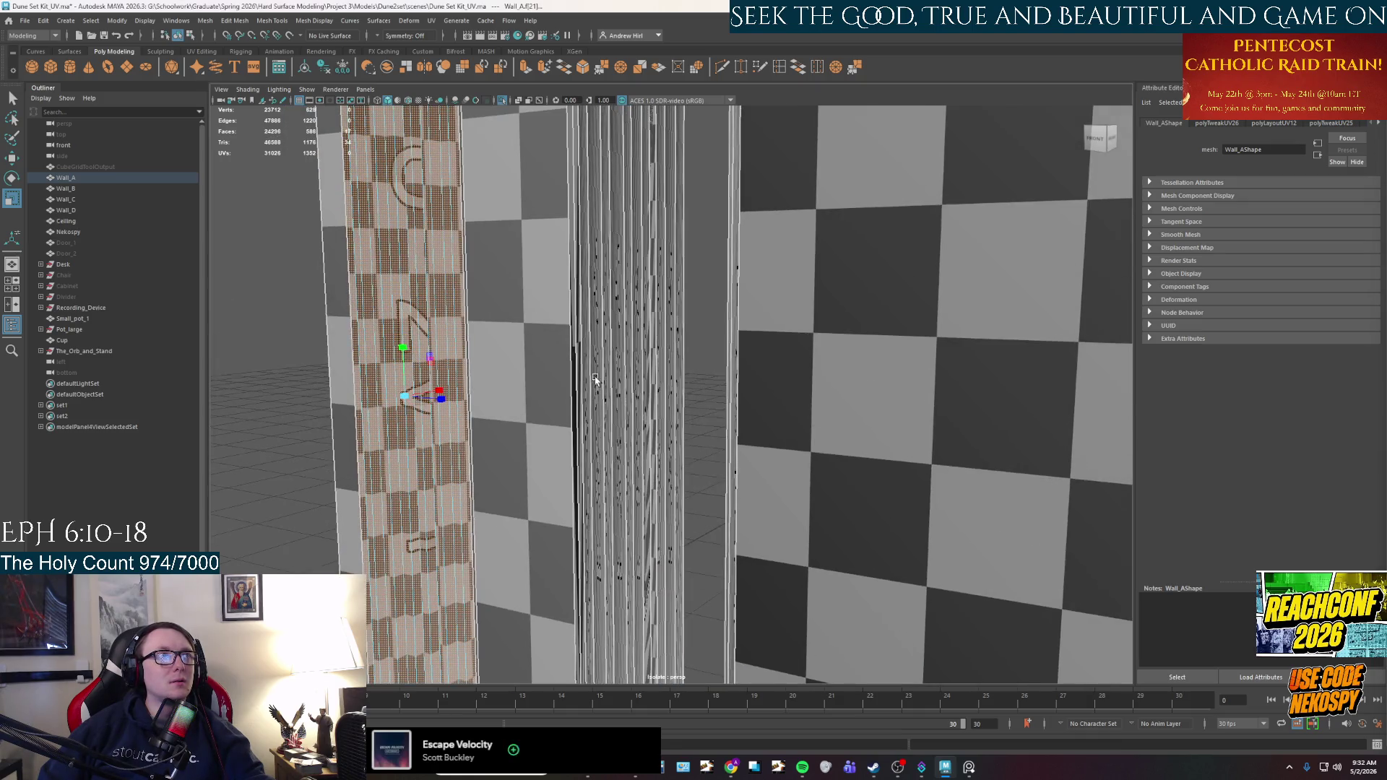
Select the inner strip across the doorway and accept the AutoSave prompt.
click(575, 340)
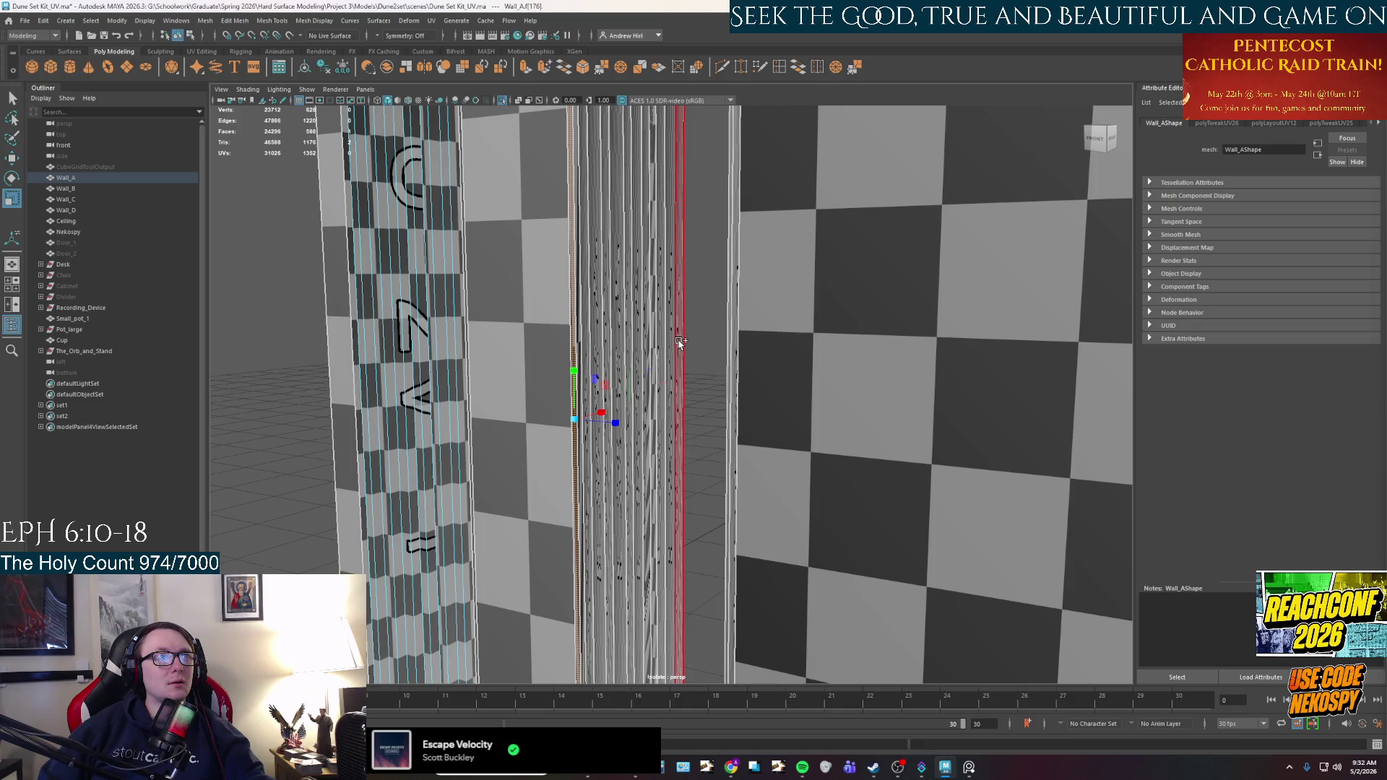
click(679, 343)
scroll(679, 343, down, 5)
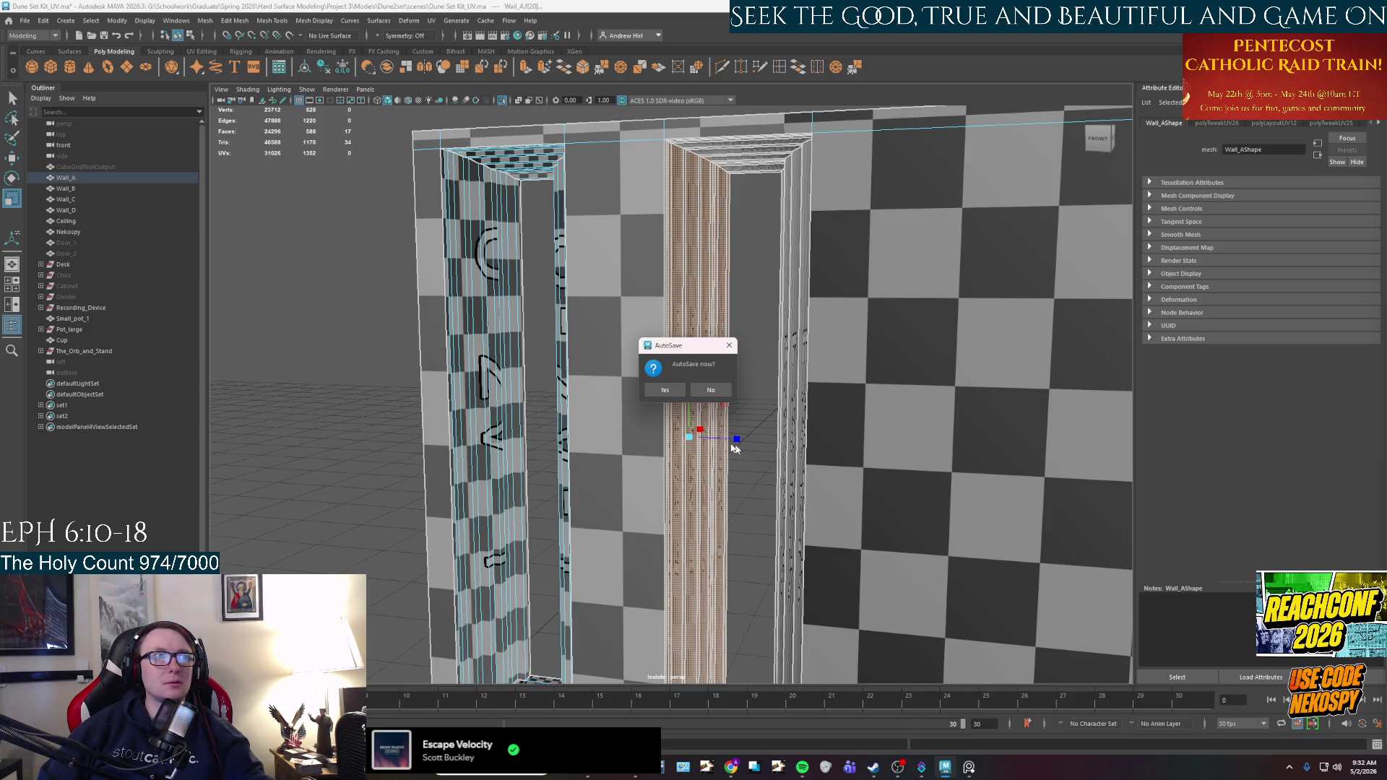
click(665, 390)
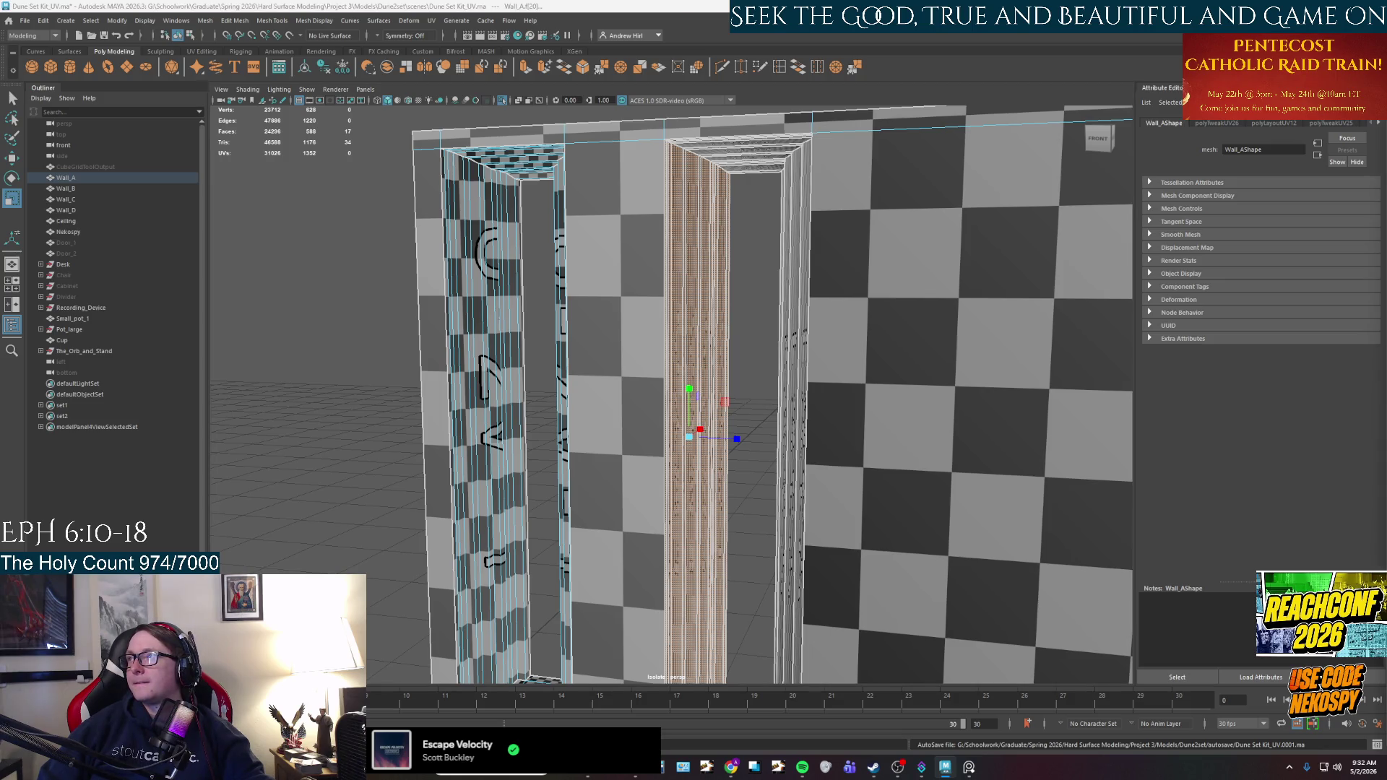
key(w)
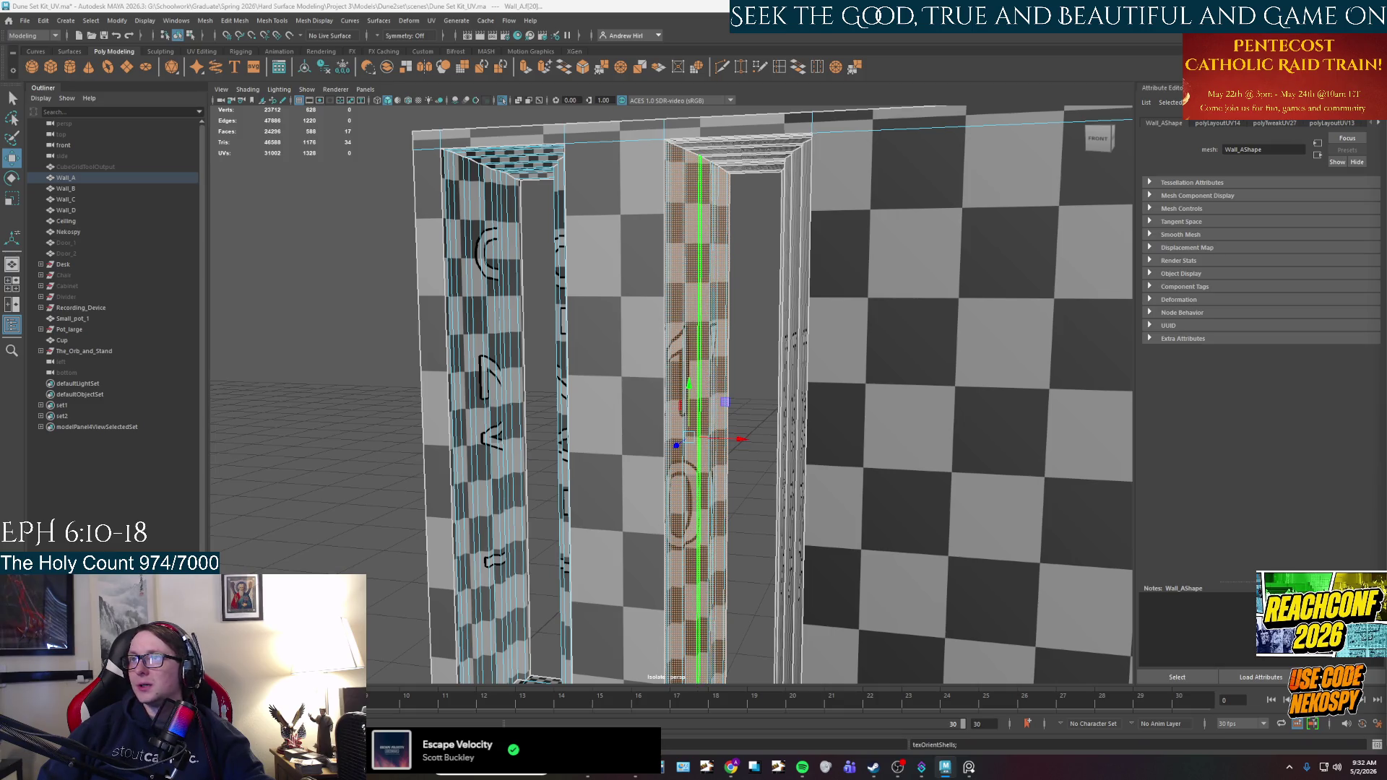
Planar-map a door-frame face strip, then rescale and orient its UV shells upright.
alt+drag(1019, 433, 845, 310)
click(842, 304)
key(ctrl+z)
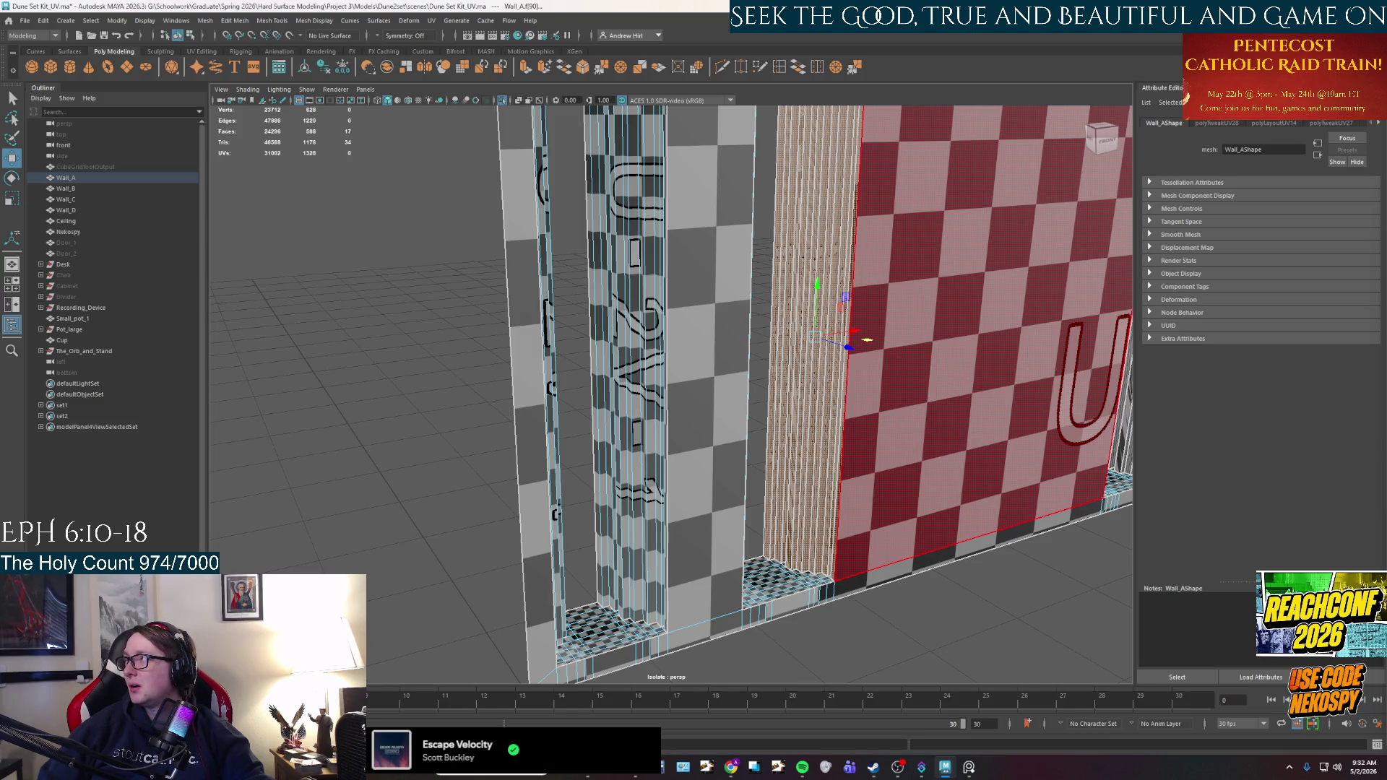
key(g)
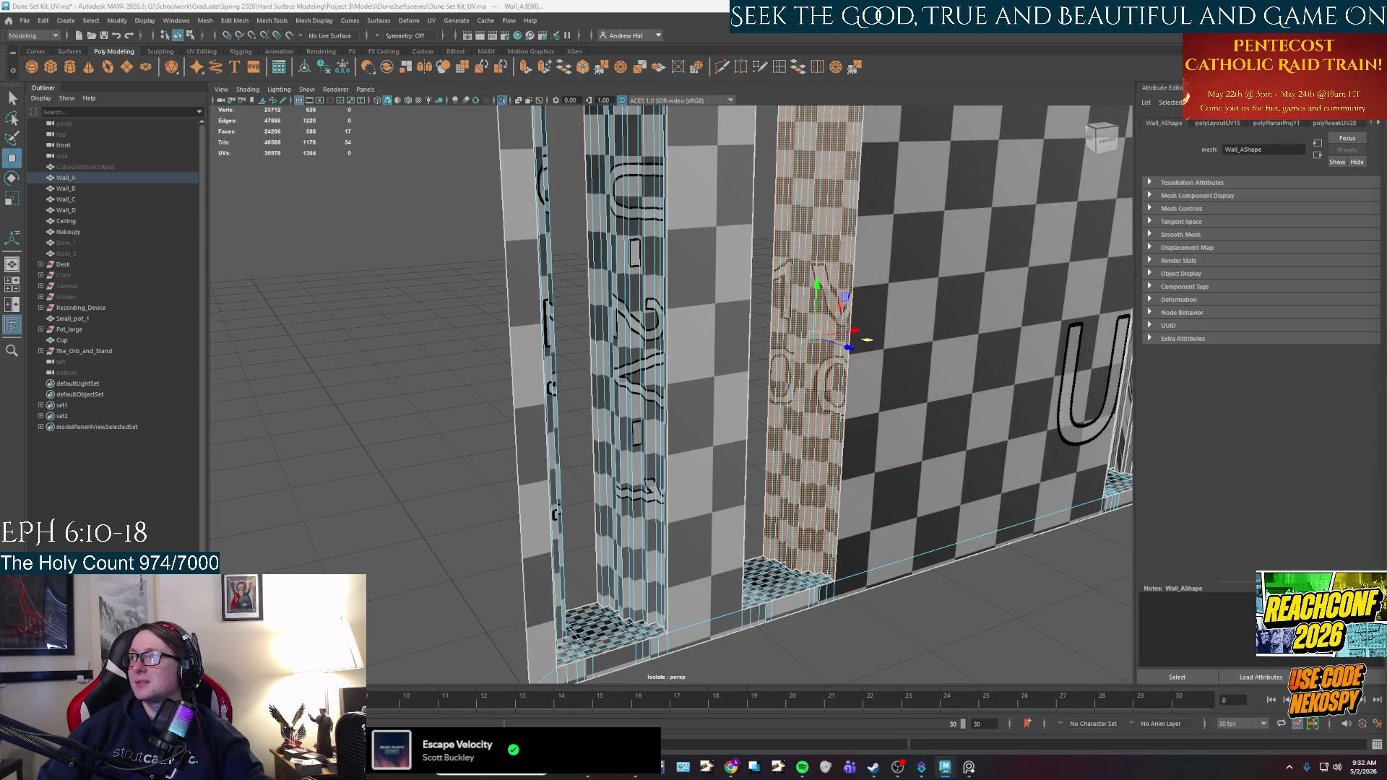
key(g)
key(g)
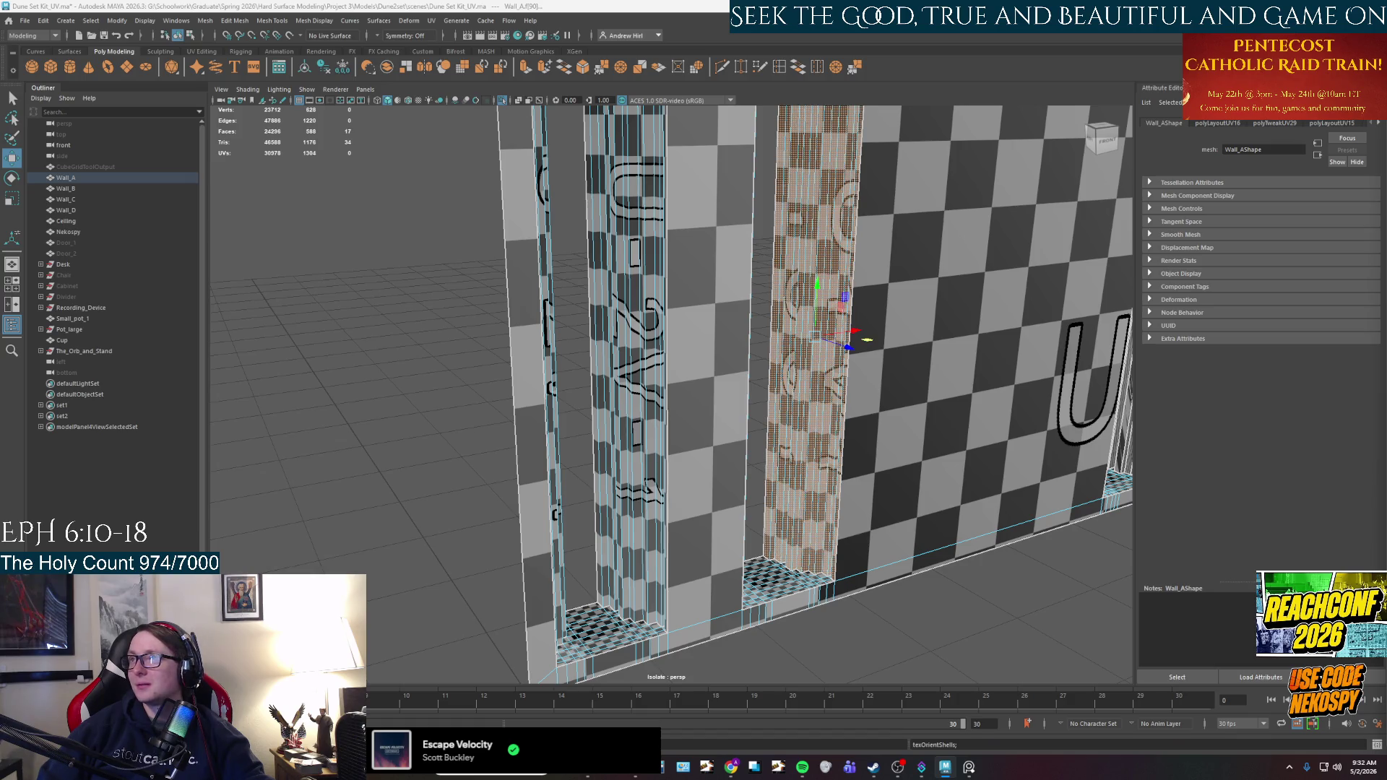
key(g)
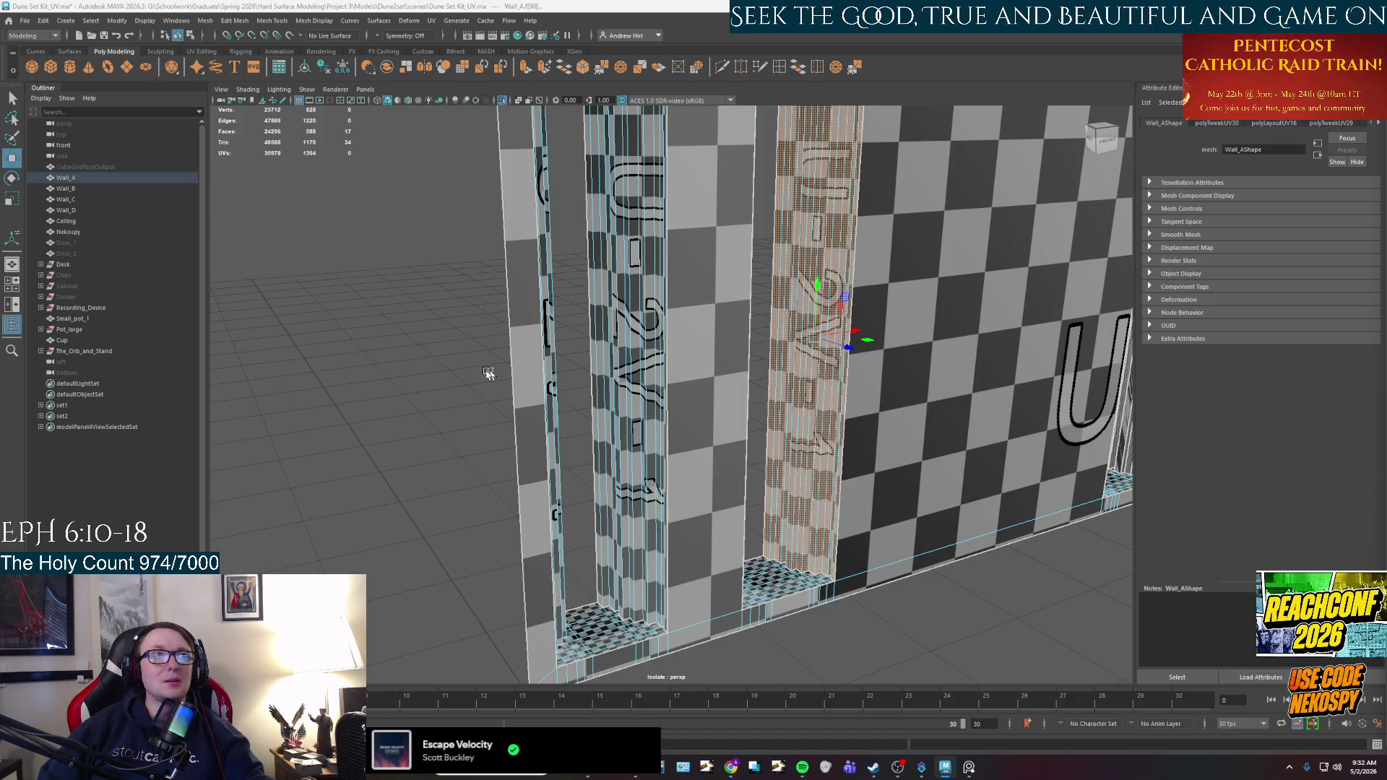
key(f)
Select the frame's top strip and vertical column of faces and give them laid-out planar UVs.
mouse_move(688, 417)
alt+mouse_down()
mouse_move(656, 402)
mouse_move(765, 505)
mouse_move(749, 361)
alt+mouse_up()
click(686, 216)
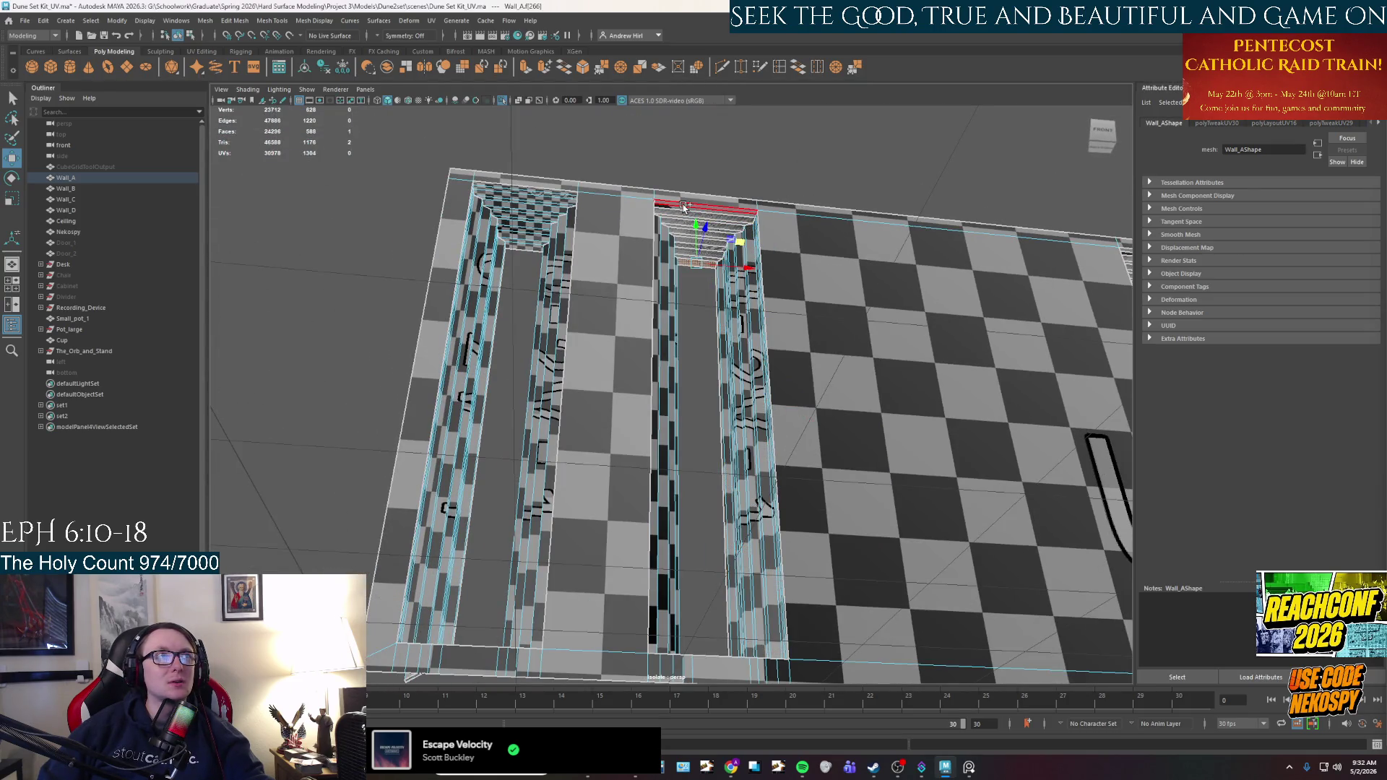
double_click(684, 208)
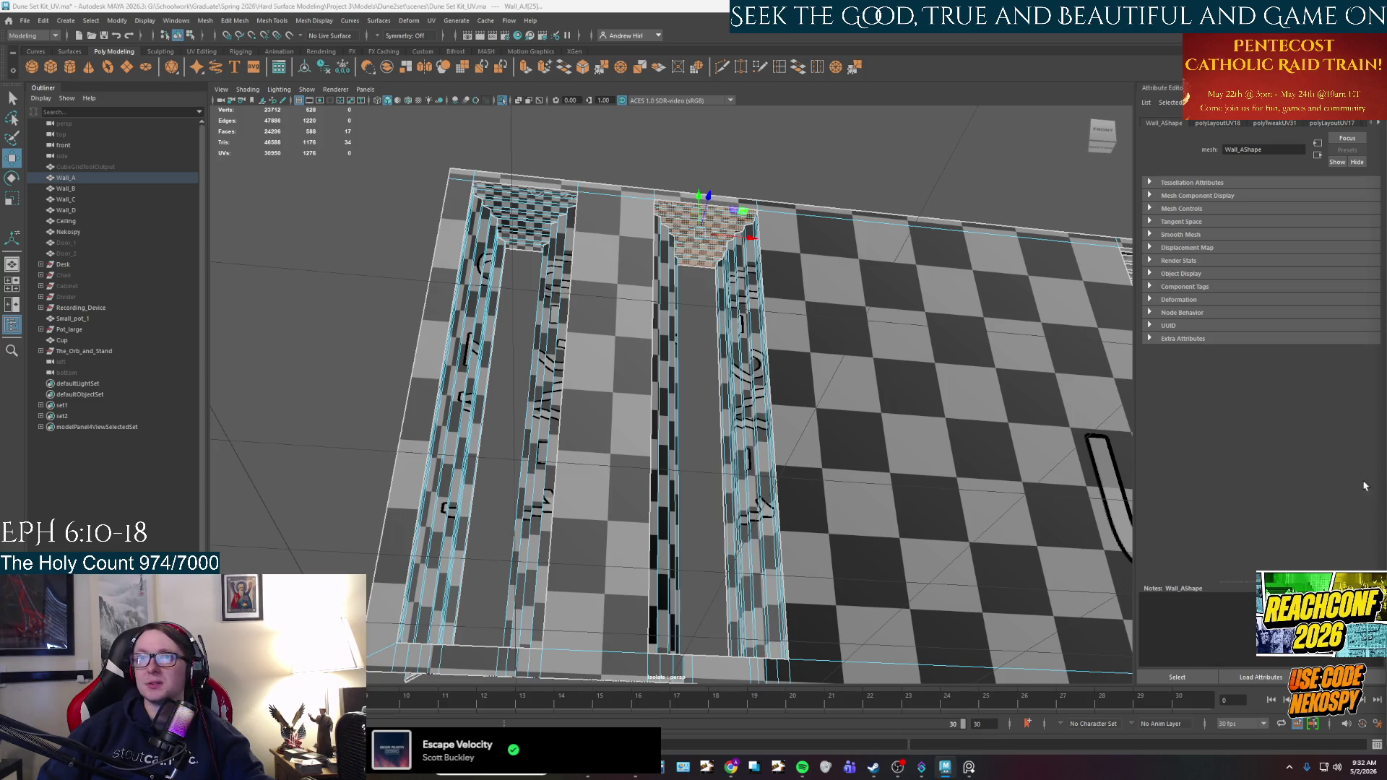
mouse_move(986, 415)
alt+mouse_down()
mouse_move(962, 445)
mouse_move(833, 376)
mouse_move(795, 322)
mouse_move(604, 263)
alt+mouse_up()
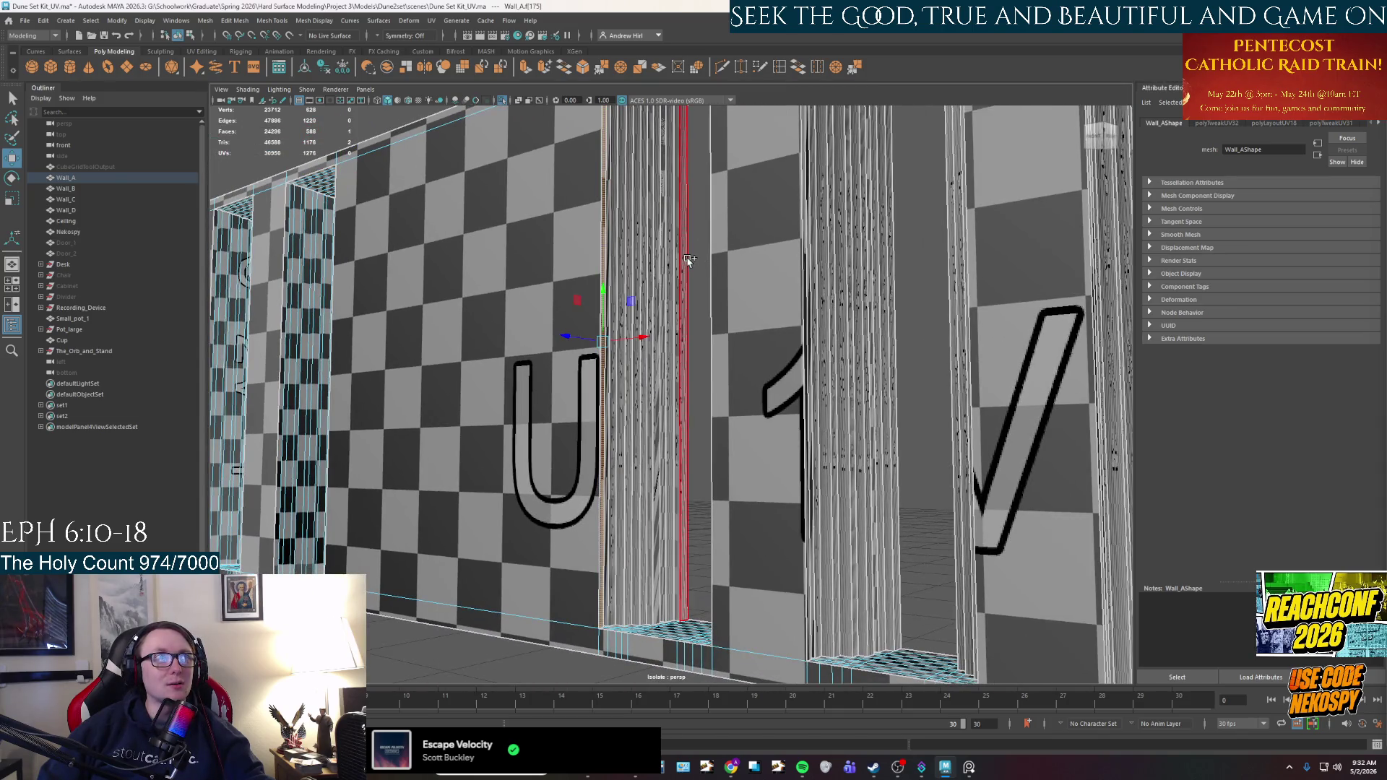
double_click(650, 325)
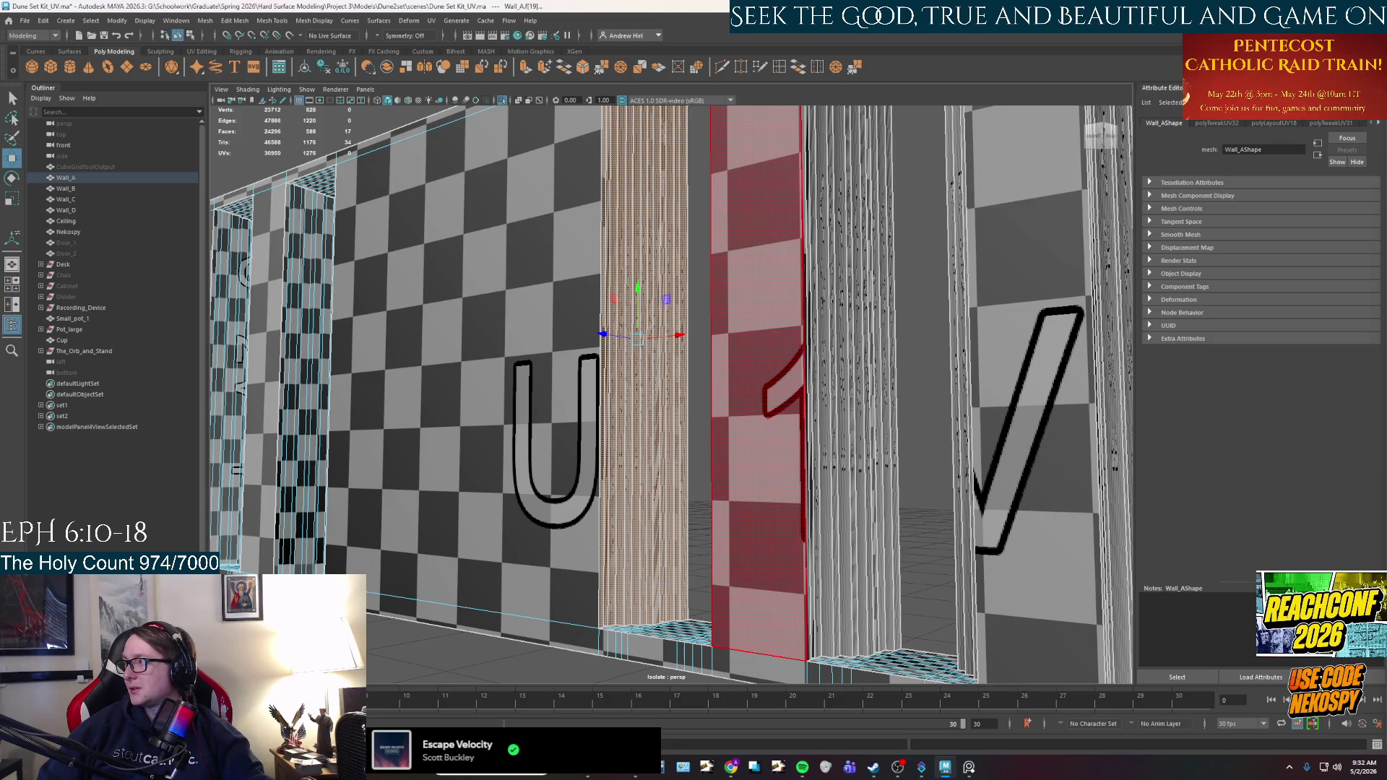
key(g)
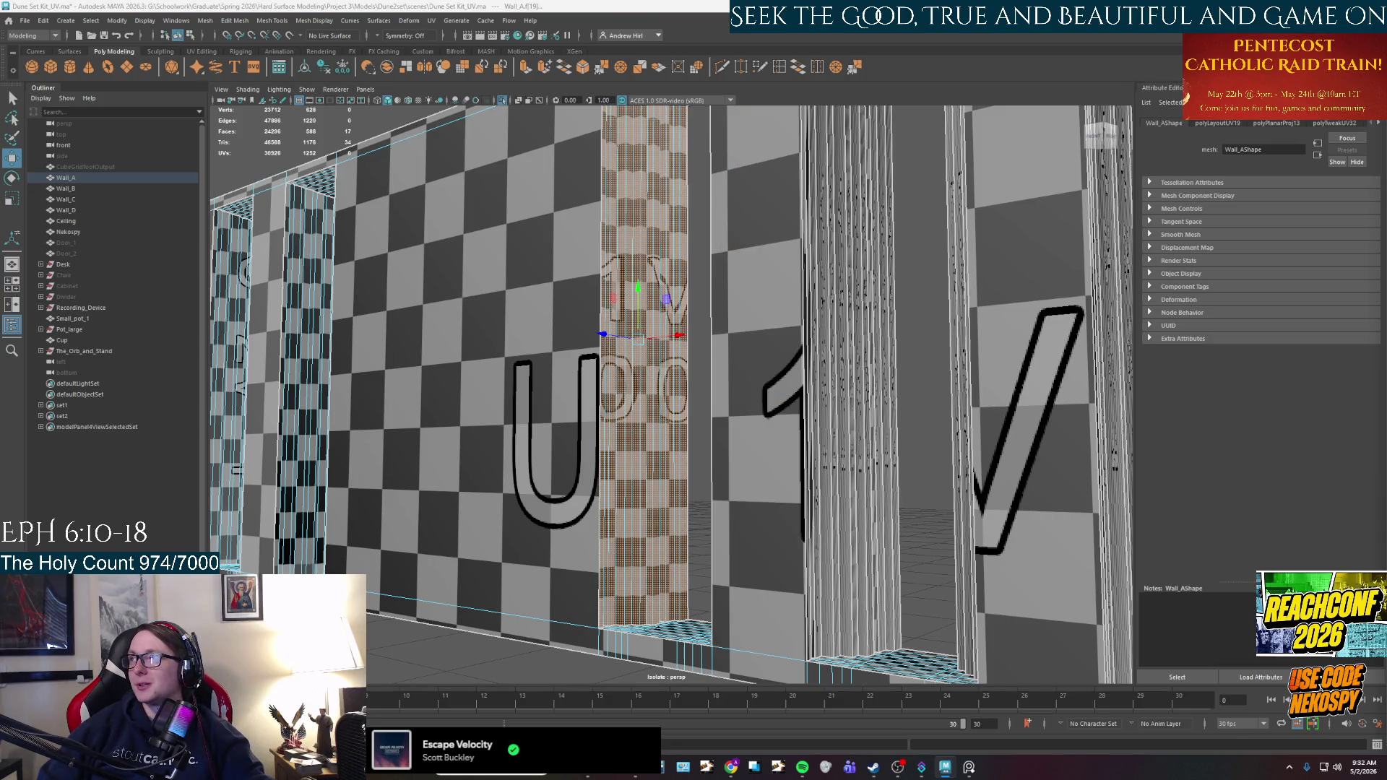
key(g)
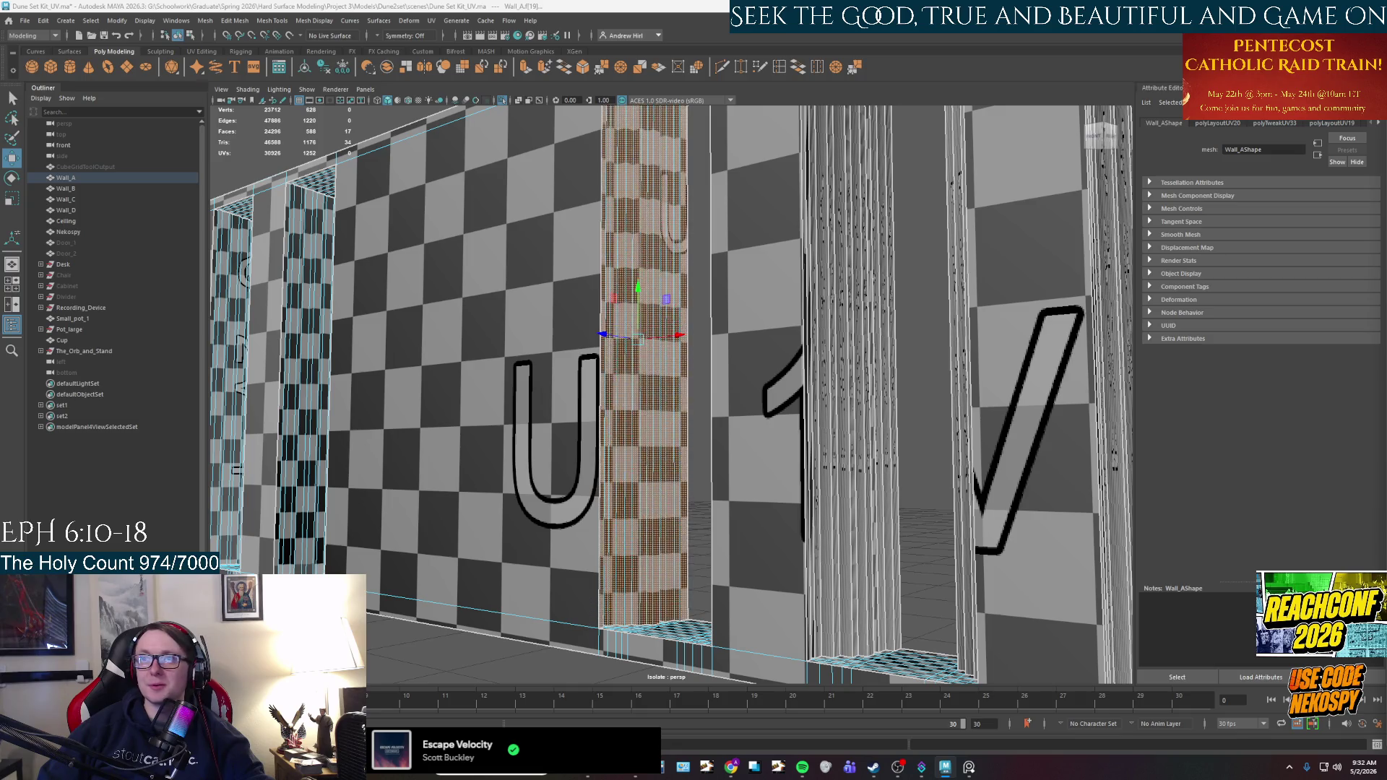
mouse_move(548, 390)
alt+mouse_down()
mouse_move(752, 374)
mouse_move(1047, 307)
alt+mouse_up()
click(1054, 304)
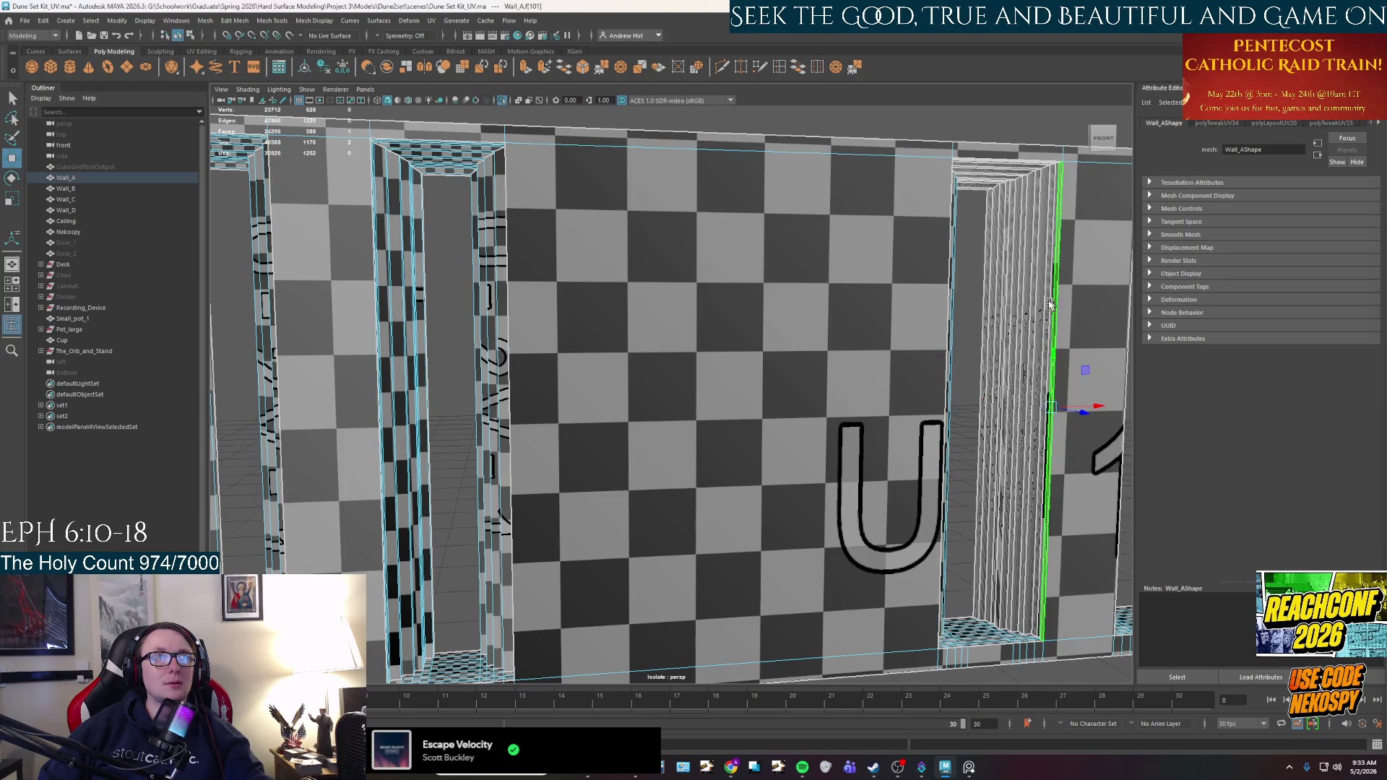
Planar-map the right door frame's inner face column and re-lay out its UVs, rotating as needed.
shift+double_click(990, 310)
key(g)
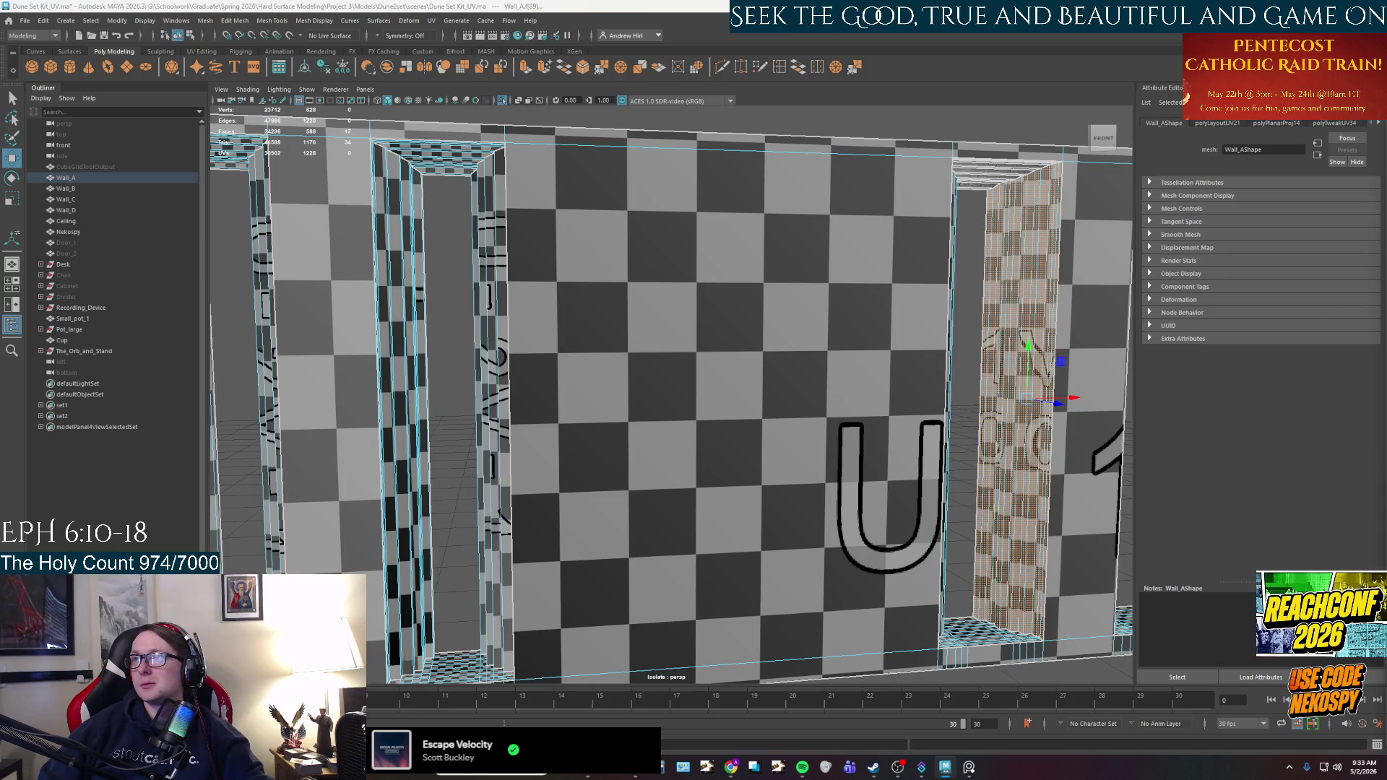
key(g)
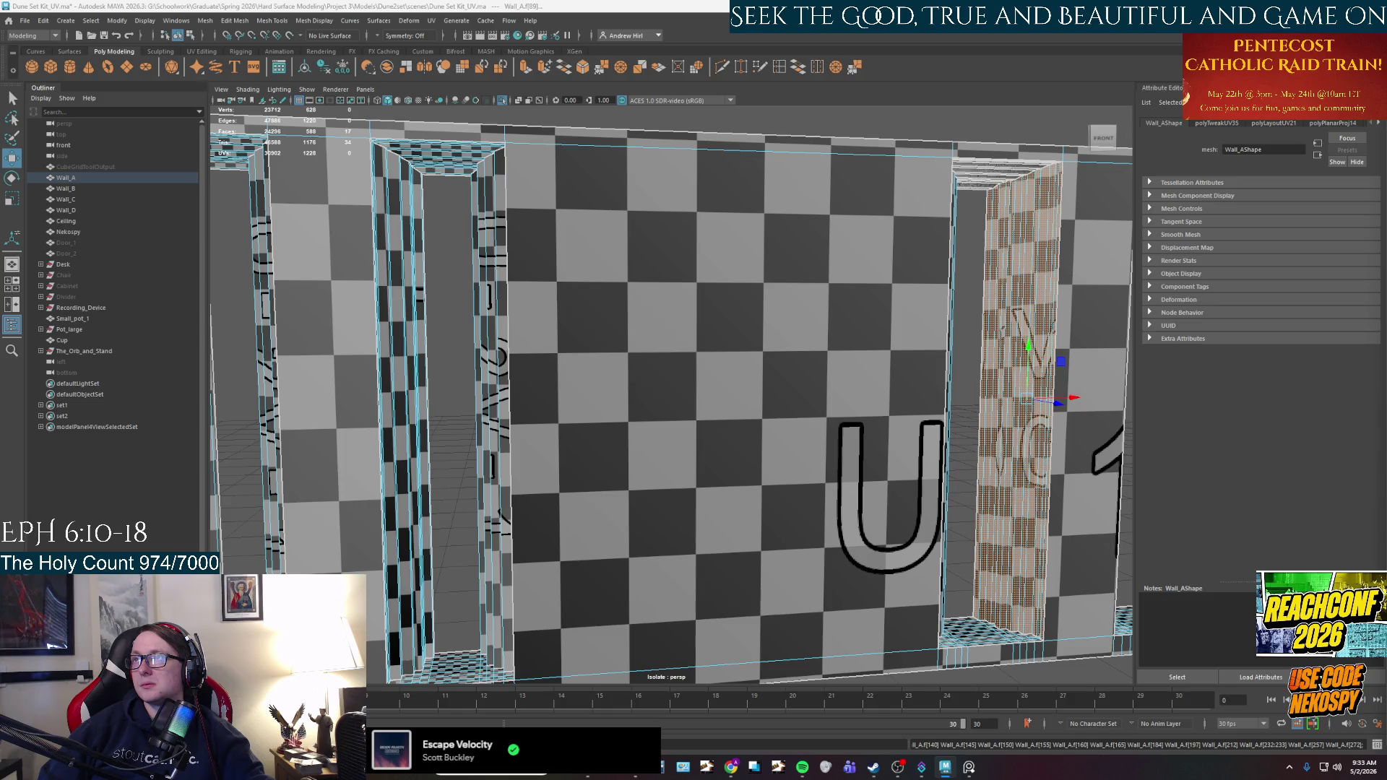
key(g)
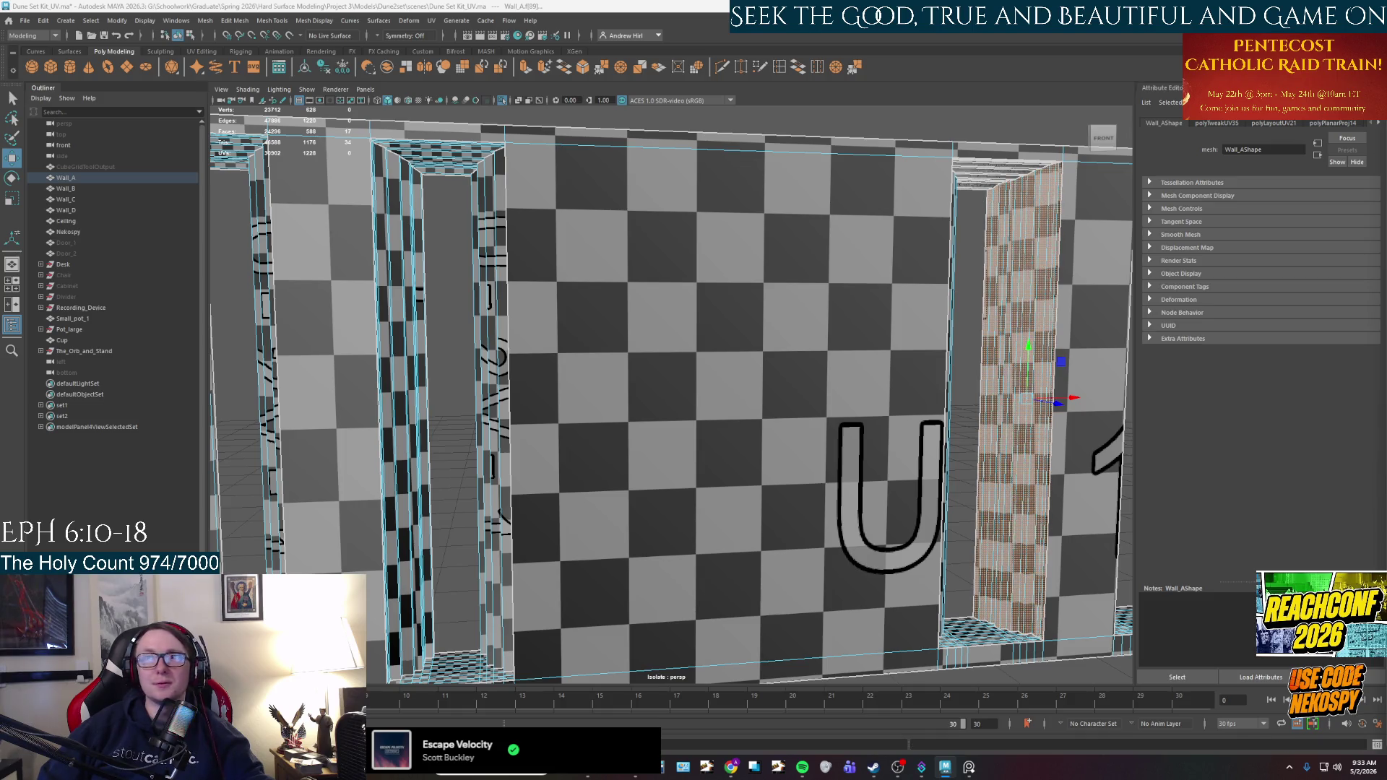
key(e)
key(g)
key(g)
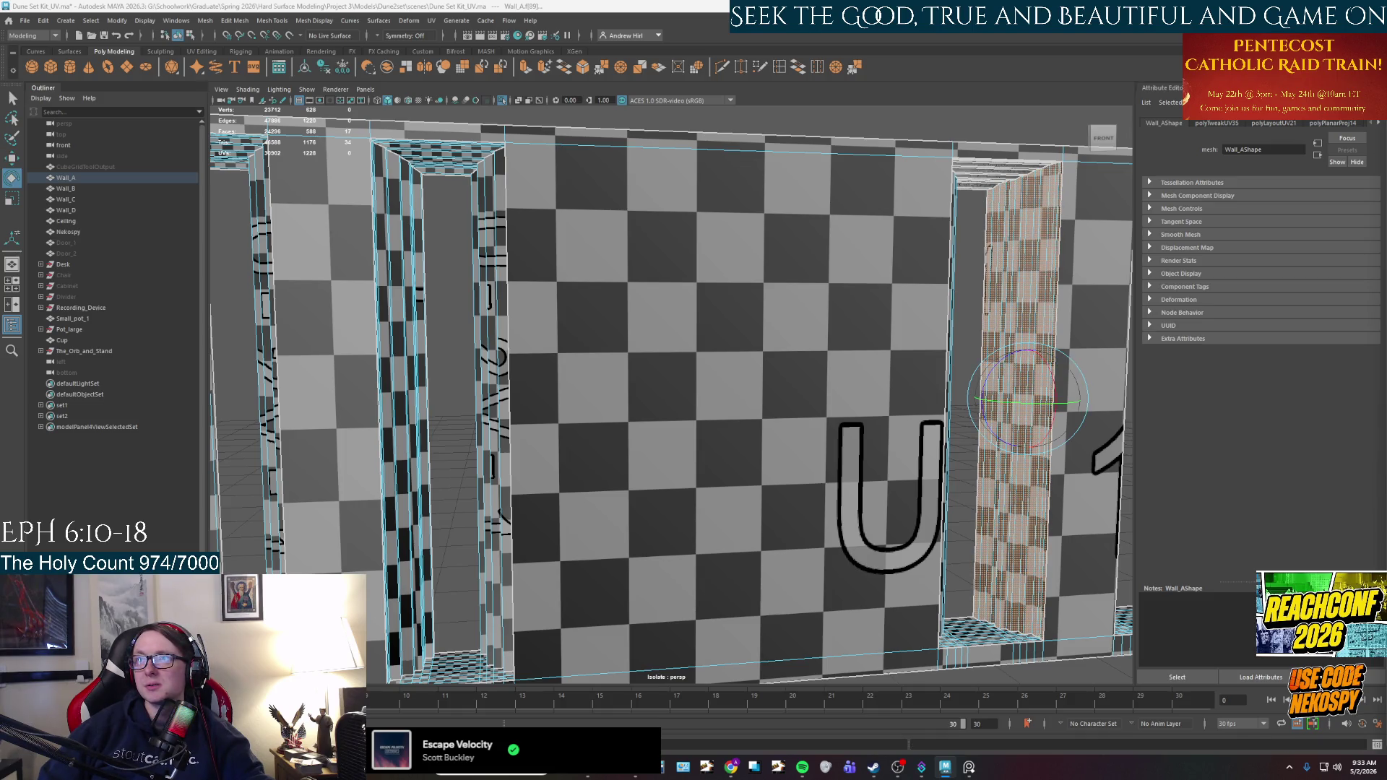
alt+drag(1026, 339, 971, 309)
key(w)
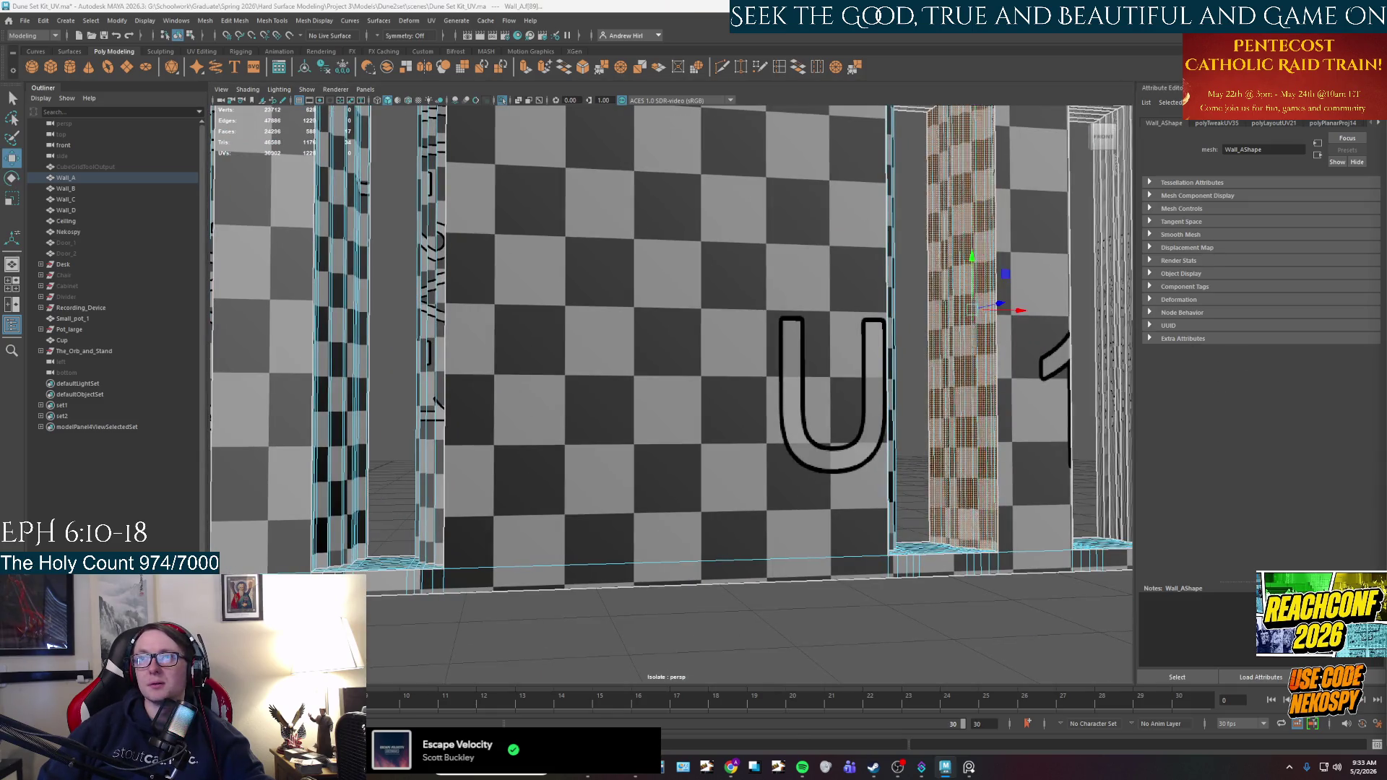
Project and lay out planar UVs on the first door frame's top face strip.
mouse_move(905, 371)
alt+mouse_down()
mouse_move(798, 412)
mouse_move(768, 348)
mouse_move(768, 242)
alt+mouse_up()
click(767, 242)
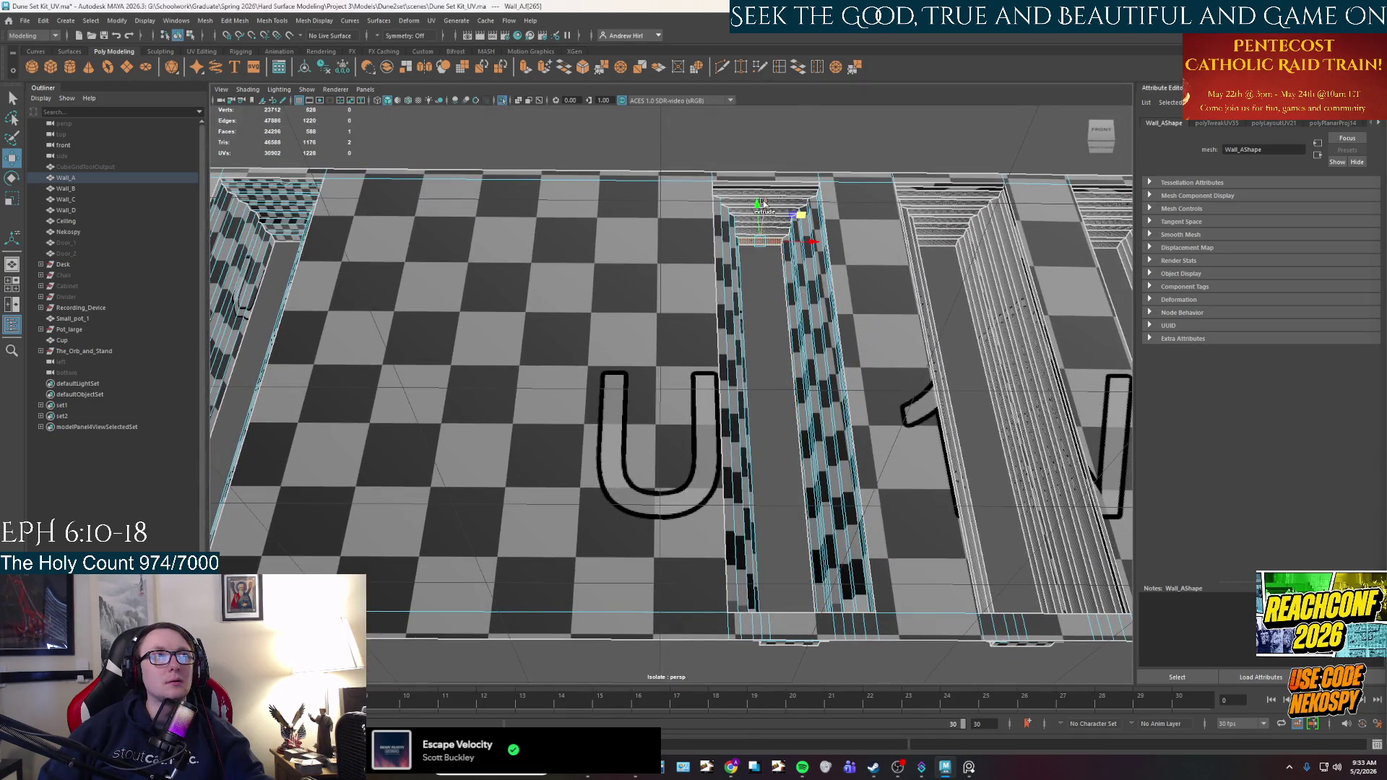
double_click(758, 184)
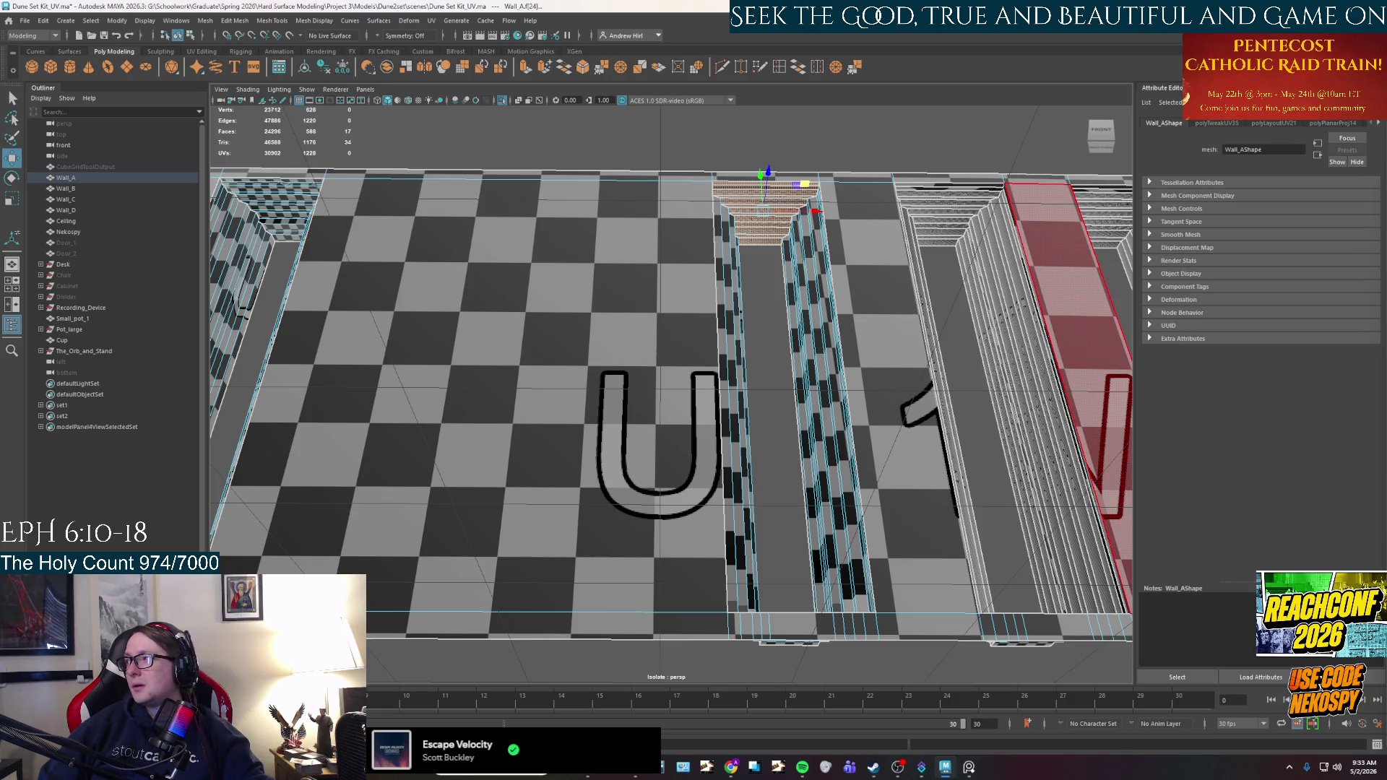
key(g)
key(g)
key(ctrl+z)
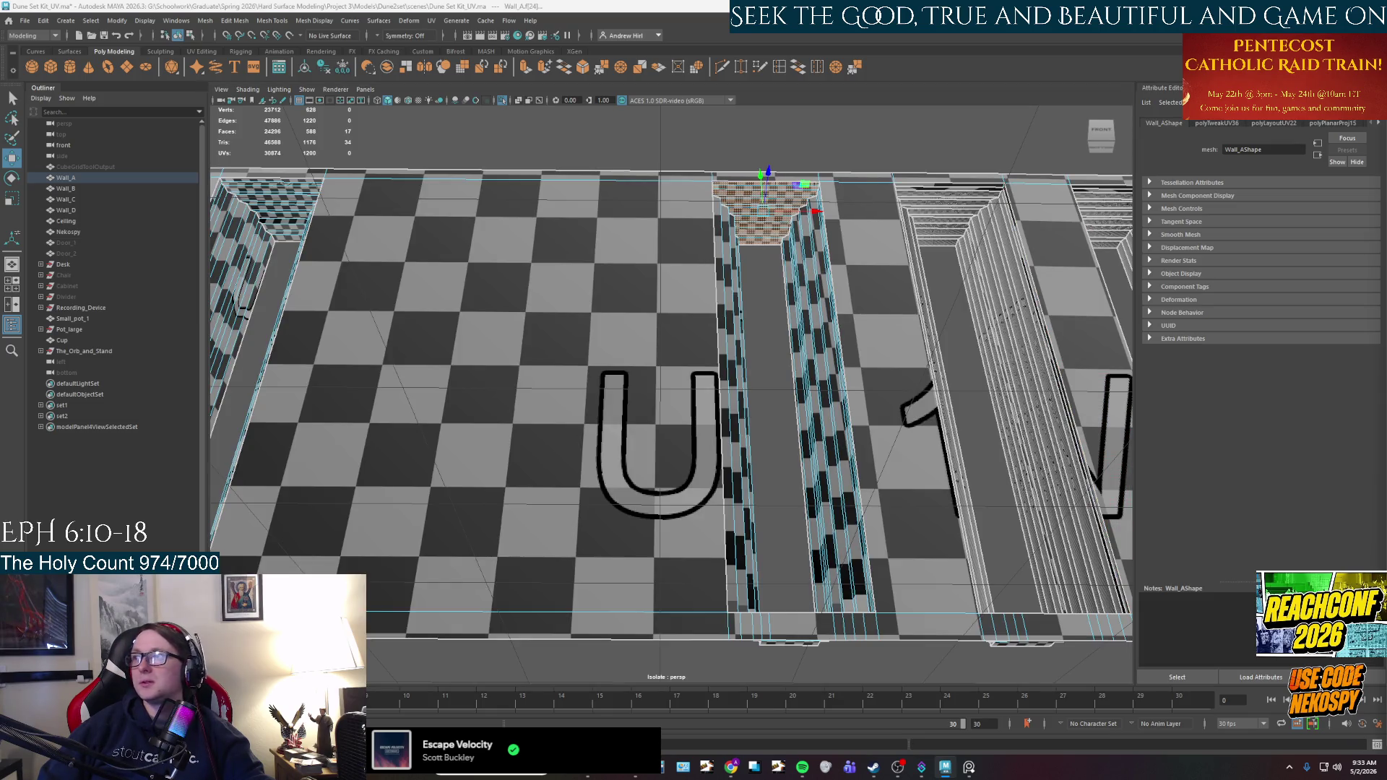
key(g)
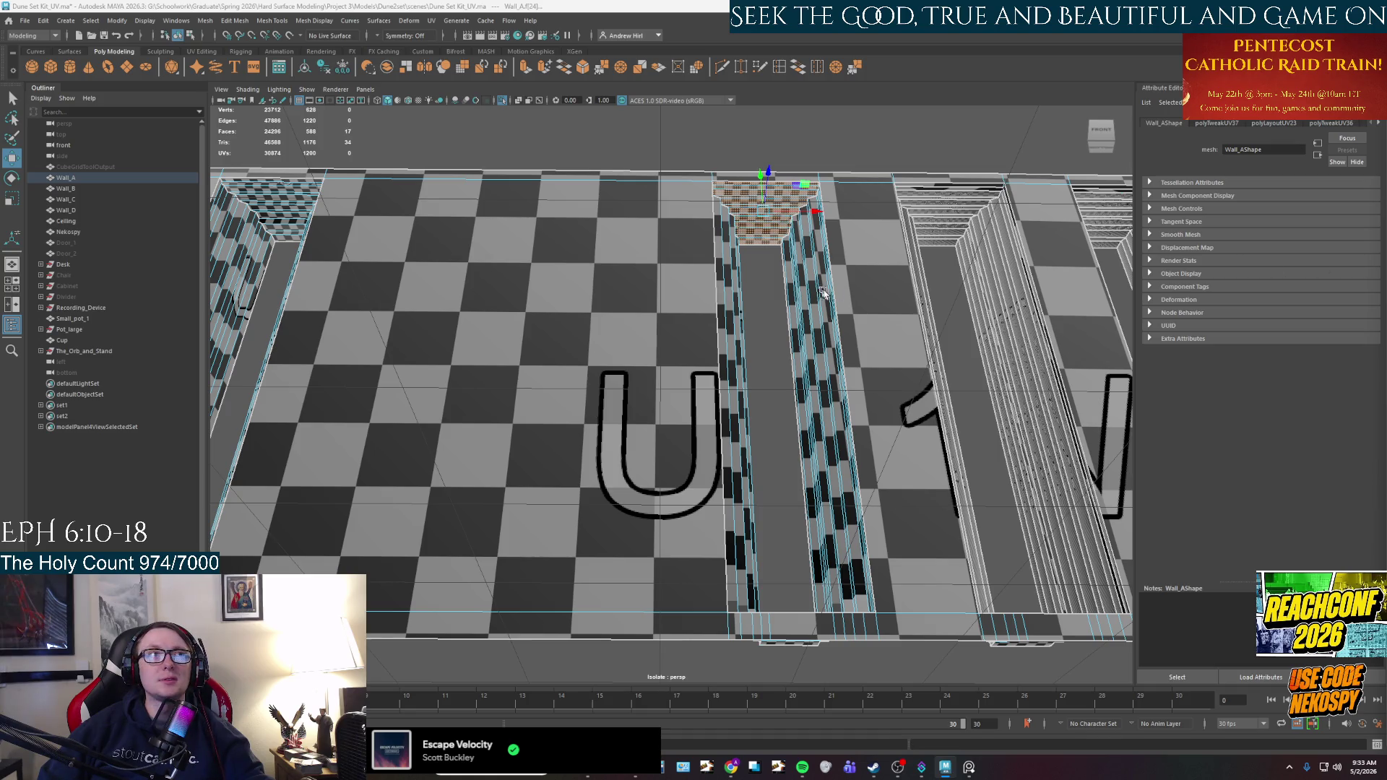
alt+middle_drag(831, 294, 831, 298)
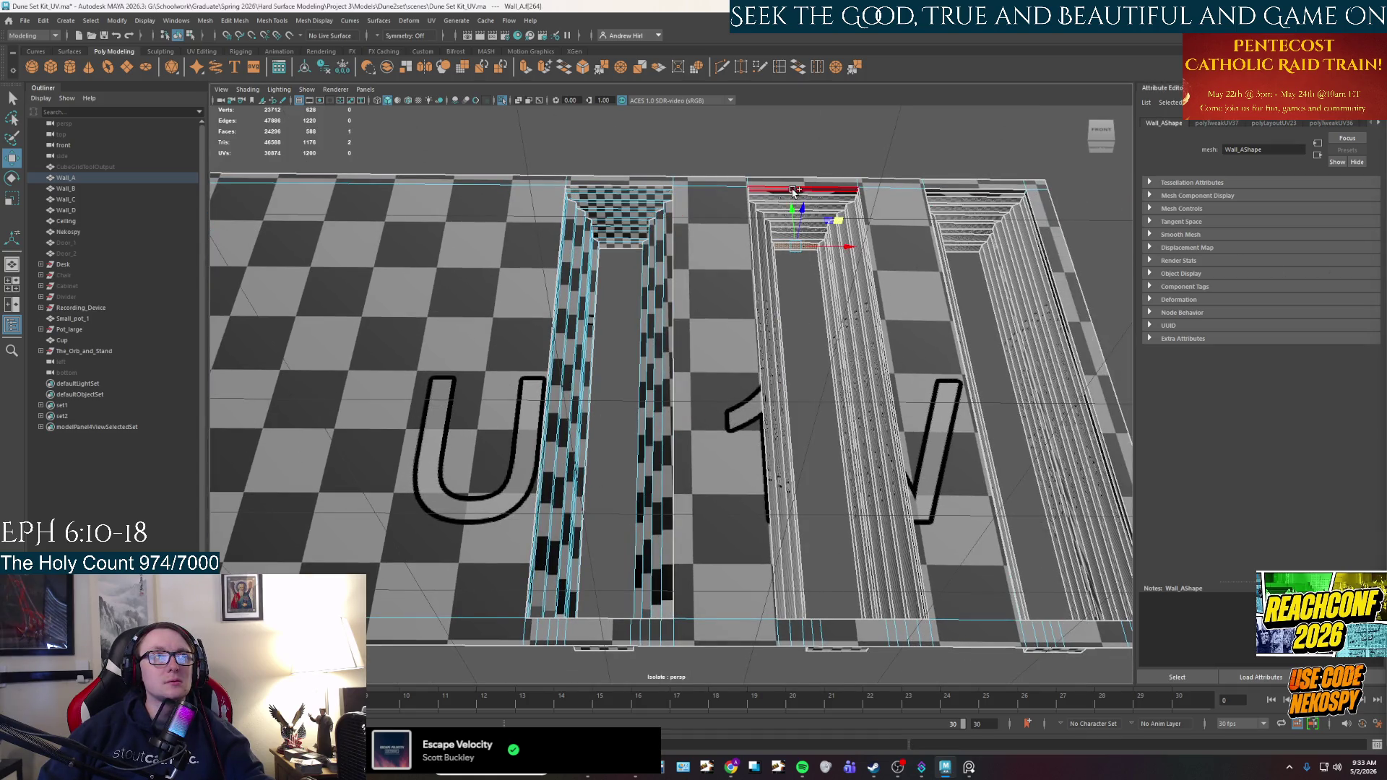
Give the second frame's top faces and the right frame's vertical face strip planar UVs.
drag(856, 249, 792, 189)
key(g)
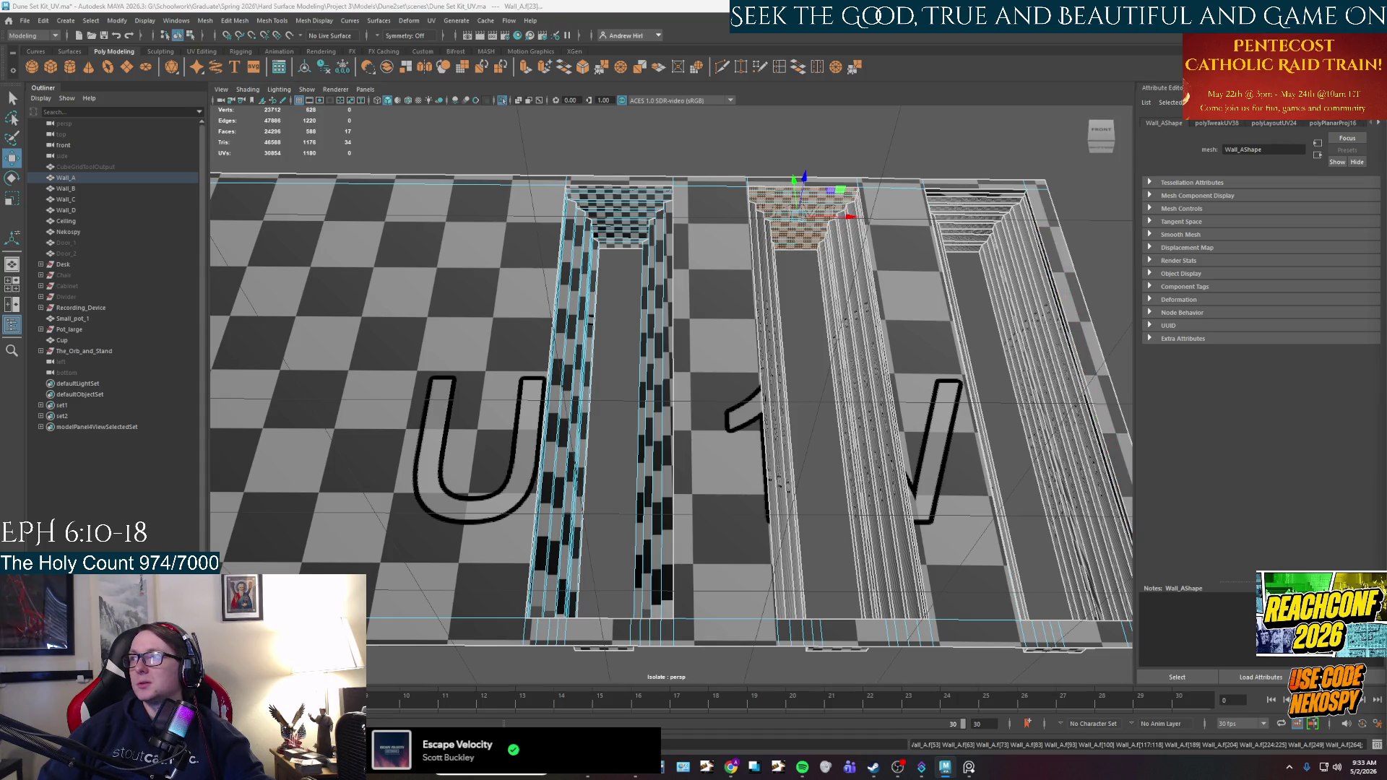
key(g)
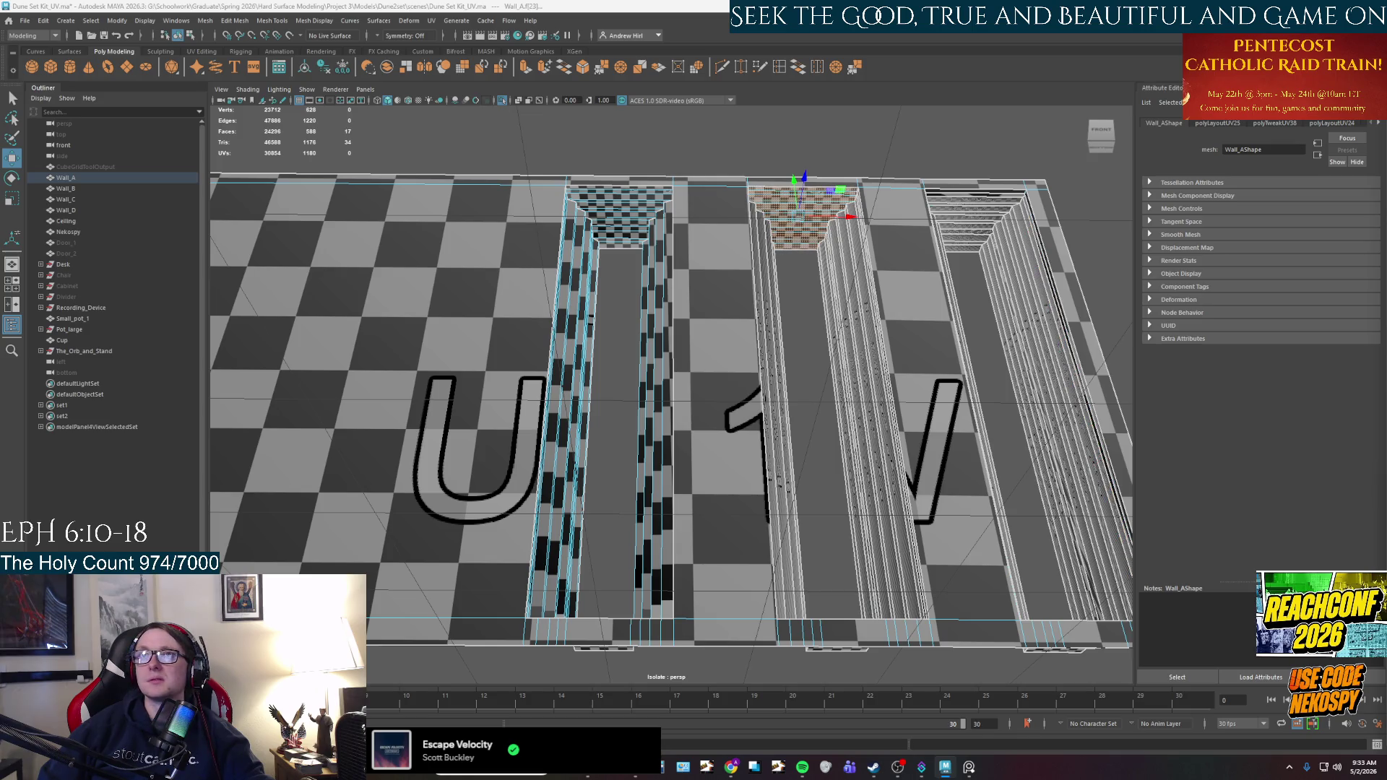
mouse_move(875, 486)
alt+mouse_down()
mouse_move(946, 437)
mouse_move(932, 433)
alt+mouse_up()
double_click(867, 434)
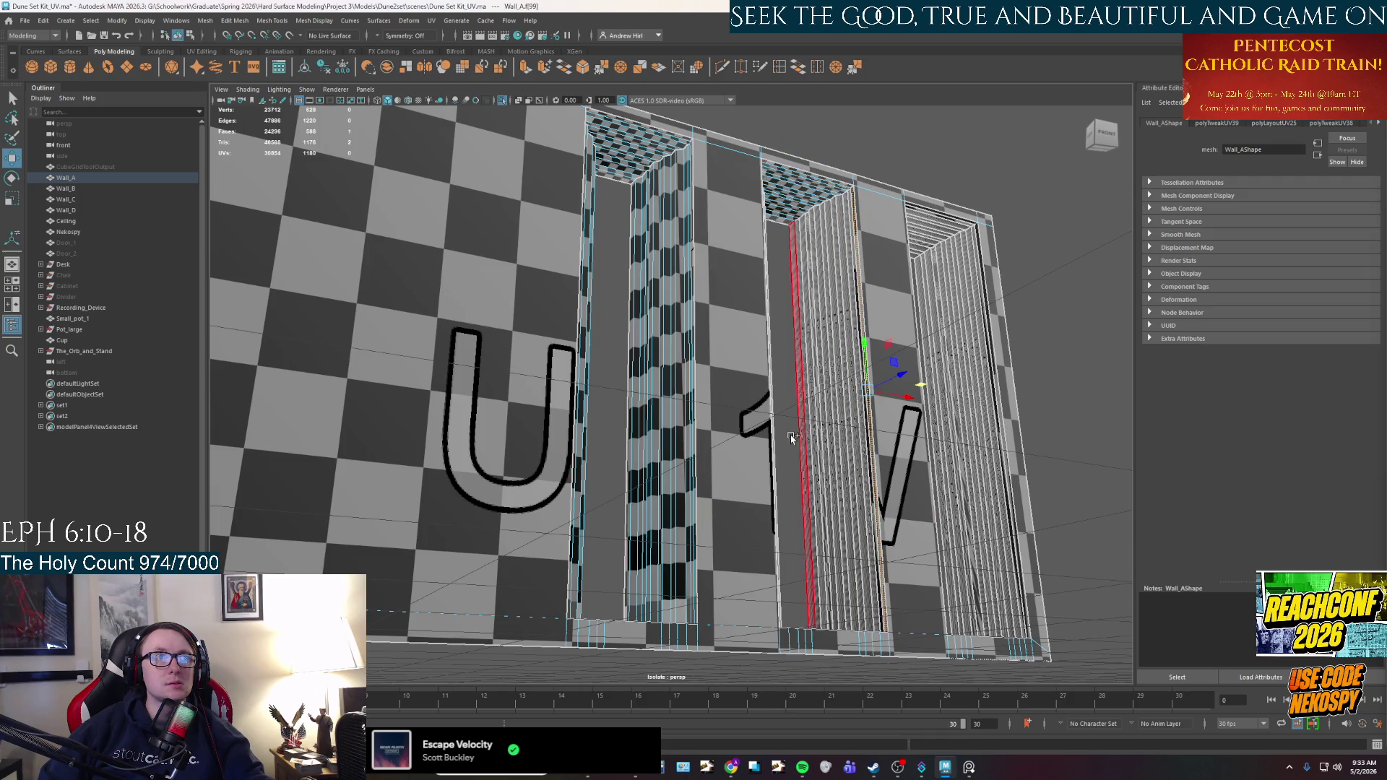
double_click(792, 436)
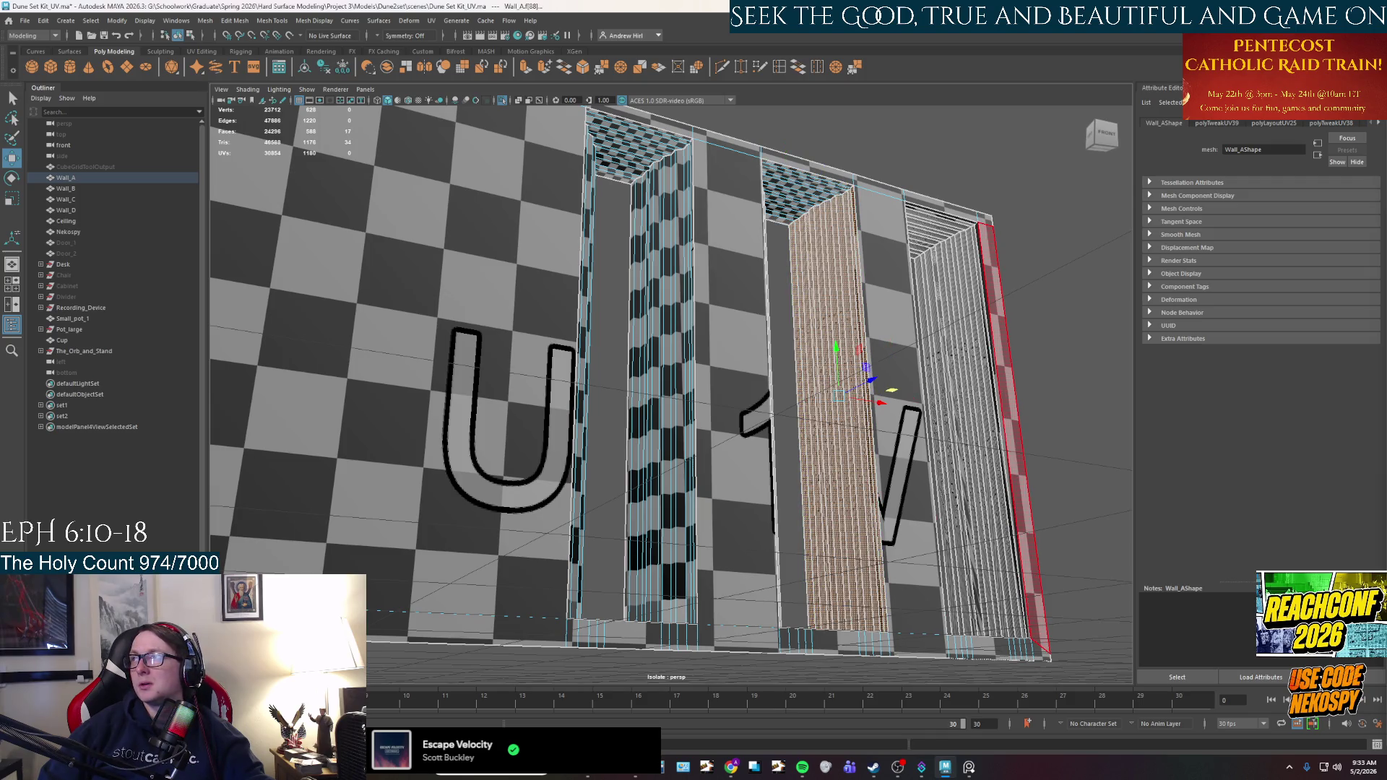
key(g)
key(g)
key(g)
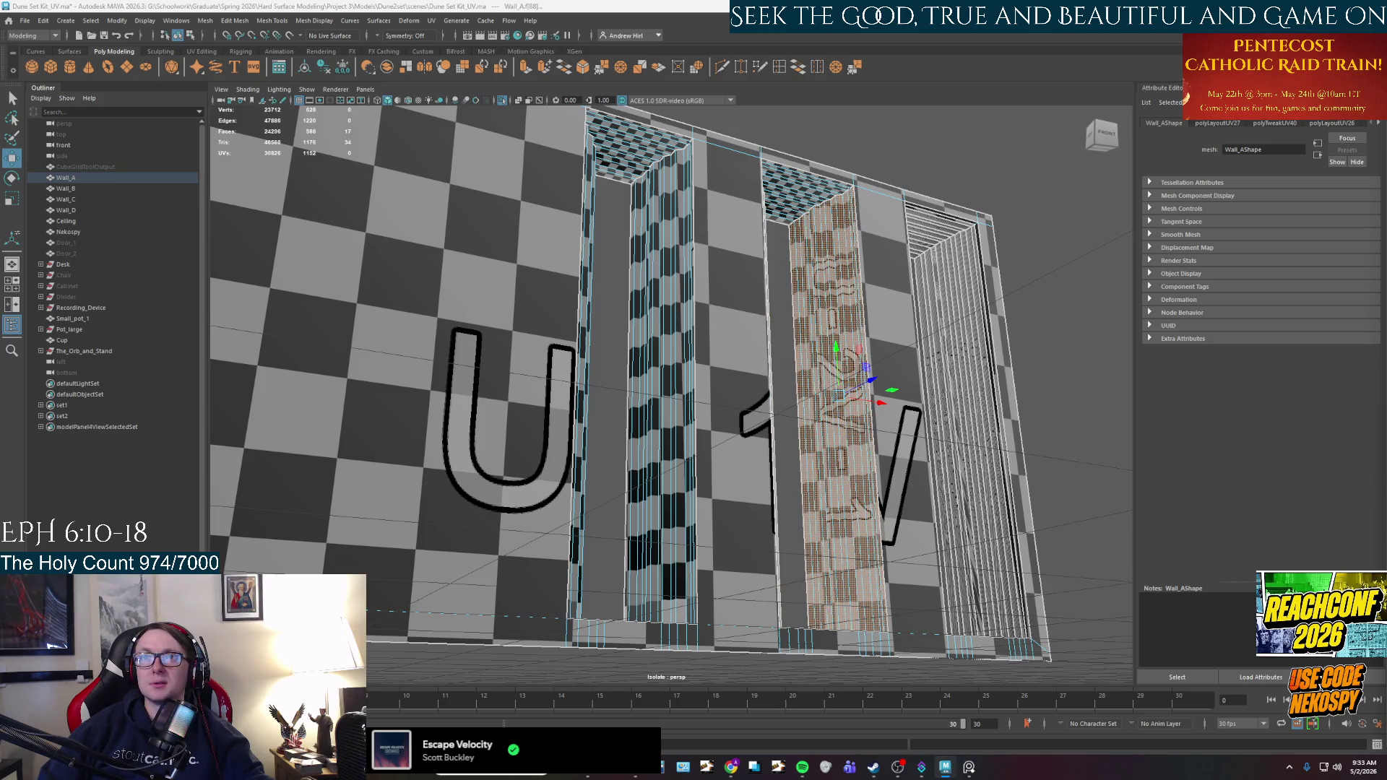
key(g)
Planar-map the wall's left side strip and rescale its UVs to fit the checker.
alt+drag(759, 448, 597, 449)
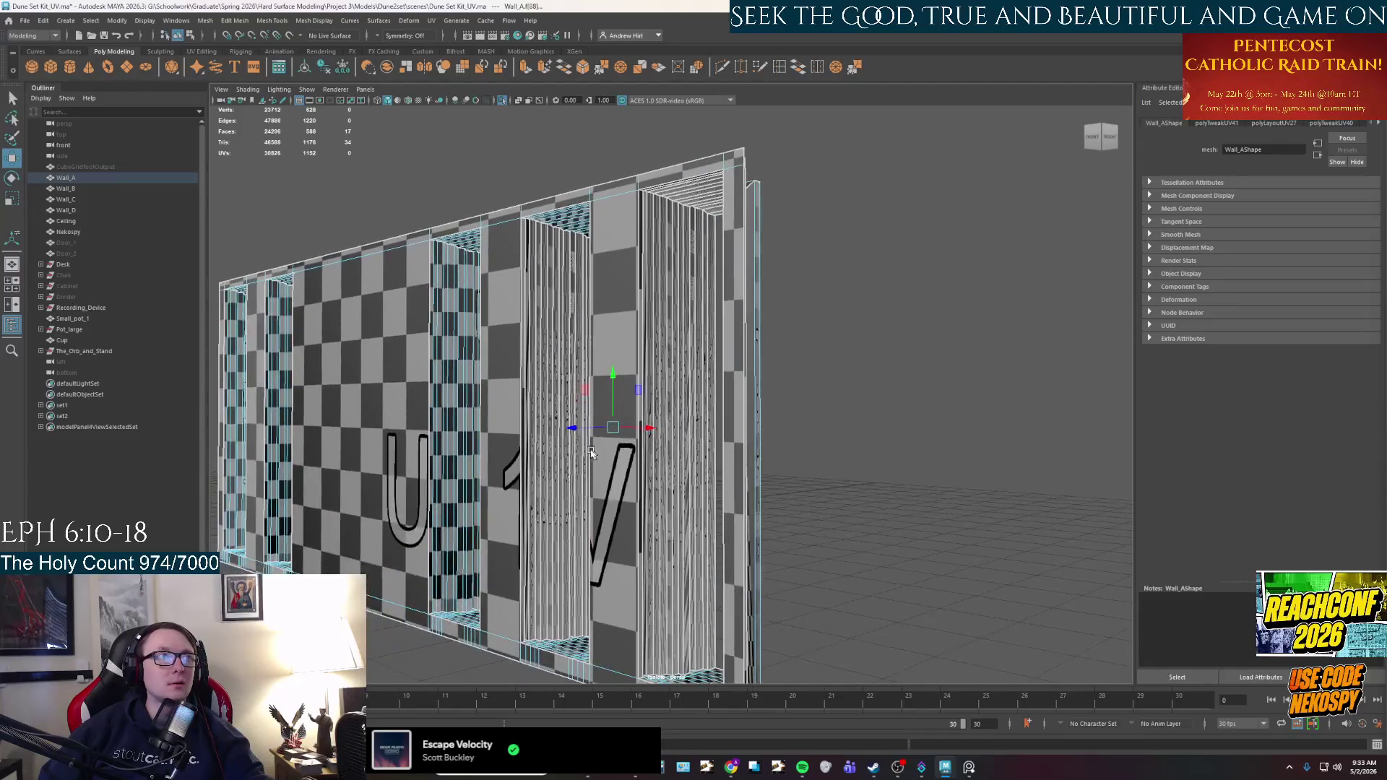
scroll(597, 450, up, 3)
click(460, 376)
alt+right_drag(460, 376, 578, 379)
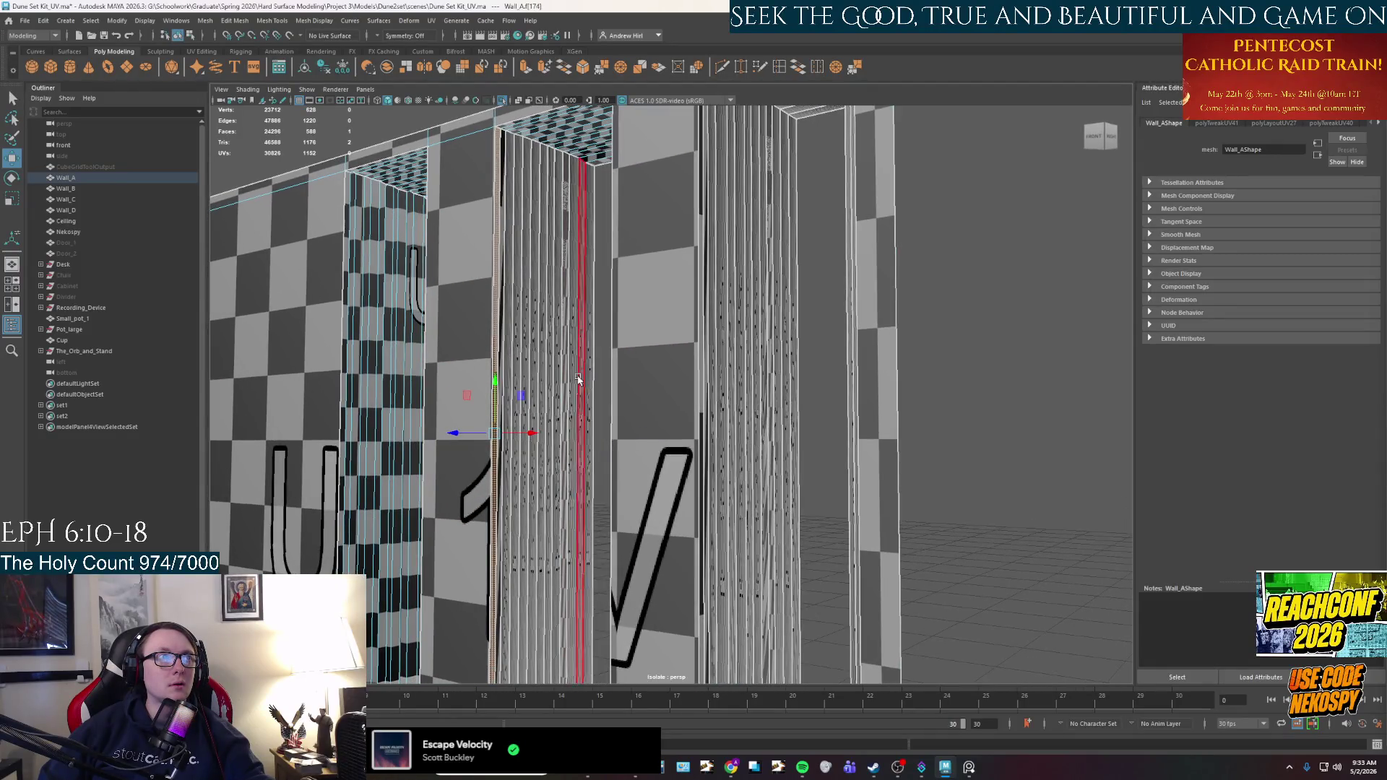
double_click(579, 379)
key(g)
key(g)
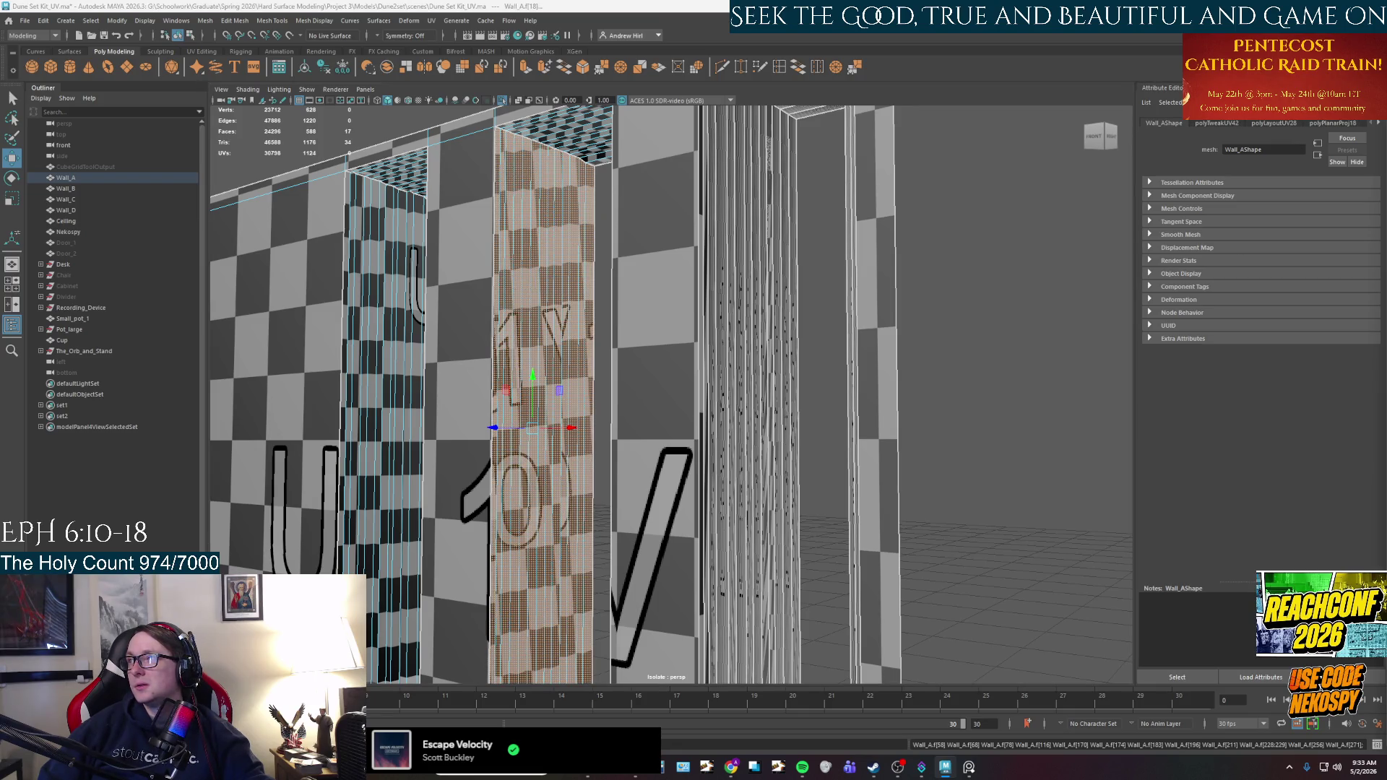
key(g)
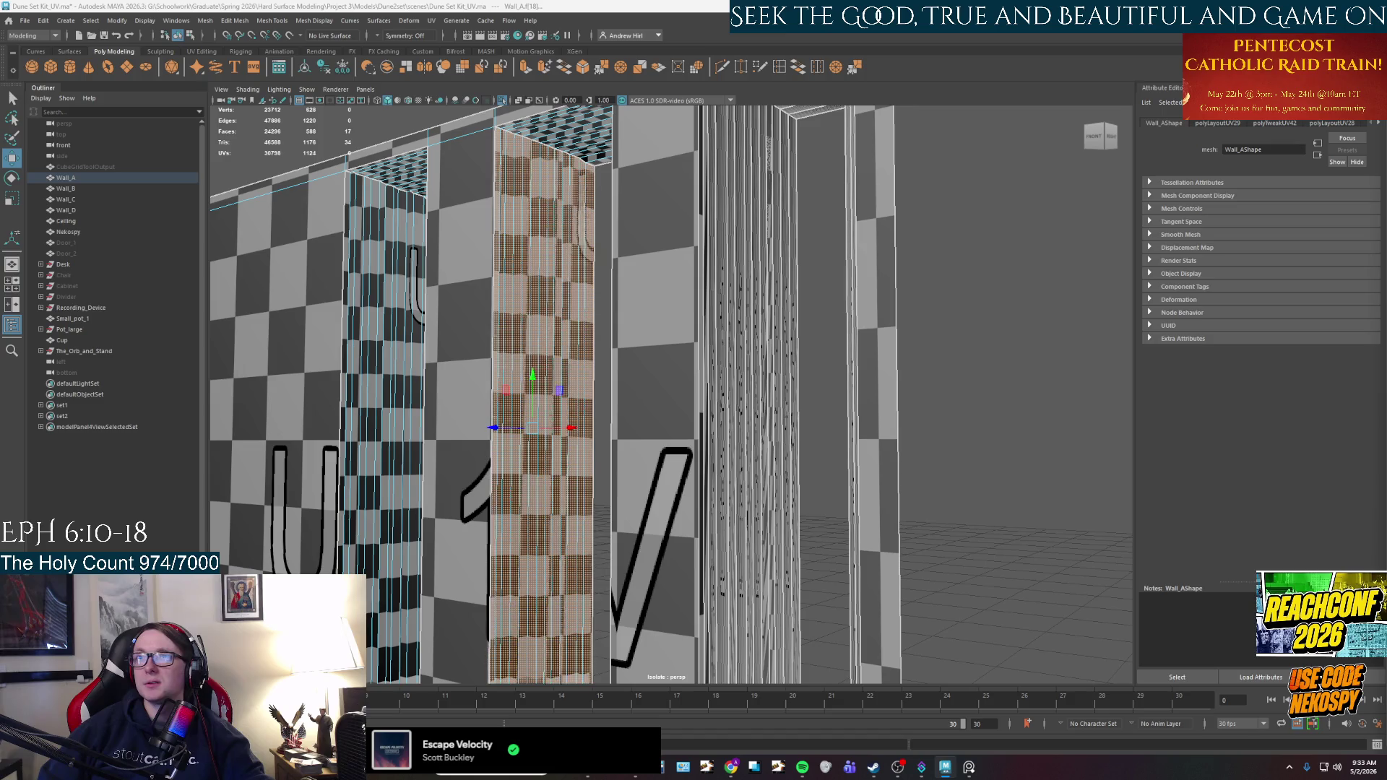
key(f)
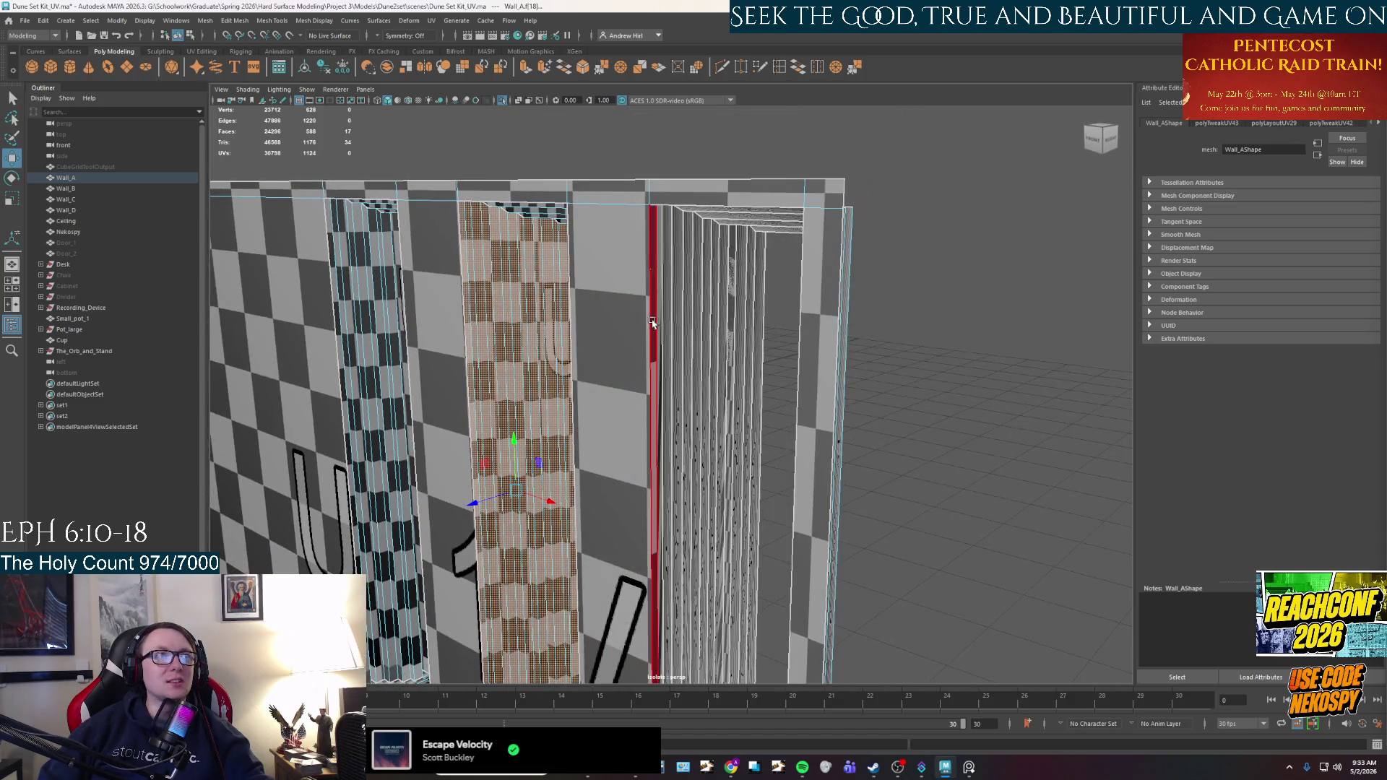
Select the pillar's face loop and give it a planar UV projection.
click(651, 323)
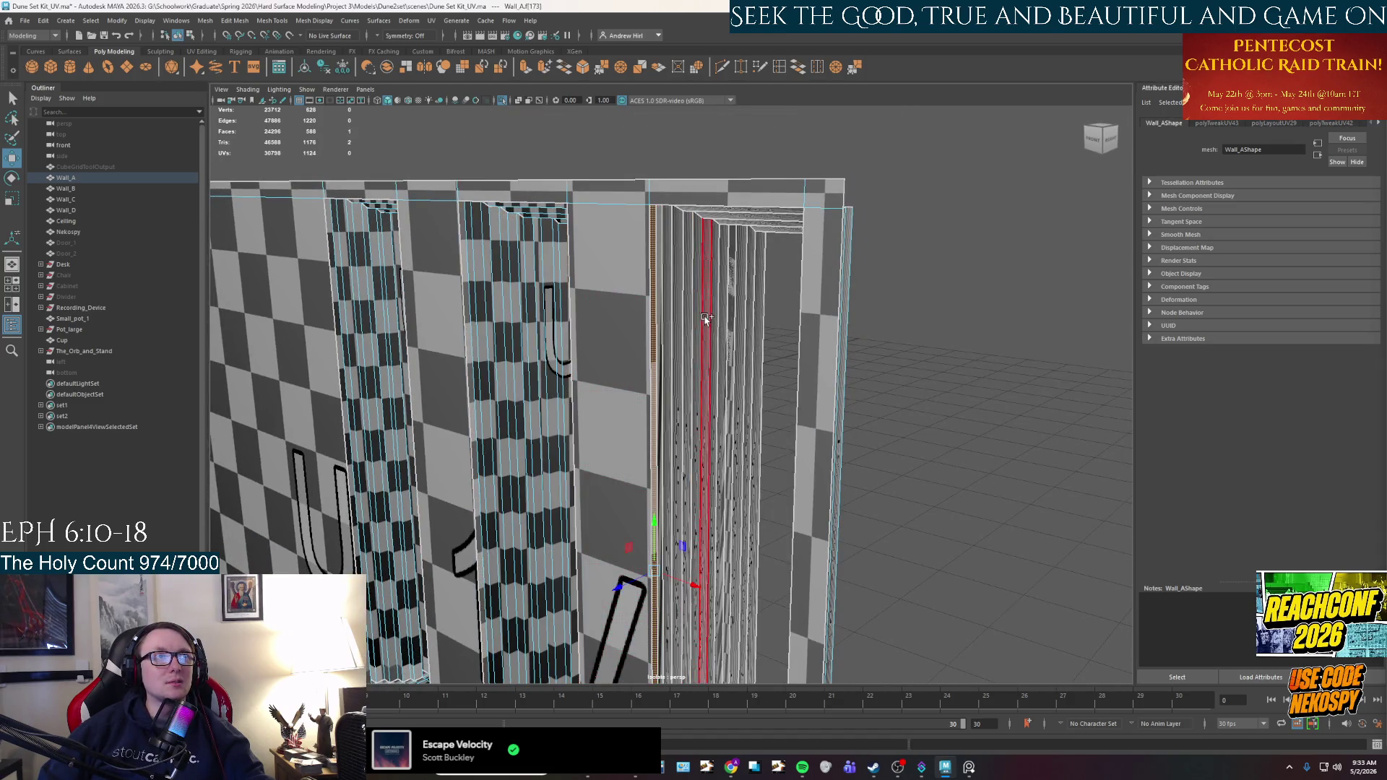
shift+double_click(757, 298)
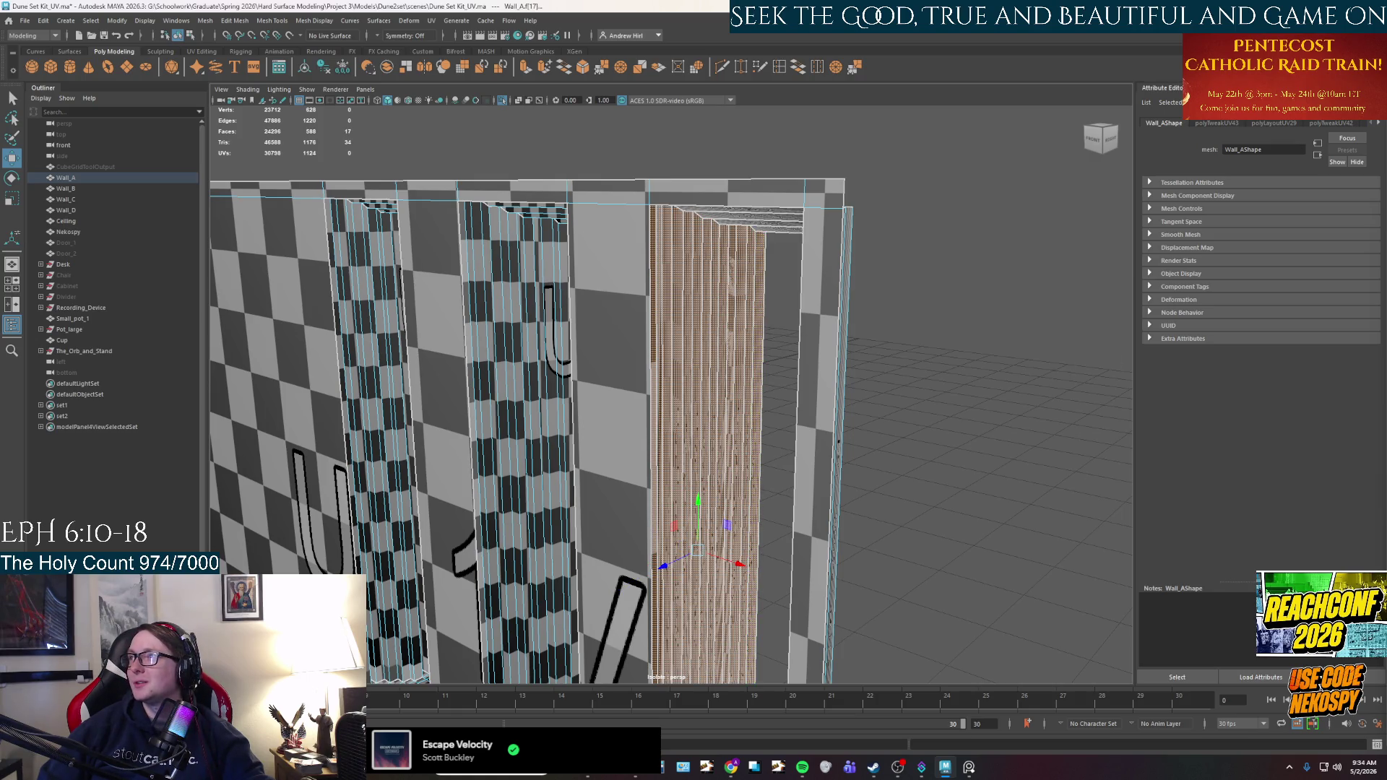
key(g)
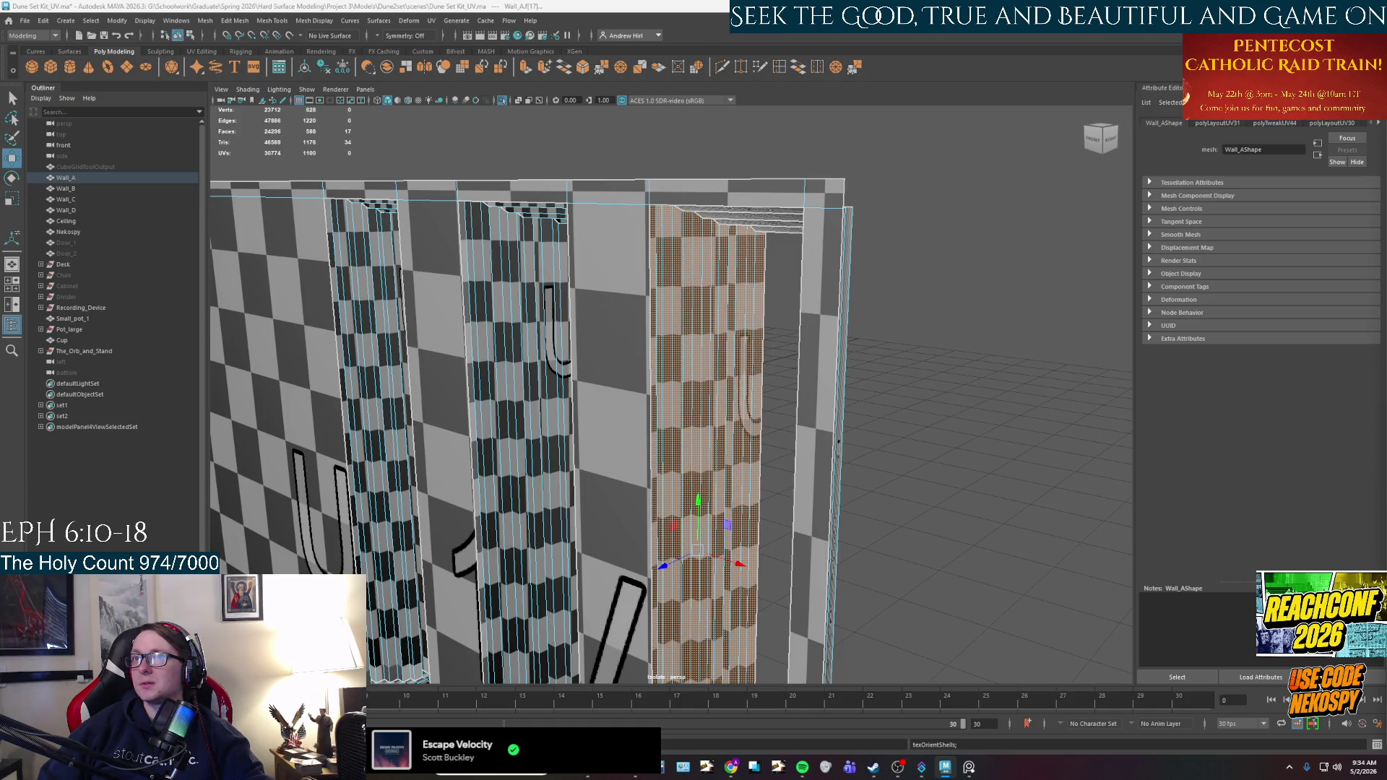
mouse_move(497, 349)
alt+mouse_down()
mouse_move(1031, 367)
mouse_move(946, 368)
alt+mouse_up()
click(1031, 366)
click(946, 369)
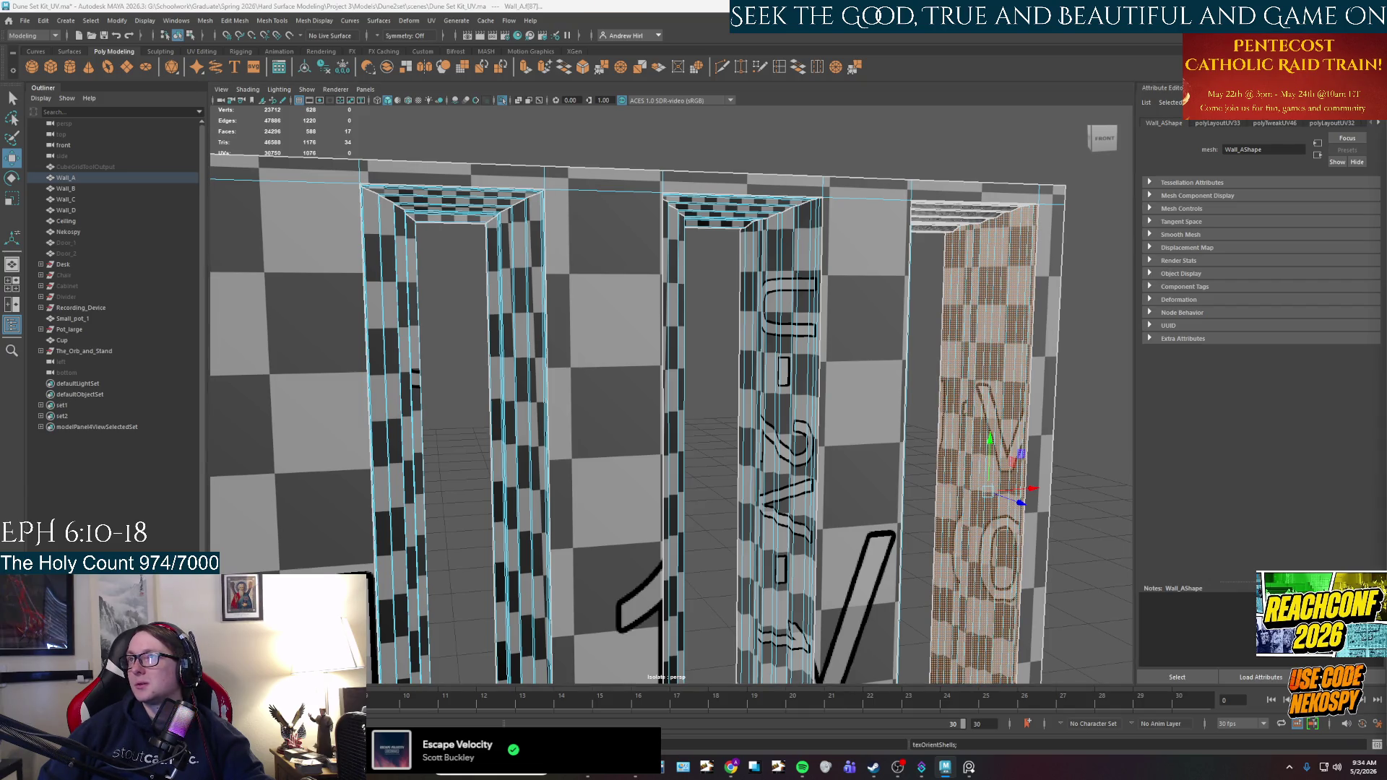
Give the wall's top faces a planar projection and frame the whole wall.
mouse_move(856, 283)
alt+mouse_down()
mouse_move(858, 163)
mouse_move(848, 251)
mouse_move(823, 148)
alt+mouse_up()
click(858, 152)
key(g)
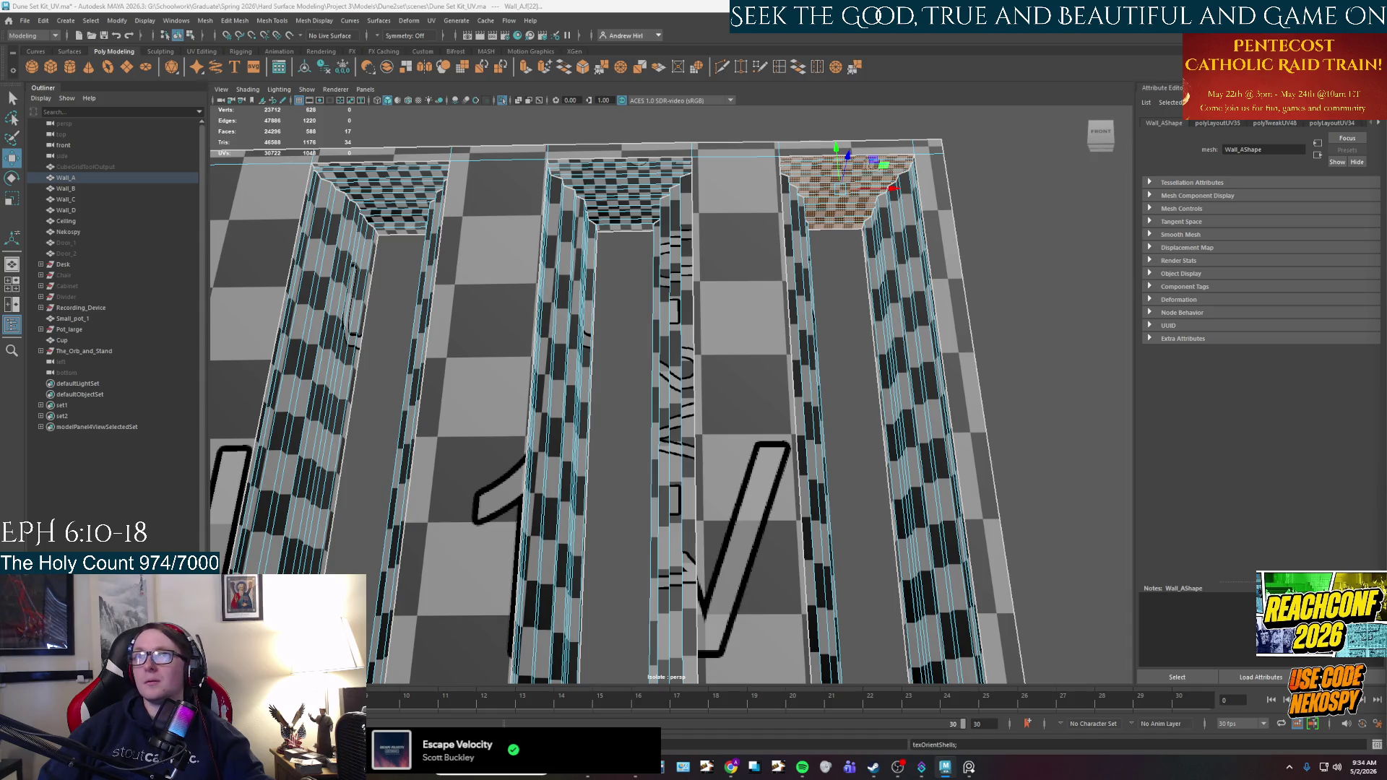
scroll(938, 286, up, 2)
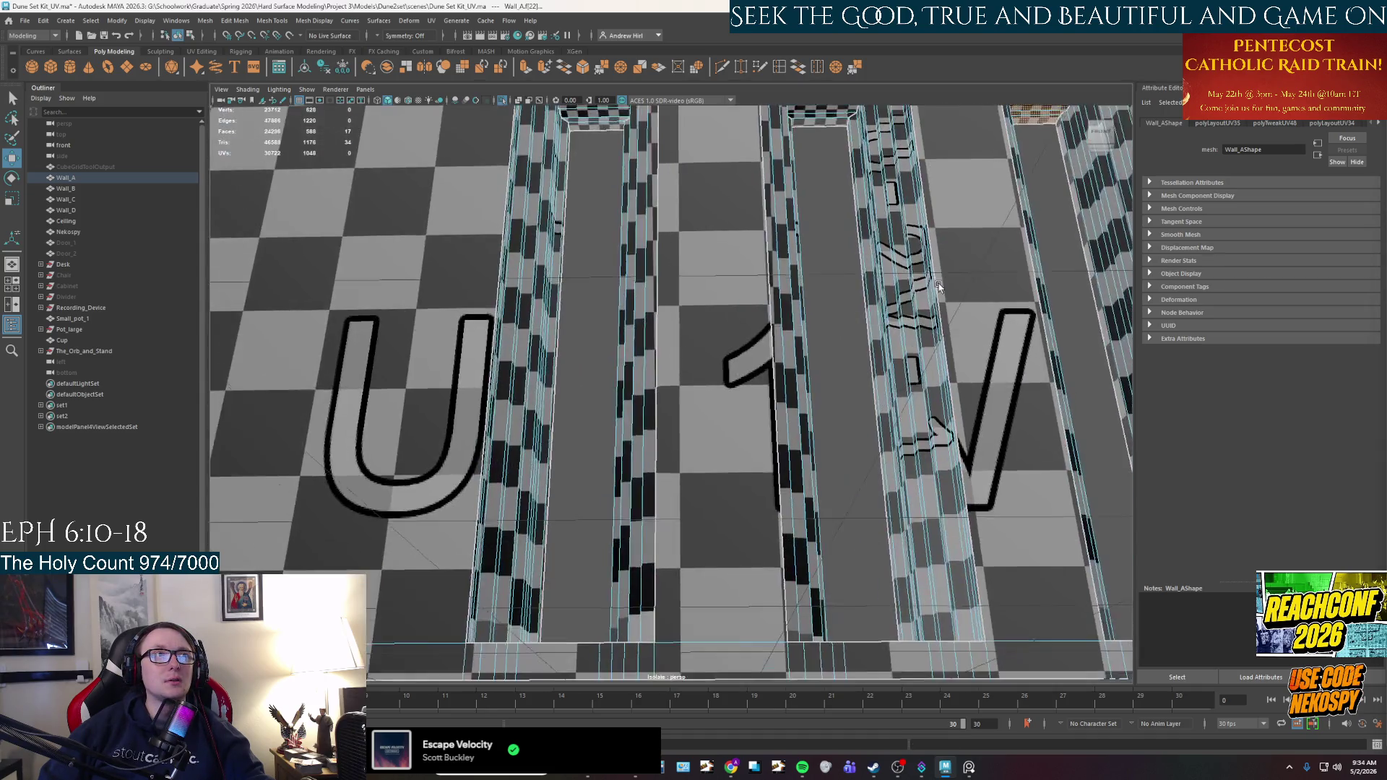
key(f)
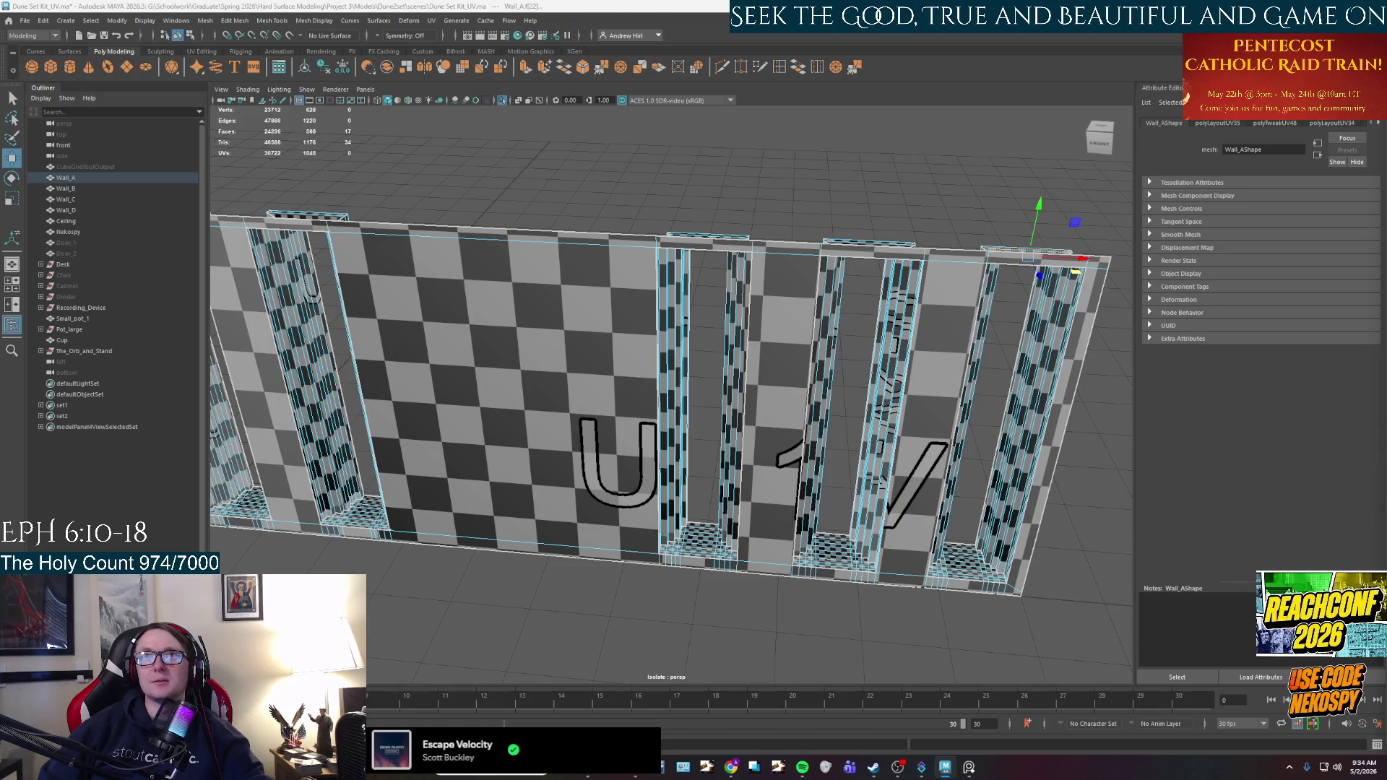
key(ctrl+F11)
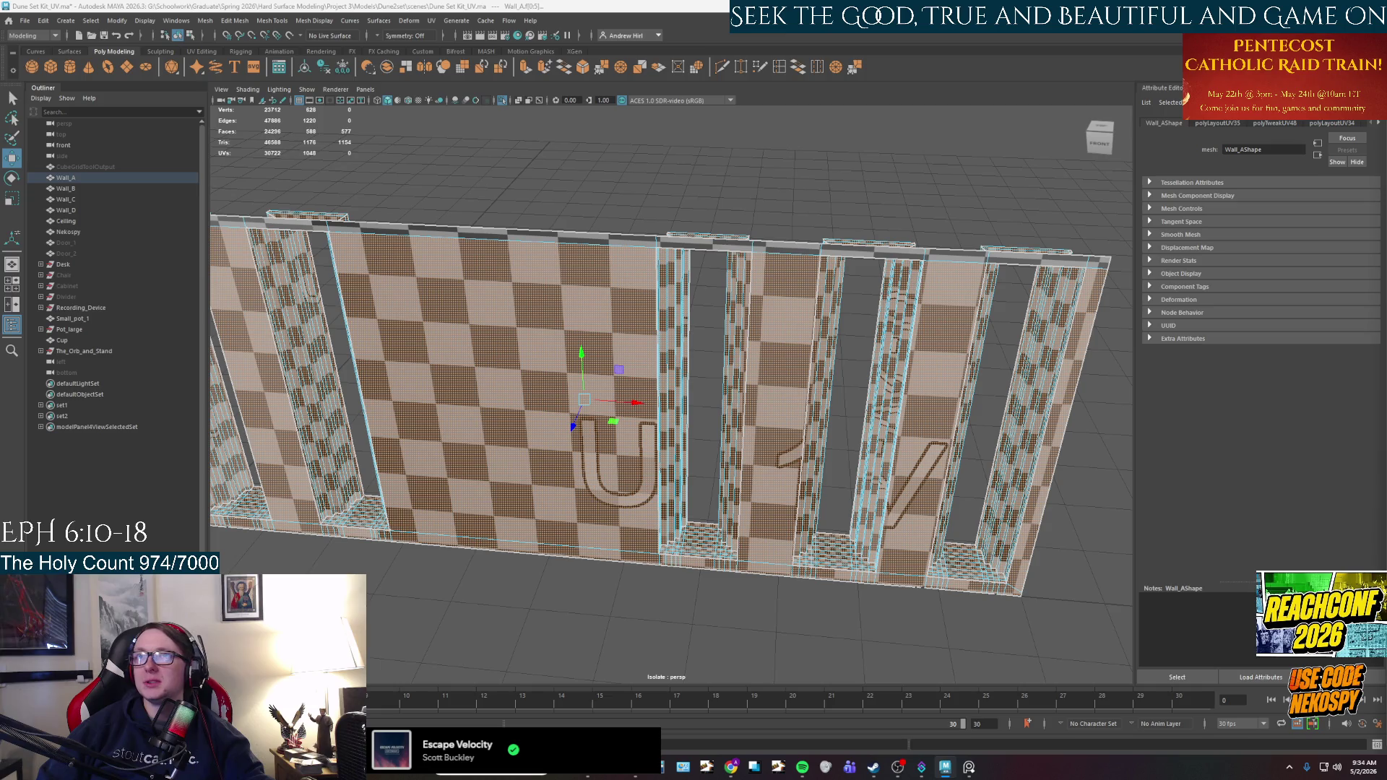
click(899, 405)
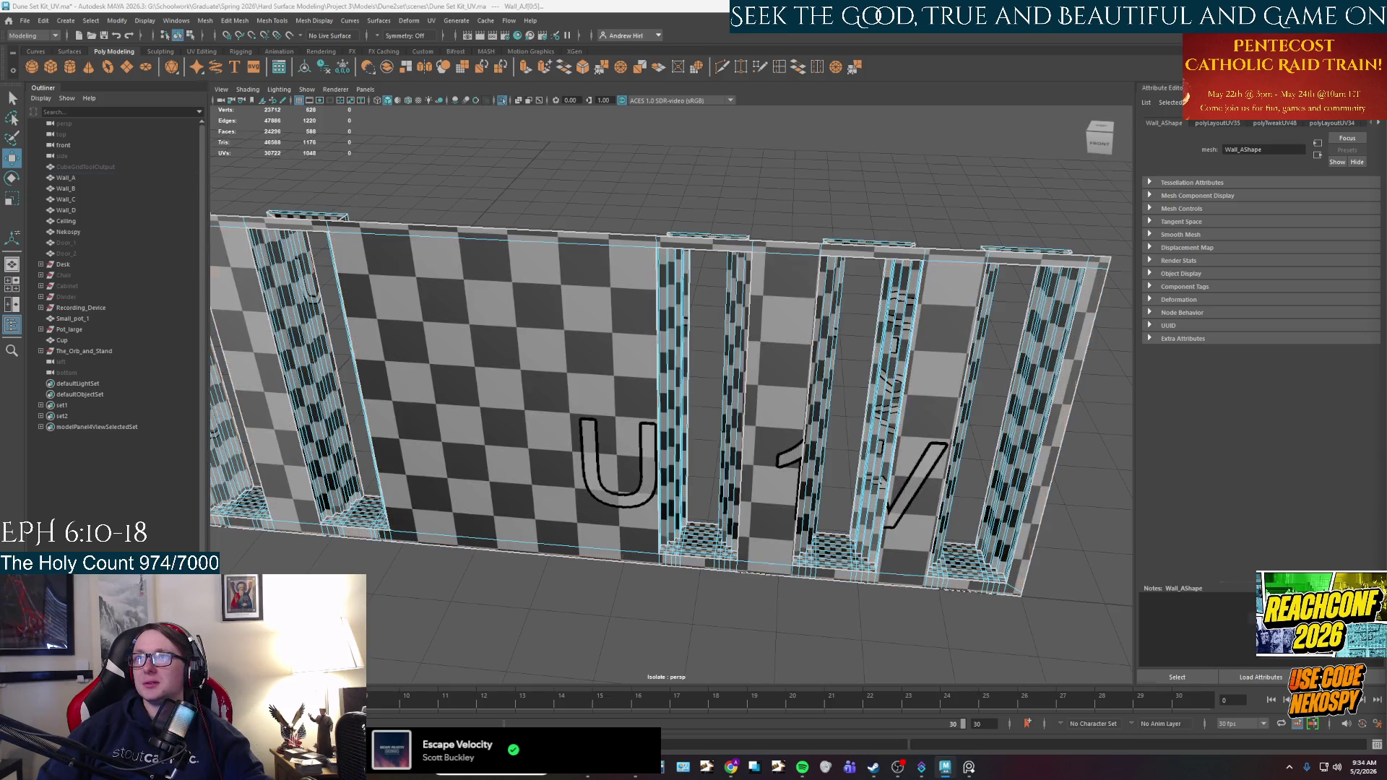
key(e)
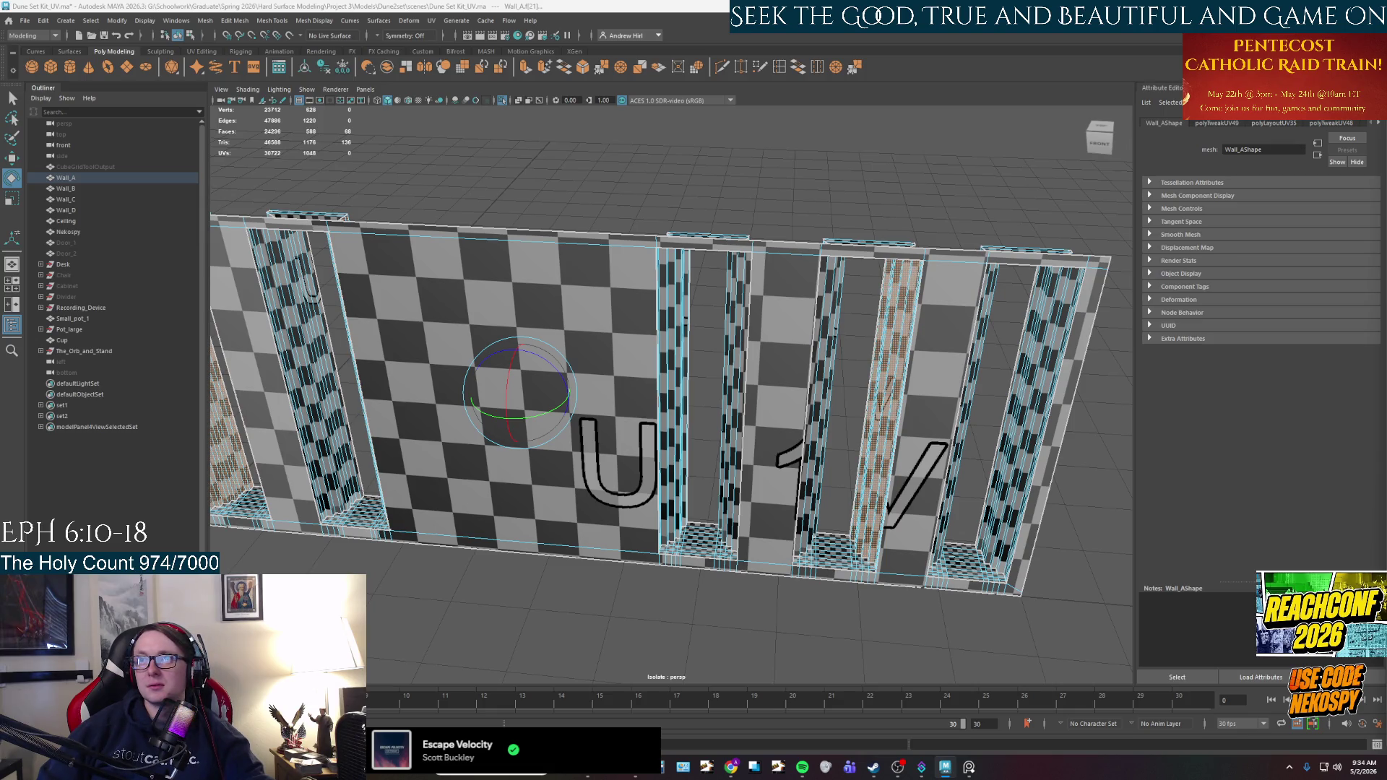
shift+click(304, 376)
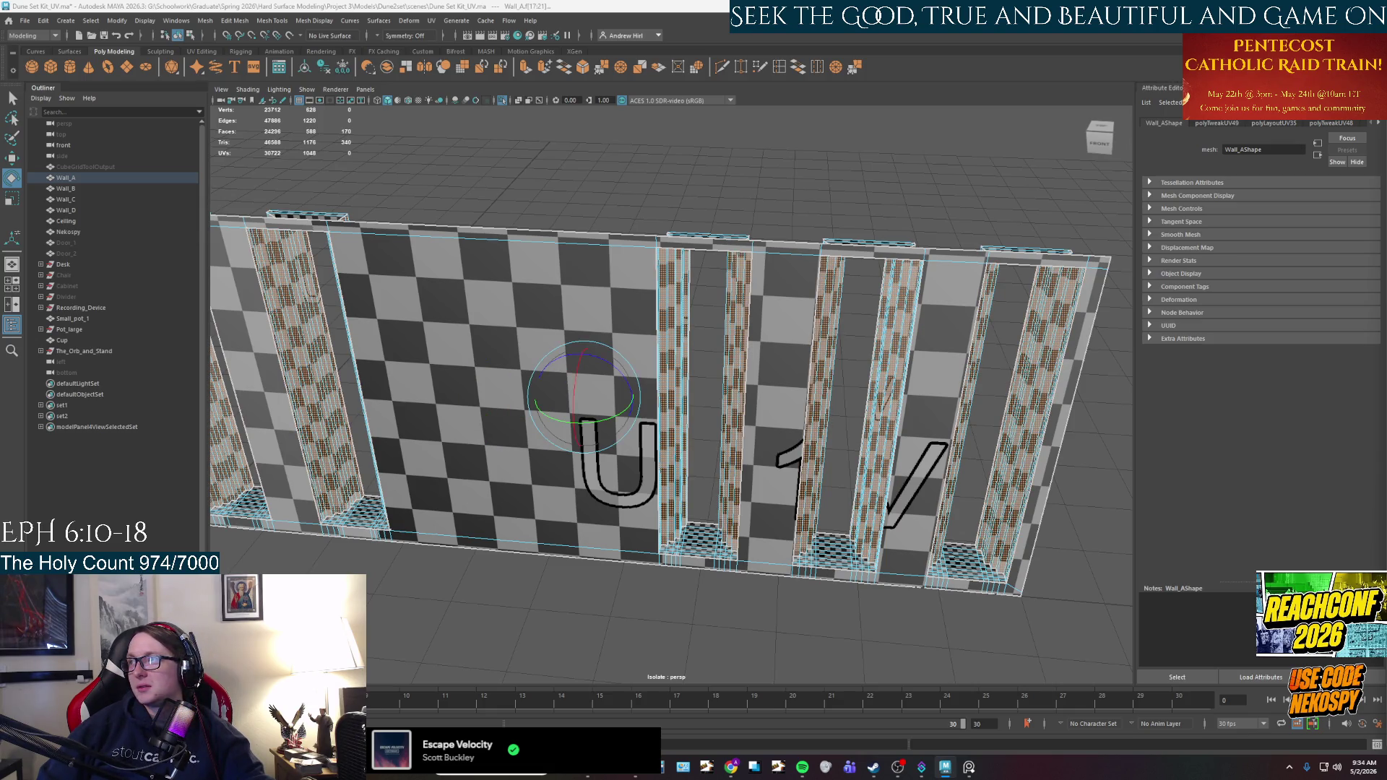
key(w)
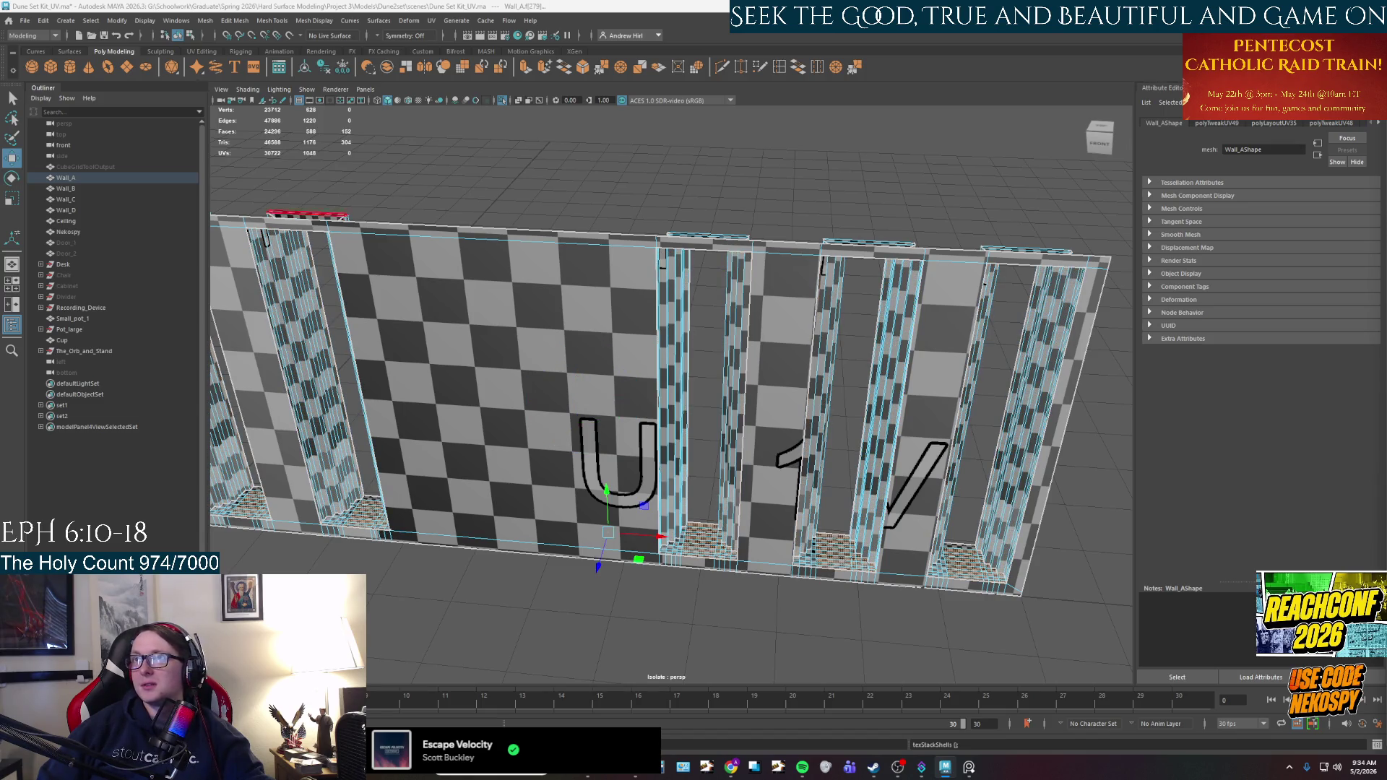
click(561, 231)
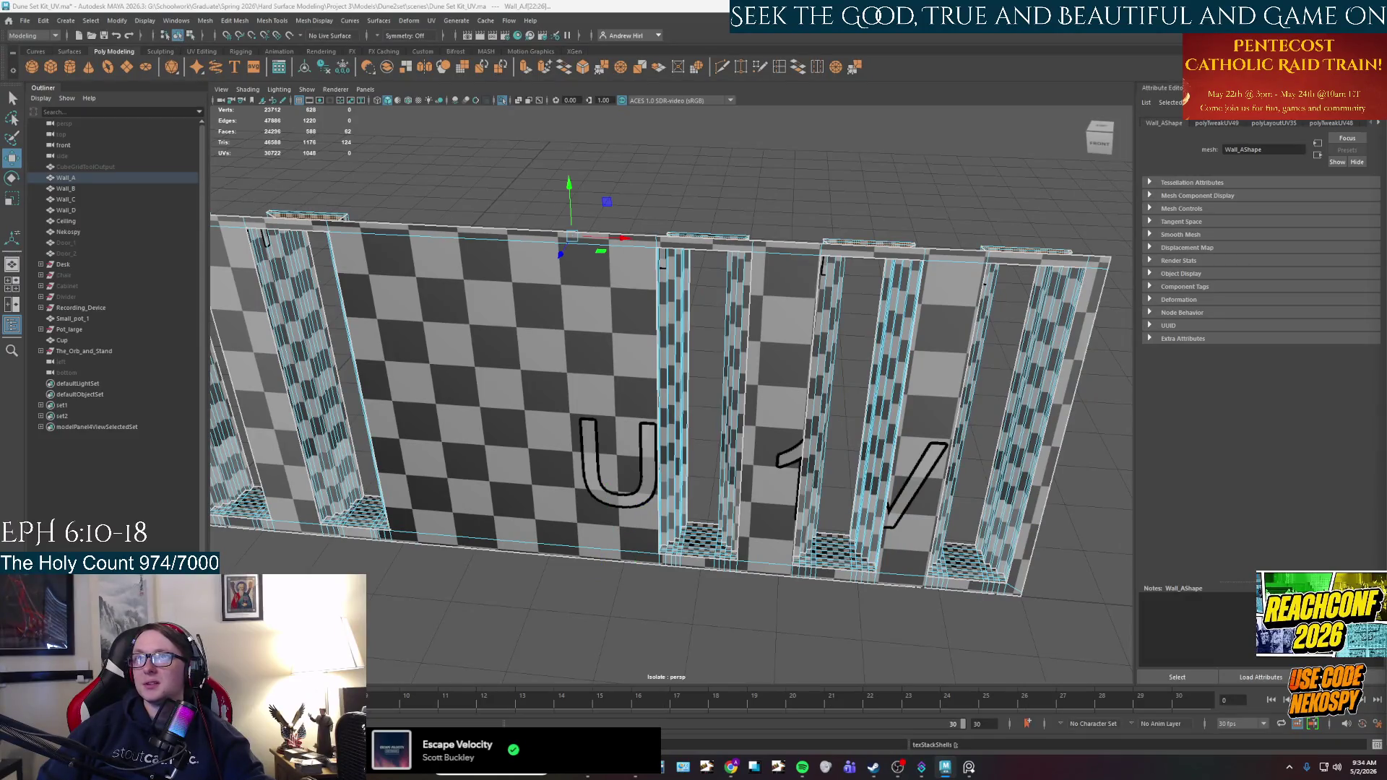
shift+click(560, 231)
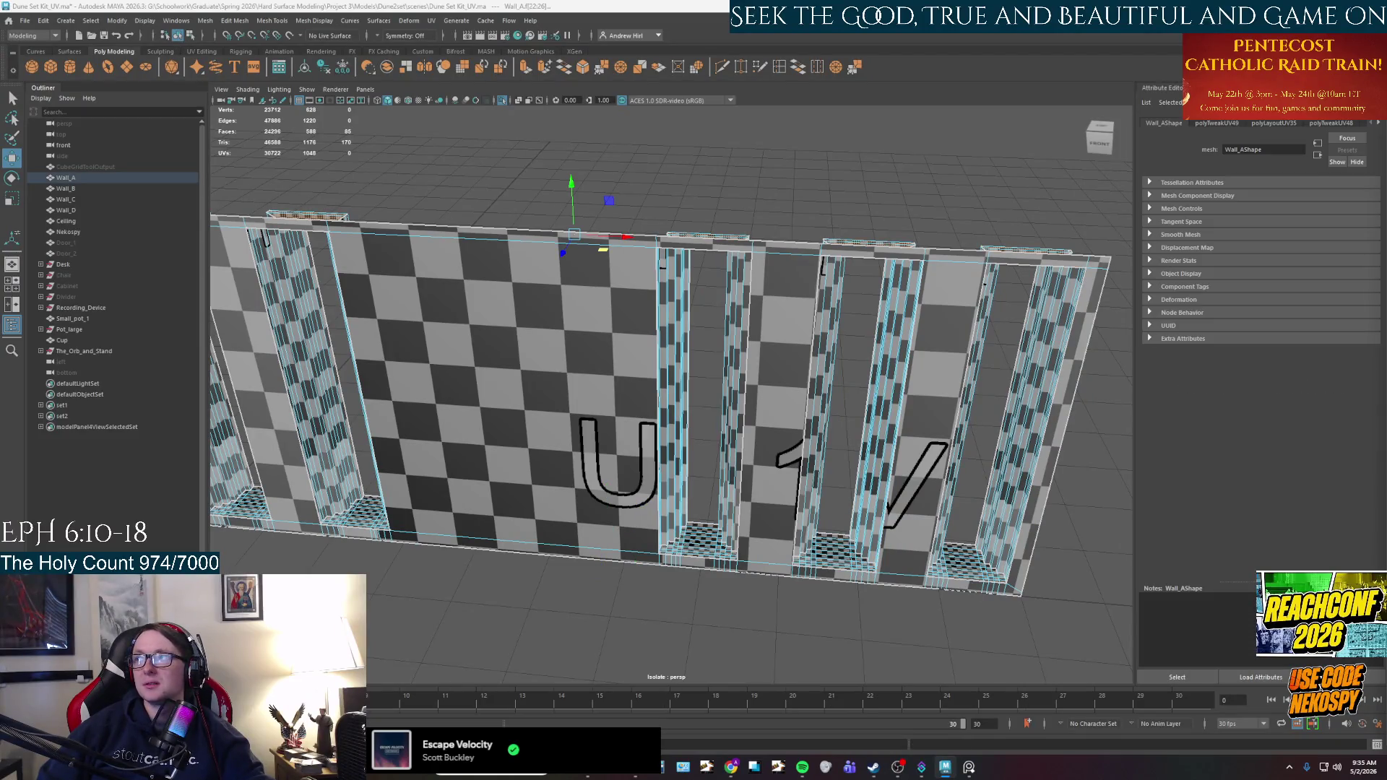
key(Escape)
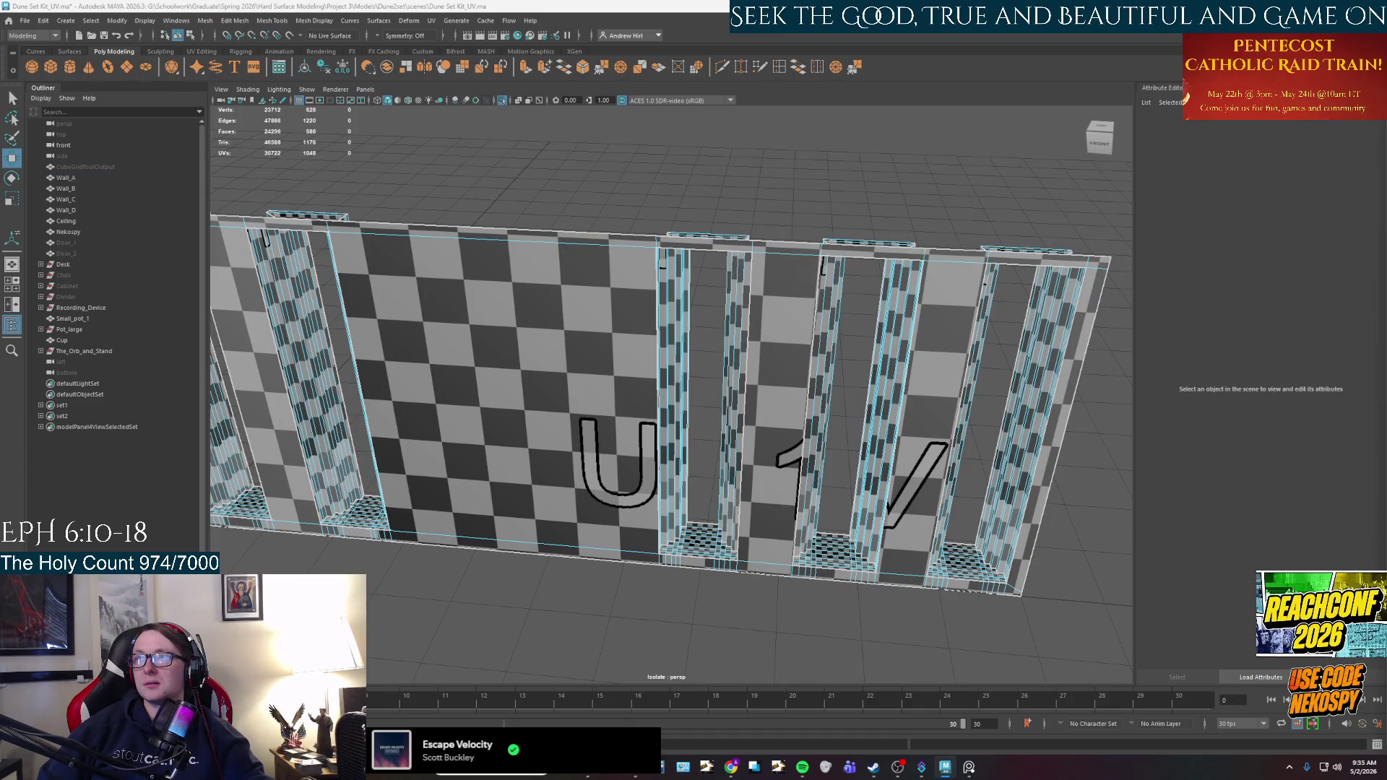
click(65, 177)
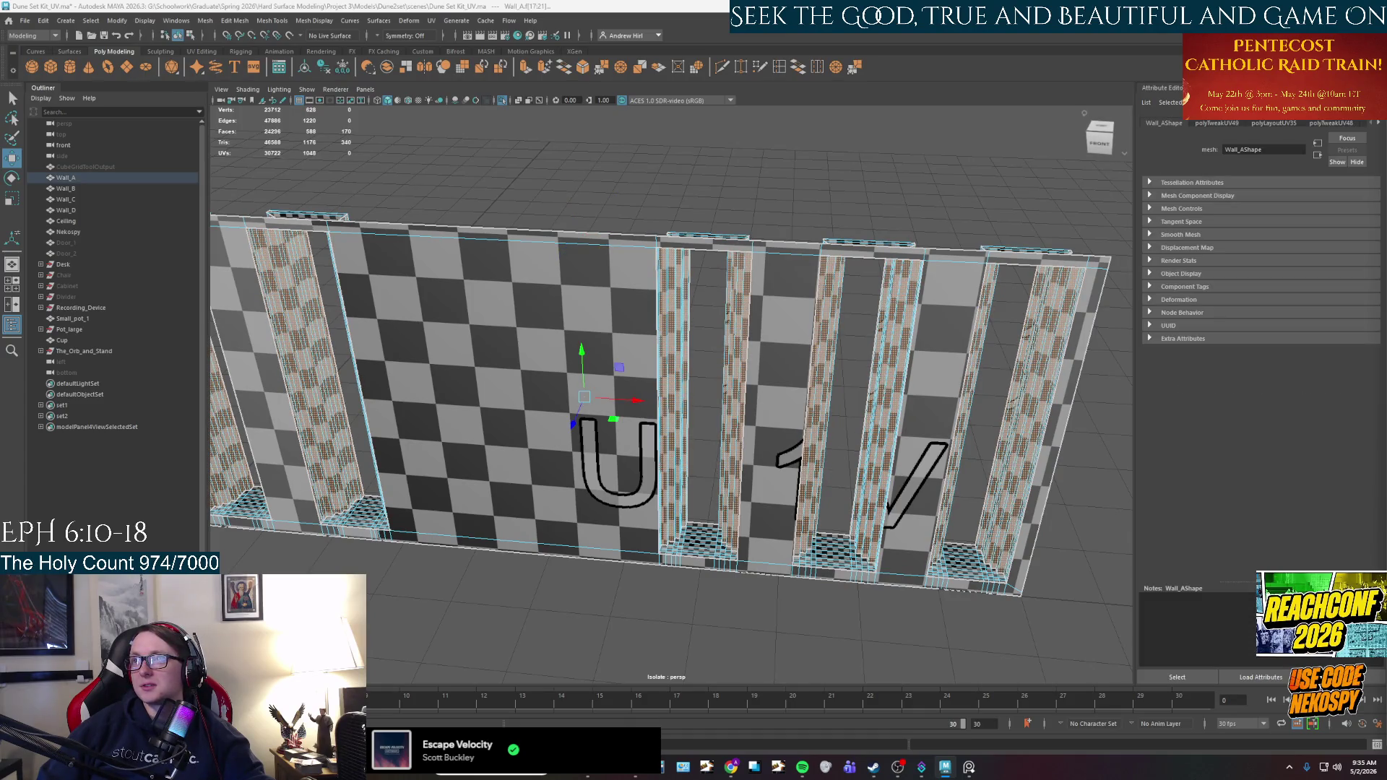
click(832, 549)
shift+click(220, 510)
key(r)
key(w)
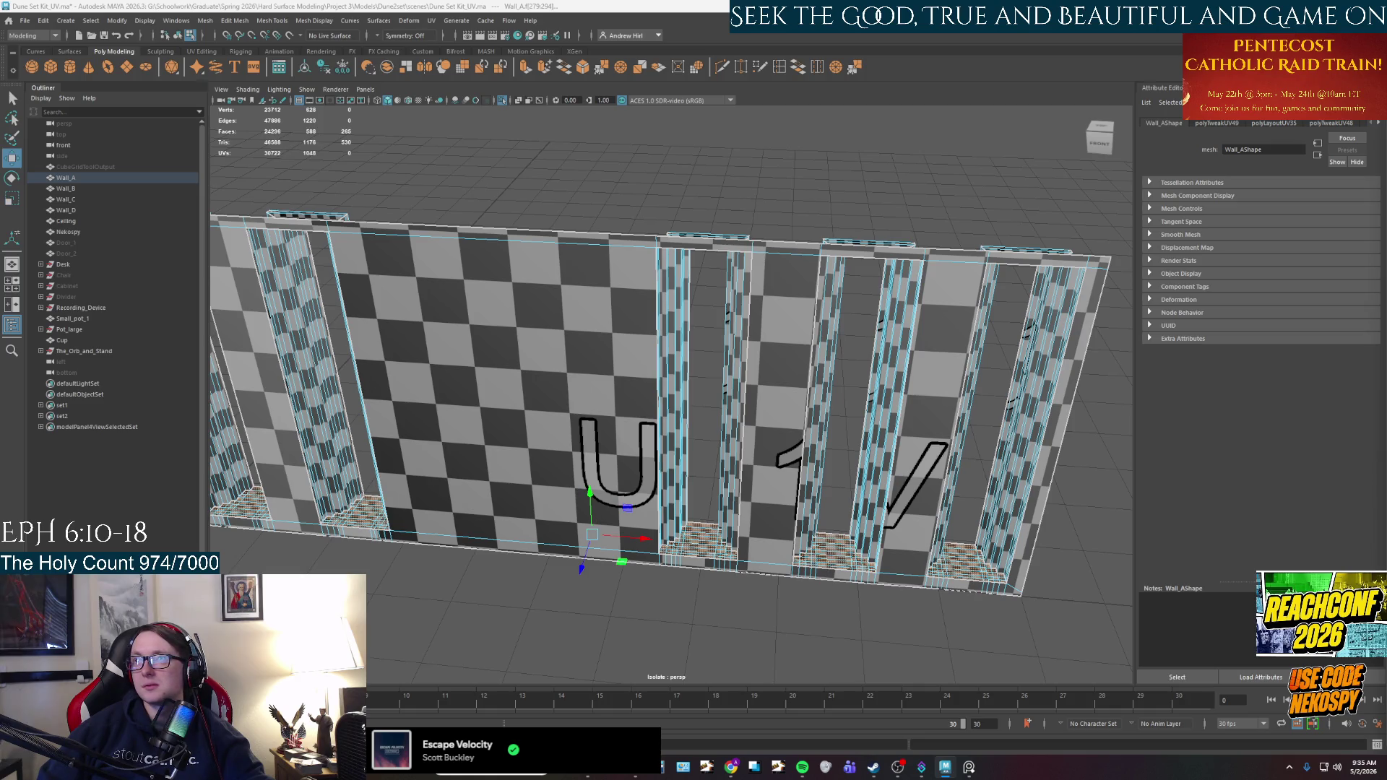
click(867, 243)
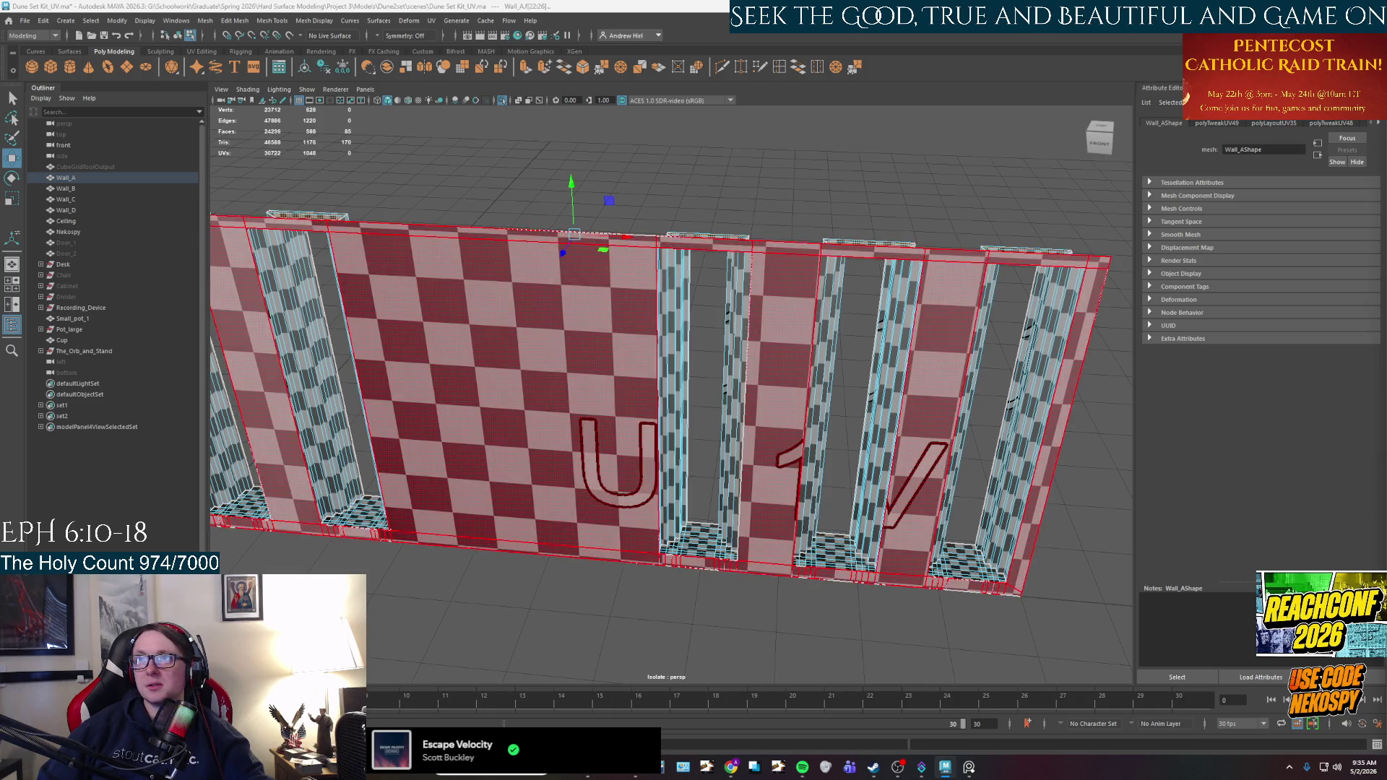
key(w)
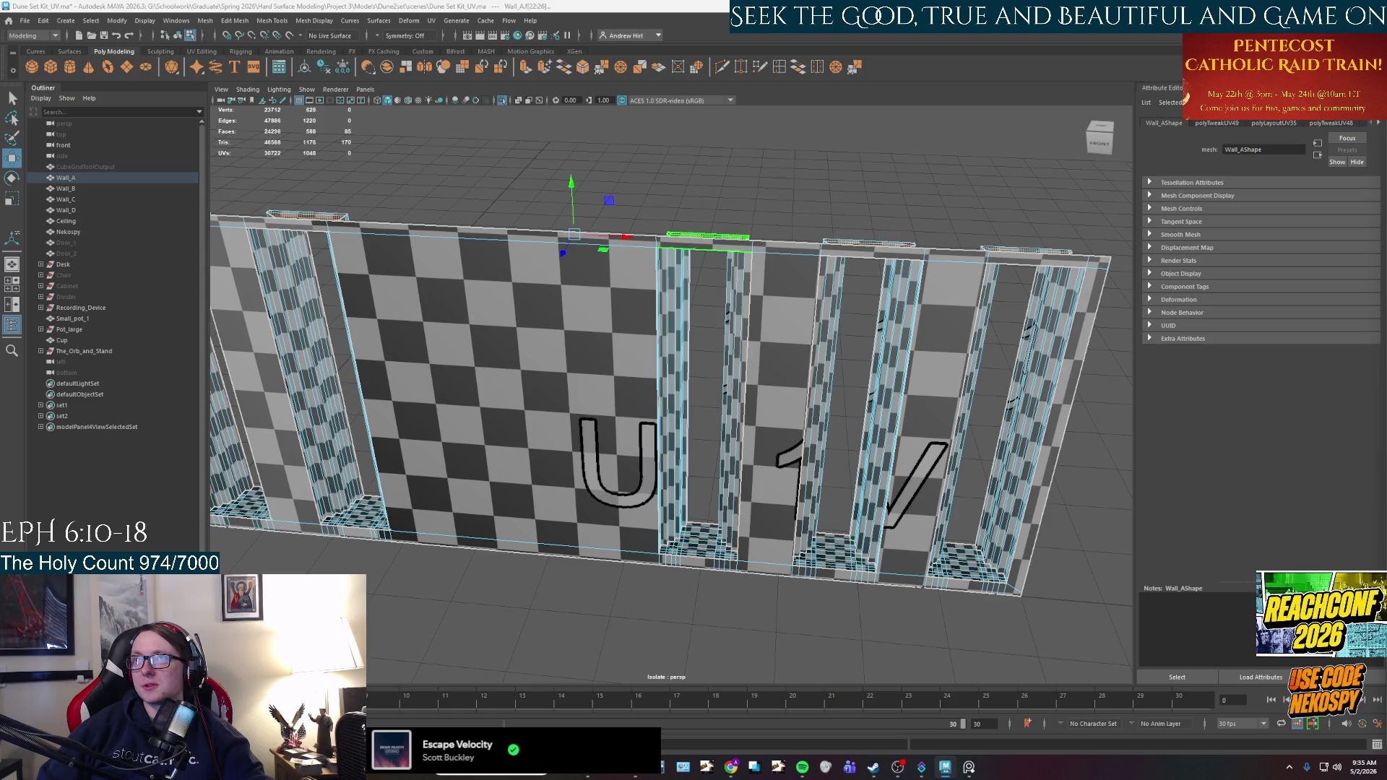
click(575, 415)
click(822, 419)
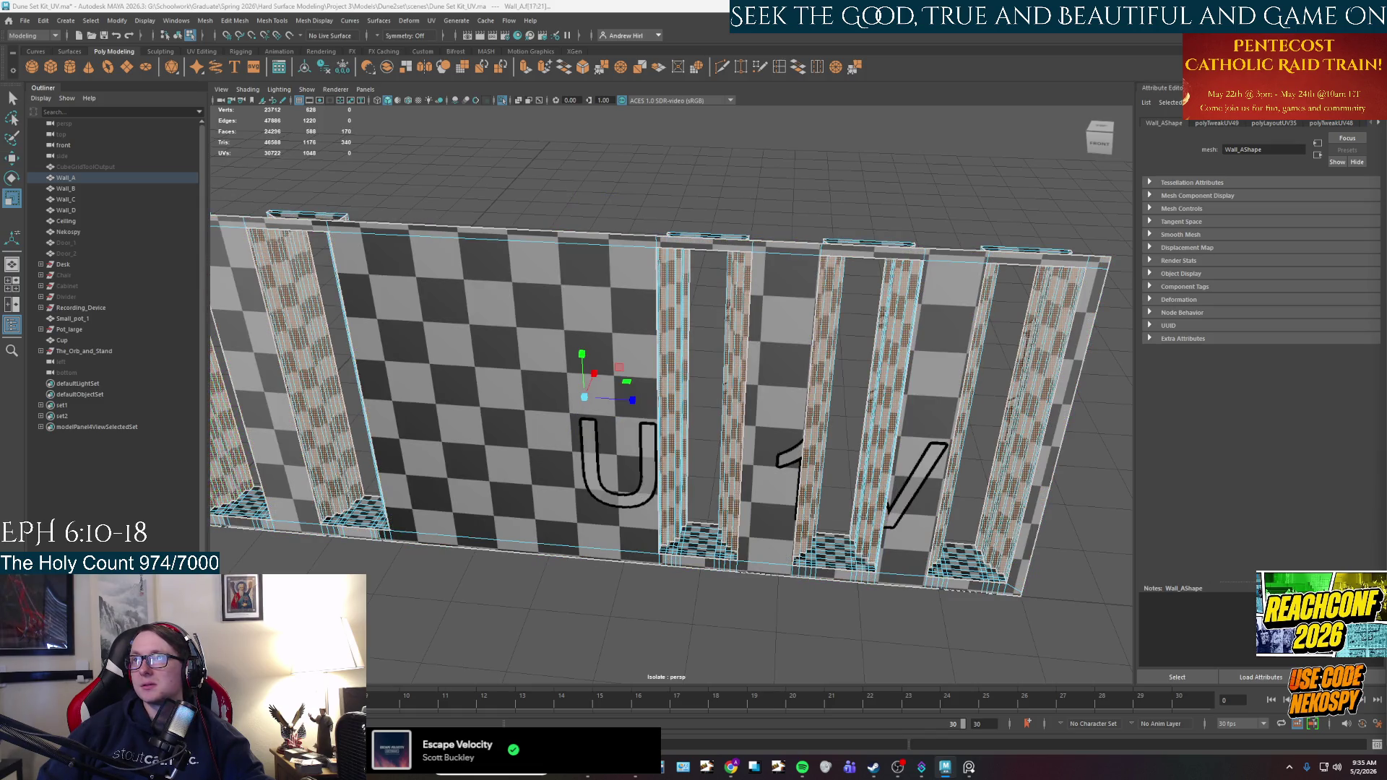
click(578, 415)
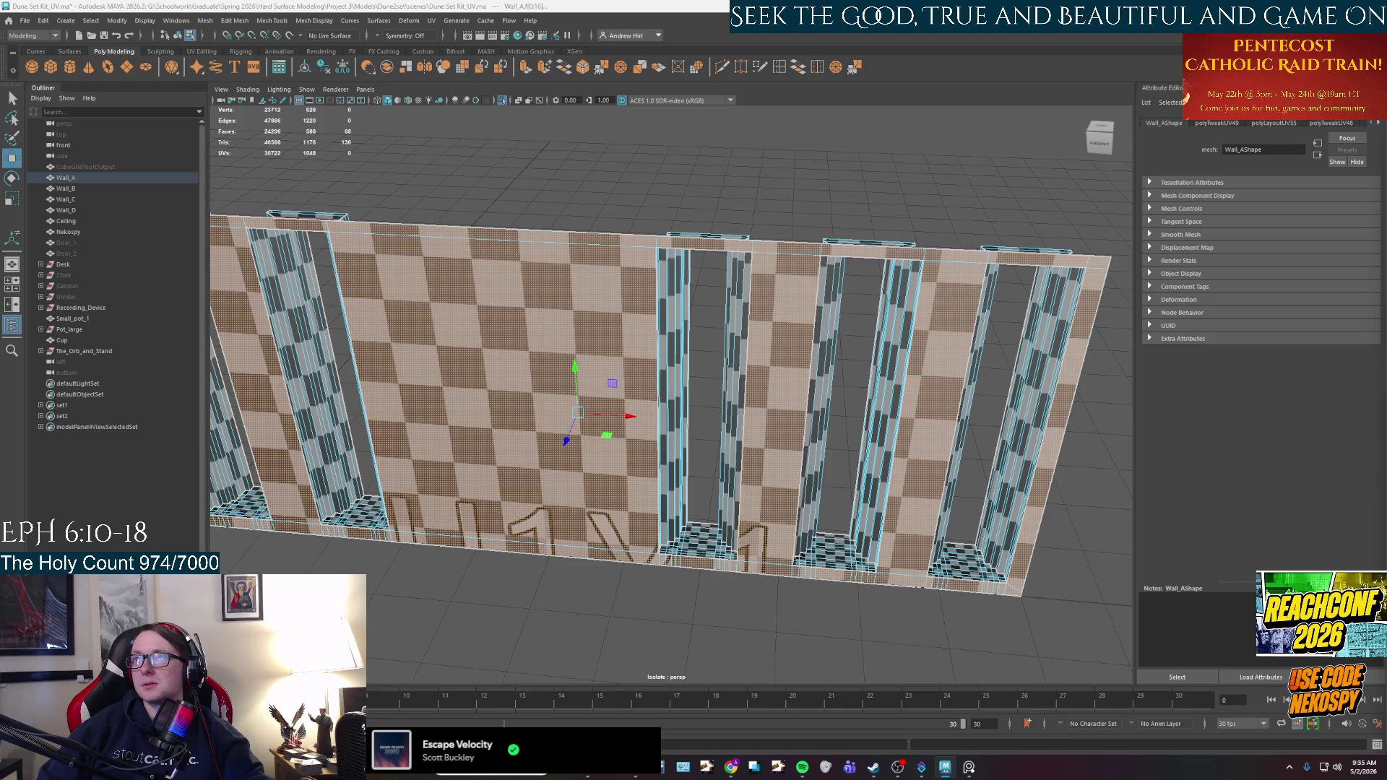
Lay out all Wall_A faces' UVs packed together at 1024 texture size, then deselect.
key(ctrl+shift+a)
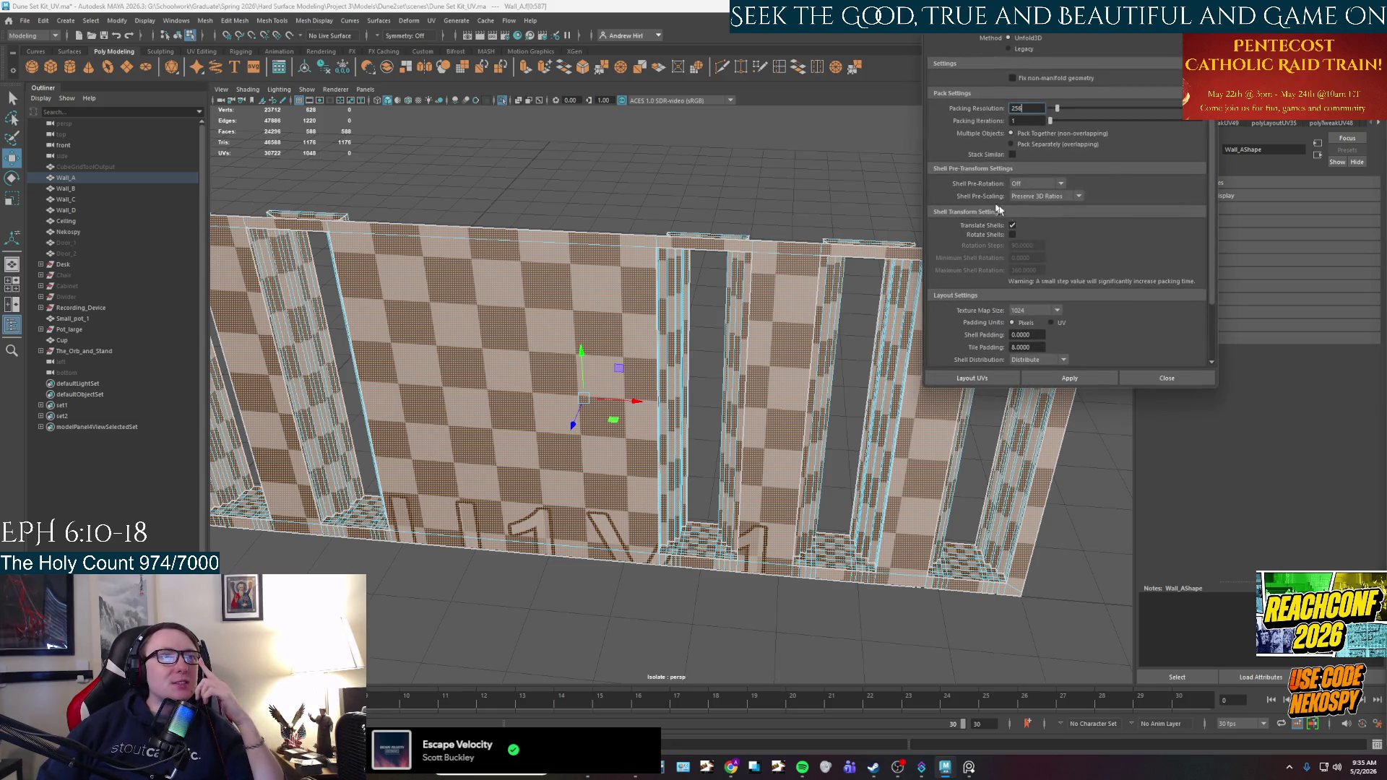
scroll(1151, 290, down, 3)
scroll(1151, 290, down, 1)
scroll(1151, 291, up, 3)
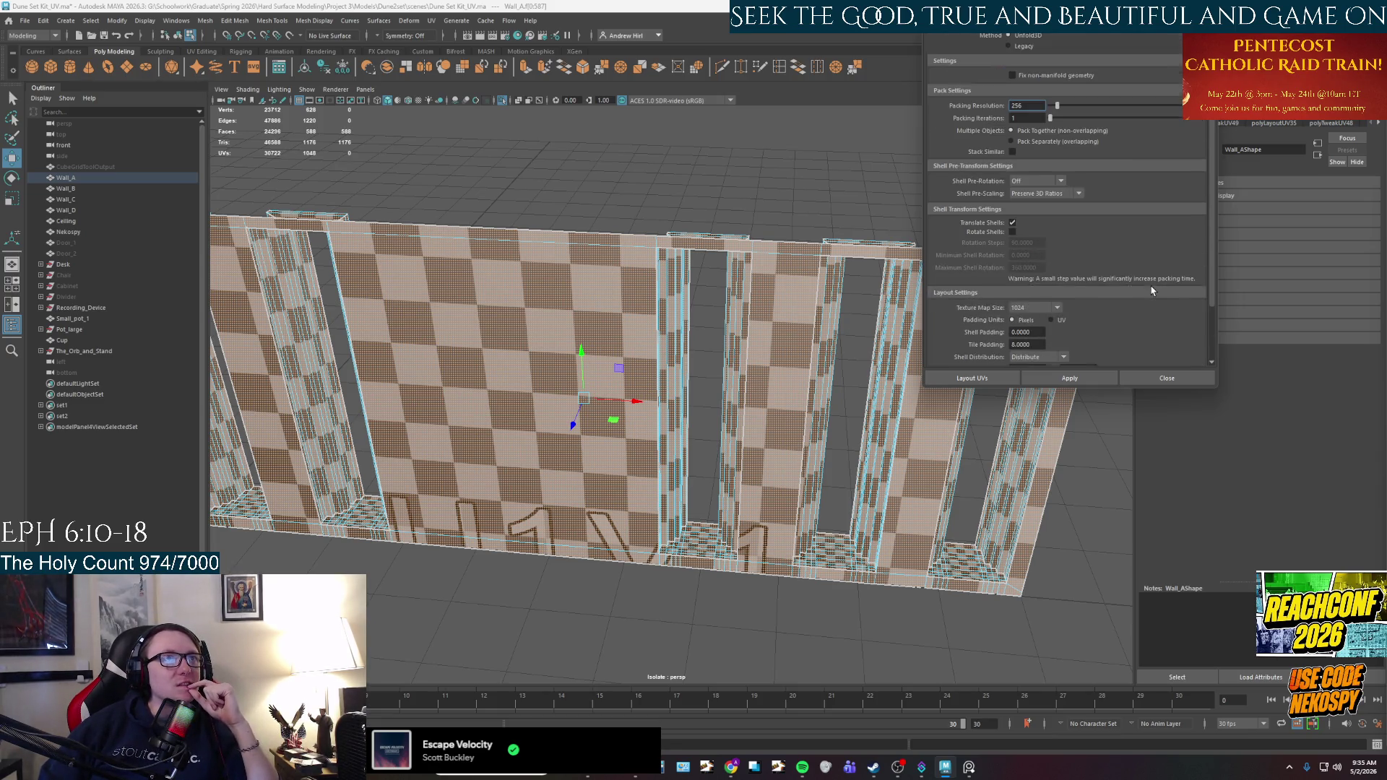
scroll(1024, 344, down, 3)
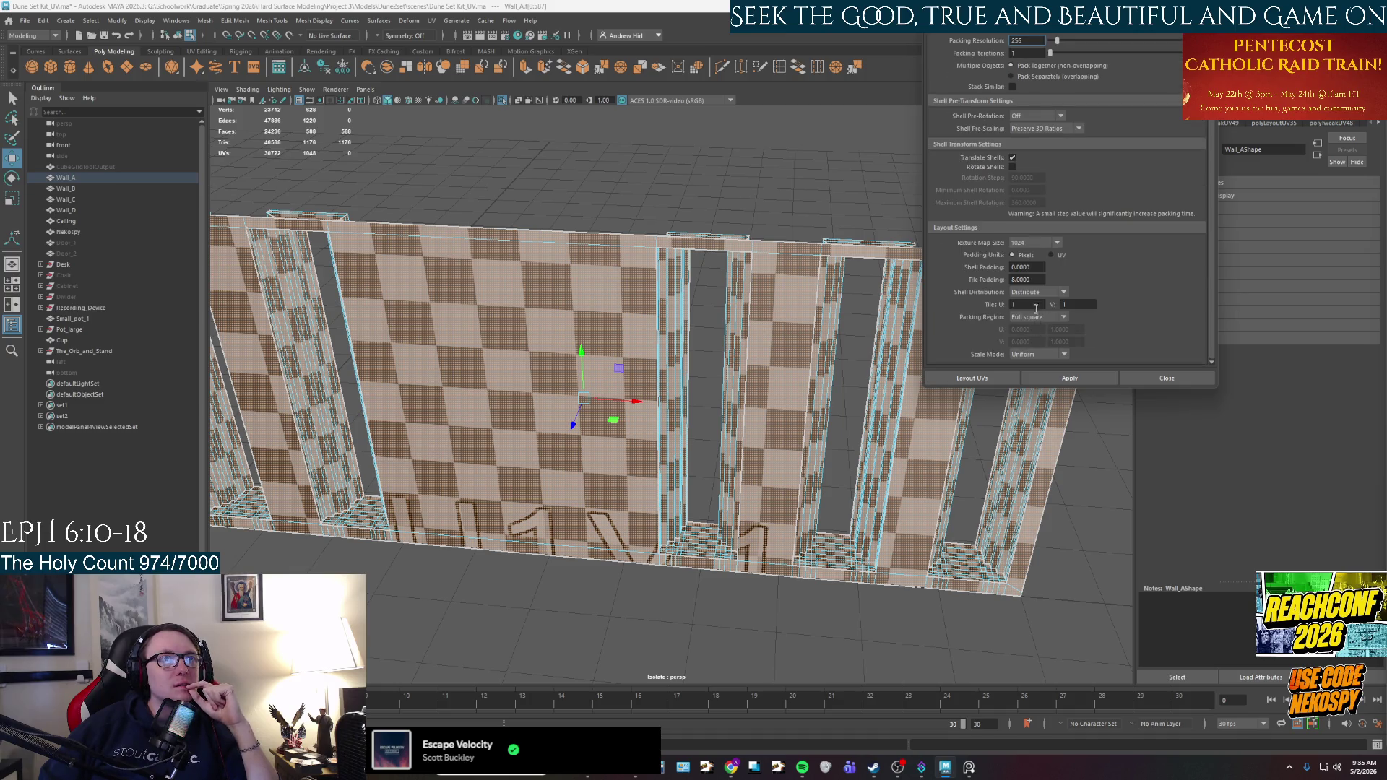
scroll(1047, 226, up, 3)
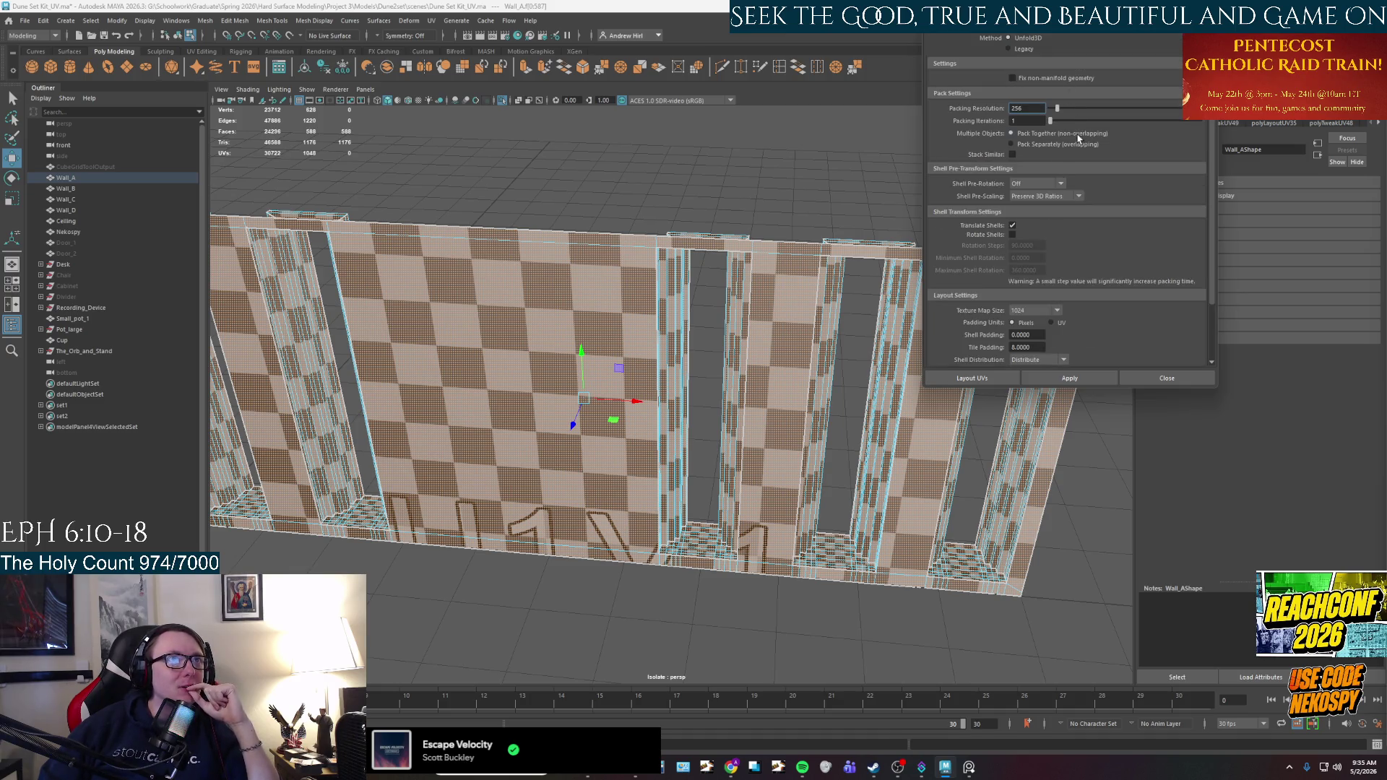
scroll(1074, 193, down, 3)
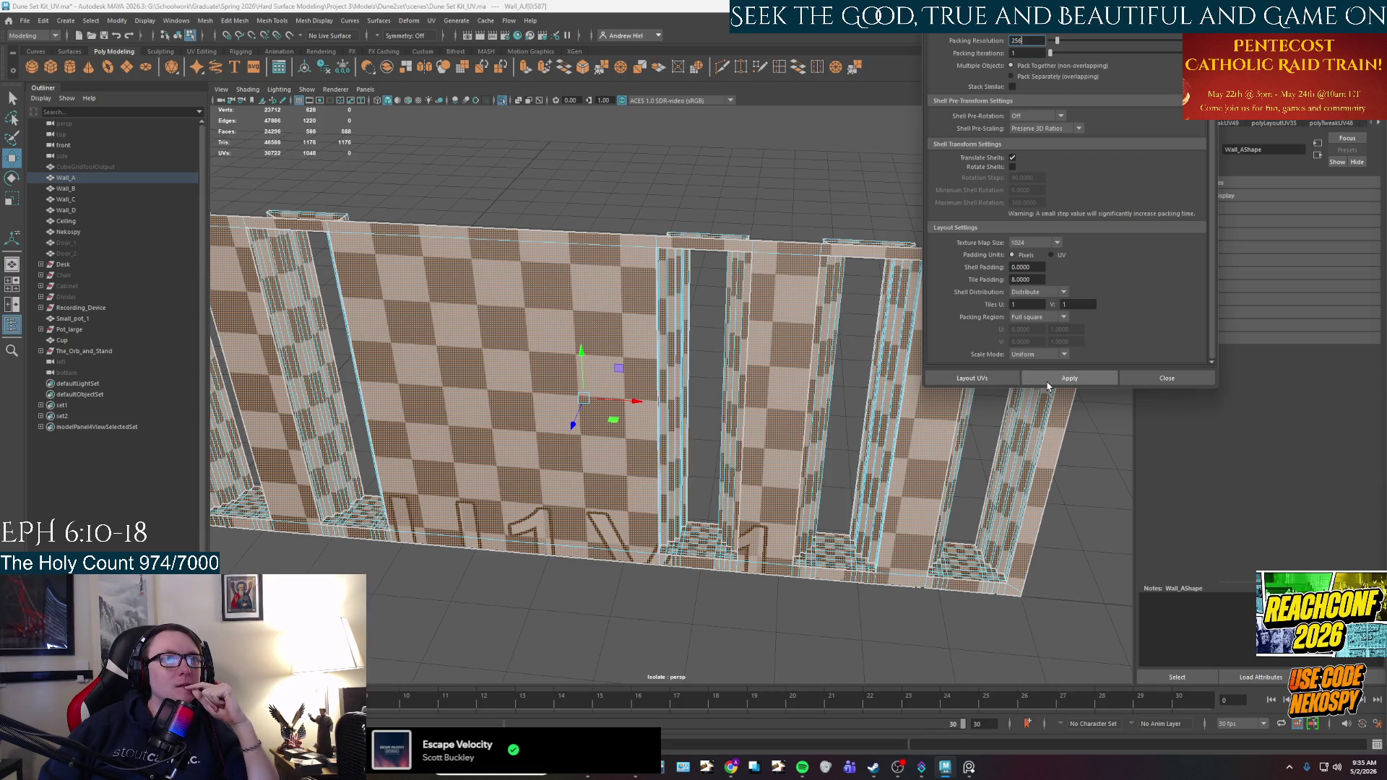
click(1069, 378)
click(1083, 433)
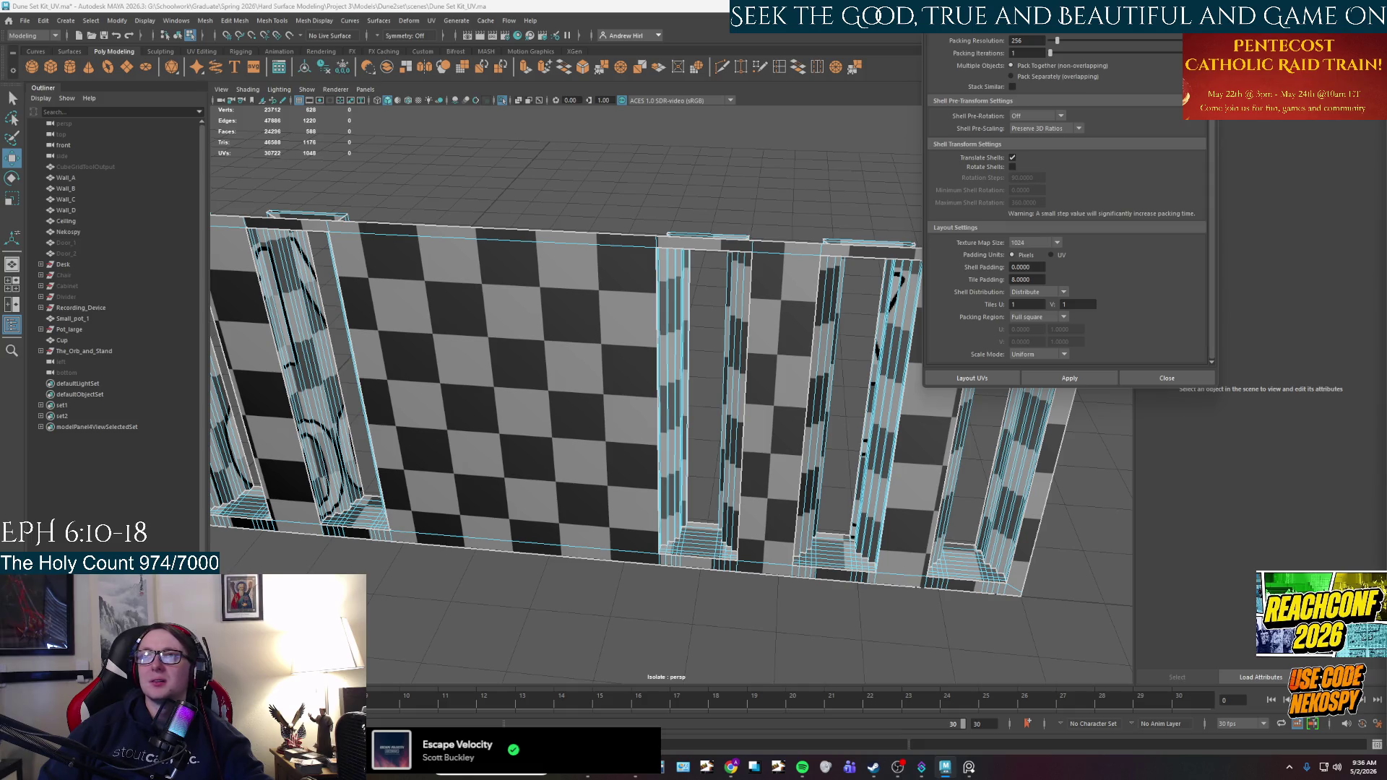
Export the selected Wall_A to Wall_A.fbx, replacing the existing file, and show the desktop.
scroll(623, 325, down, 3)
mouse_move(614, 296)
right_down()
mouse_move(662, 307)
mouse_move(645, 329)
right_up()
click(645, 329)
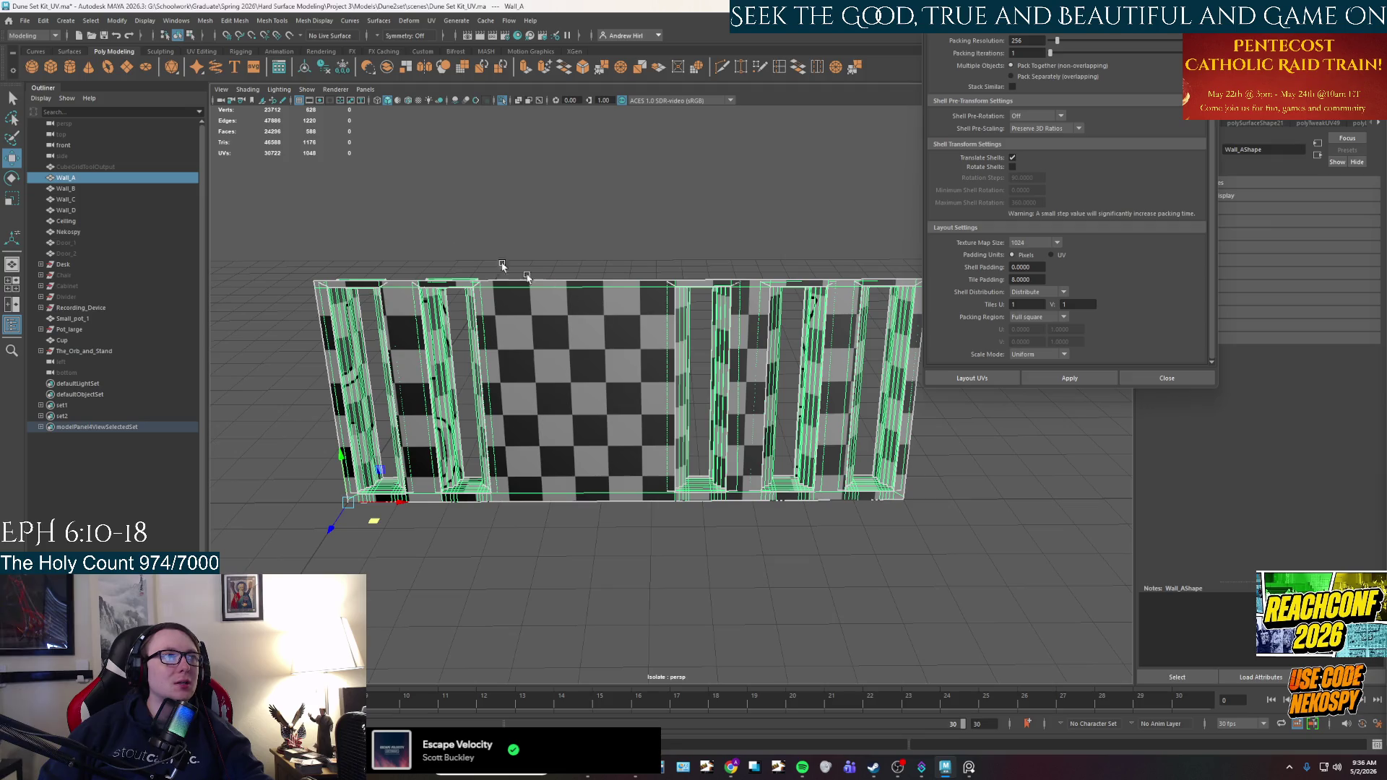
click(24, 20)
click(54, 164)
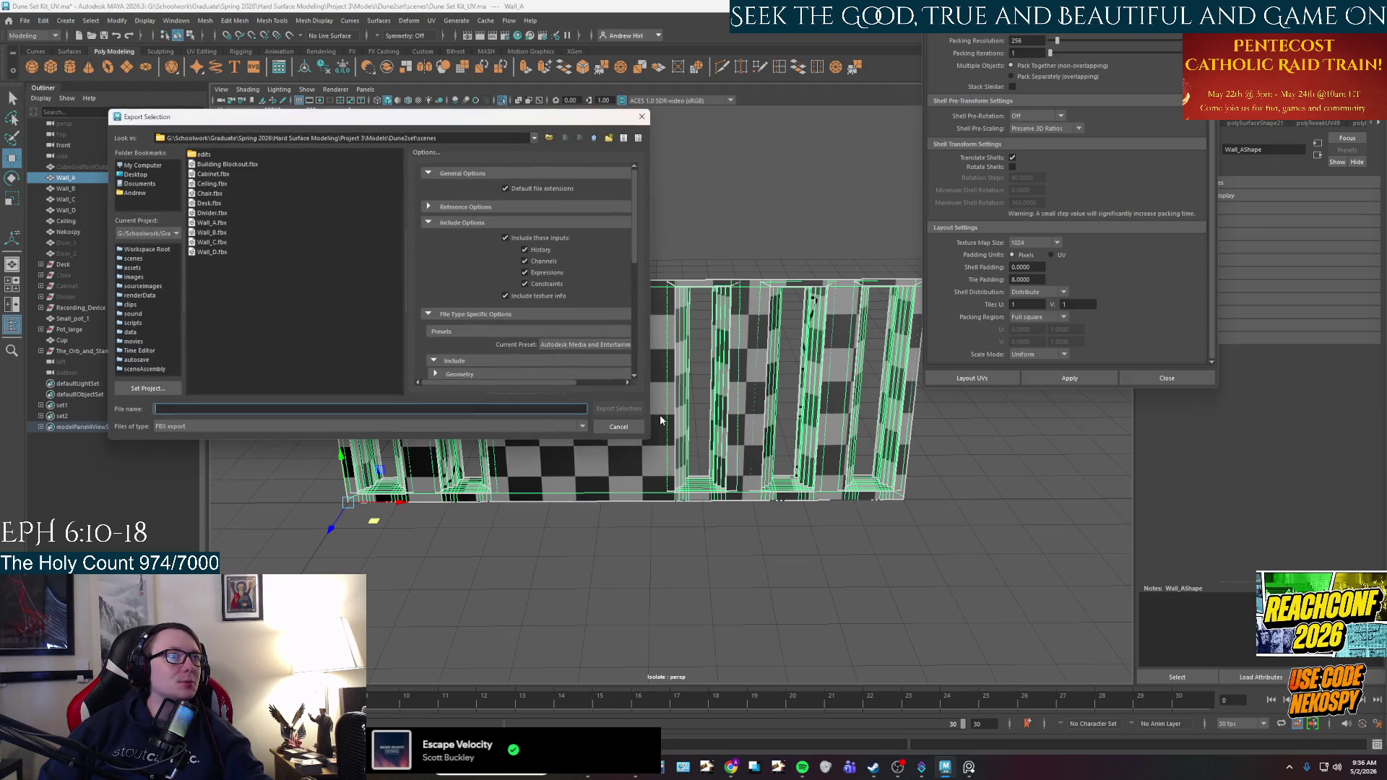
click(227, 221)
click(631, 410)
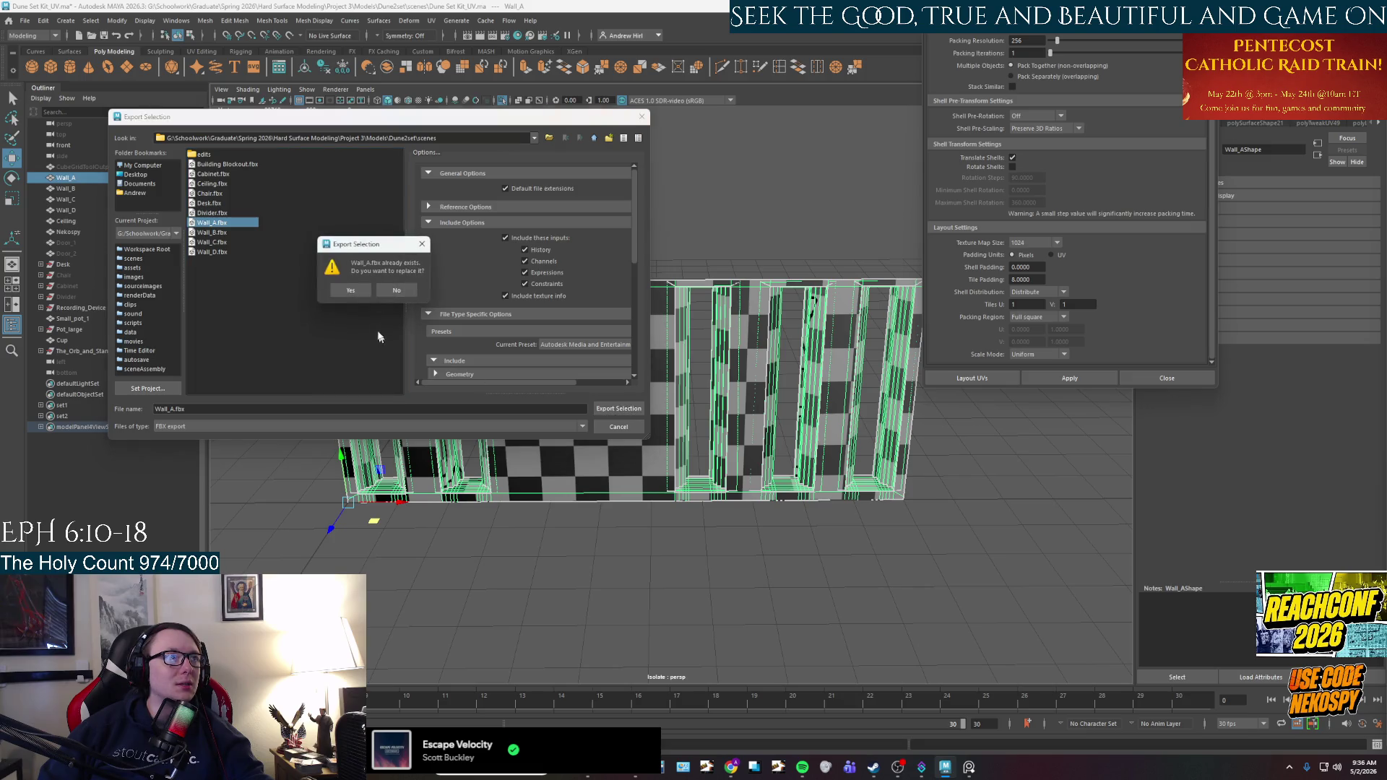
click(351, 291)
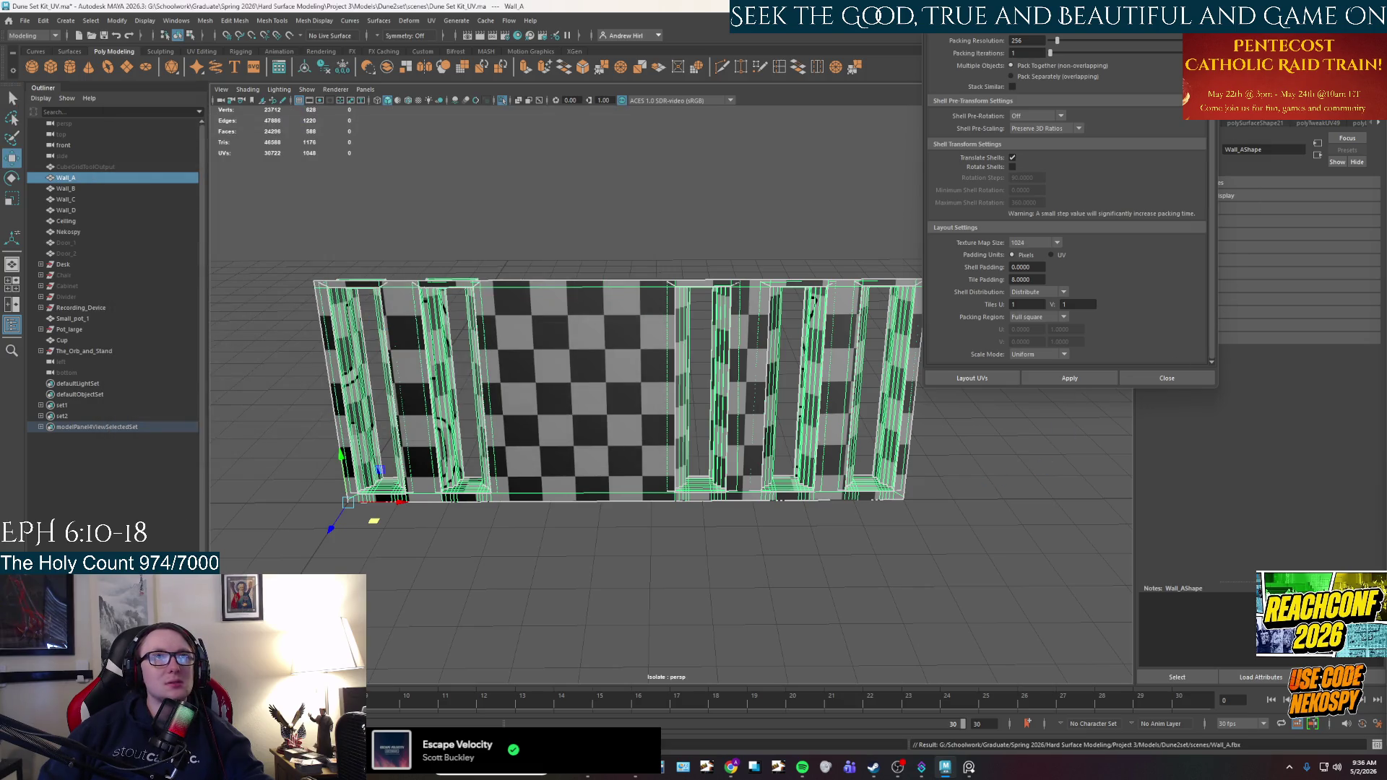
key(super+d)
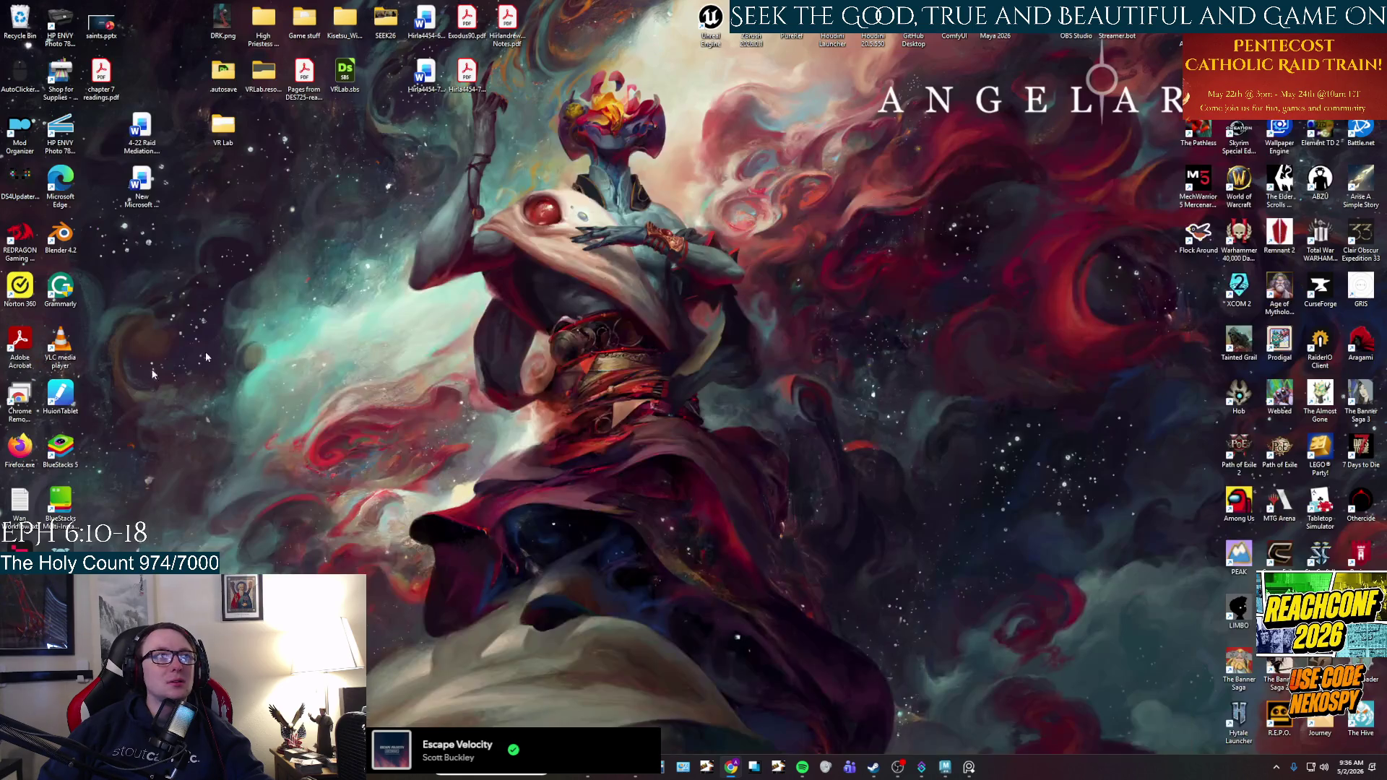
Search 'sub' in Windows and launch Adobe Substance 3D Painter.
key(super)
text(sub)
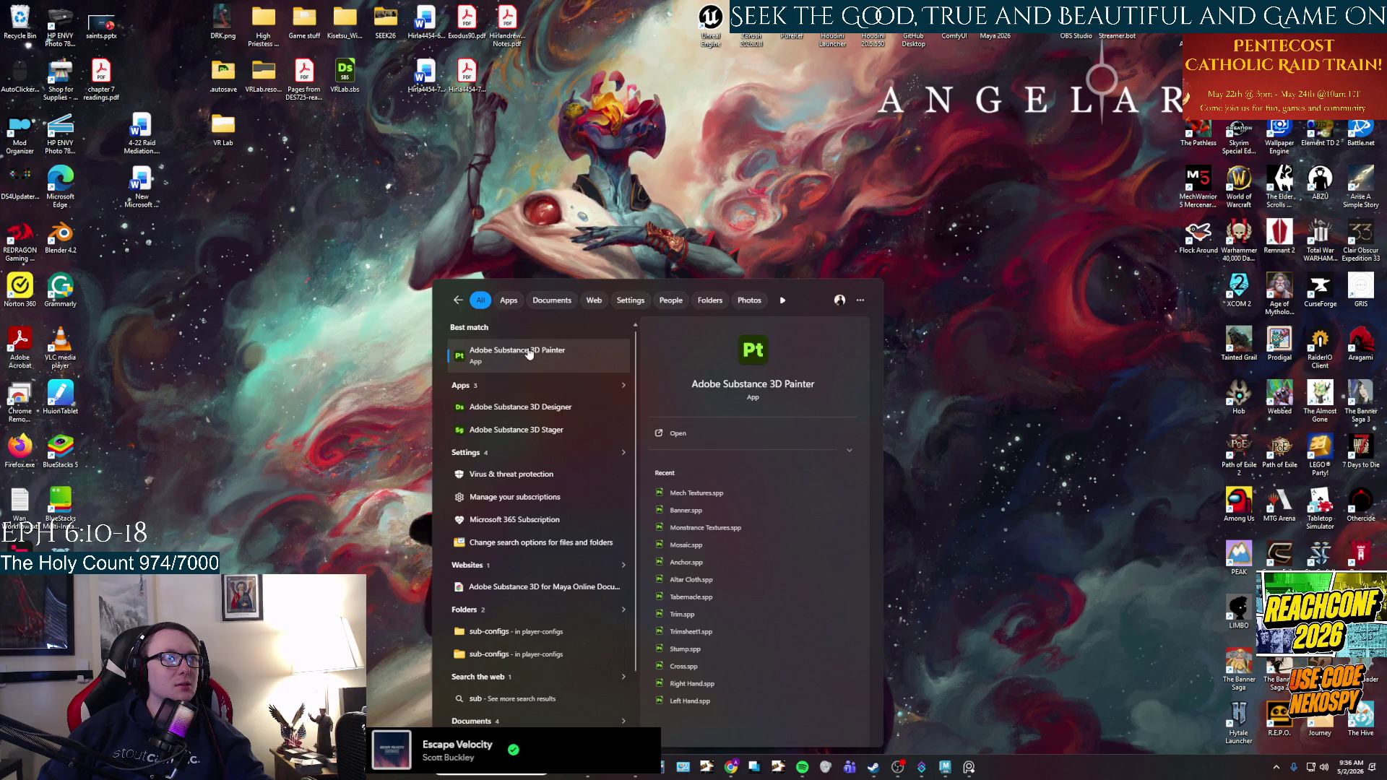
click(529, 354)
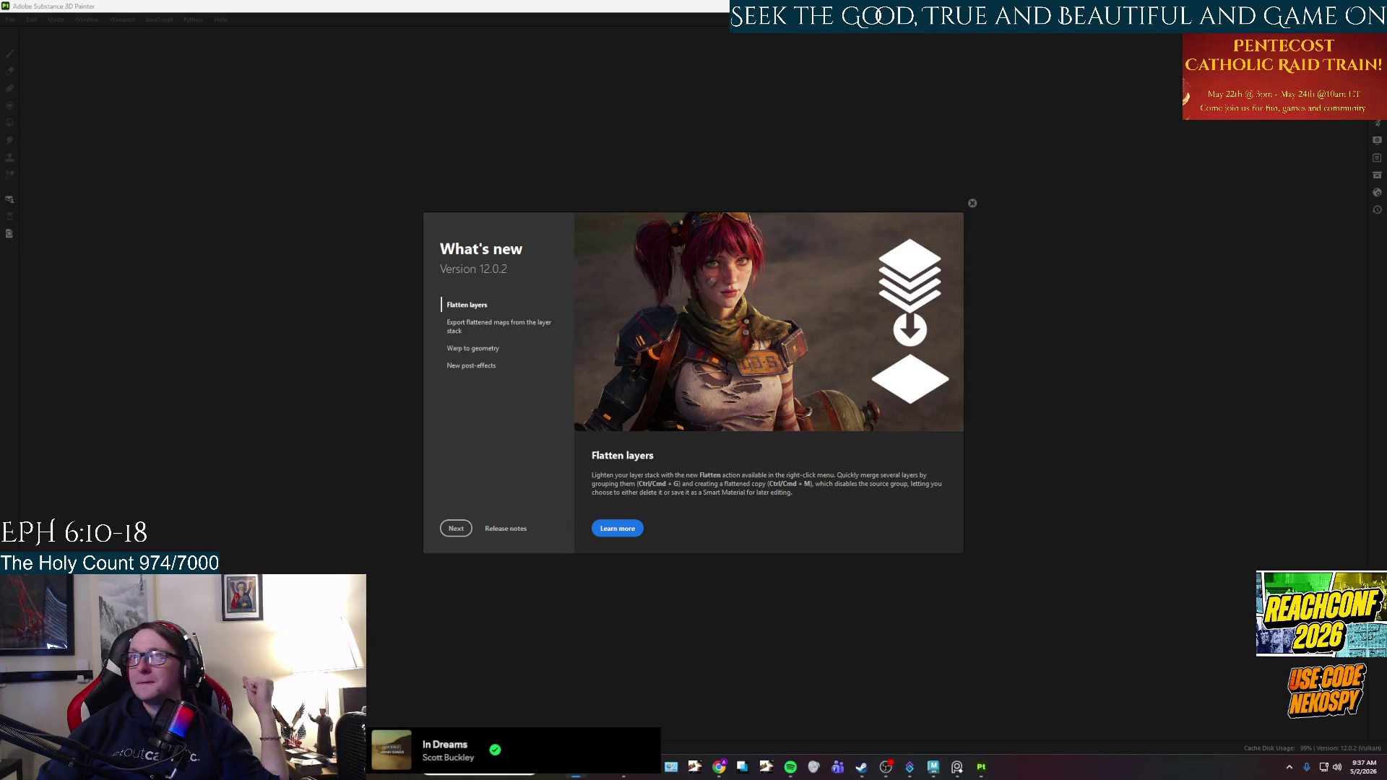
Dismiss the What's new notice and start a new project with File > New.
click(971, 204)
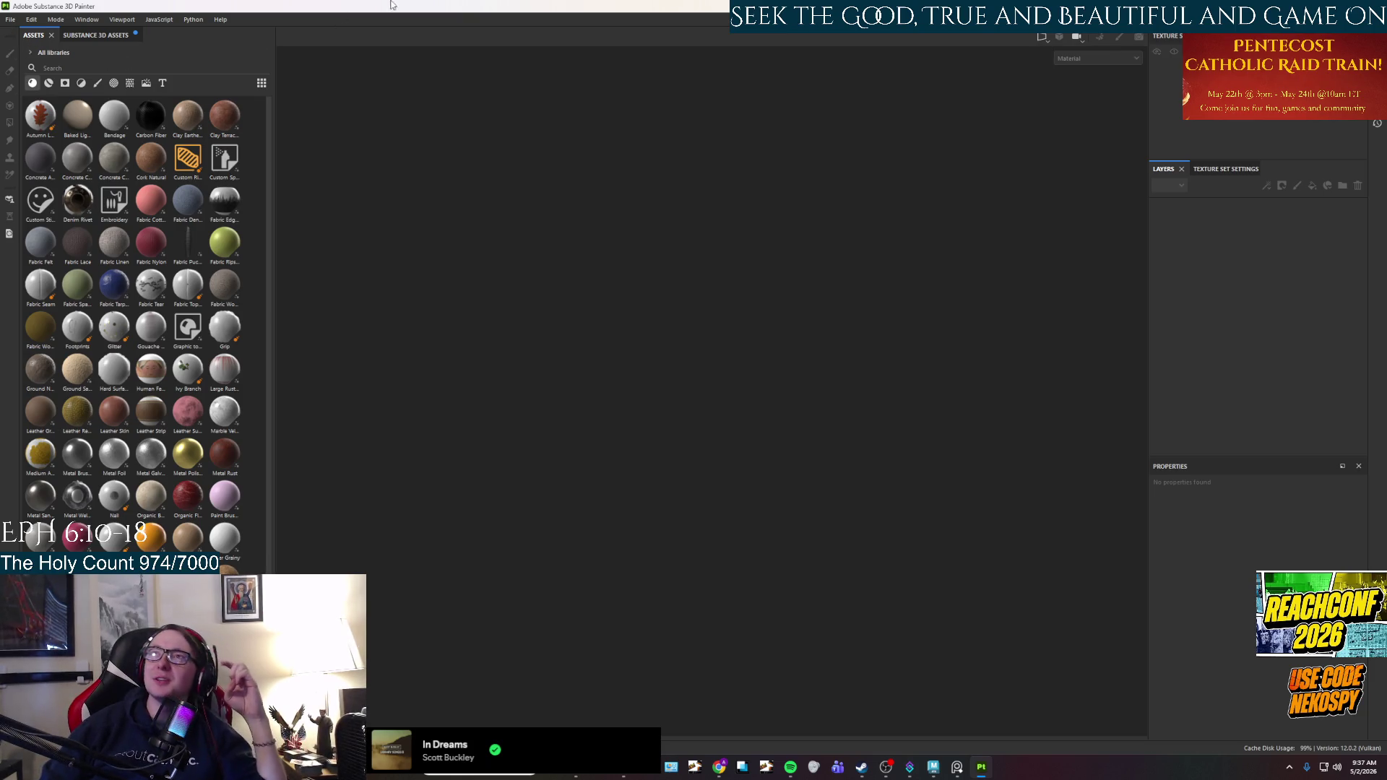
click(13, 21)
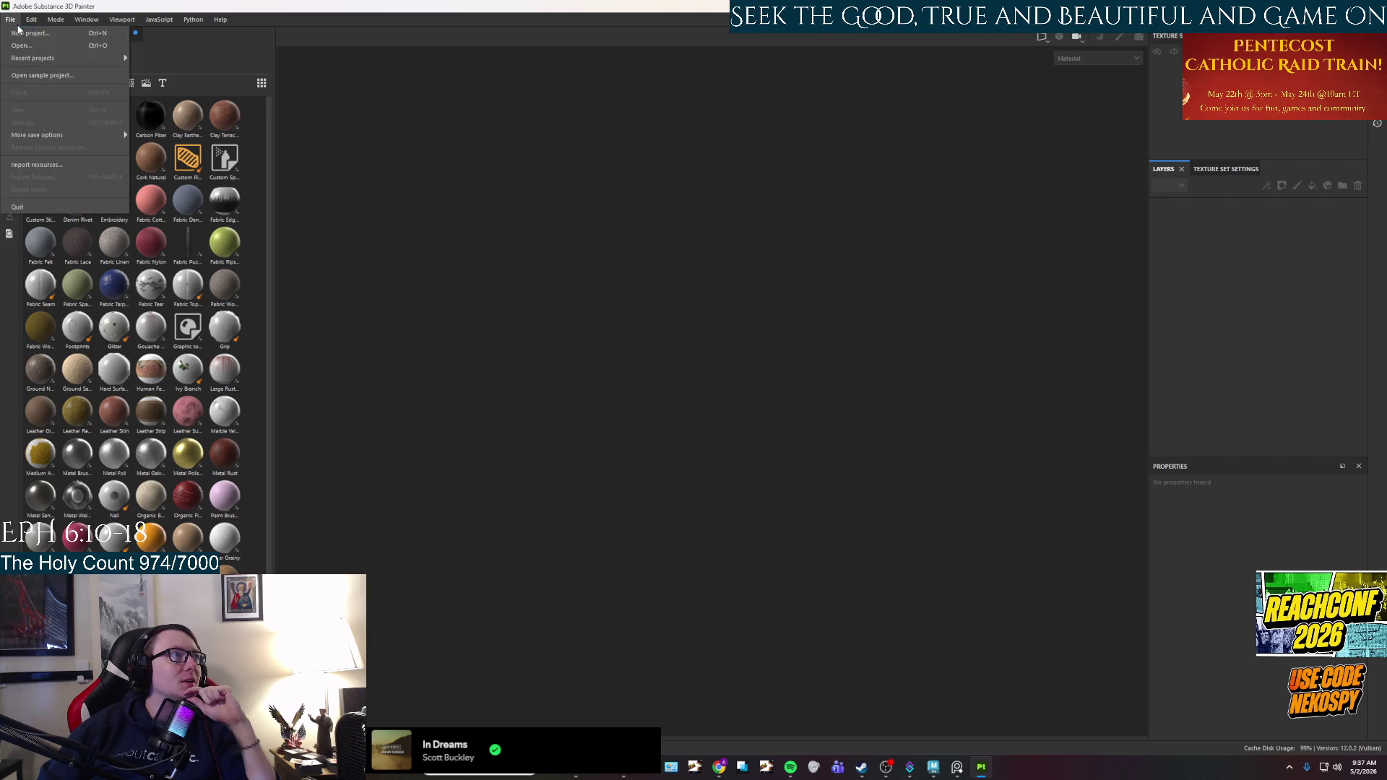
click(25, 33)
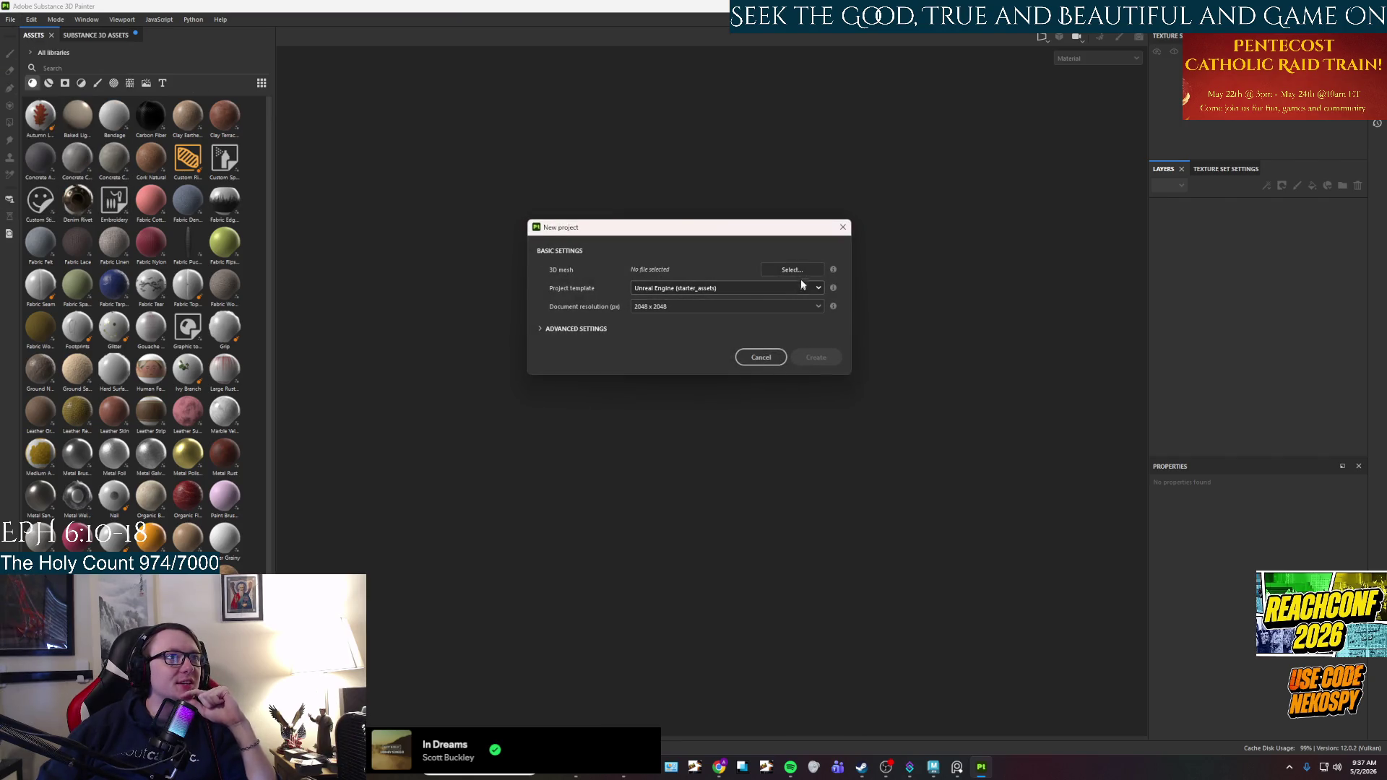
click(791, 270)
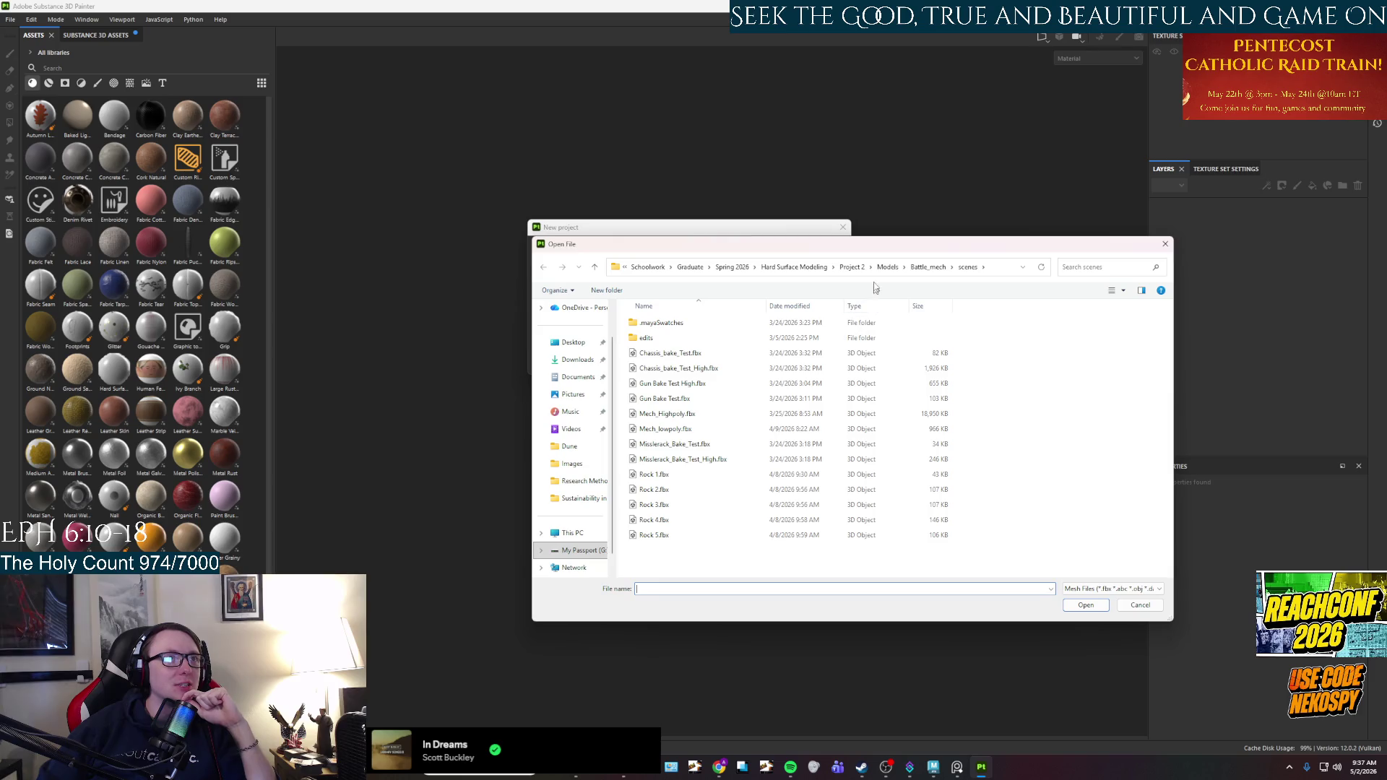
Pick Wall_A.fbx from Project 3 > Models > Dune2set > scenes and create the project.
click(794, 268)
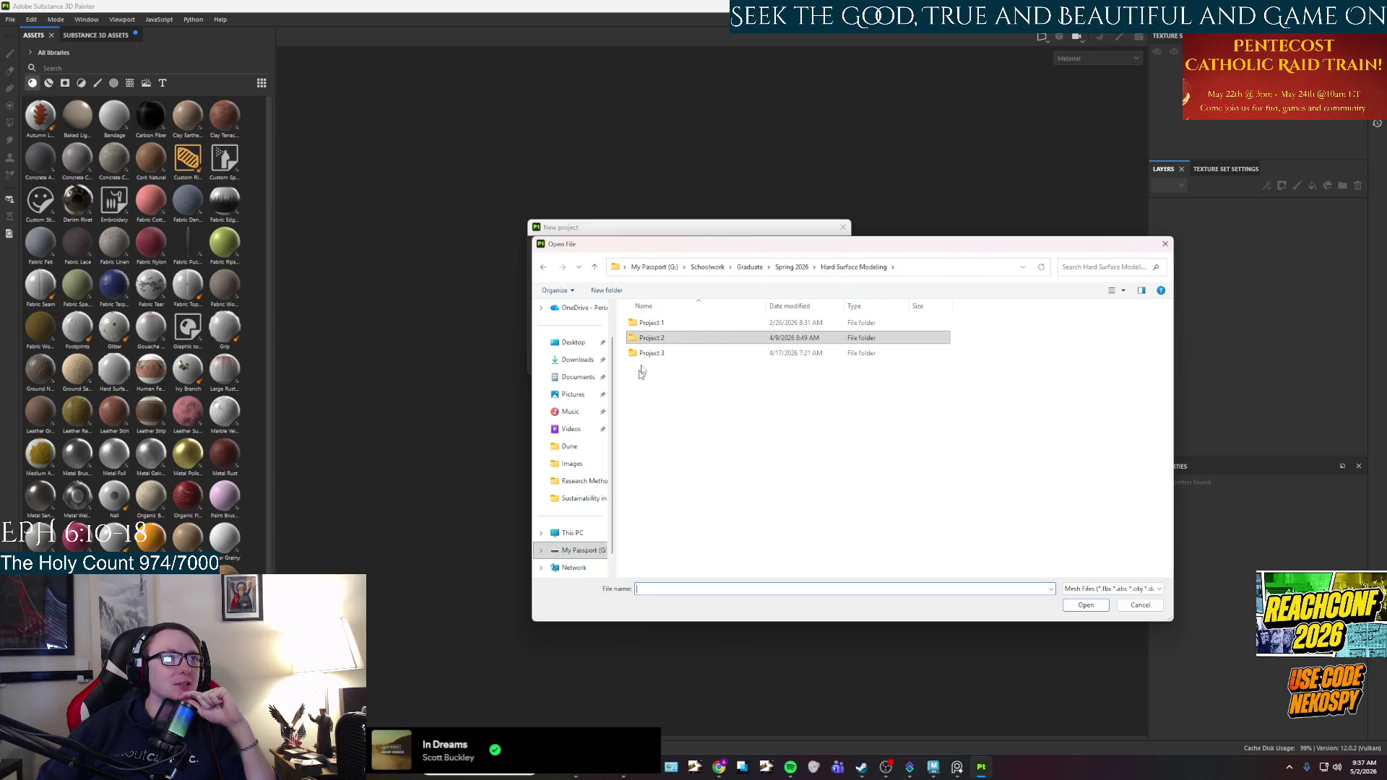
double_click(650, 352)
double_click(656, 339)
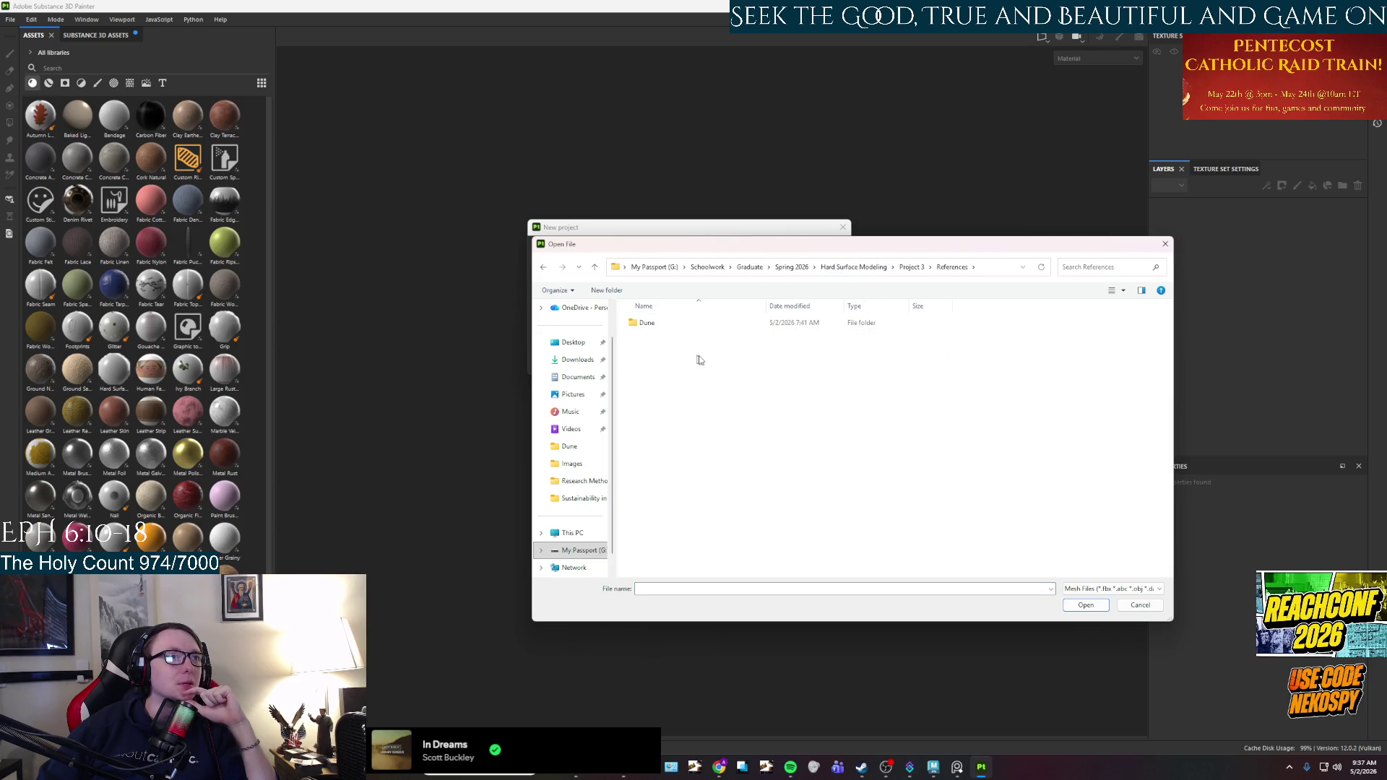
double_click(667, 323)
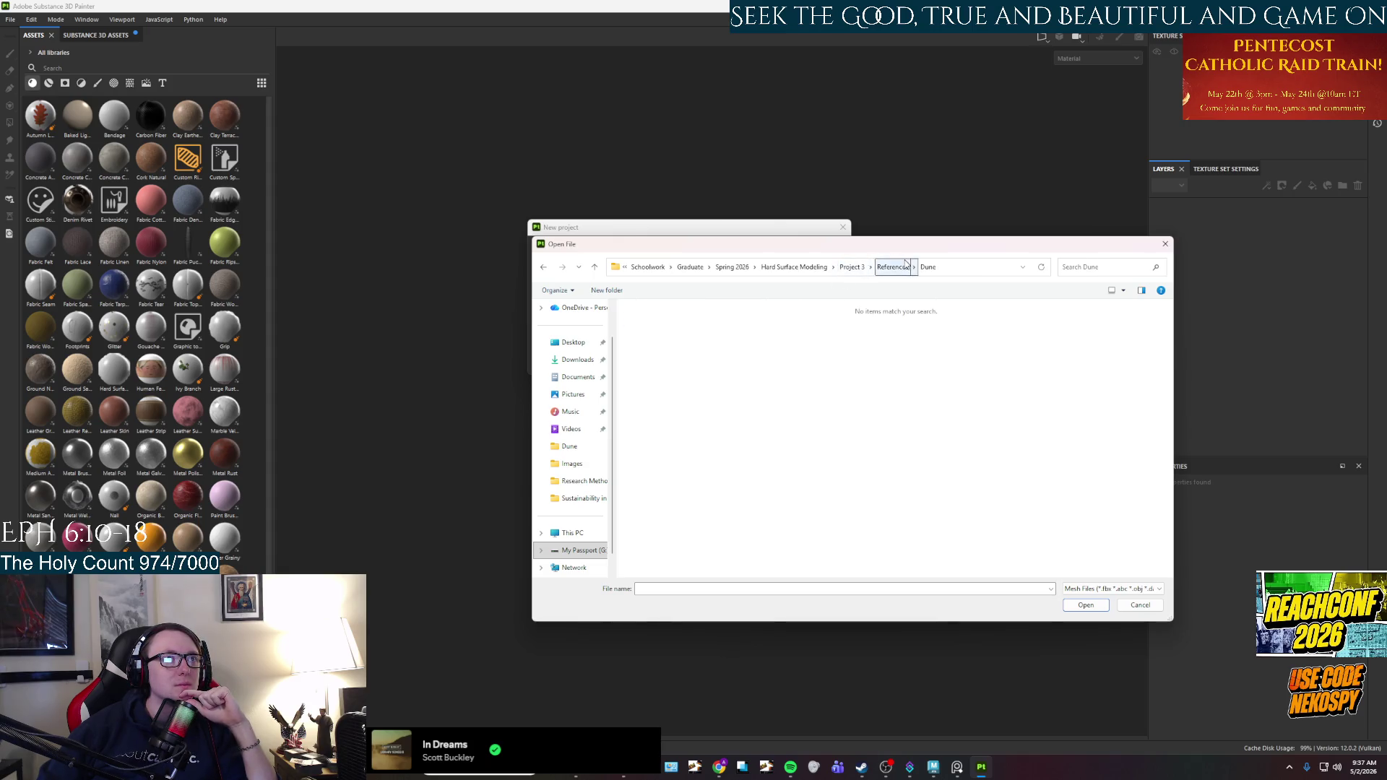
click(892, 267)
click(910, 267)
double_click(670, 330)
double_click(663, 324)
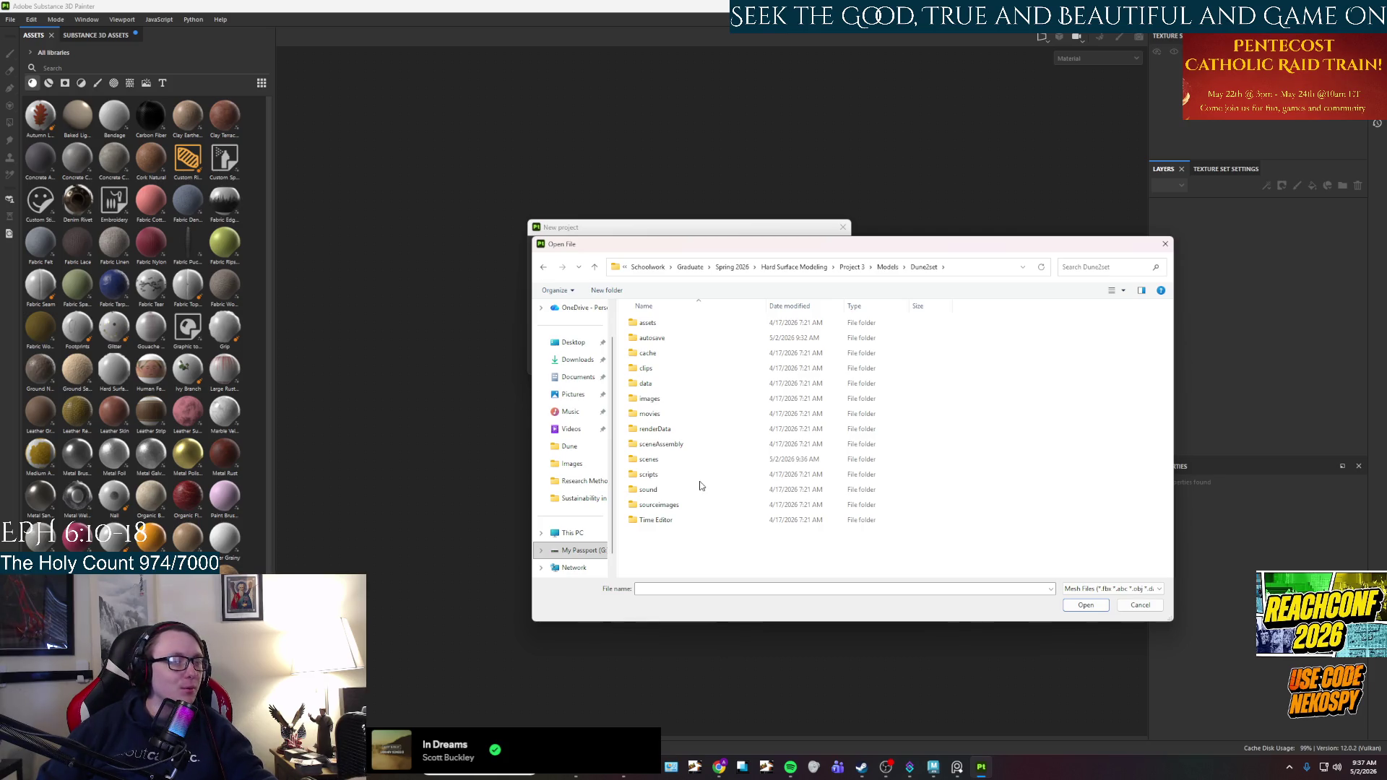
double_click(685, 460)
click(673, 430)
click(1073, 605)
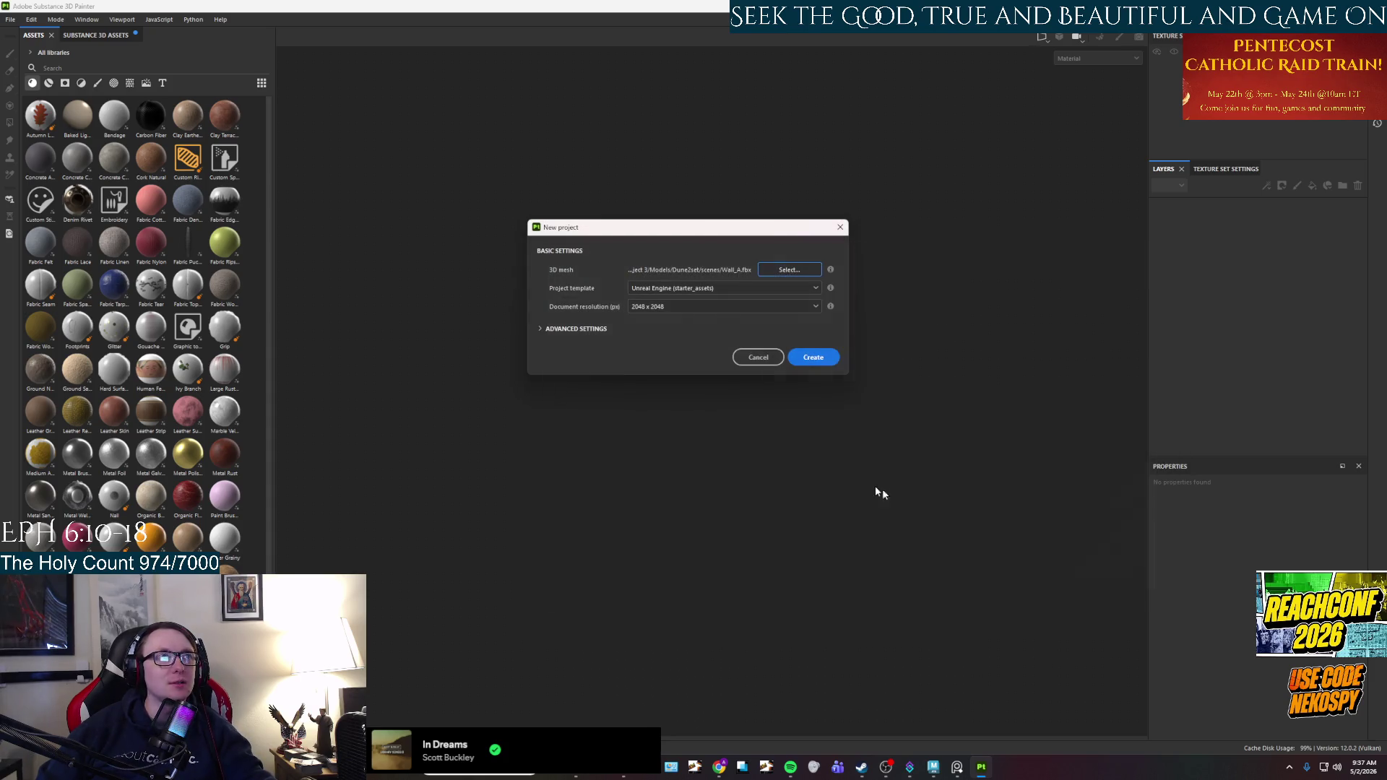
click(808, 359)
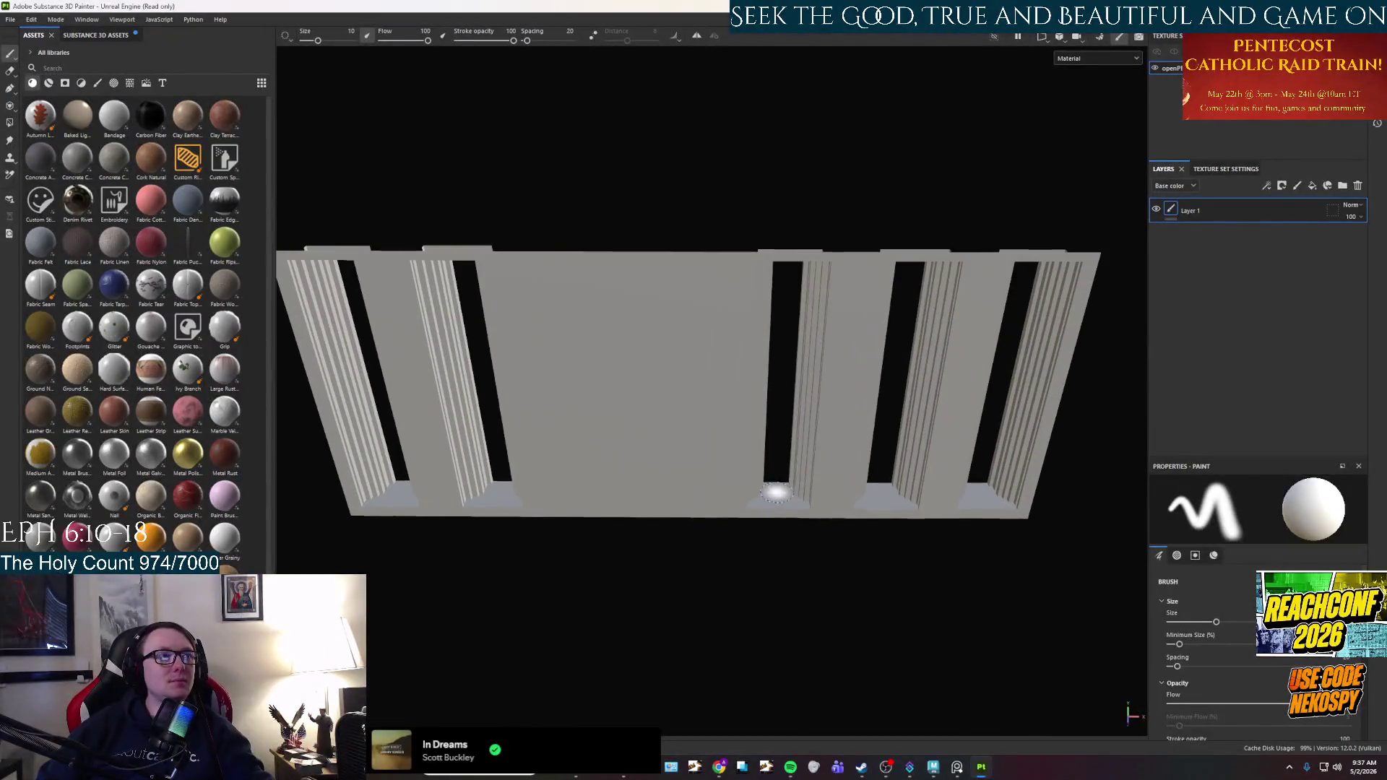
Bake Wall_A's mesh maps and return to painting mode.
mouse_move(565, 510)
alt+mouse_down()
mouse_move(598, 480)
mouse_move(737, 471)
mouse_move(740, 448)
alt+mouse_up()
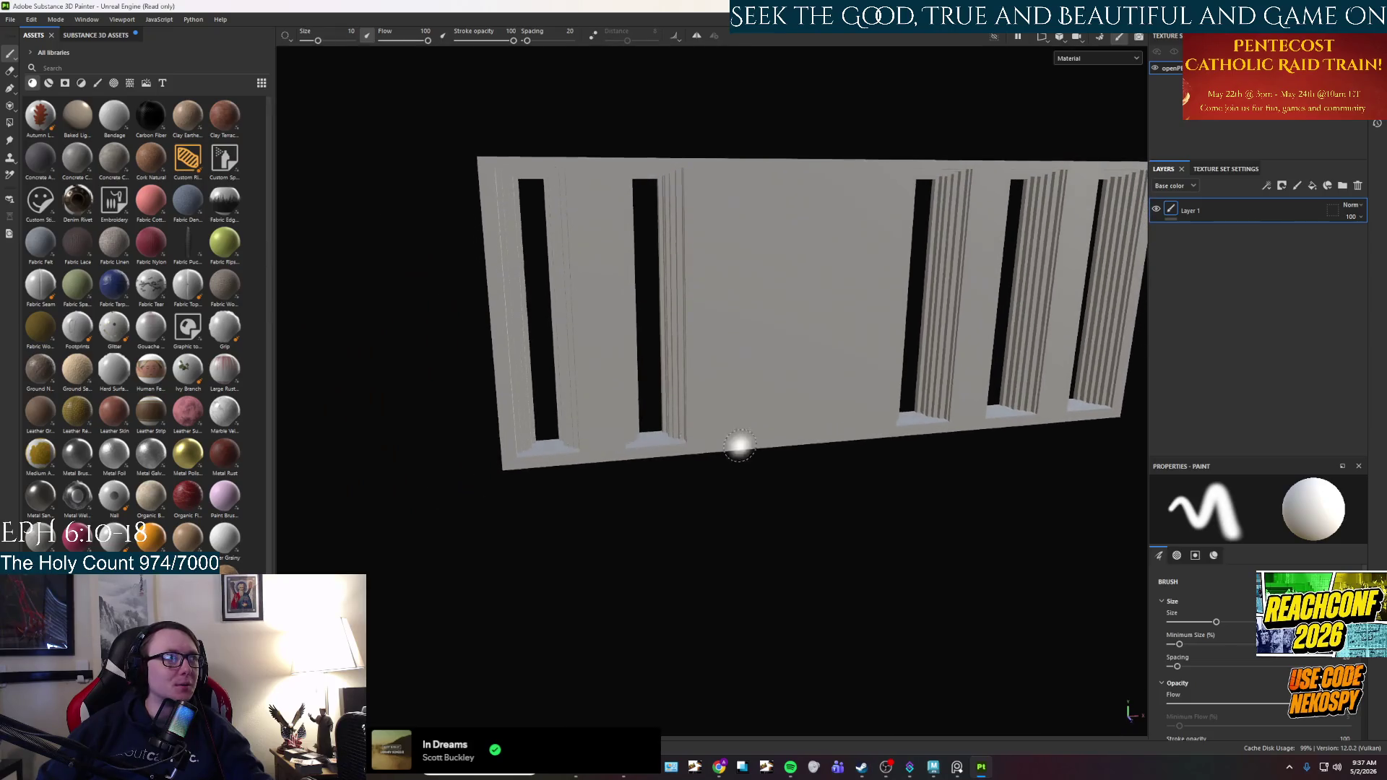
scroll(141, 442, down, 3)
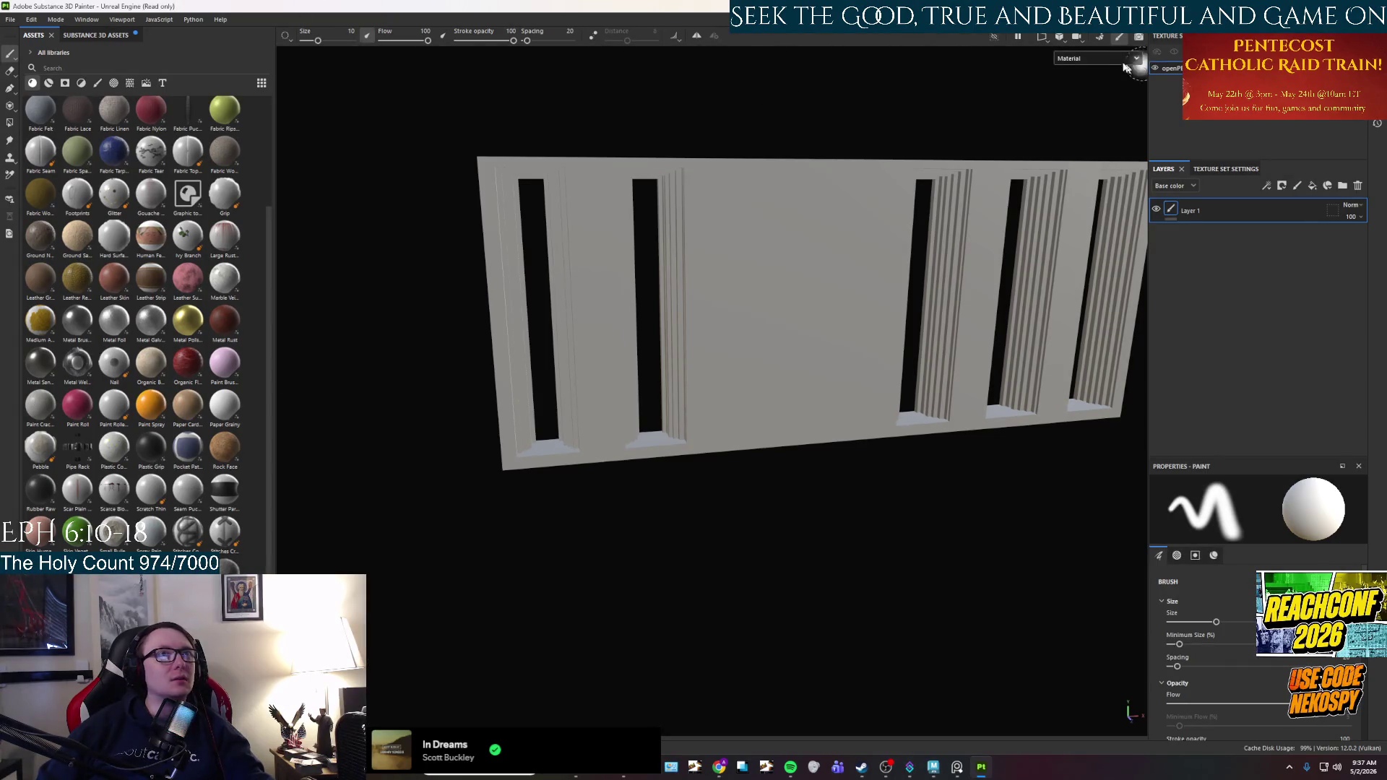
click(1095, 42)
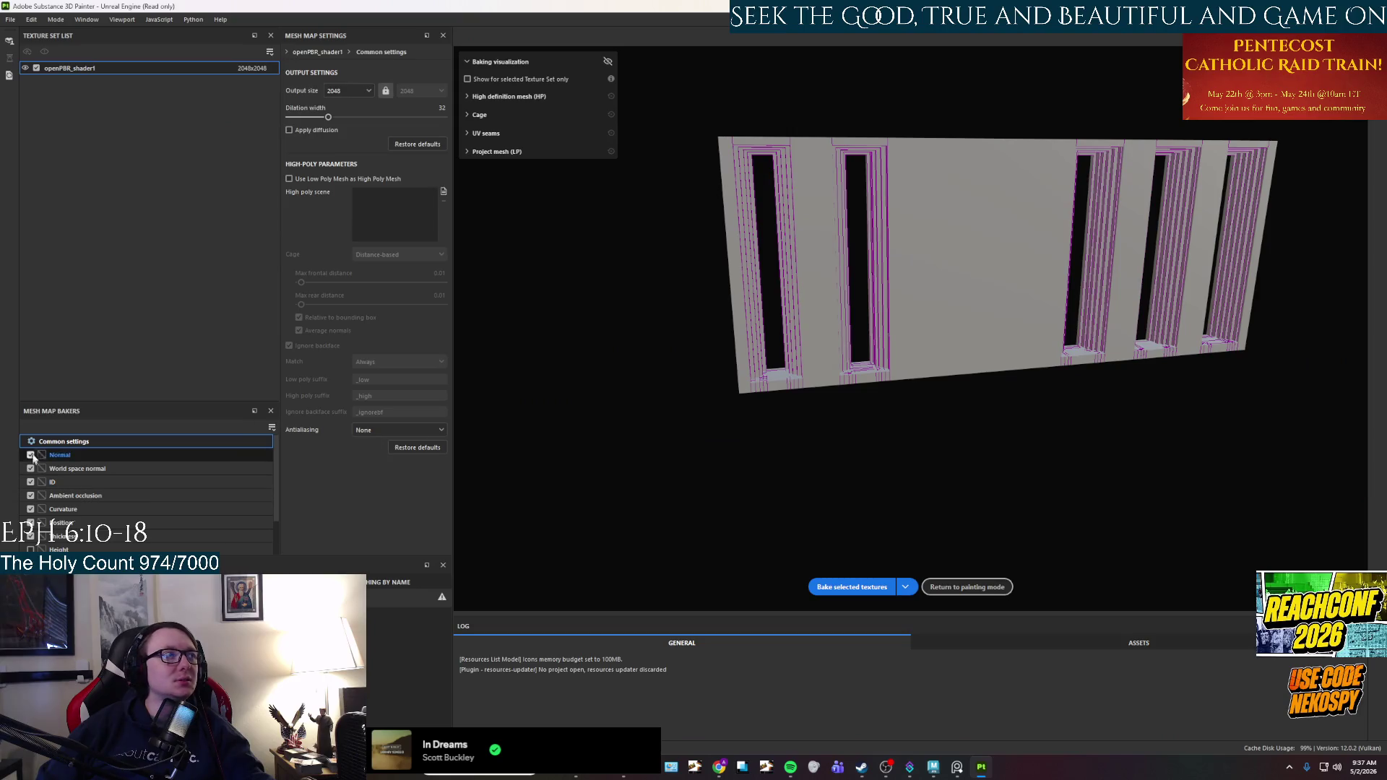
click(842, 588)
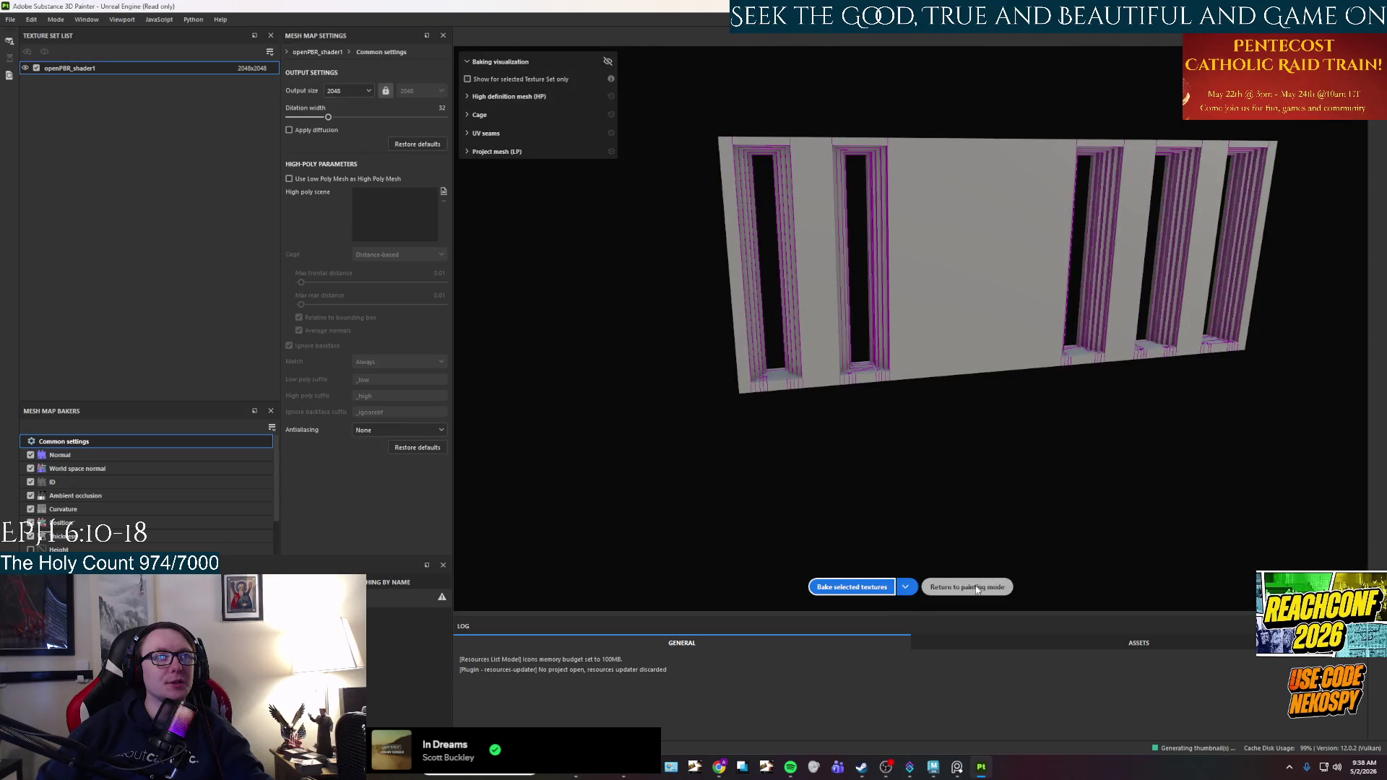
click(967, 586)
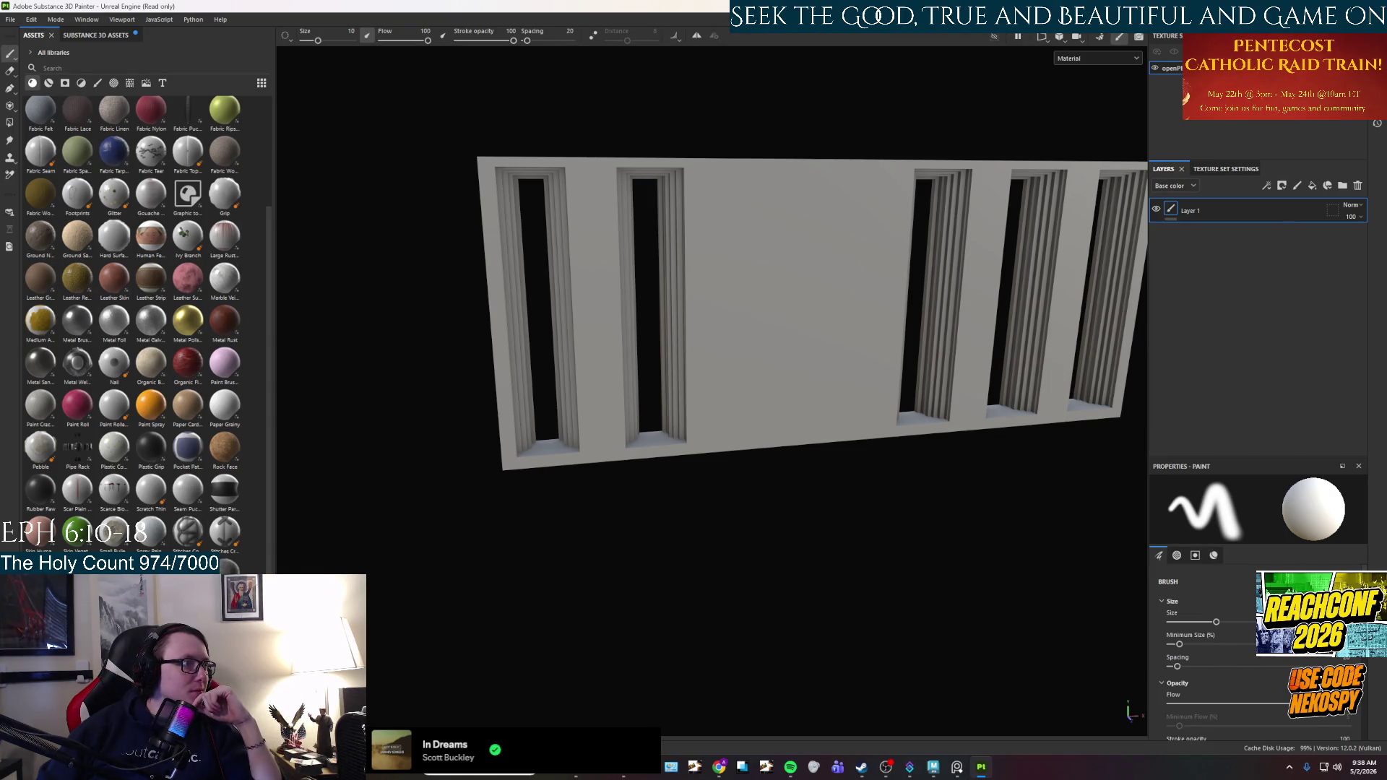
Drop the Concrete Cast material onto the wall as a fill layer.
scroll(133, 289, up, 3)
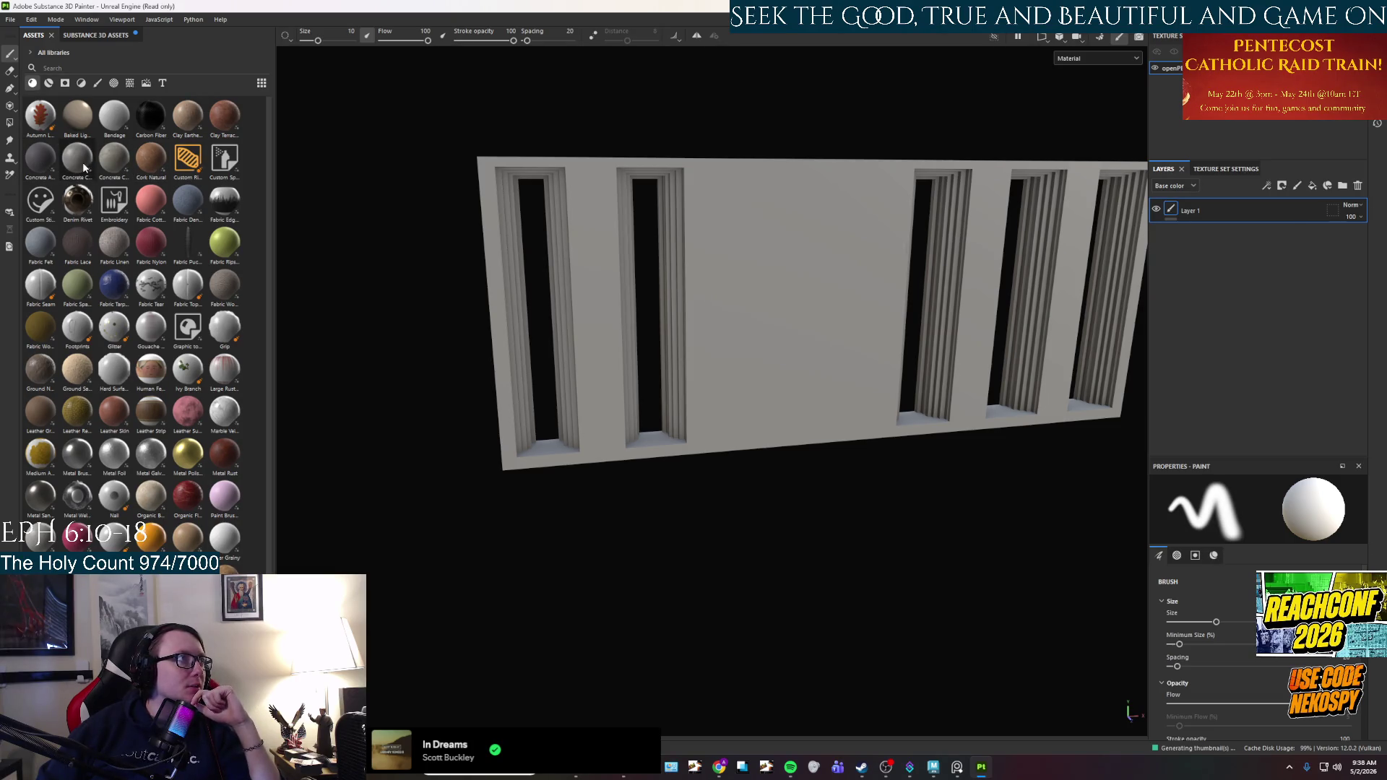
mouse_move(83, 168)
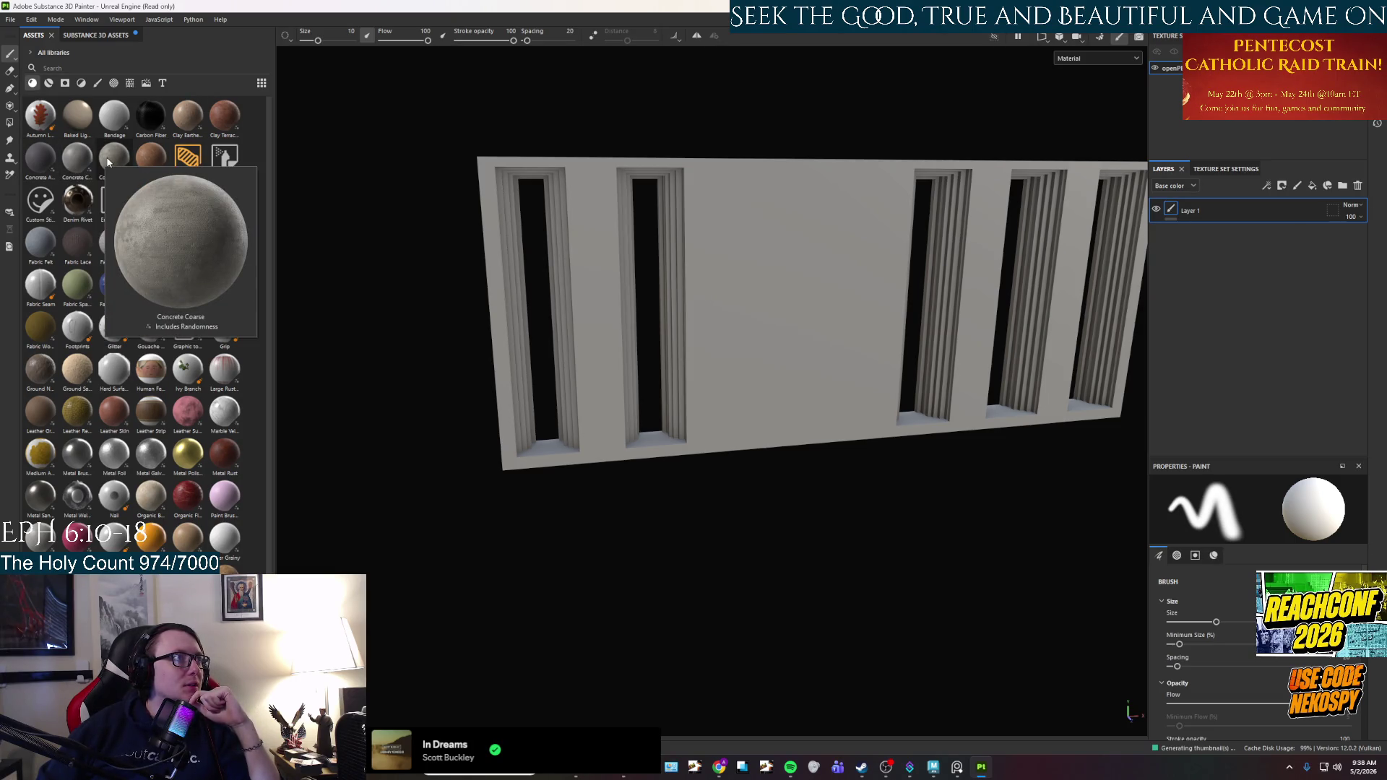
mouse_move(77, 159)
mouse_down()
mouse_move(895, 313)
mouse_move(868, 307)
mouse_up()
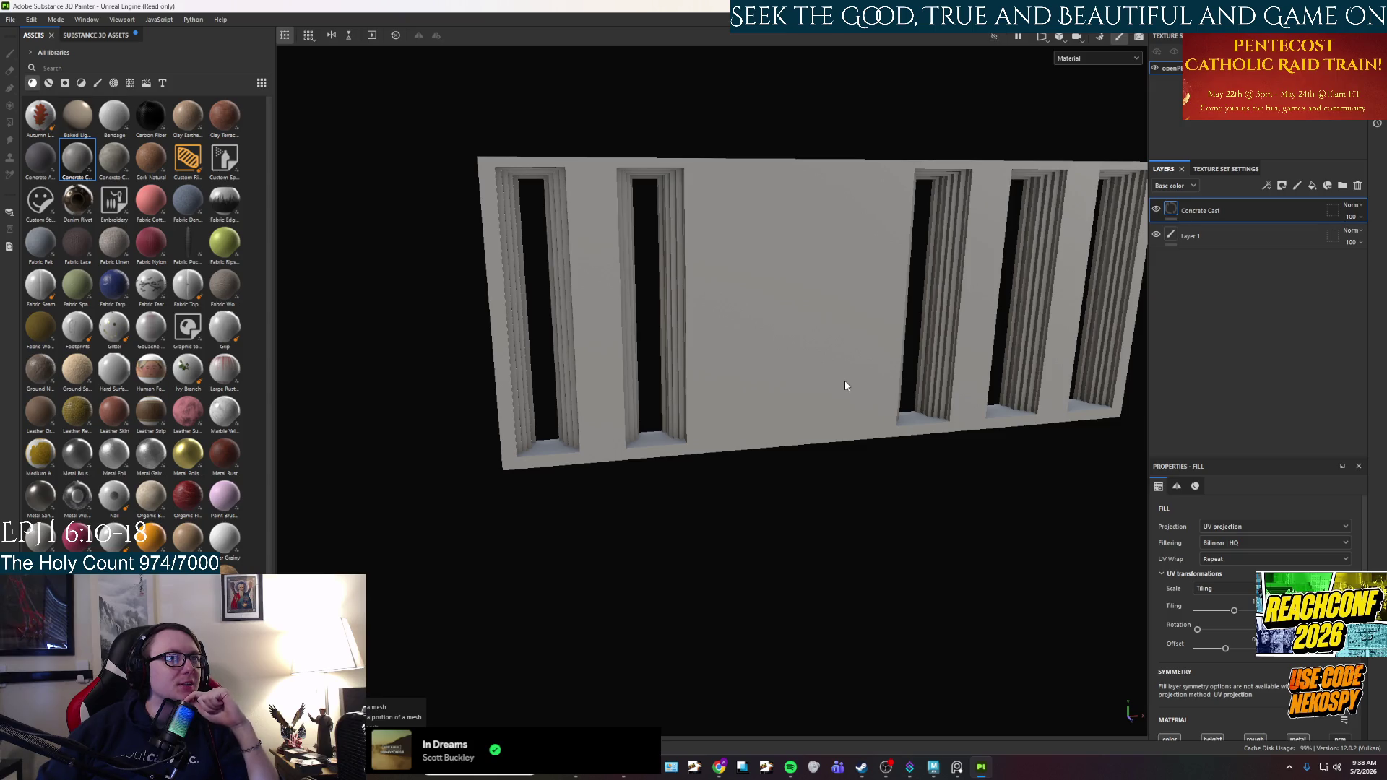
Inspect the Concrete Cast wall from front, pillar and side angles, then try Concrete Coarse.
scroll(830, 426, up, 3)
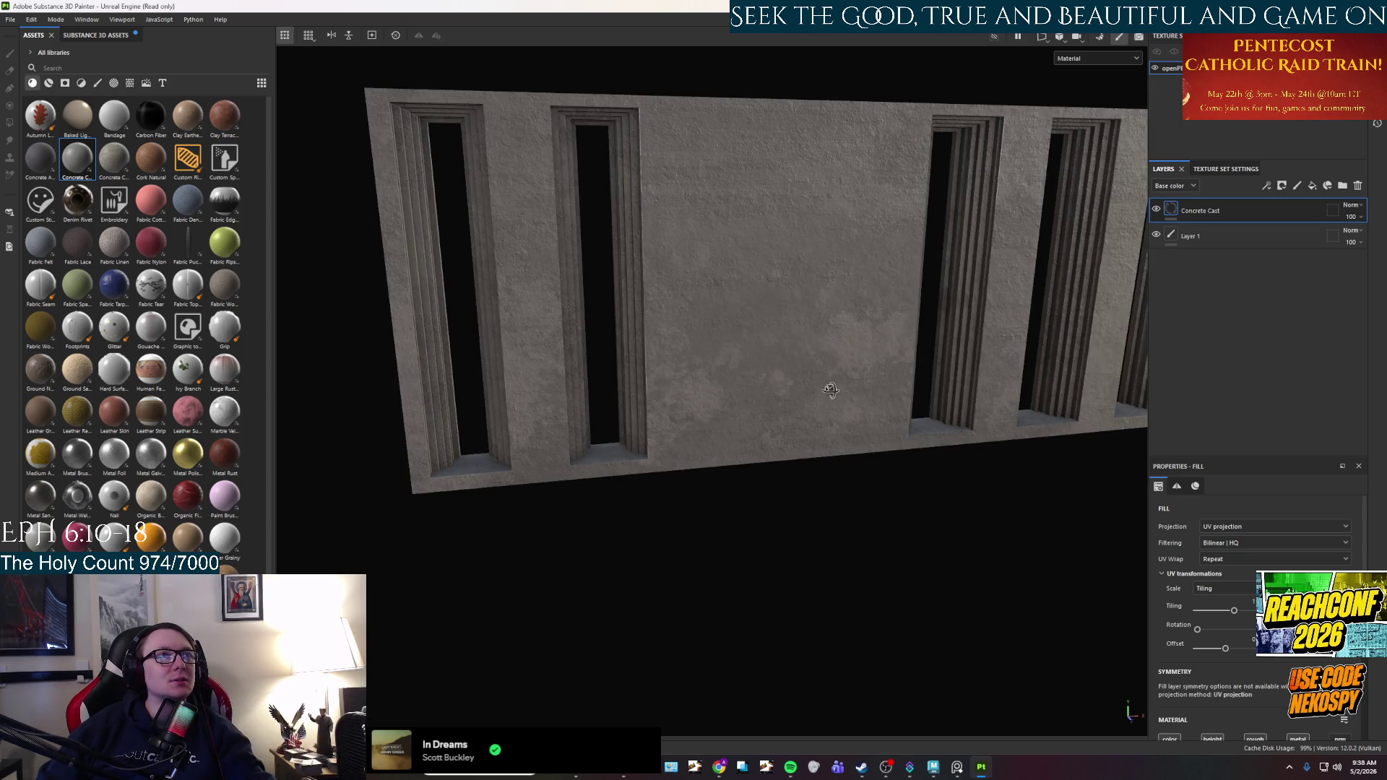
alt+drag(830, 390, 788, 362)
scroll(743, 464, up, 2)
mouse_move(743, 464)
alt+mouse_down()
mouse_move(622, 480)
mouse_move(960, 436)
alt+mouse_up()
scroll(749, 464, up, 4)
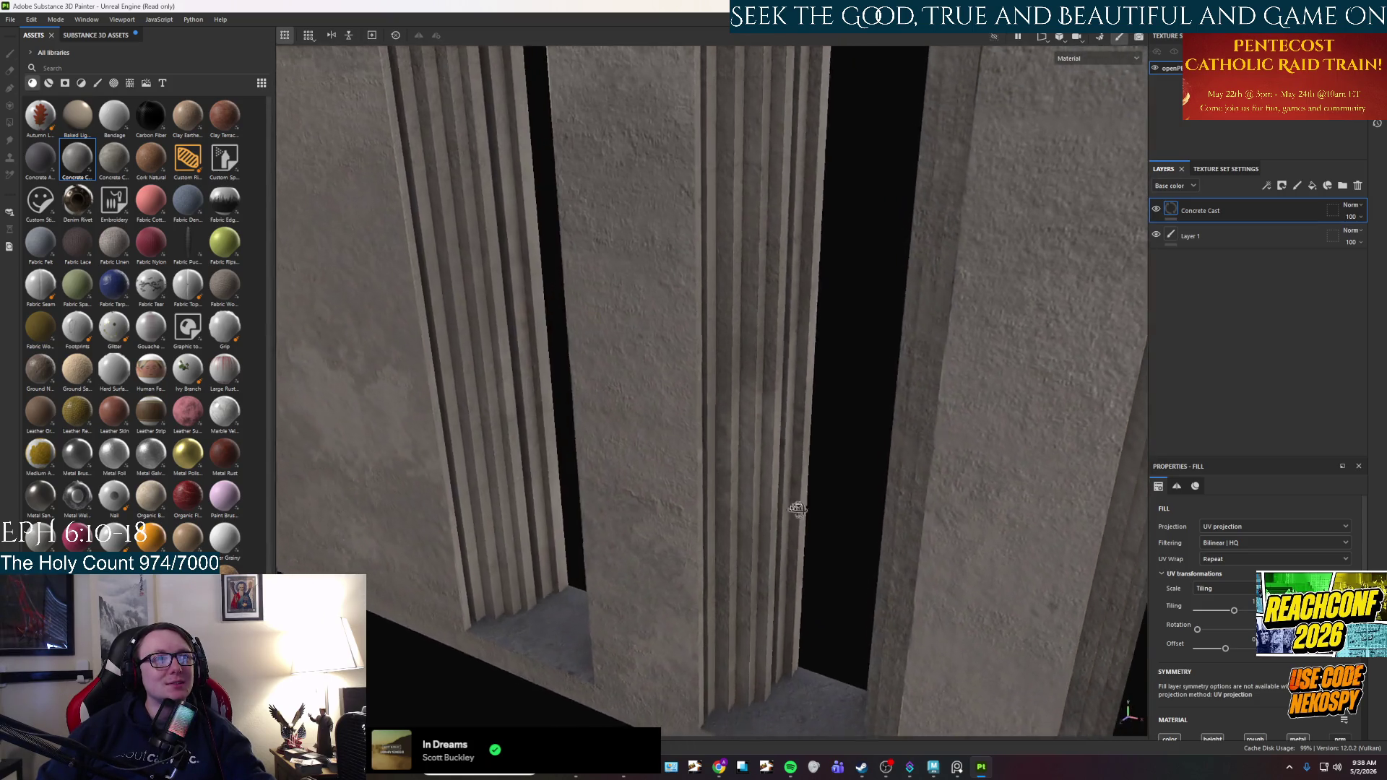
alt+drag(793, 508, 837, 536)
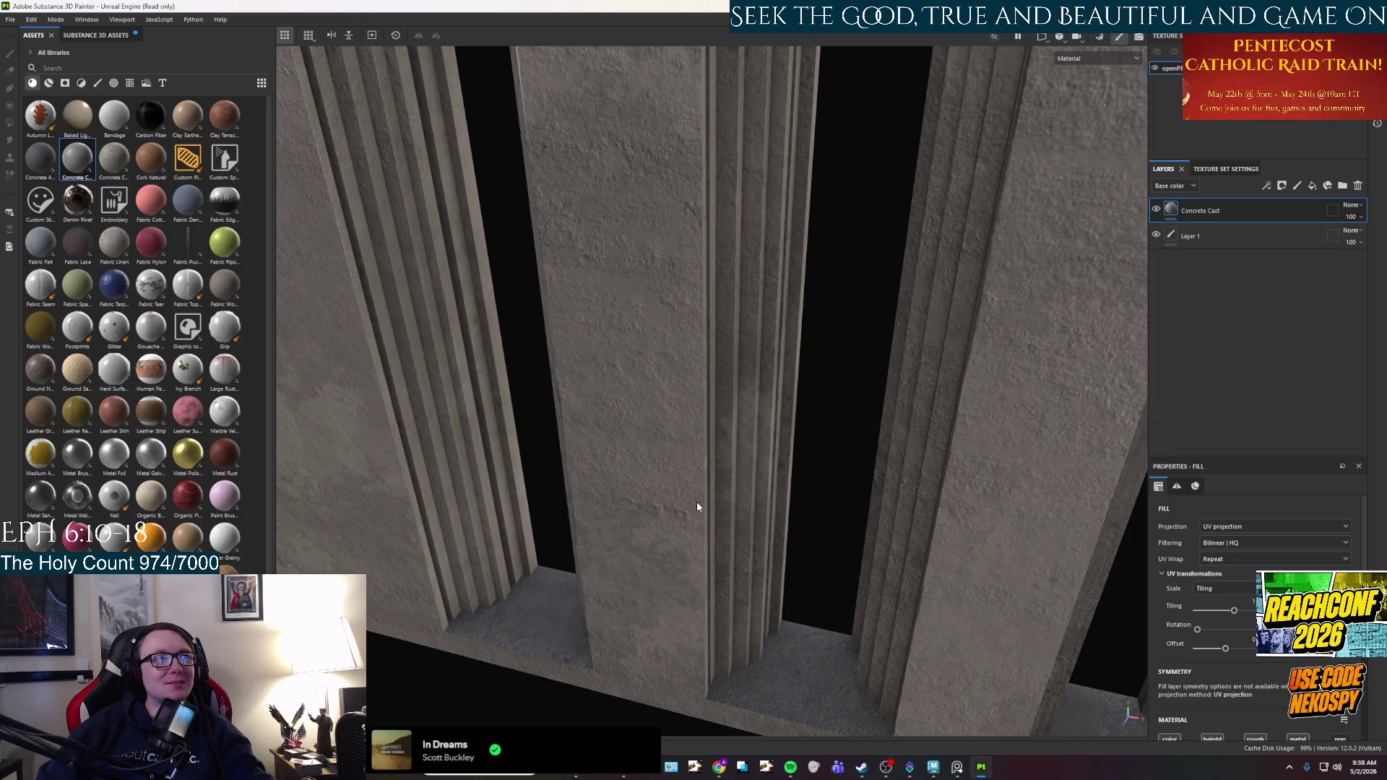
scroll(697, 505, down, 1)
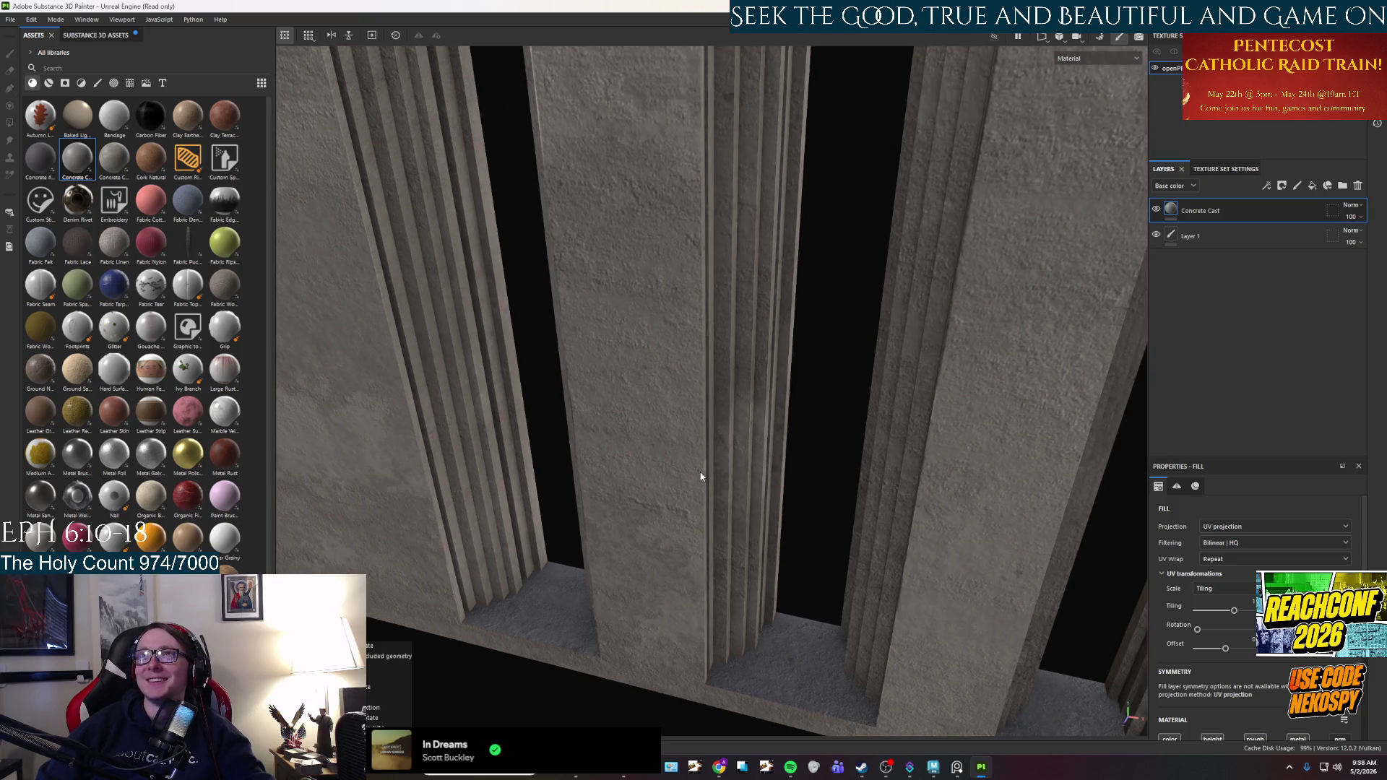
key(f)
mouse_move(746, 379)
alt+mouse_down()
mouse_move(604, 418)
mouse_move(789, 418)
mouse_move(604, 458)
mouse_move(885, 385)
mouse_move(734, 387)
mouse_move(696, 408)
mouse_move(914, 481)
mouse_move(600, 443)
mouse_move(525, 473)
mouse_move(442, 477)
mouse_move(887, 463)
alt+mouse_up()
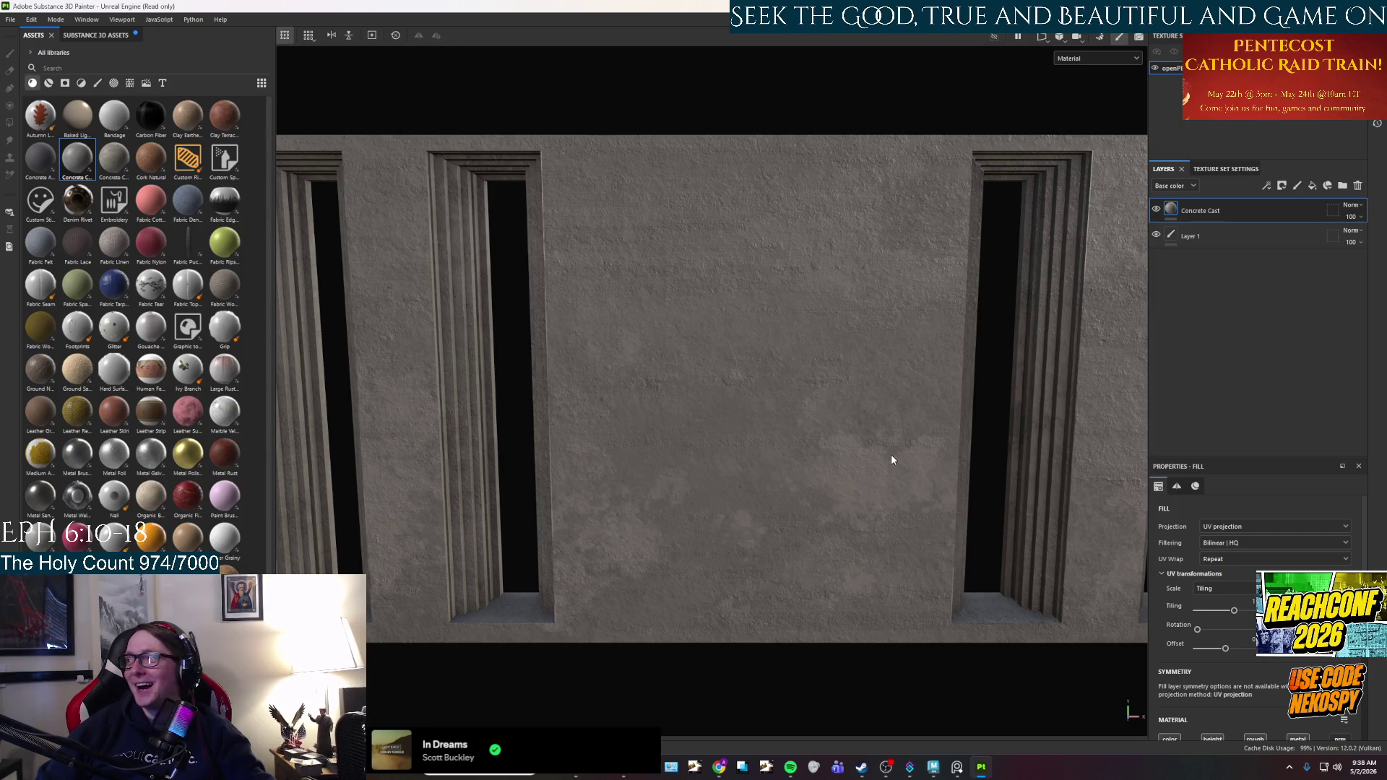
mouse_move(776, 480)
alt+mouse_down()
mouse_move(705, 486)
mouse_move(838, 474)
mouse_move(811, 526)
mouse_move(903, 659)
mouse_move(686, 506)
mouse_move(534, 492)
mouse_move(563, 316)
mouse_move(634, 347)
mouse_move(821, 210)
mouse_move(760, 550)
mouse_move(575, 576)
mouse_move(698, 549)
mouse_move(699, 575)
mouse_move(843, 492)
mouse_move(900, 610)
mouse_move(823, 390)
mouse_move(836, 426)
mouse_move(600, 431)
mouse_move(803, 440)
mouse_move(858, 427)
mouse_move(371, 427)
mouse_move(665, 424)
mouse_move(573, 397)
mouse_move(653, 387)
mouse_move(622, 424)
mouse_move(962, 430)
mouse_move(657, 483)
mouse_move(715, 492)
alt+mouse_up()
drag(108, 158, 536, 390)
Undo Concrete Coarse, try Concrete Asphalt and undo it, keeping Concrete Cast.
key(ctrl+z)
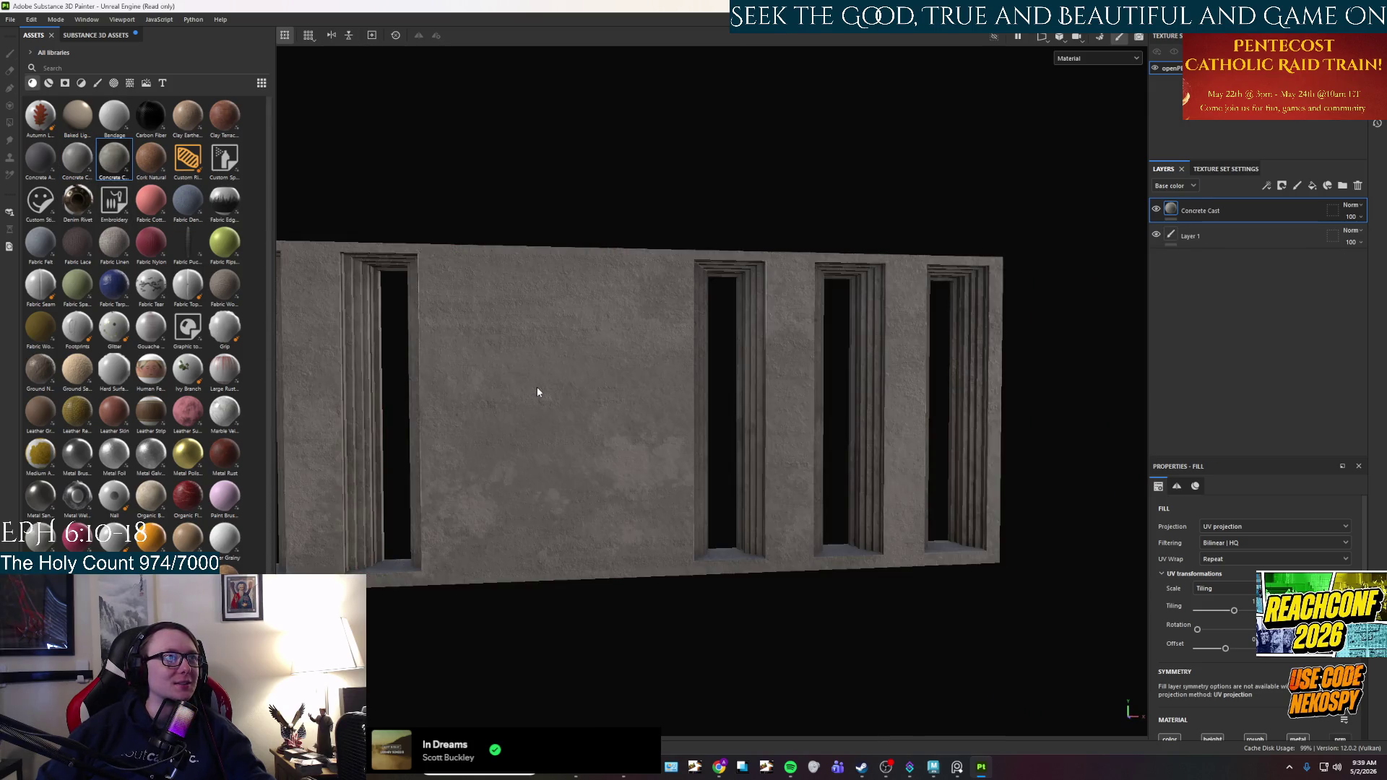
mouse_move(40, 157)
mouse_down()
mouse_move(628, 433)
mouse_move(611, 422)
mouse_up()
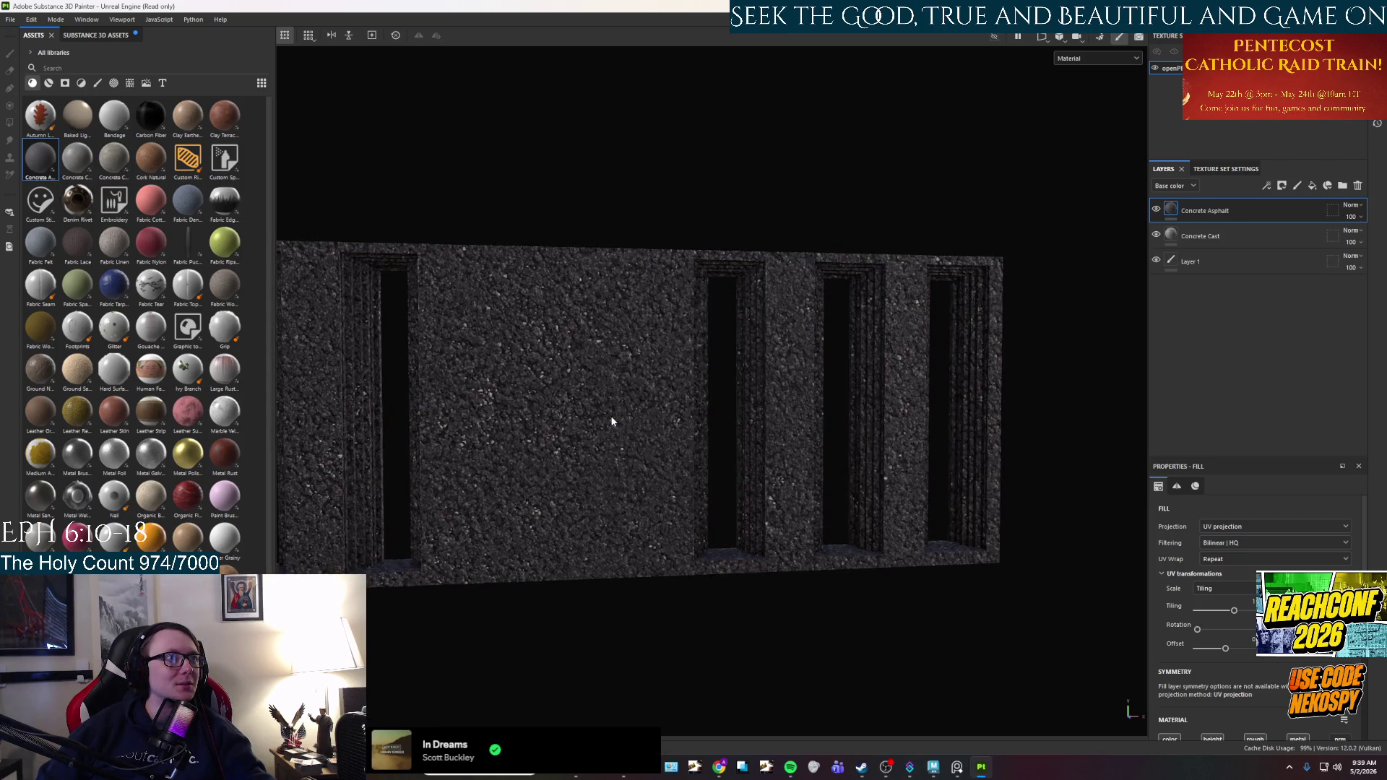
key(ctrl+z)
middle_drag(589, 434, 744, 434)
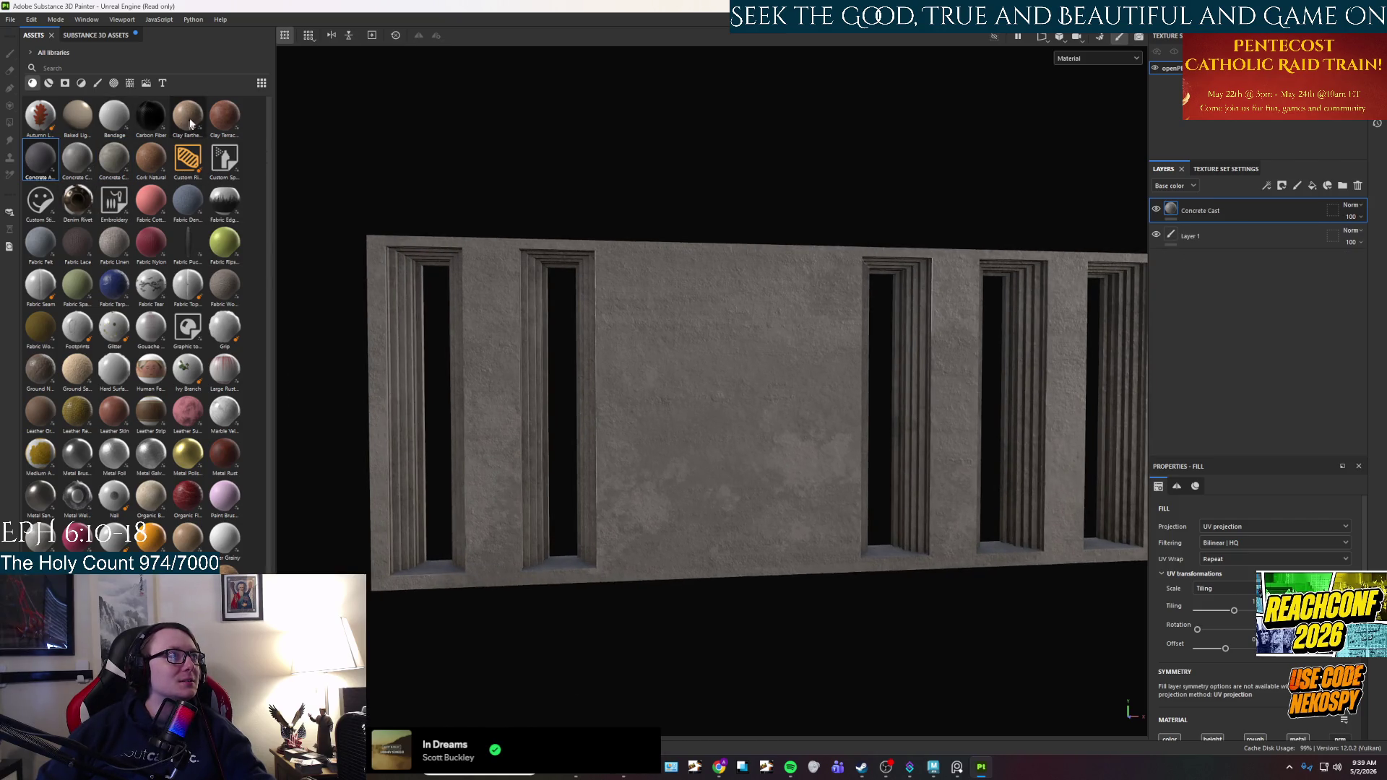
mouse_move(862, 491)
alt+mouse_down()
mouse_move(826, 489)
mouse_move(842, 559)
mouse_move(962, 529)
mouse_move(962, 455)
mouse_move(864, 476)
mouse_move(882, 474)
alt+mouse_up()
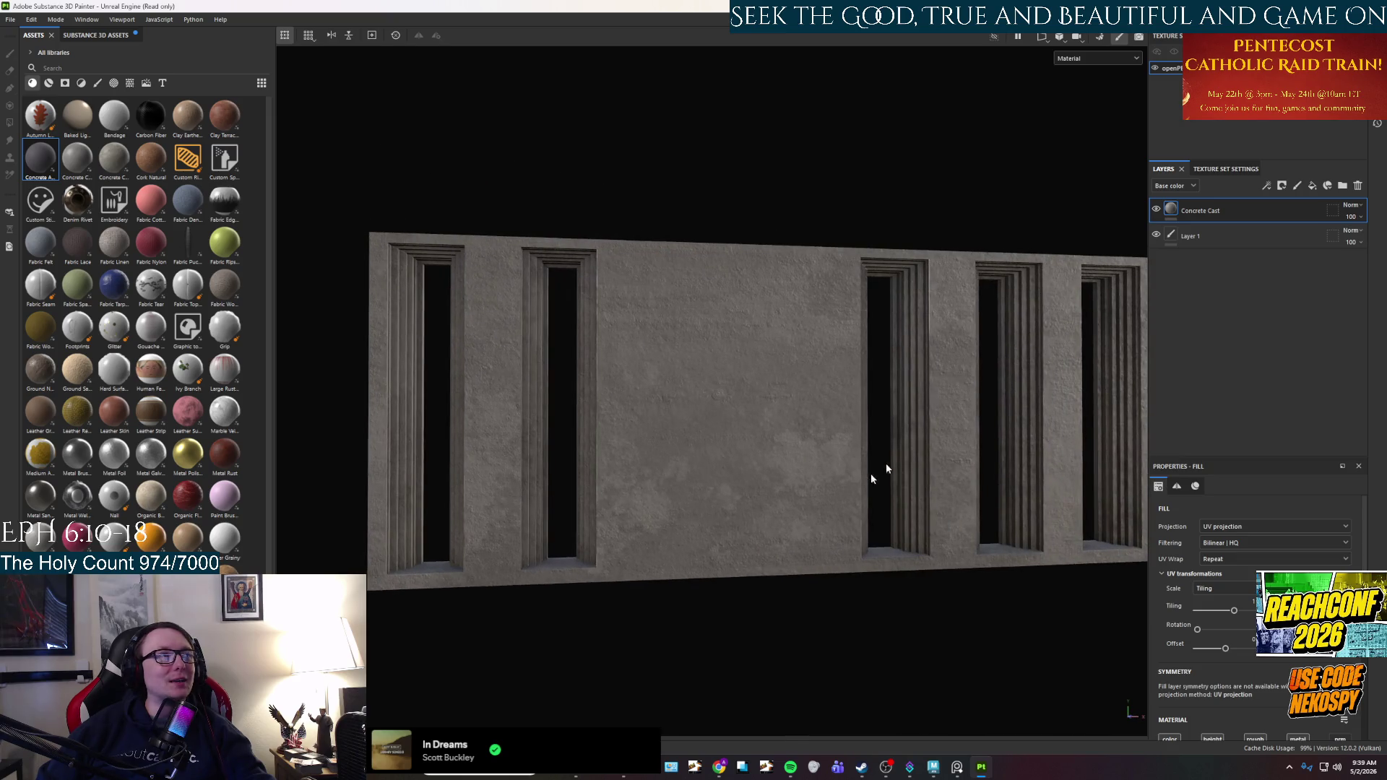
Delete the empty Layer 1 and orbit to view the concrete wall squarely.
click(1220, 229)
key(Delete)
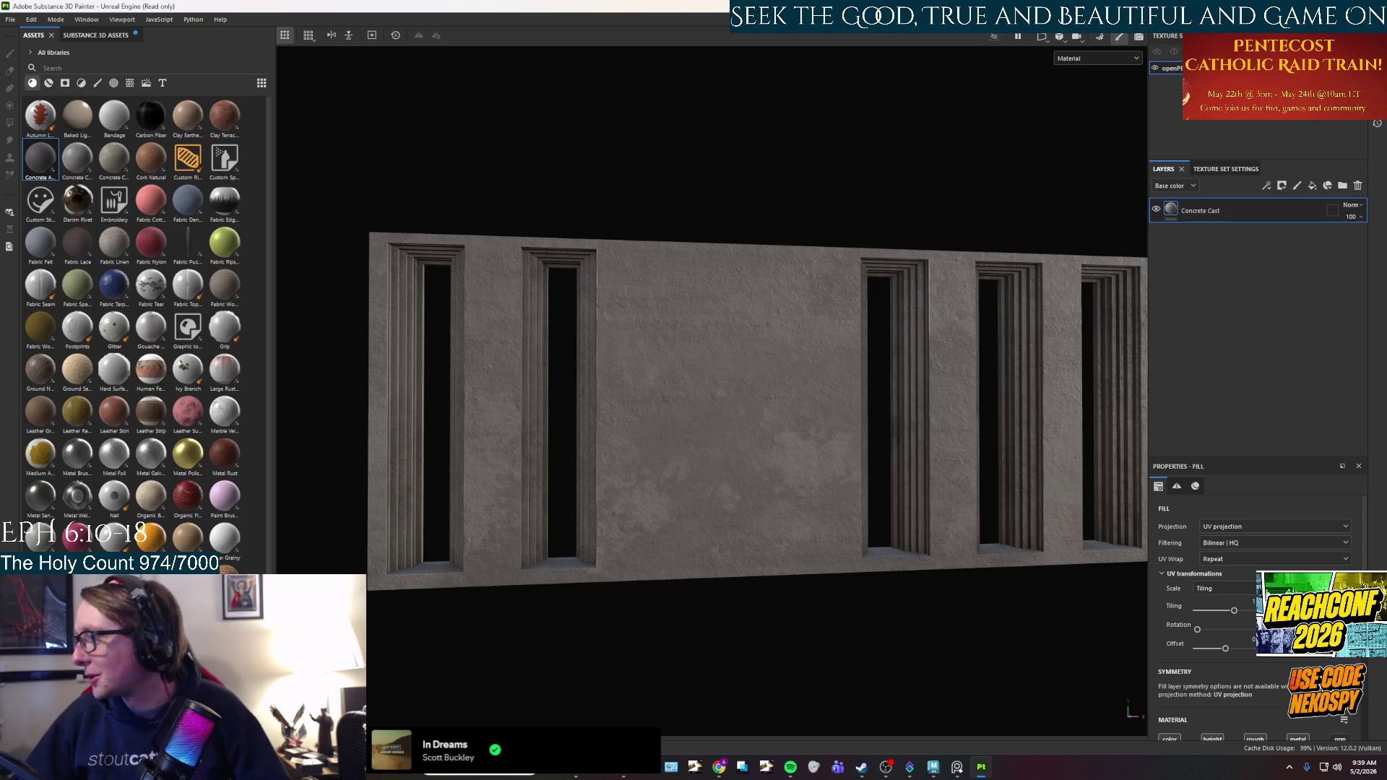
mouse_move(798, 480)
alt+mouse_down()
mouse_move(721, 495)
mouse_move(876, 684)
mouse_move(930, 515)
mouse_move(912, 504)
mouse_move(999, 505)
mouse_move(622, 526)
alt+mouse_up()
scroll(626, 529, up, 2)
alt+drag(854, 552, 749, 543)
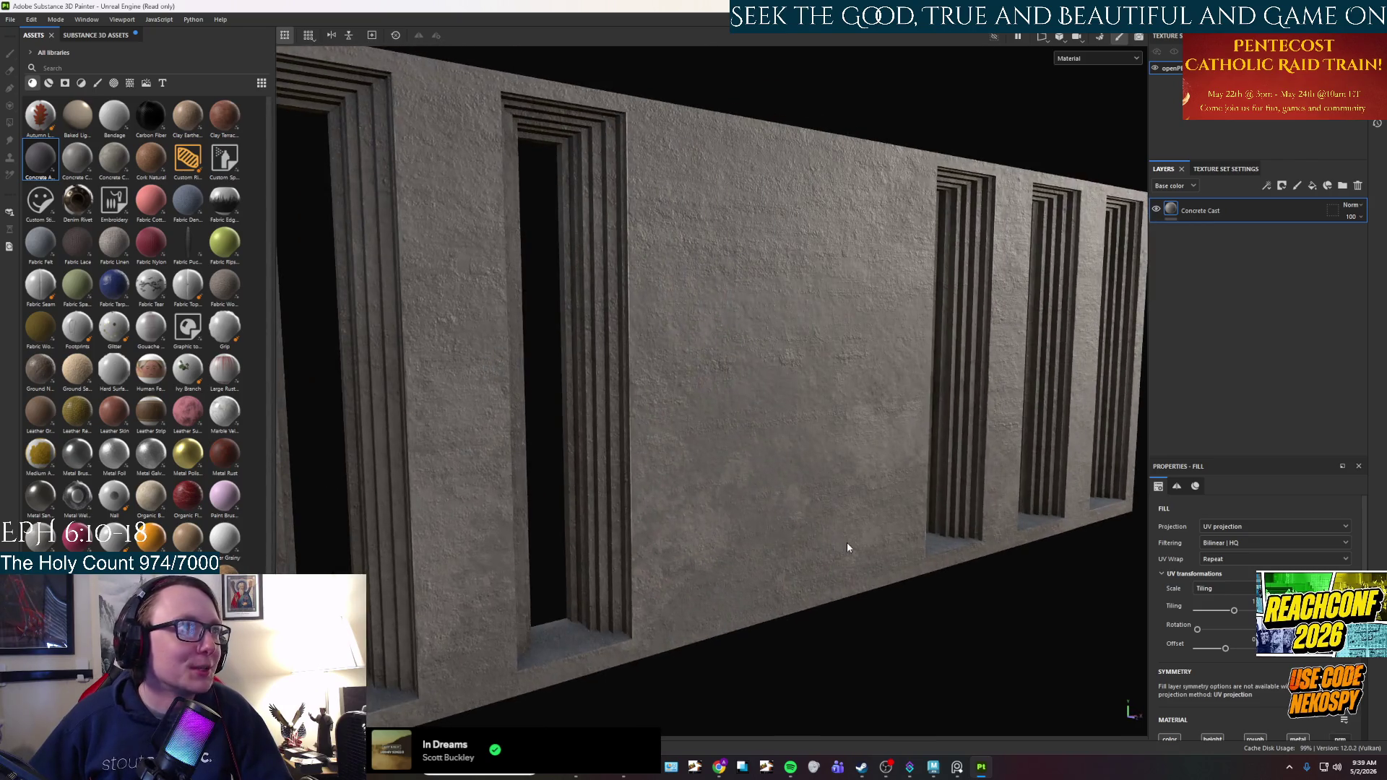
alt+drag(847, 548, 783, 561)
mouse_move(891, 532)
alt+mouse_down()
mouse_move(804, 480)
mouse_move(851, 489)
mouse_move(825, 532)
alt+mouse_up()
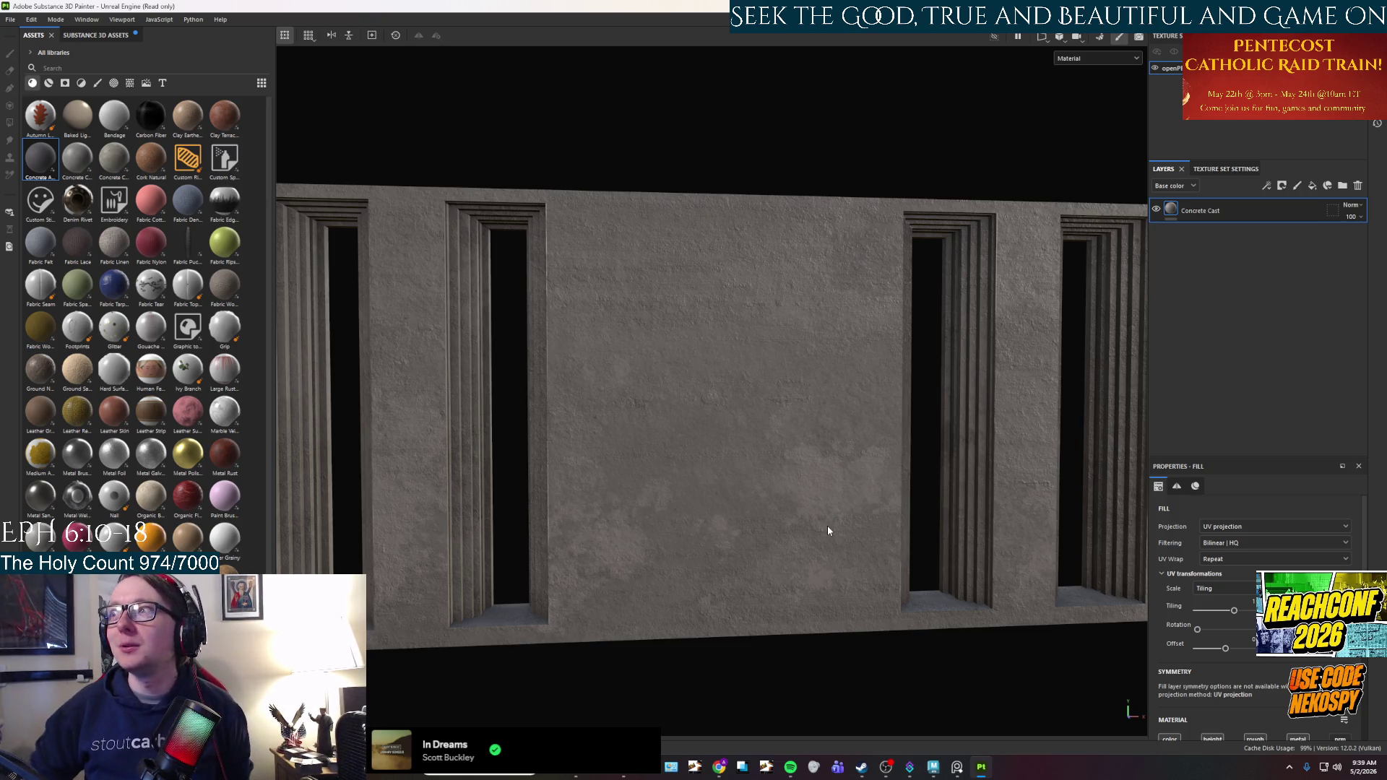
scroll(609, 586, down, 3)
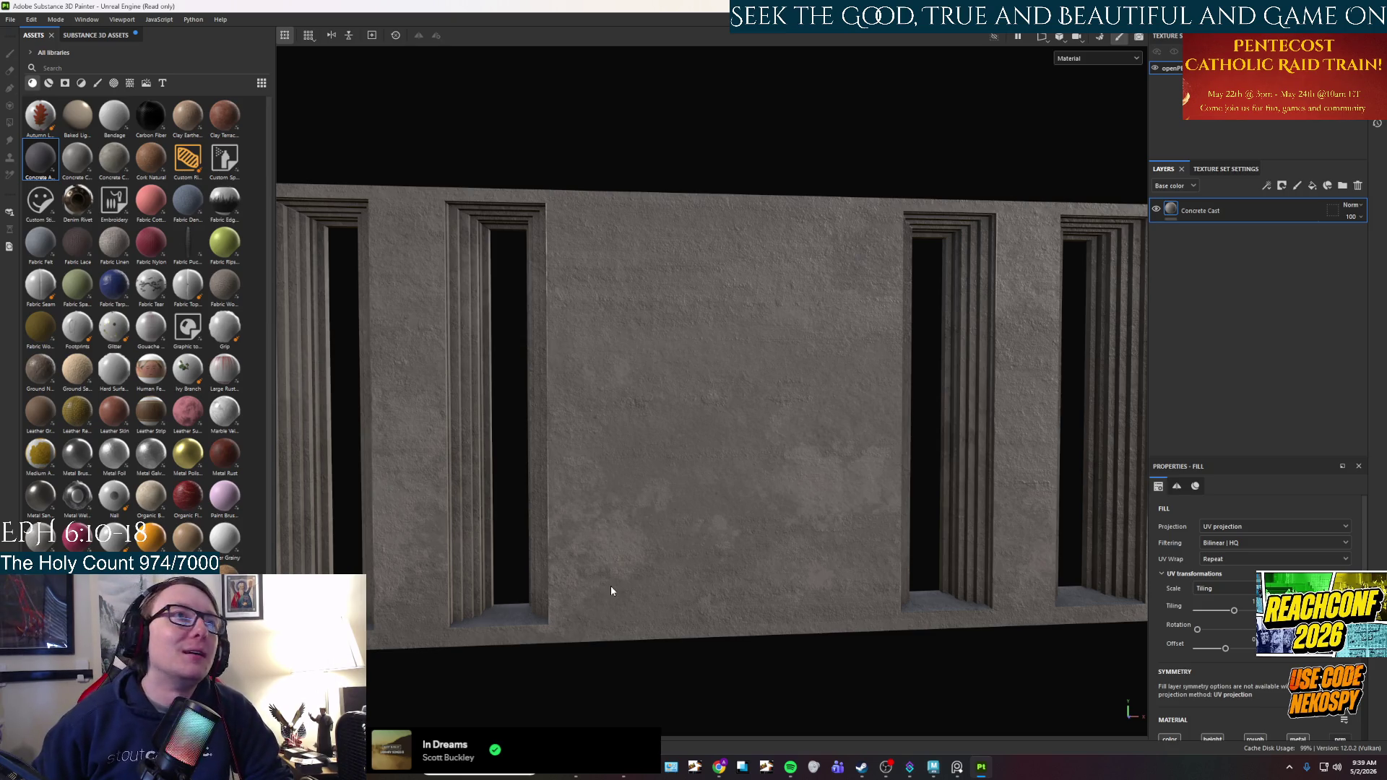
scroll(609, 586, up, 3)
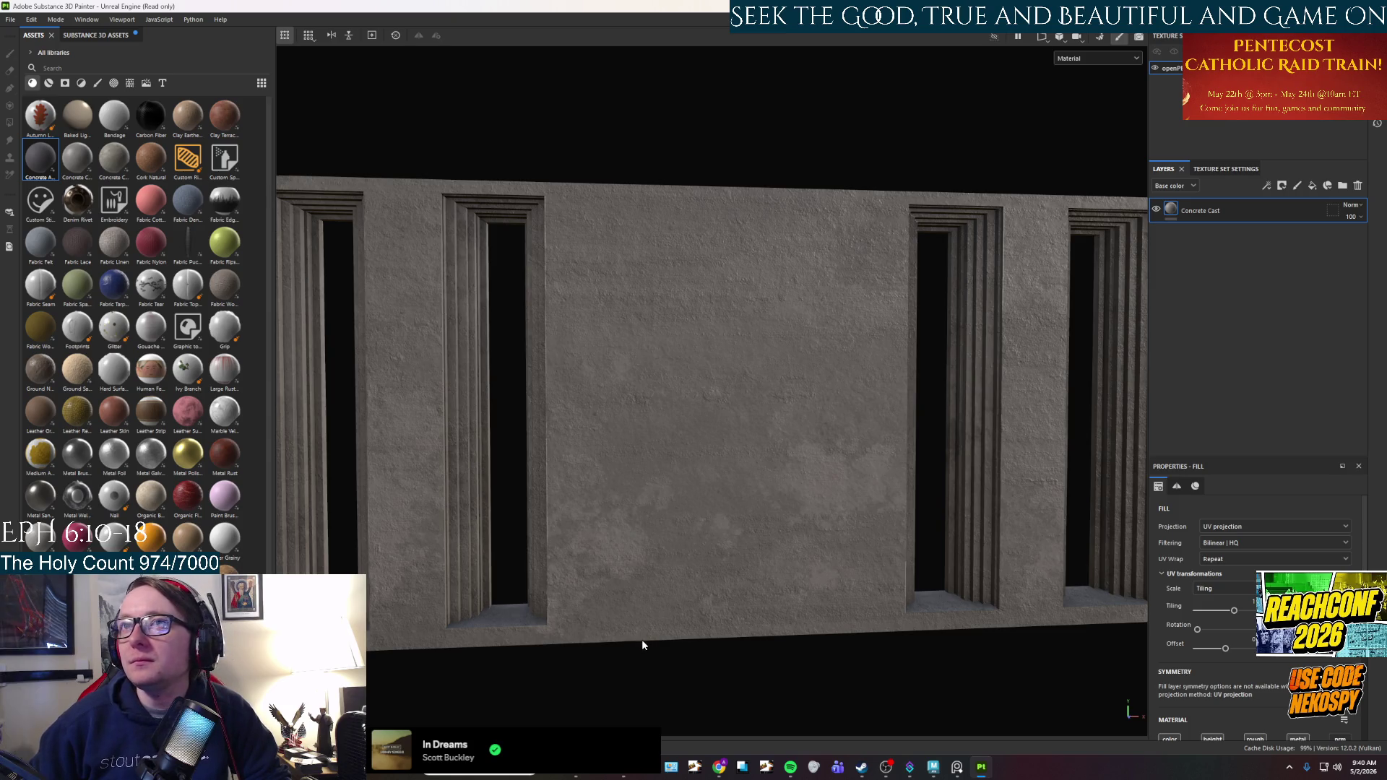
click(11, 20)
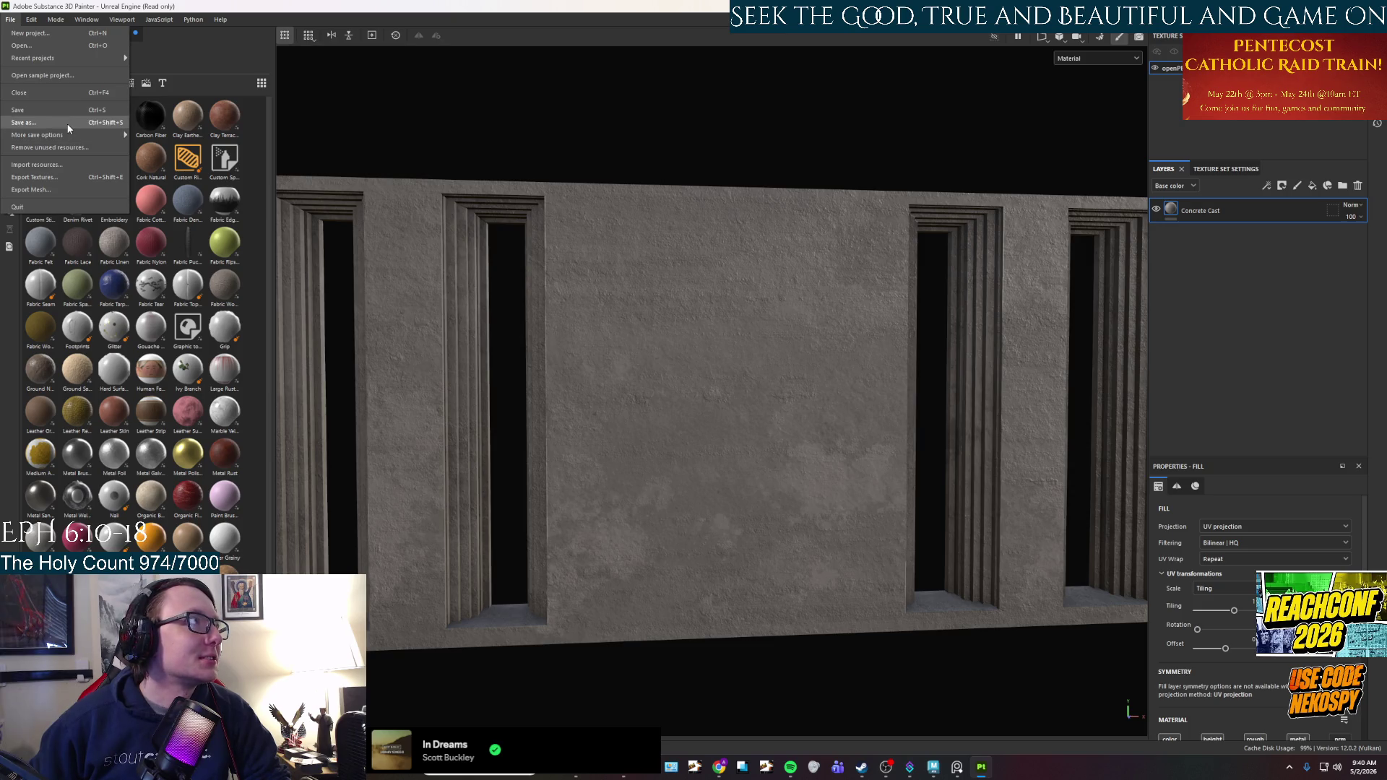
Export the wall's four textures to a new Project 3\Textures folder.
click(67, 176)
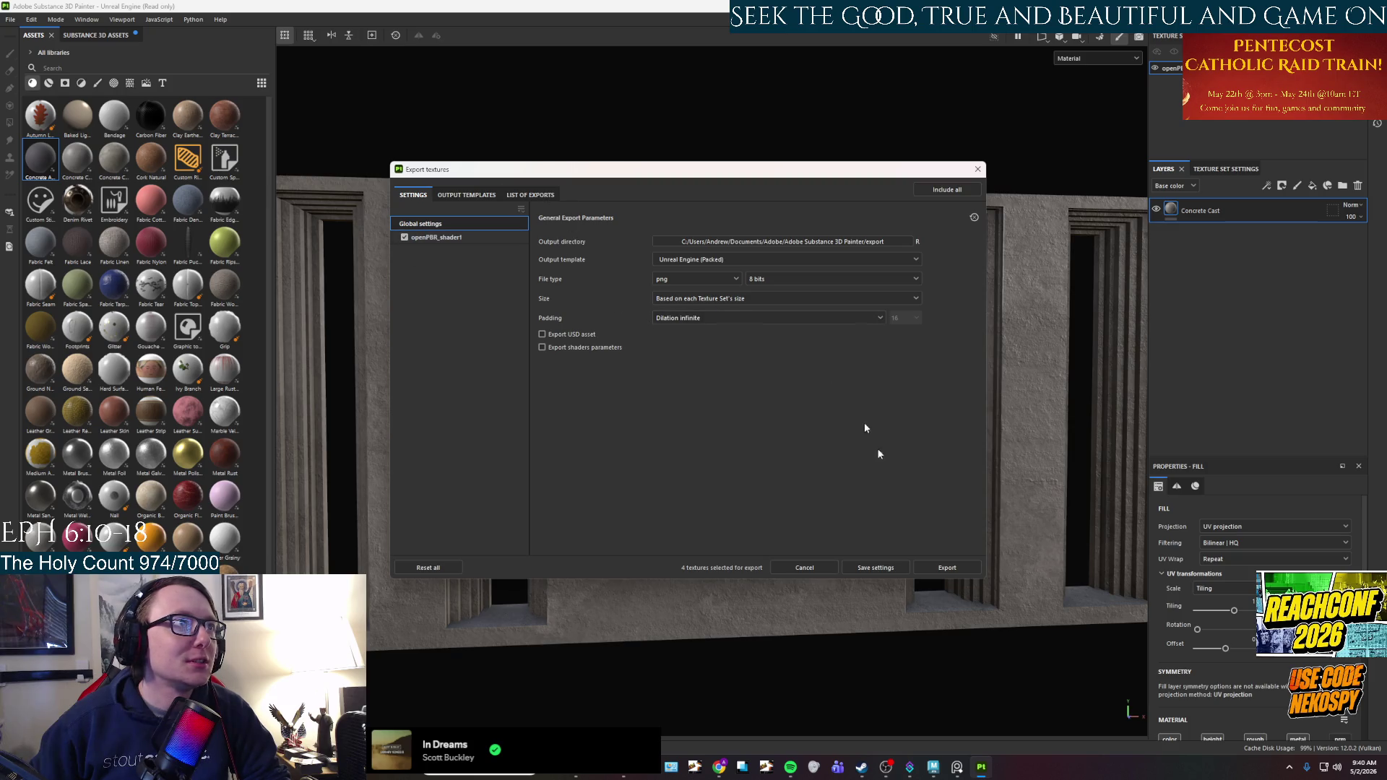
click(900, 241)
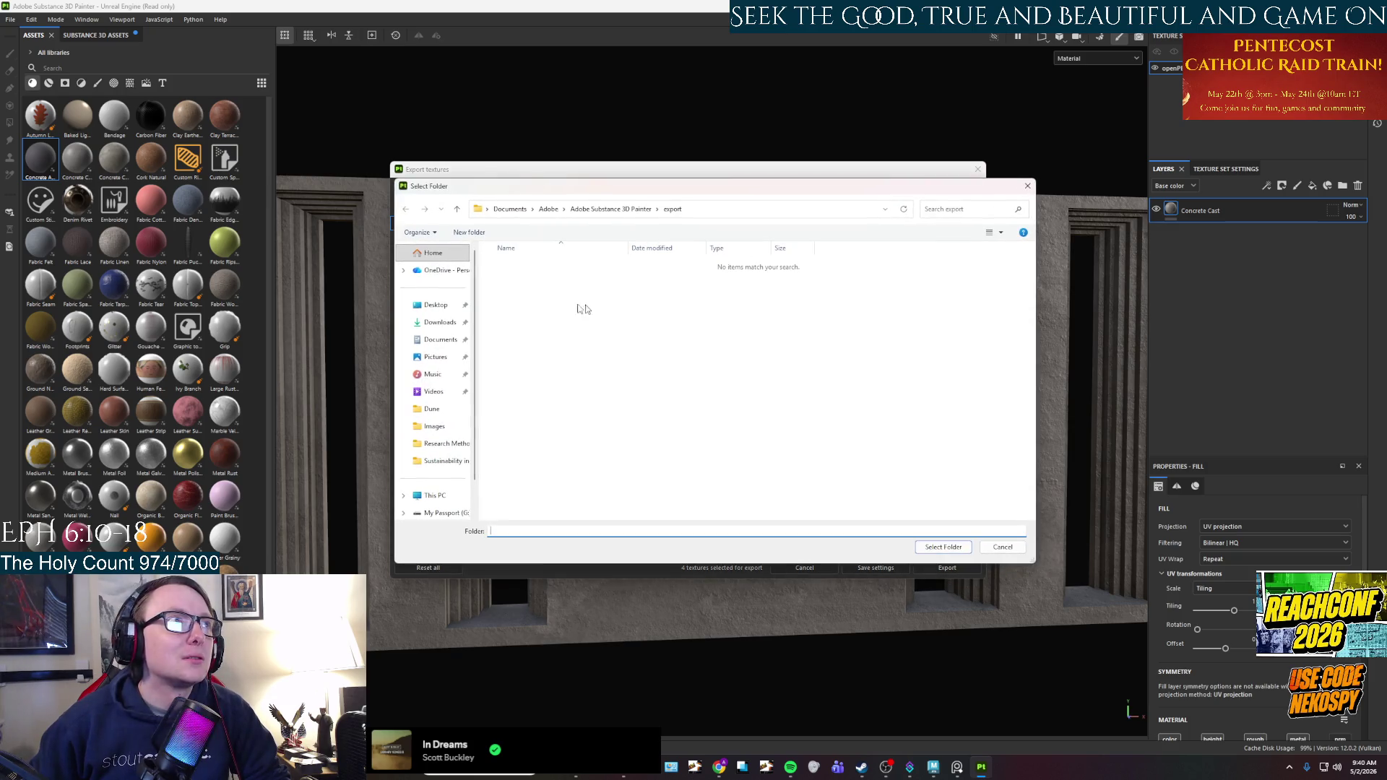
click(432, 409)
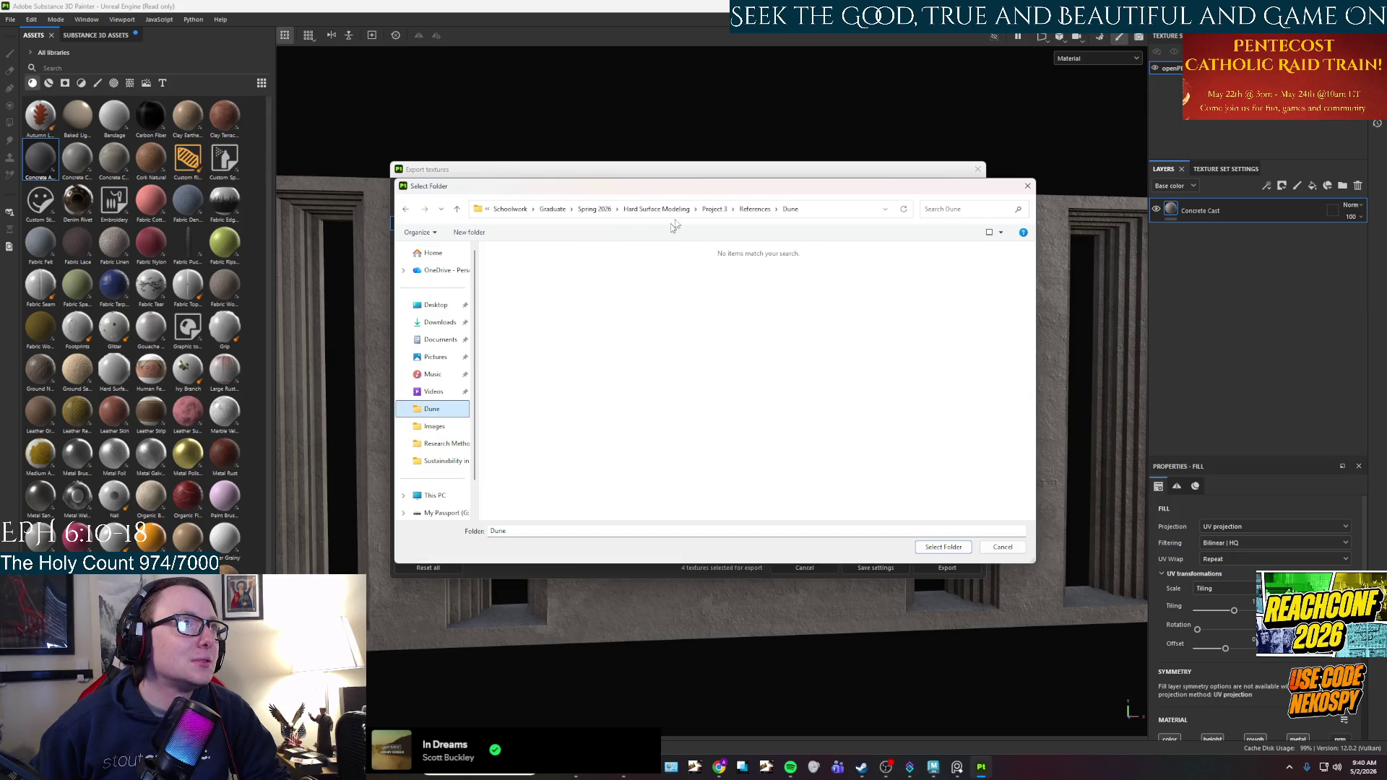
click(714, 209)
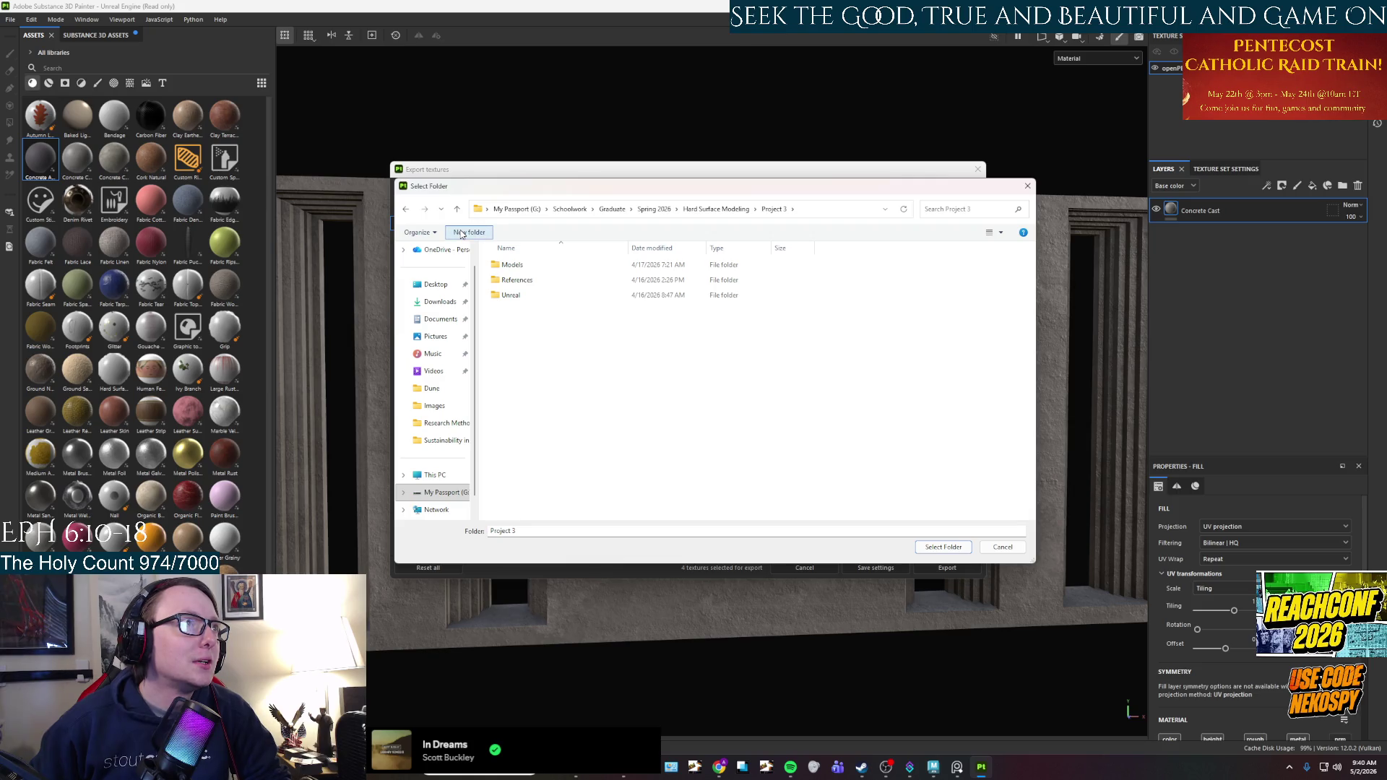
click(460, 233)
text(Te)
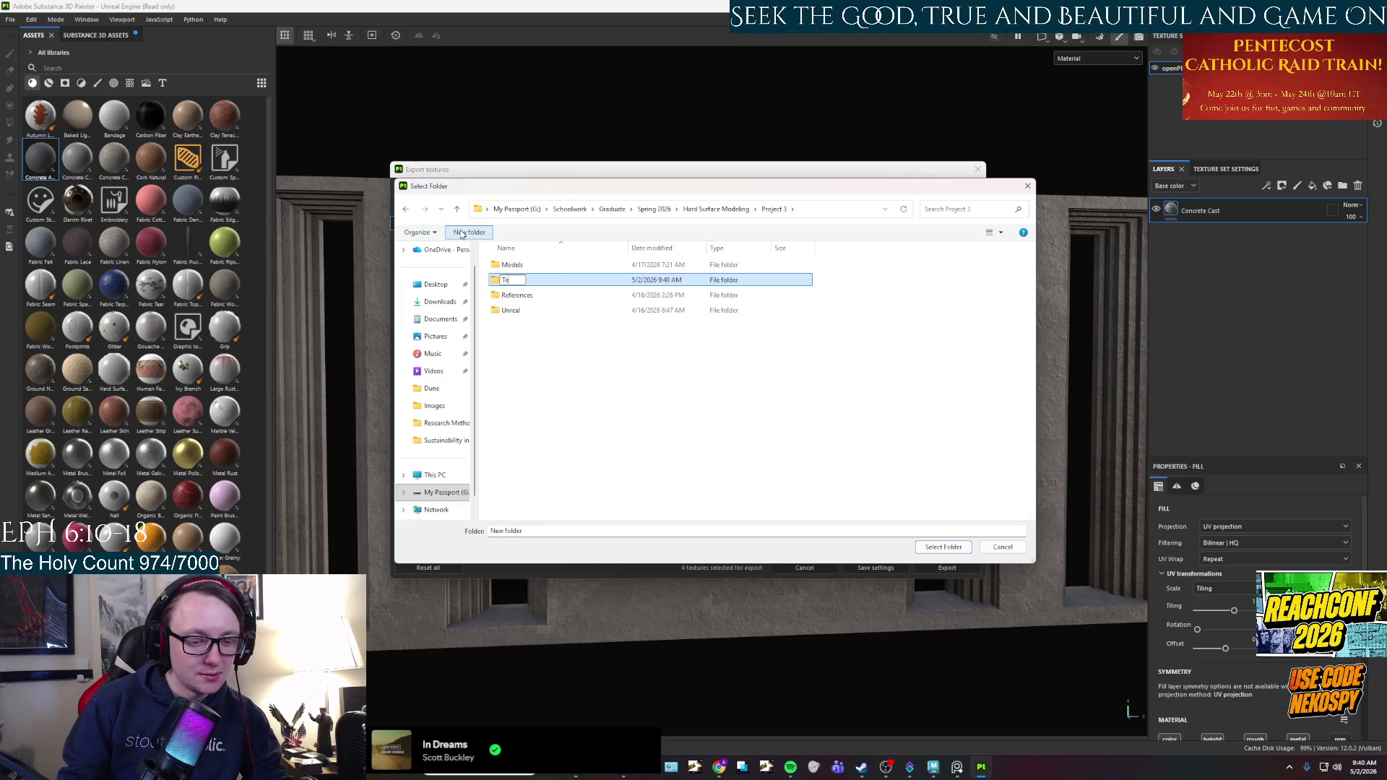
text(xtures)
key(Return)
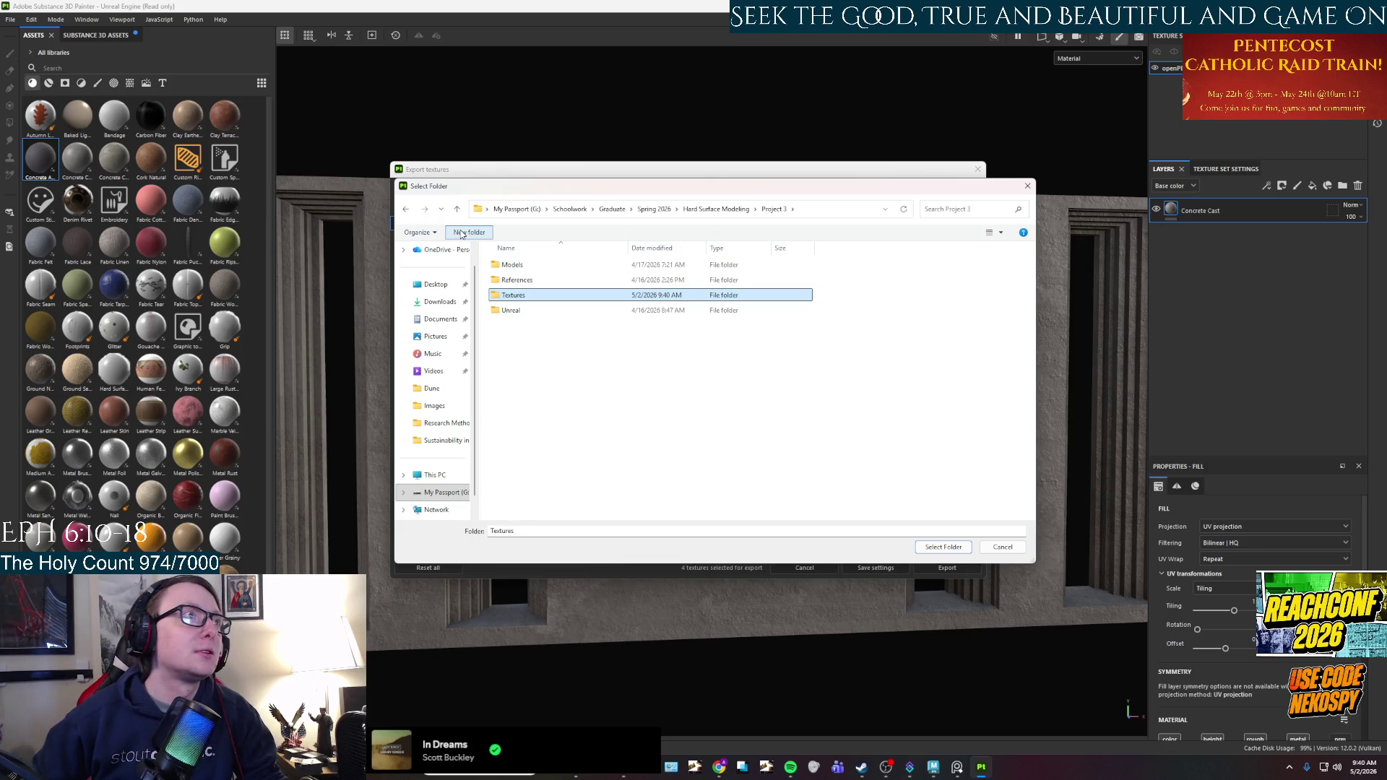
double_click(549, 297)
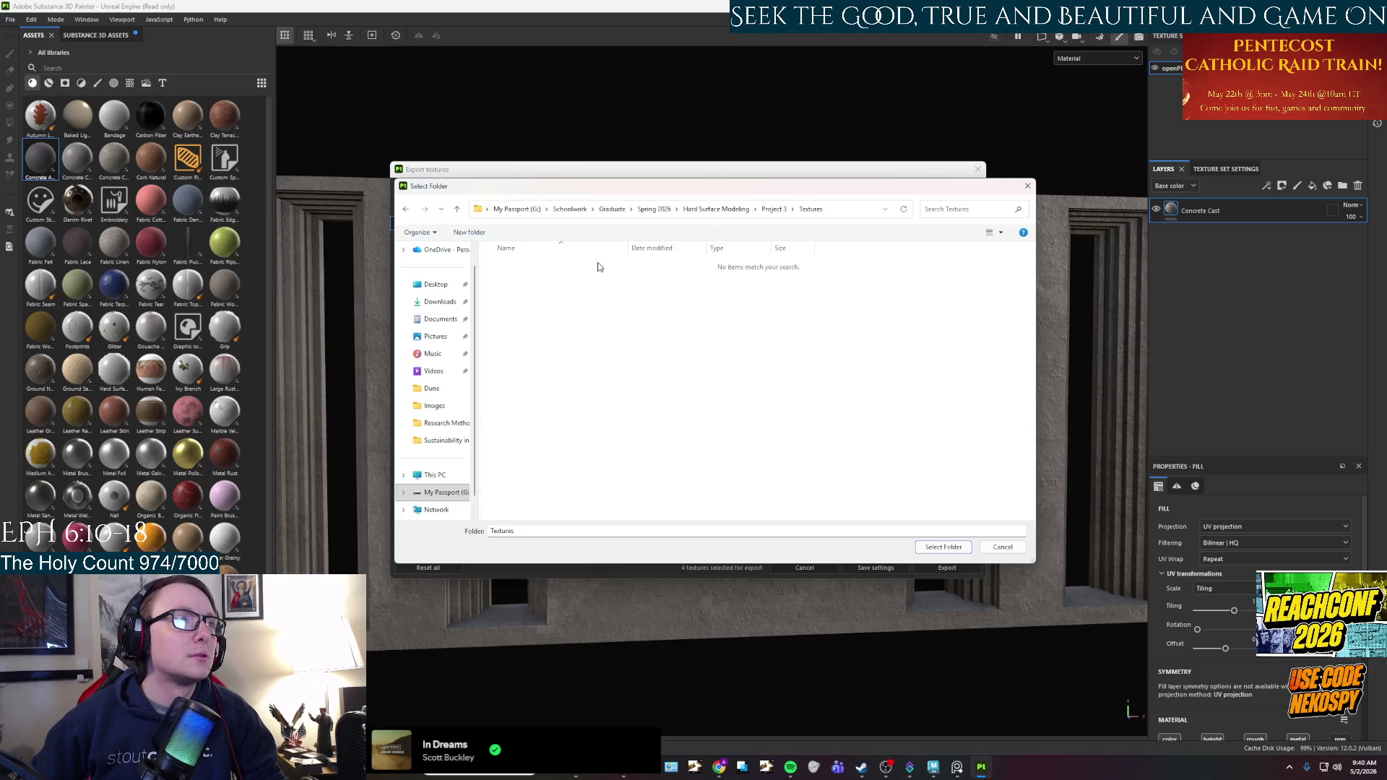
click(939, 546)
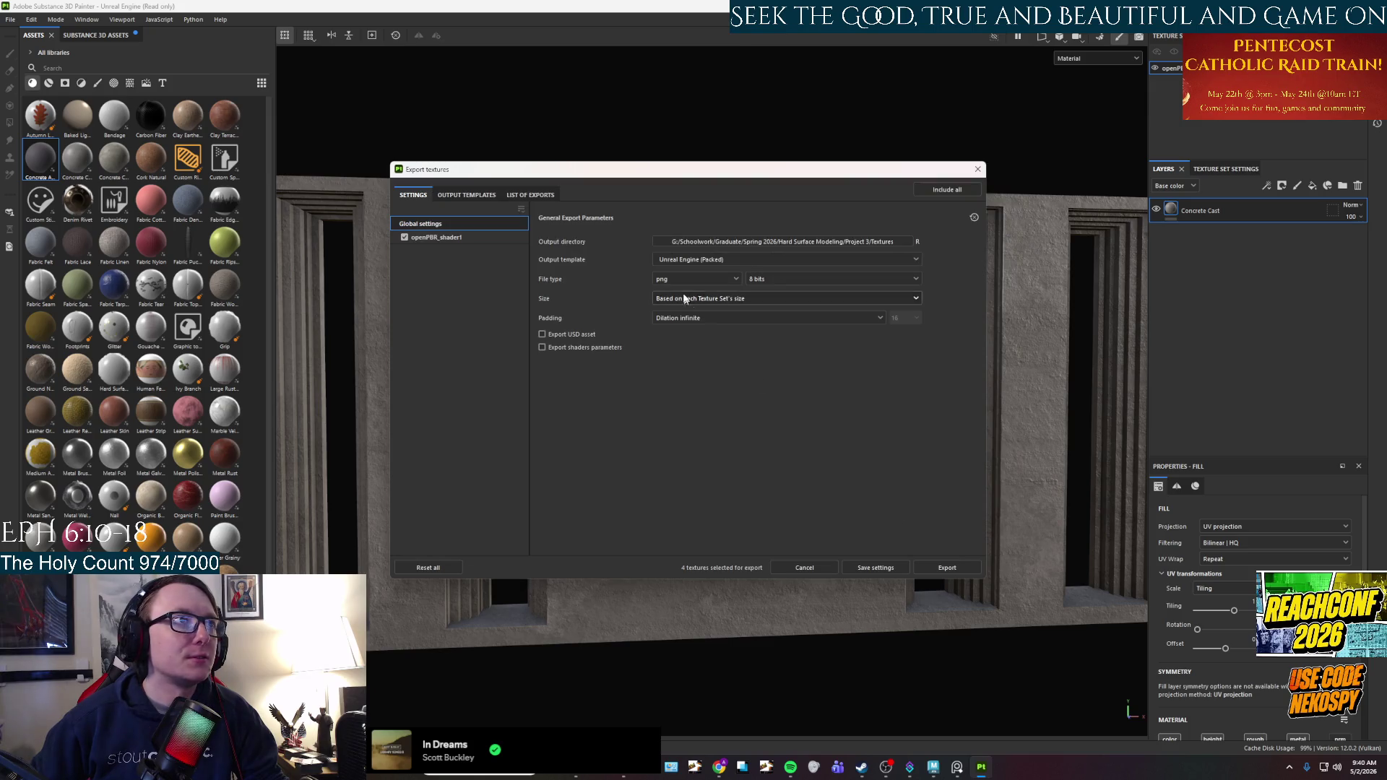
click(939, 568)
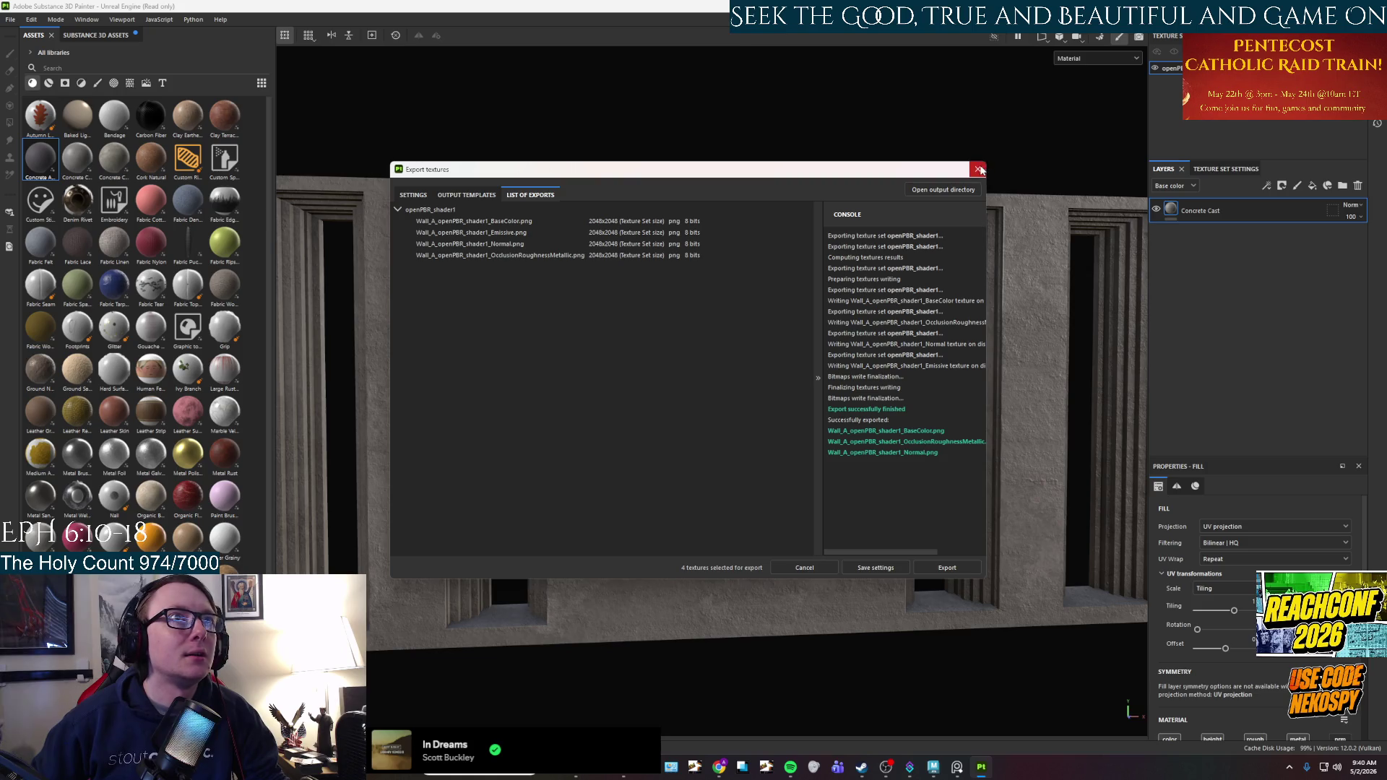
click(977, 169)
Close the project, saving it as Wall_A in Project 3's Textures folder.
key(ctrl+w)
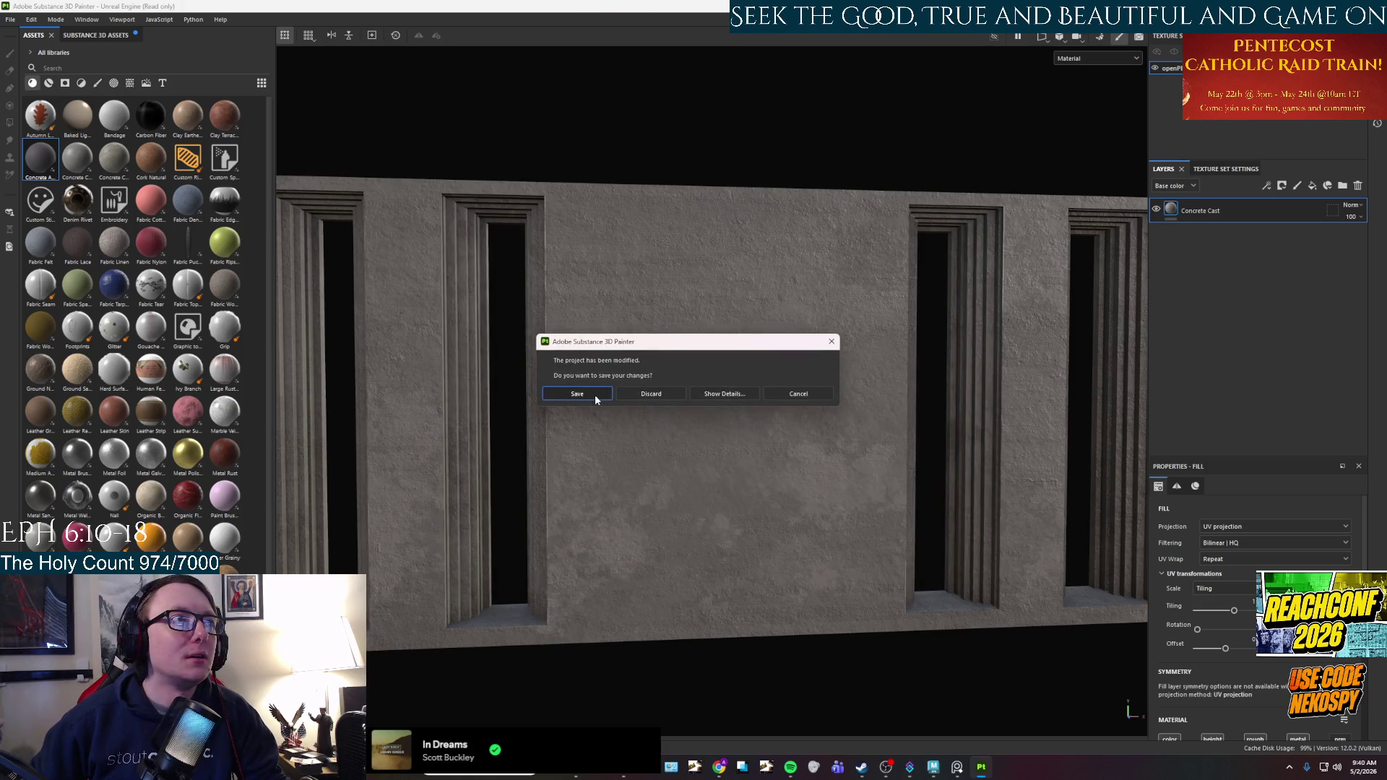
click(600, 395)
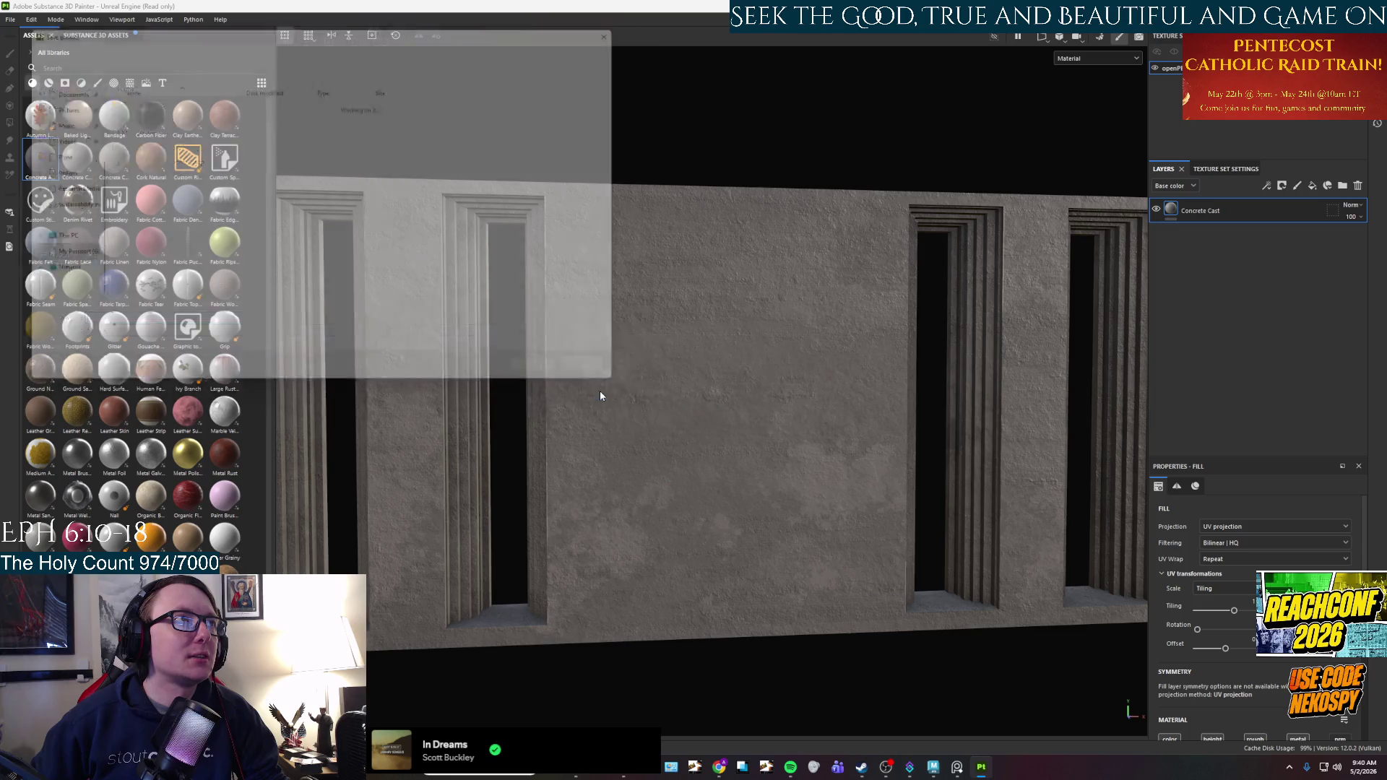
click(44, 154)
click(364, 43)
click(324, 43)
double_click(119, 132)
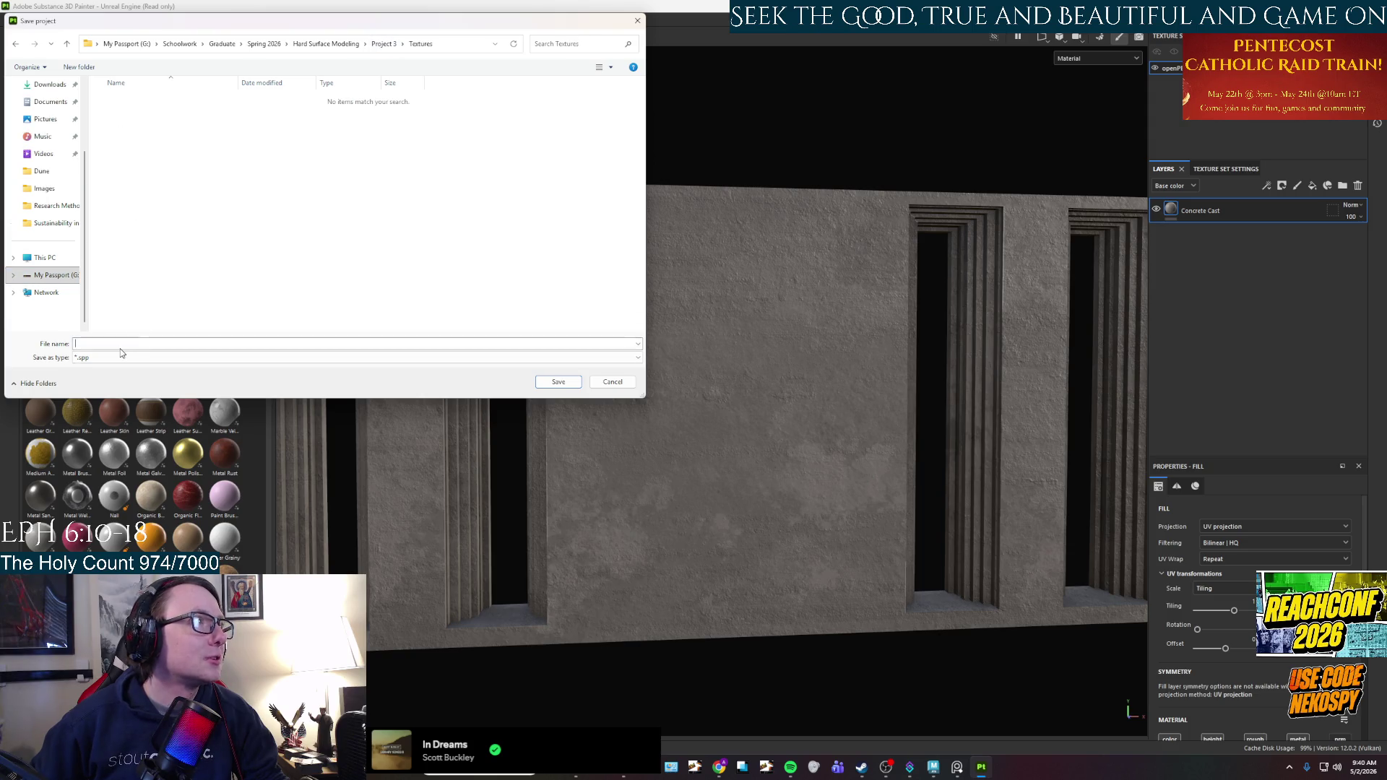
text(Wall)
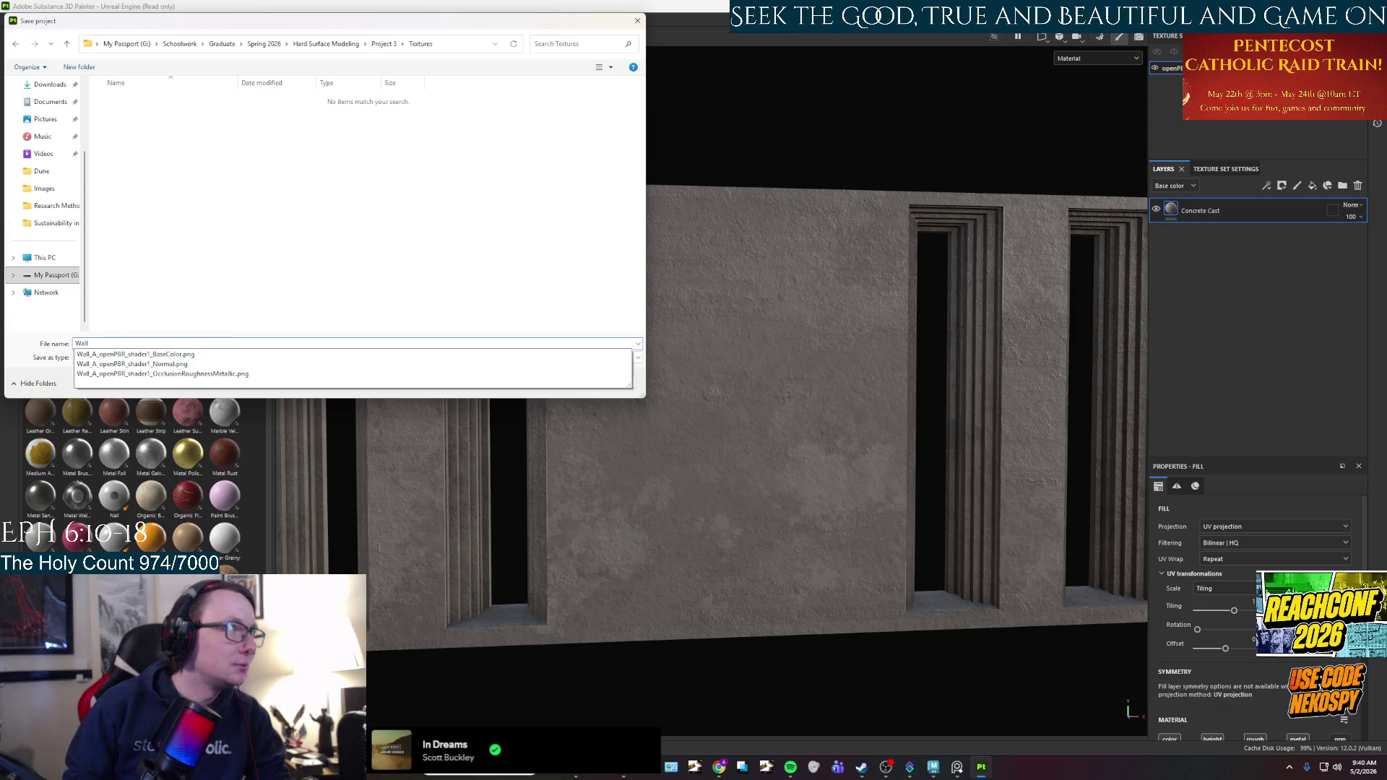
text(_A)
key(Return)
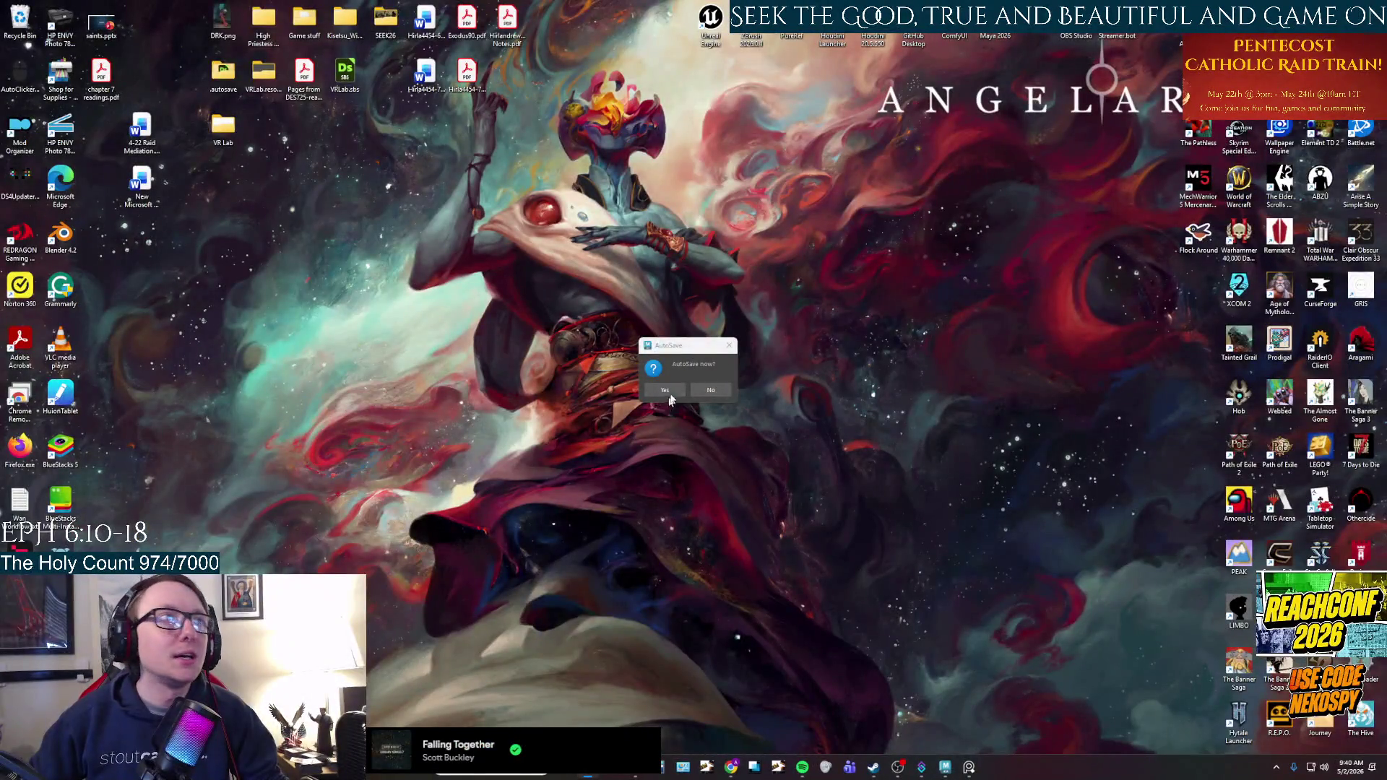
Dismiss the AutoSave prompt, then select and open the Dune2set project in Unreal Engine 5.7.
click(664, 390)
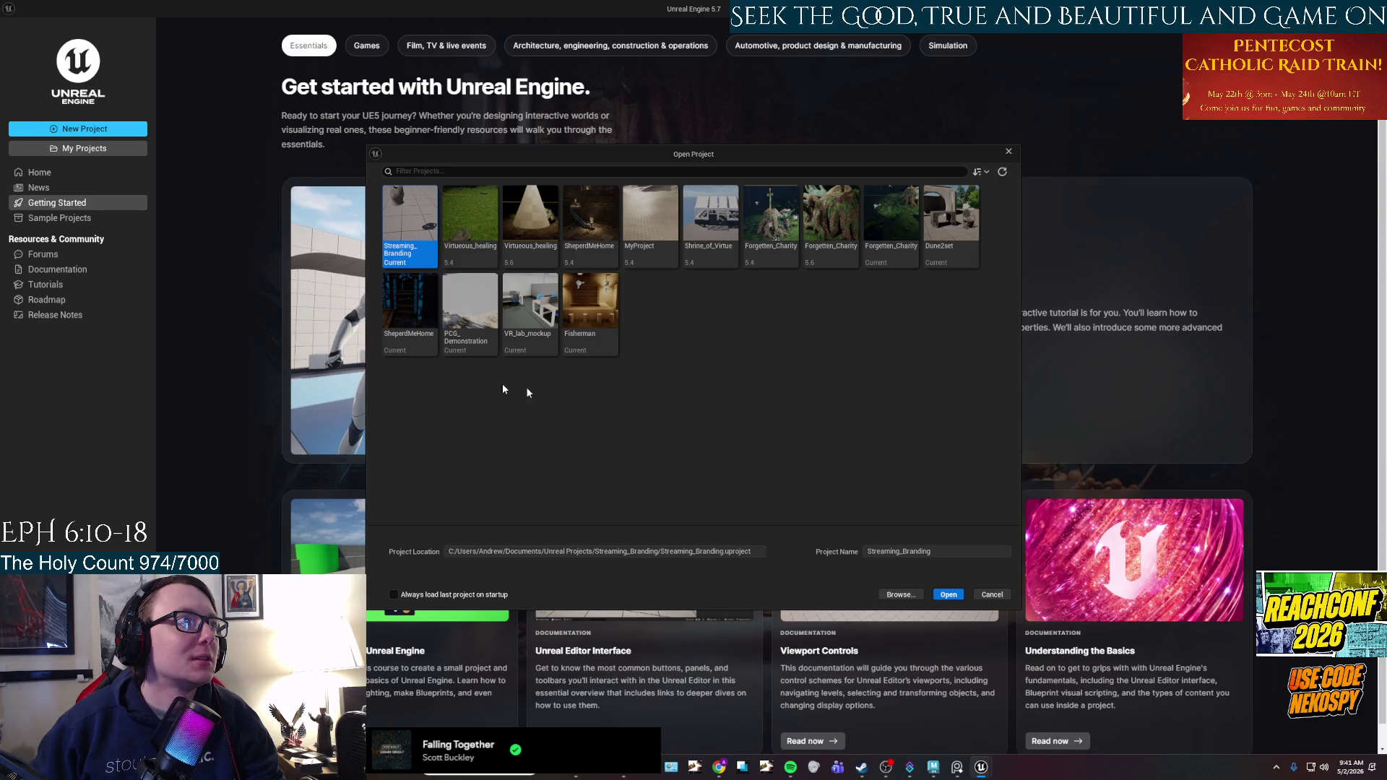
click(950, 217)
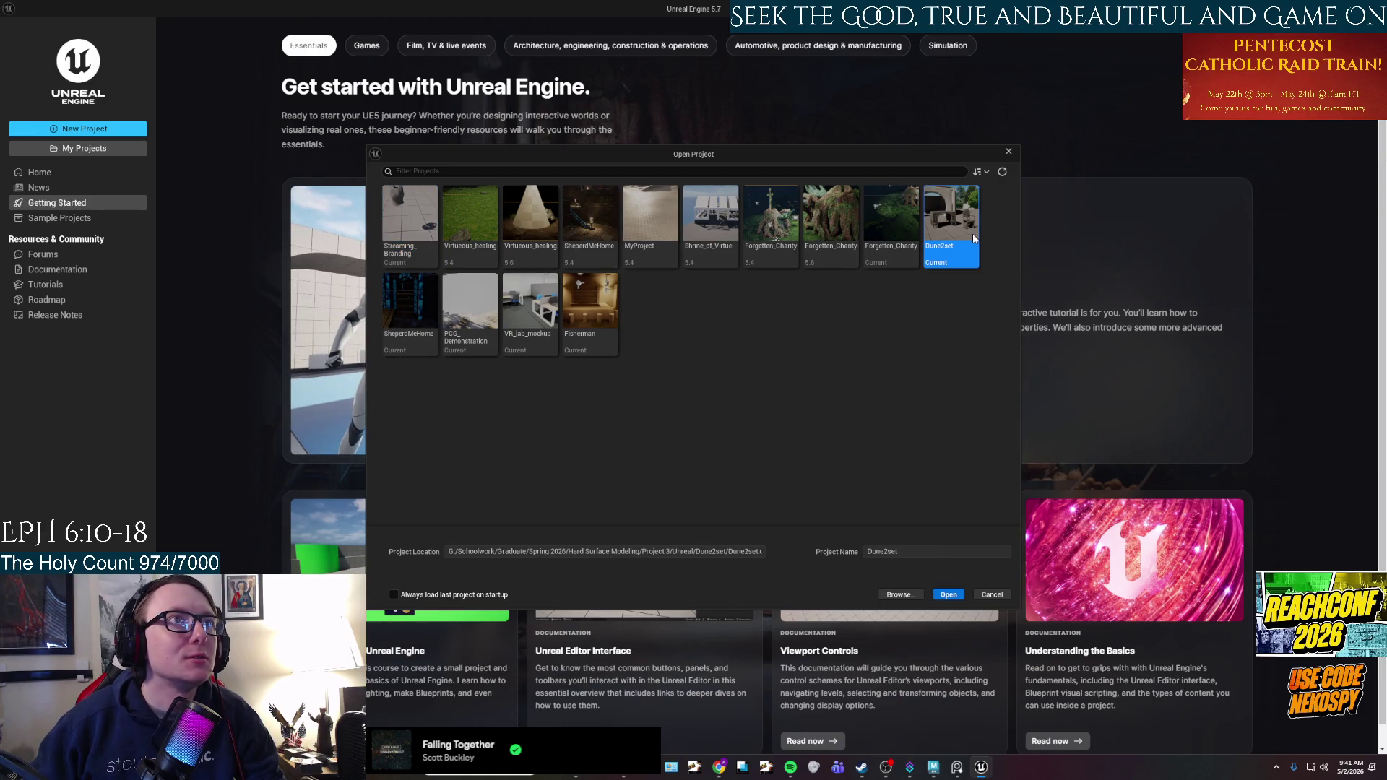
click(949, 594)
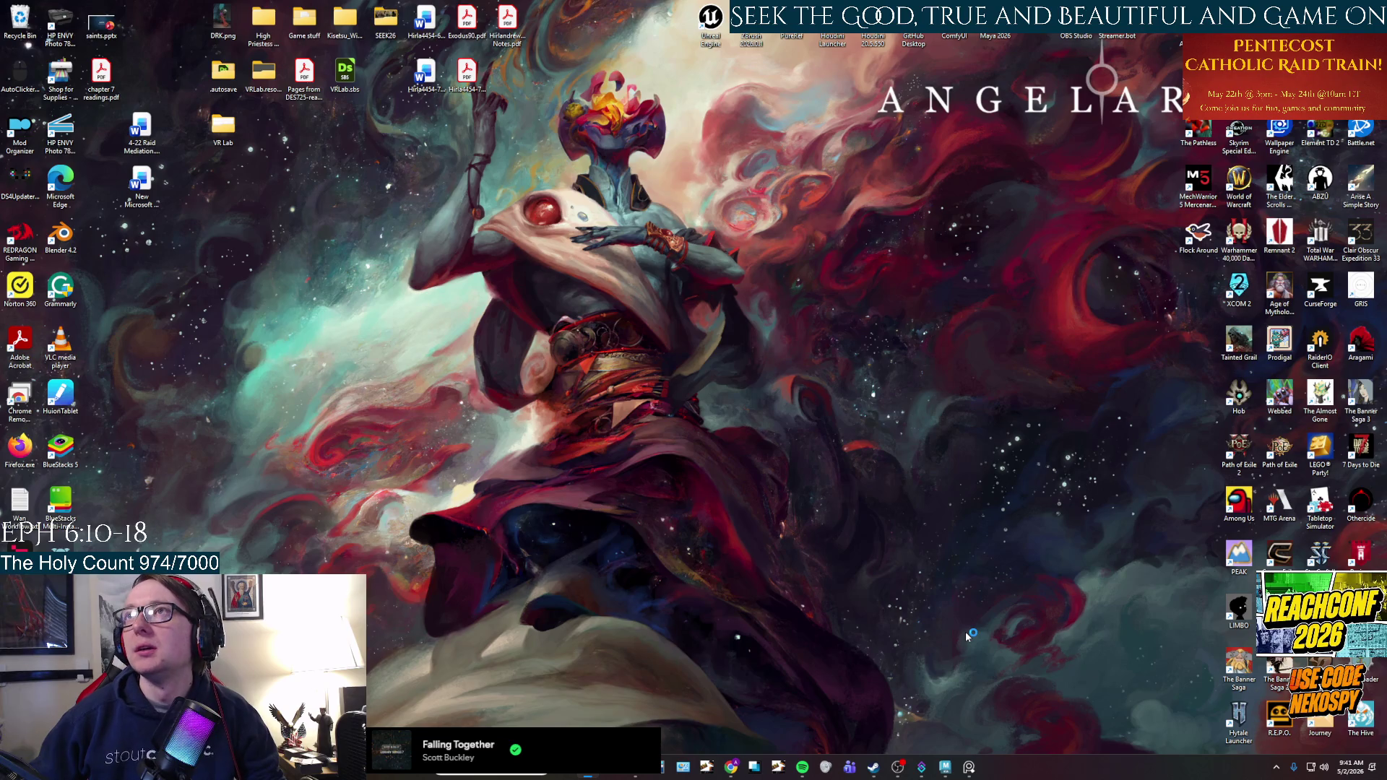
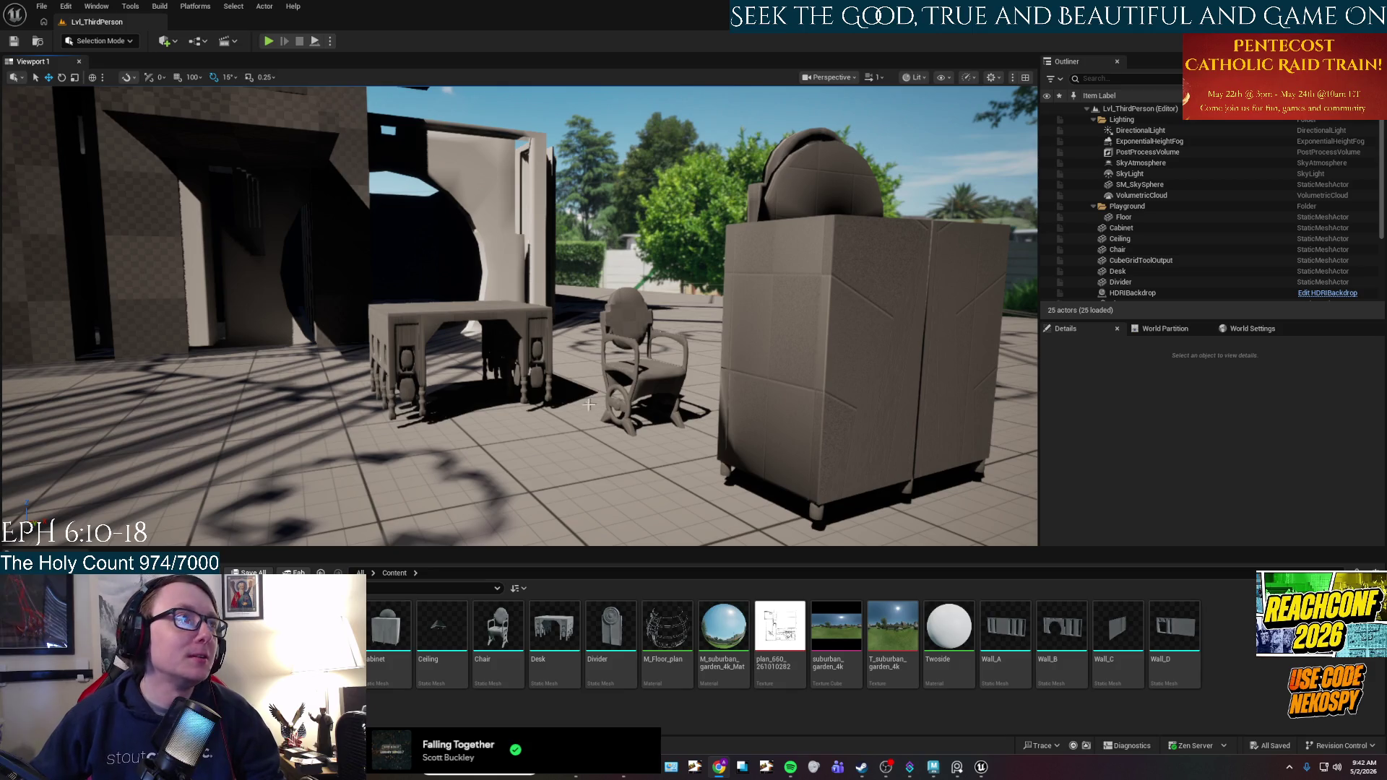
Reimport the Wall_A mesh from Wall_A.fbx in Models > Dune2set > scenes.
right_drag(590, 403, 6, 137)
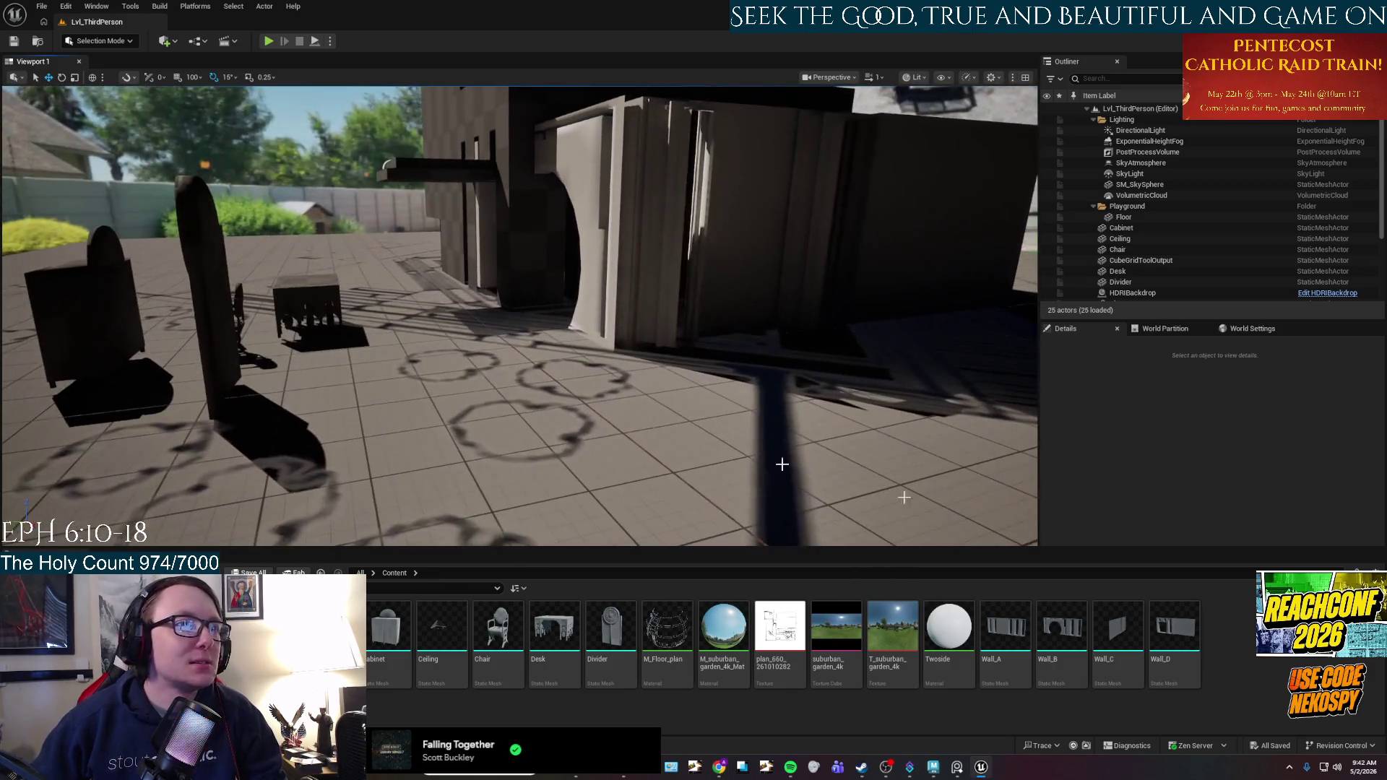
right_click(1002, 625)
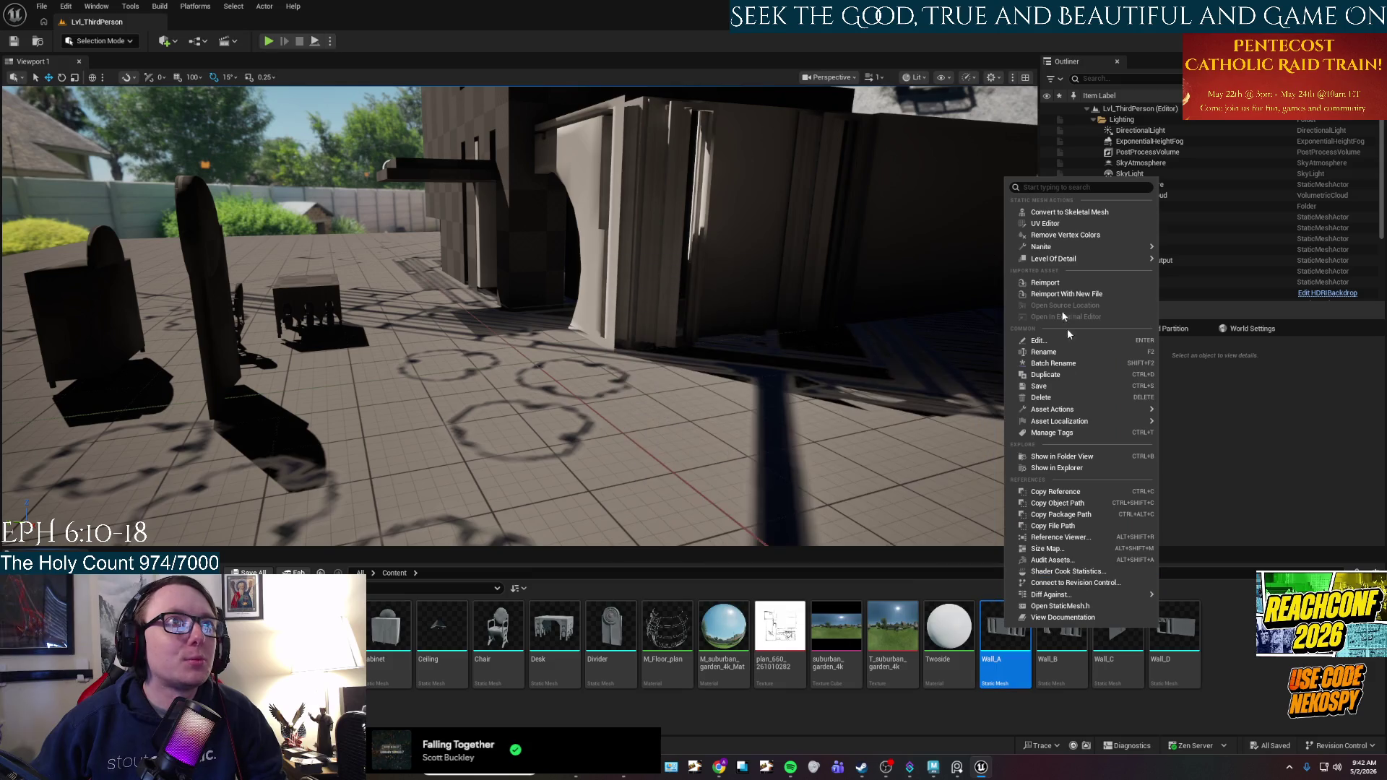
click(1055, 289)
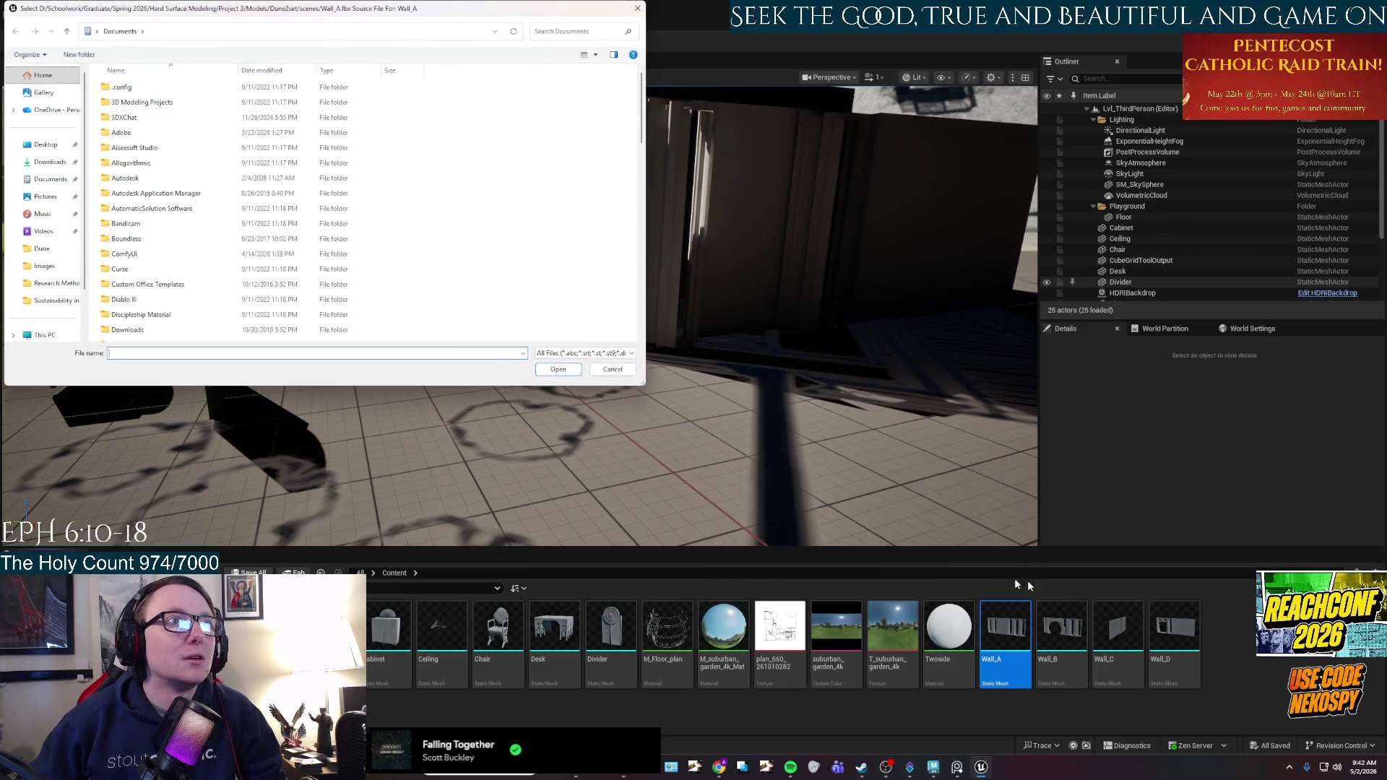
click(44, 250)
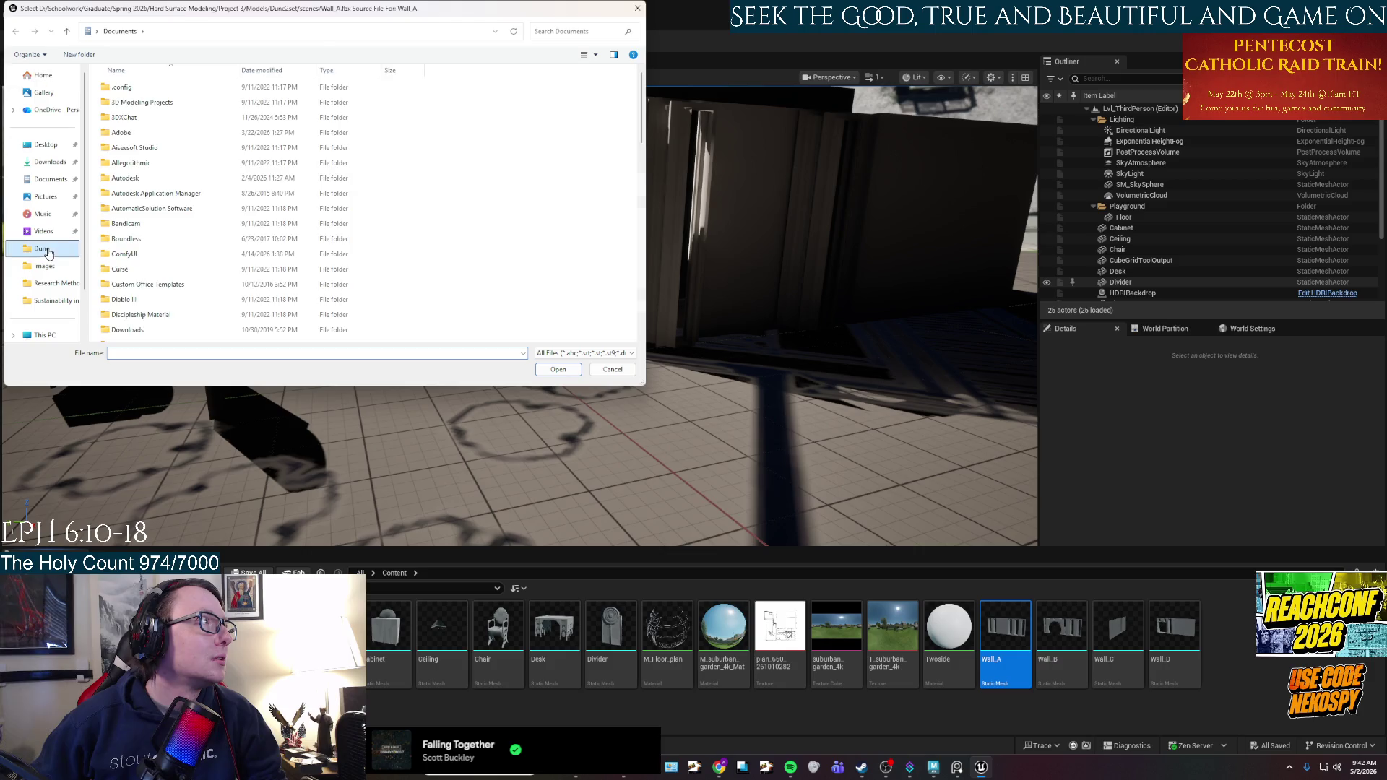
click(316, 31)
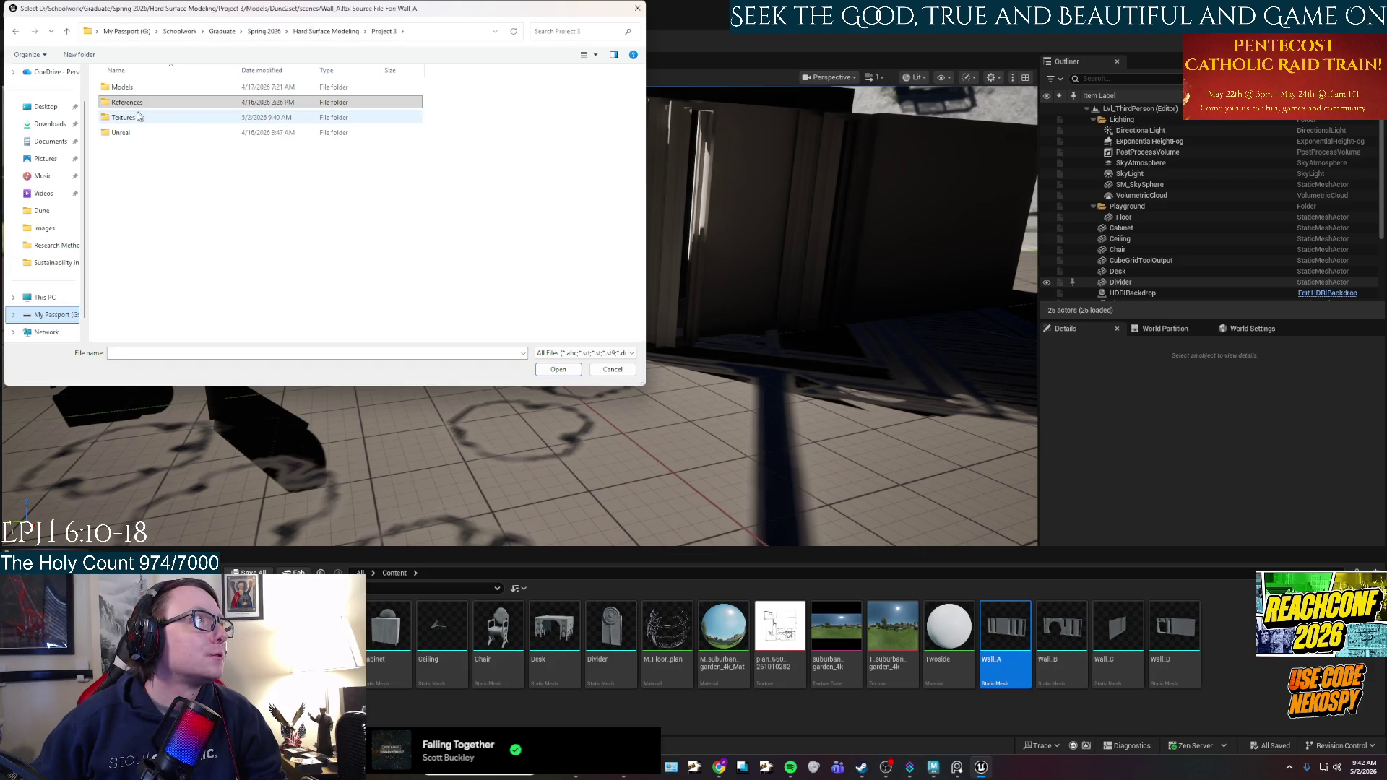
double_click(127, 89)
click(123, 88)
double_click(122, 88)
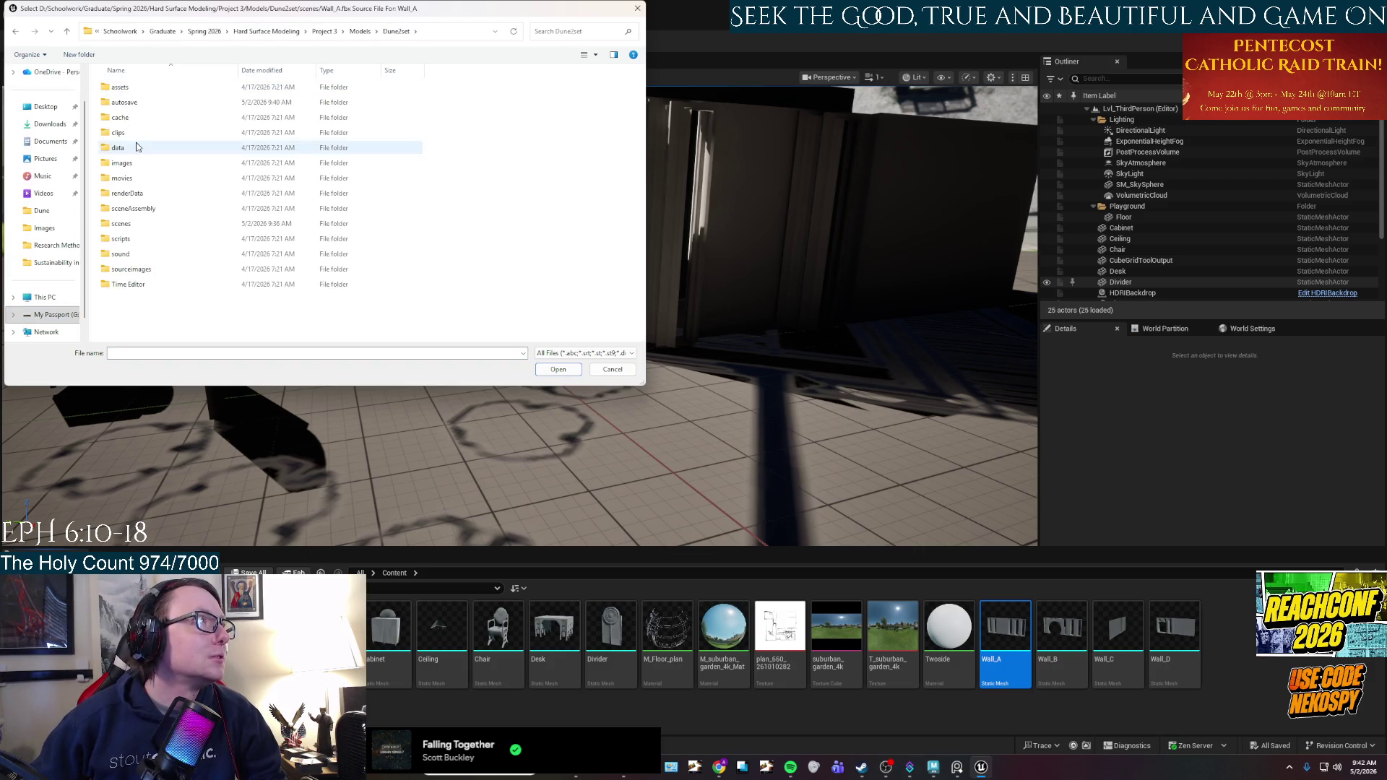
double_click(135, 224)
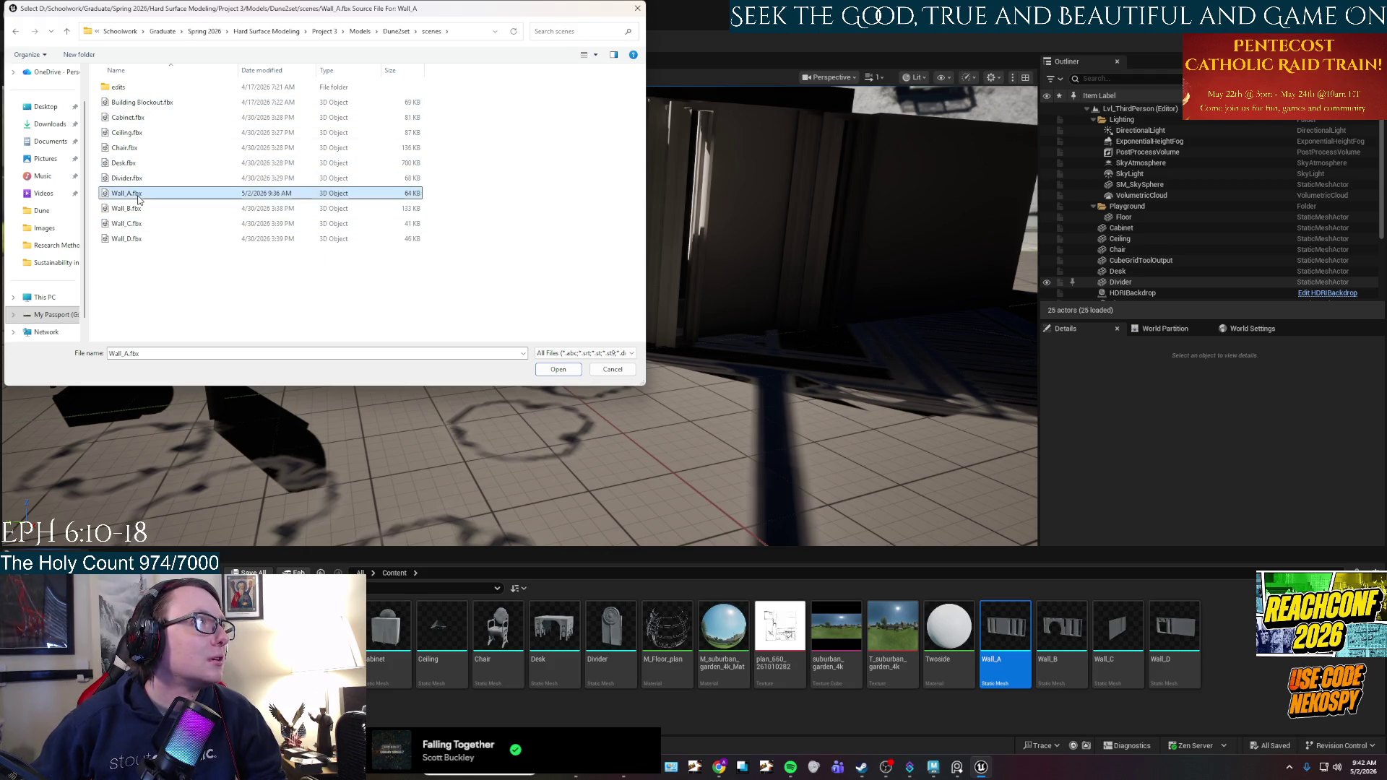
double_click(141, 195)
right_drag(721, 443, 672, 439)
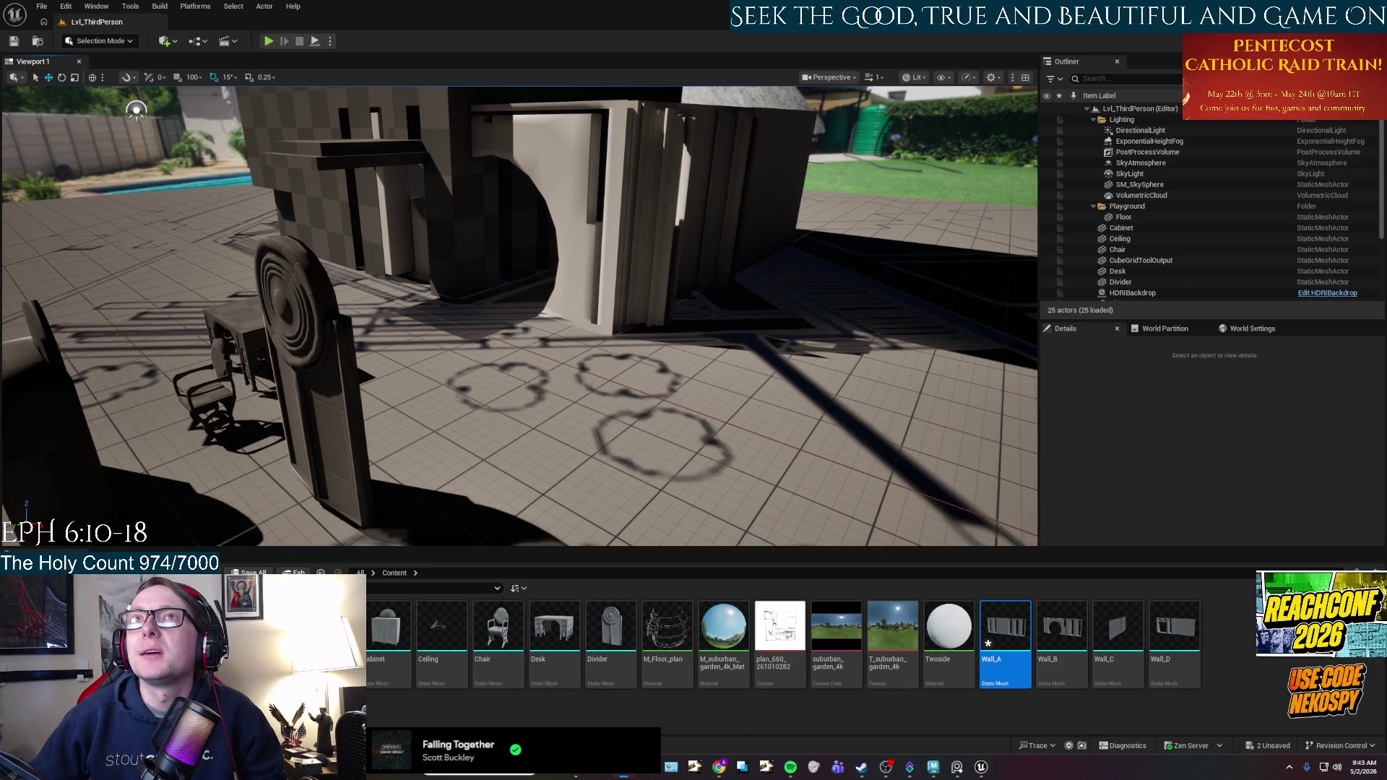
Import the three Wall_A textures, rename the Twoside material to M_Wall and open it.
mouse_move(931, 765)
mouse_down()
mouse_move(859, 708)
mouse_move(793, 705)
mouse_up()
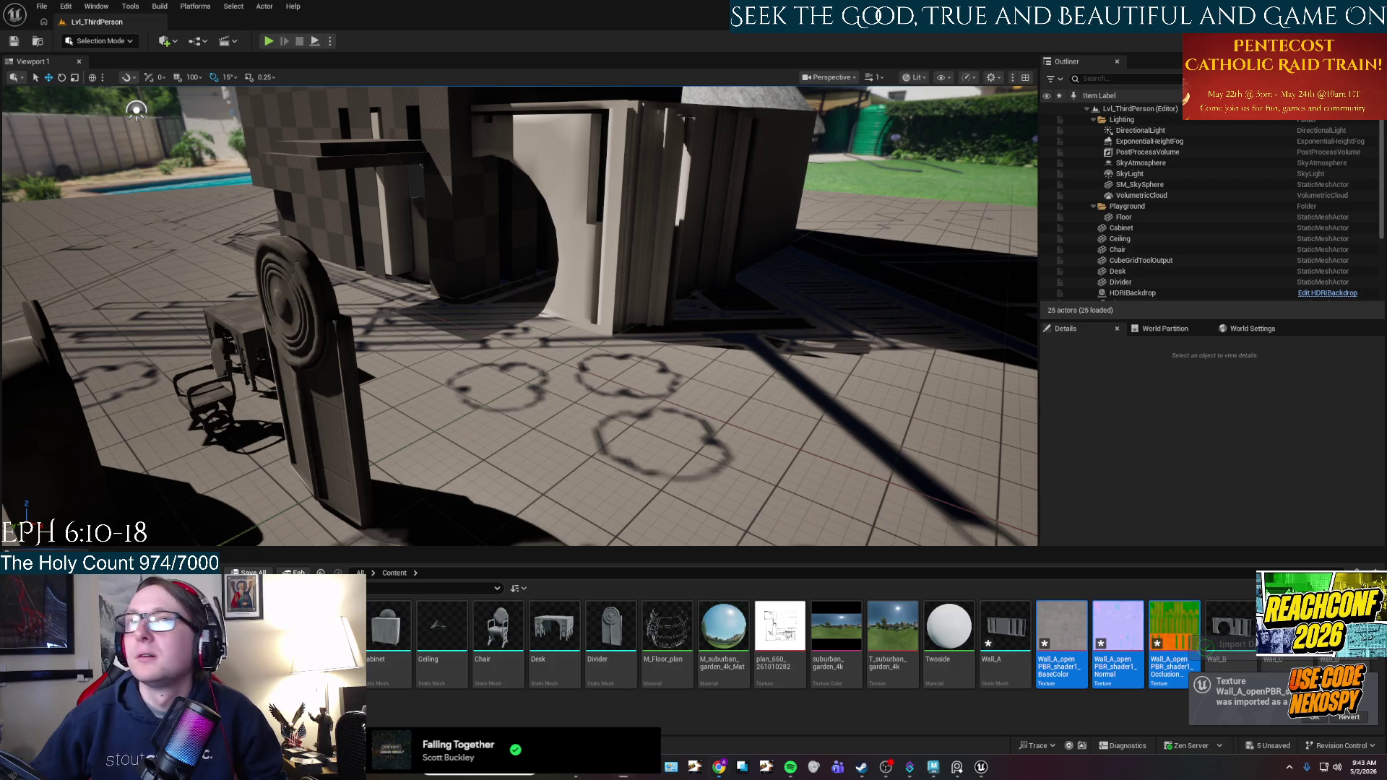
right_click(952, 627)
click(995, 357)
text(M_C)
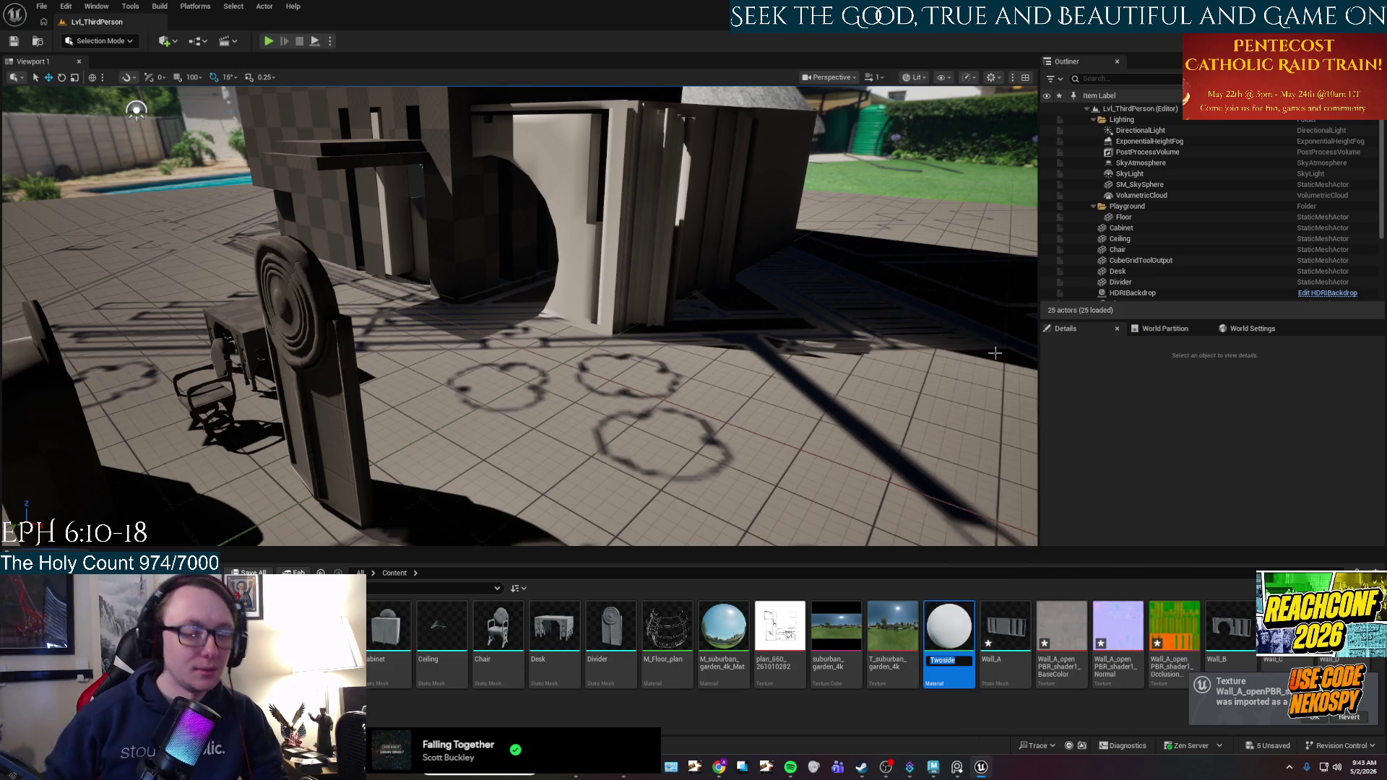
key(BackSpace)
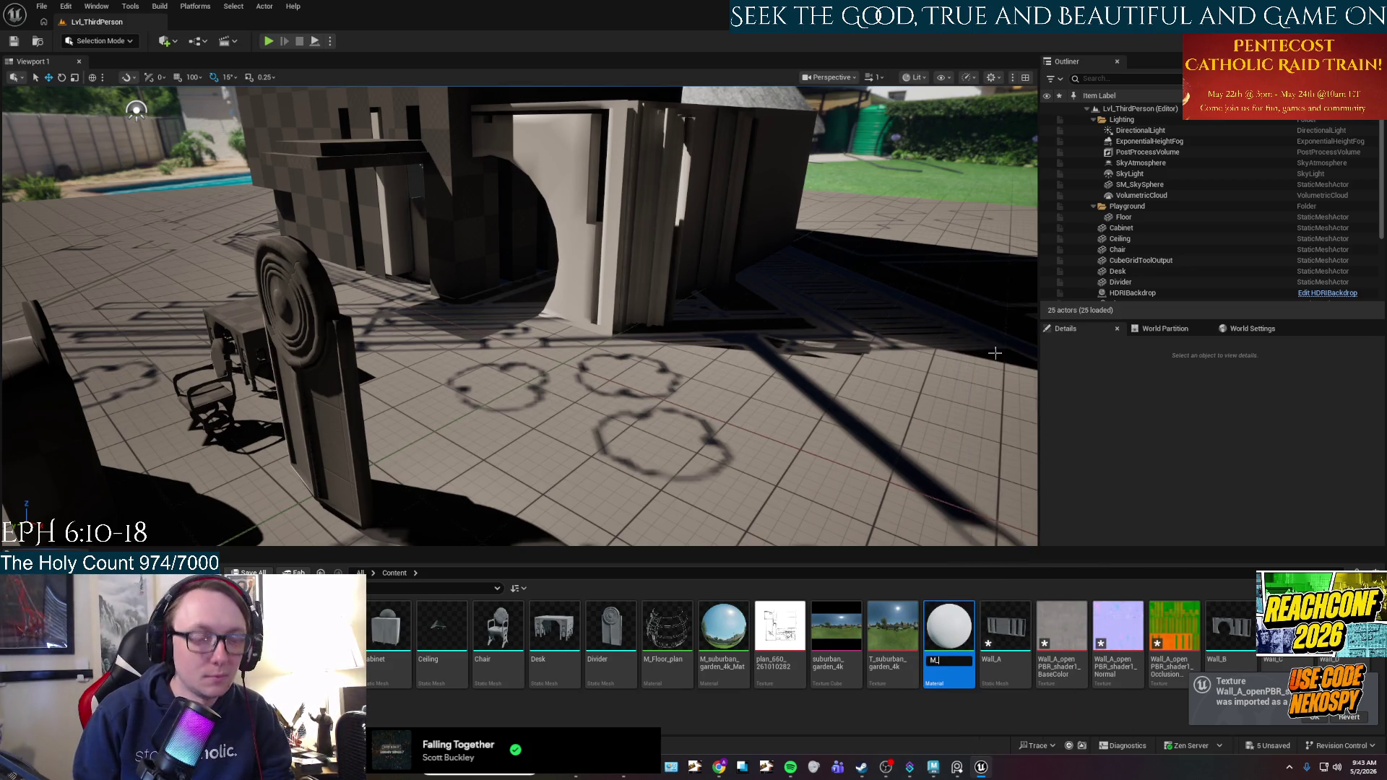
text(Wall)
key(Return)
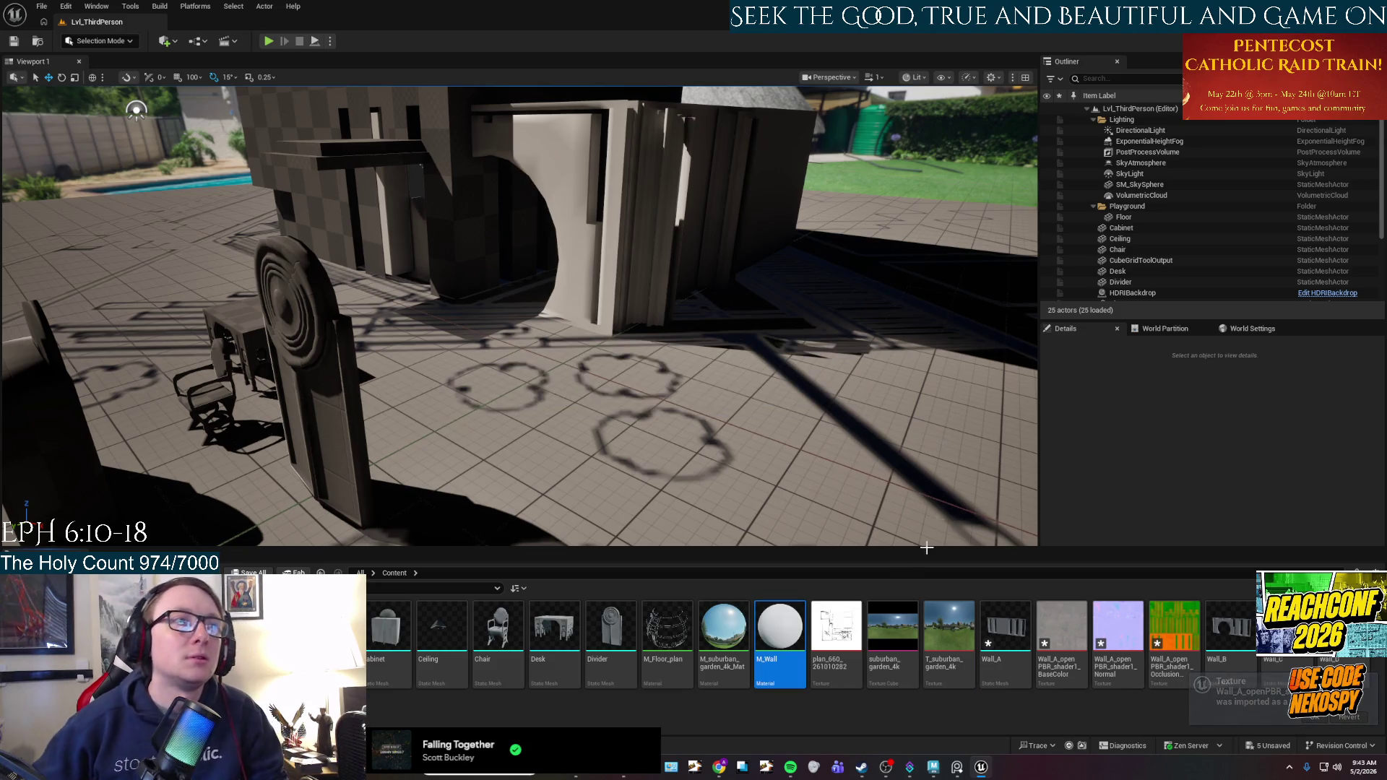
double_click(779, 640)
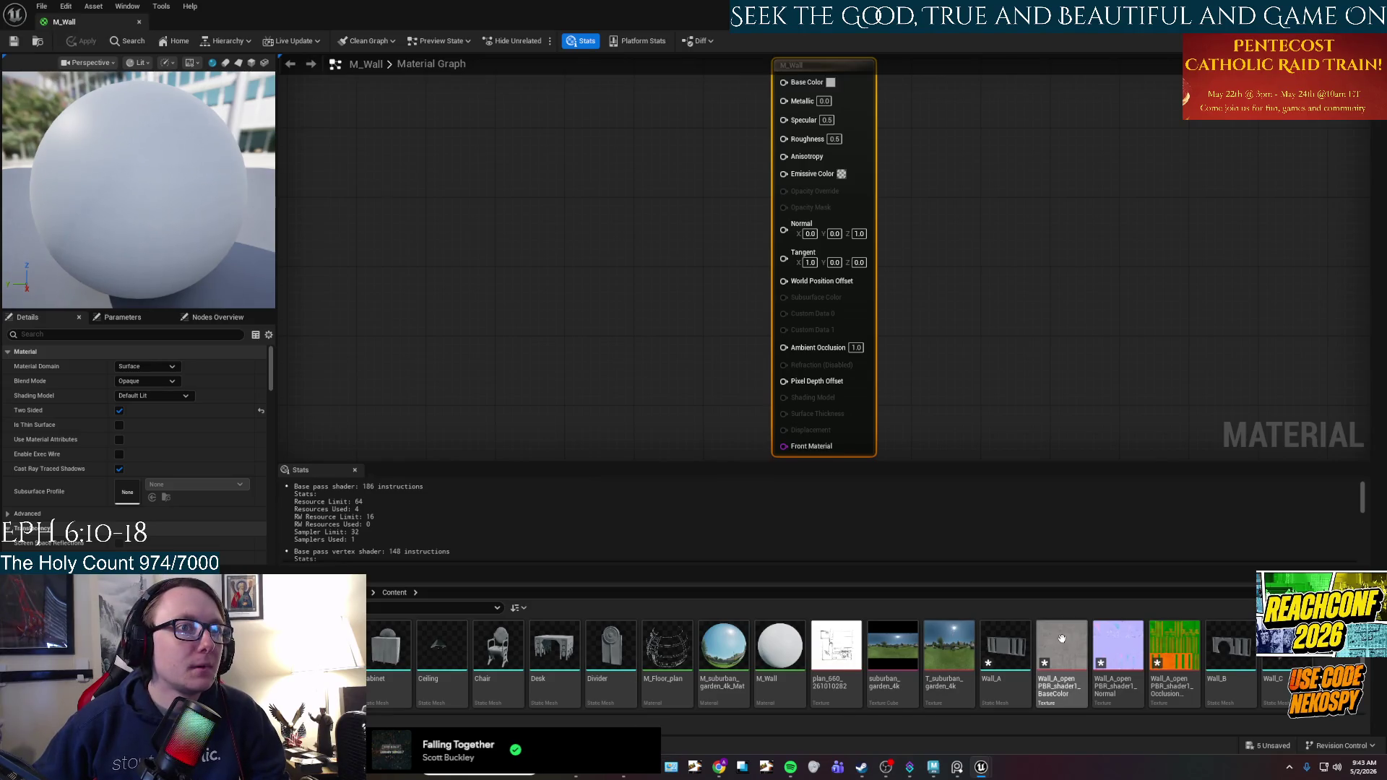
Place the three Wall_A textures in the M_Wall graph and wire the normal map to Normal.
shift+click(1170, 661)
mouse_move(1169, 661)
mouse_down()
mouse_move(574, 225)
mouse_move(545, 78)
mouse_move(784, 83)
mouse_up()
mouse_move(635, 238)
mouse_down()
mouse_move(539, 229)
mouse_move(805, 189)
mouse_move(784, 227)
mouse_up()
drag(664, 256, 561, 377)
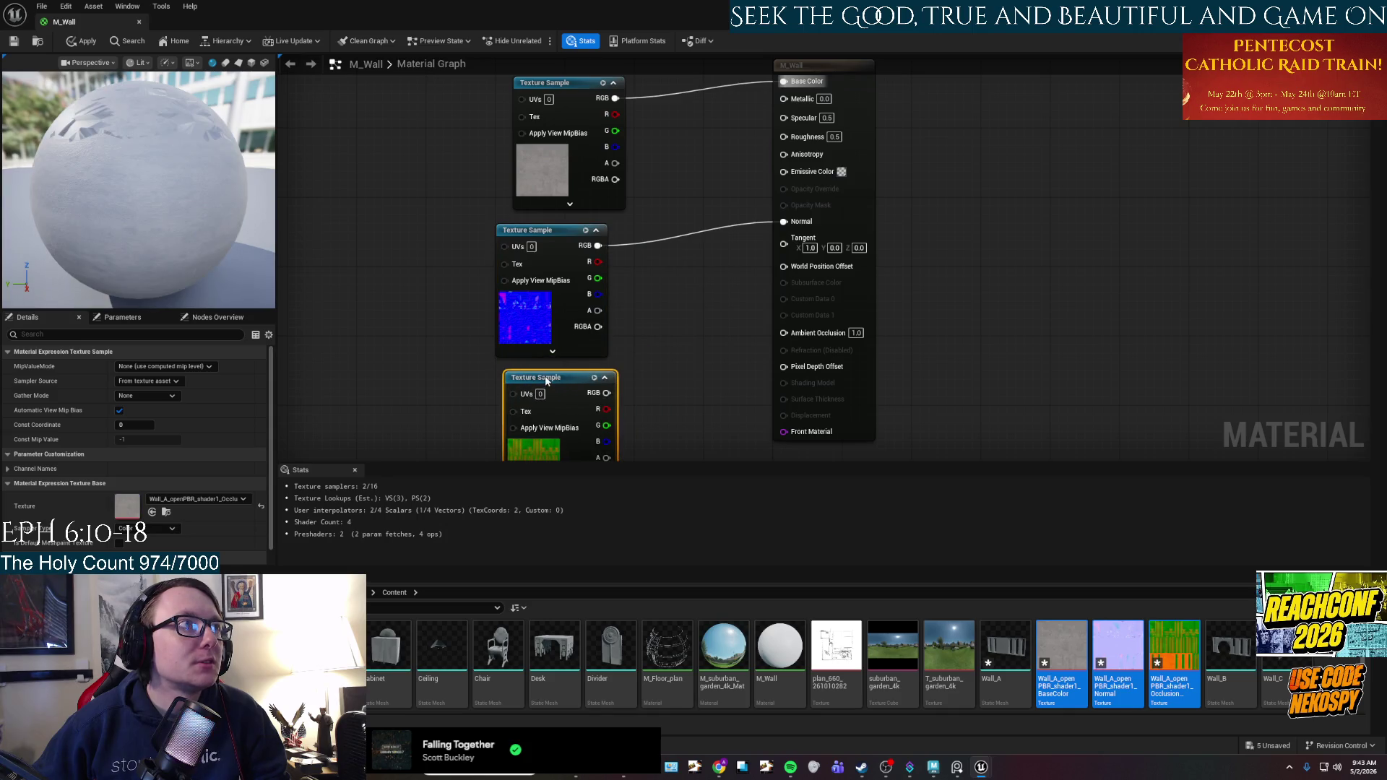
Wire the packed occlusion texture's green channel into Roughness and red into another input.
mouse_move(651, 377)
right_down()
mouse_move(650, 287)
mouse_move(648, 306)
right_up()
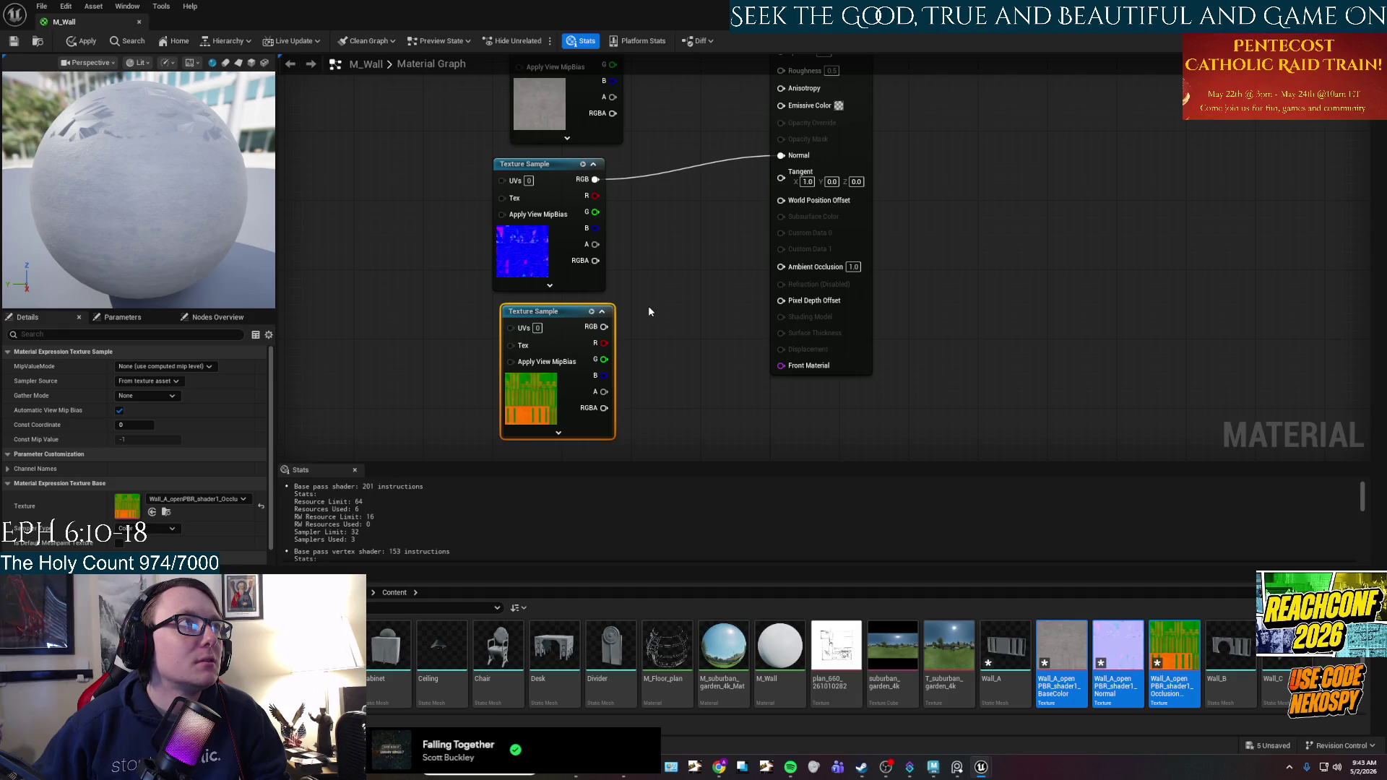
scroll(648, 309, down, 1)
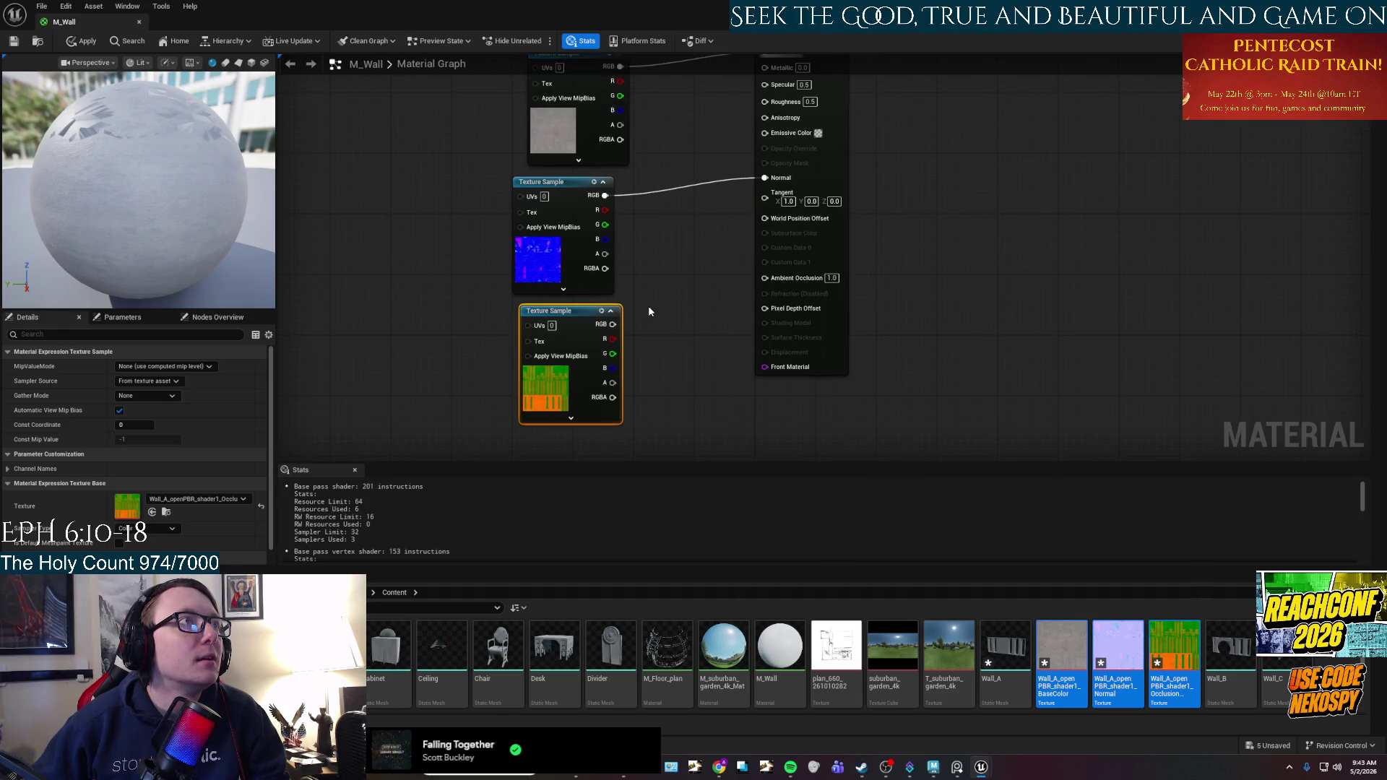
right_drag(647, 349, 647, 387)
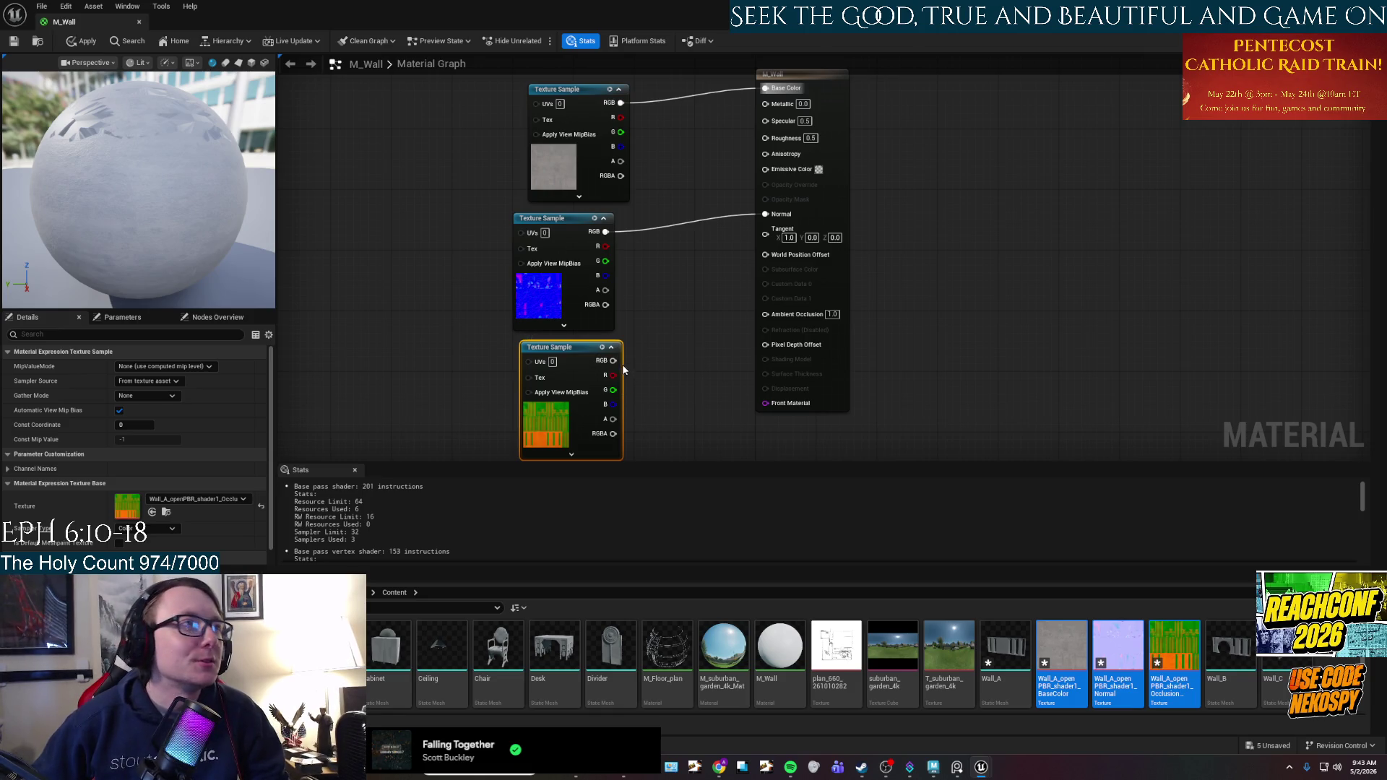
mouse_move(612, 360)
mouse_down()
mouse_move(700, 383)
mouse_move(729, 180)
mouse_move(758, 195)
mouse_move(762, 233)
mouse_move(610, 369)
mouse_move(635, 396)
mouse_move(765, 314)
mouse_up()
click(648, 331)
mouse_move(613, 390)
mouse_down()
mouse_move(627, 396)
mouse_move(762, 168)
mouse_move(767, 124)
mouse_move(769, 157)
mouse_move(764, 137)
mouse_up()
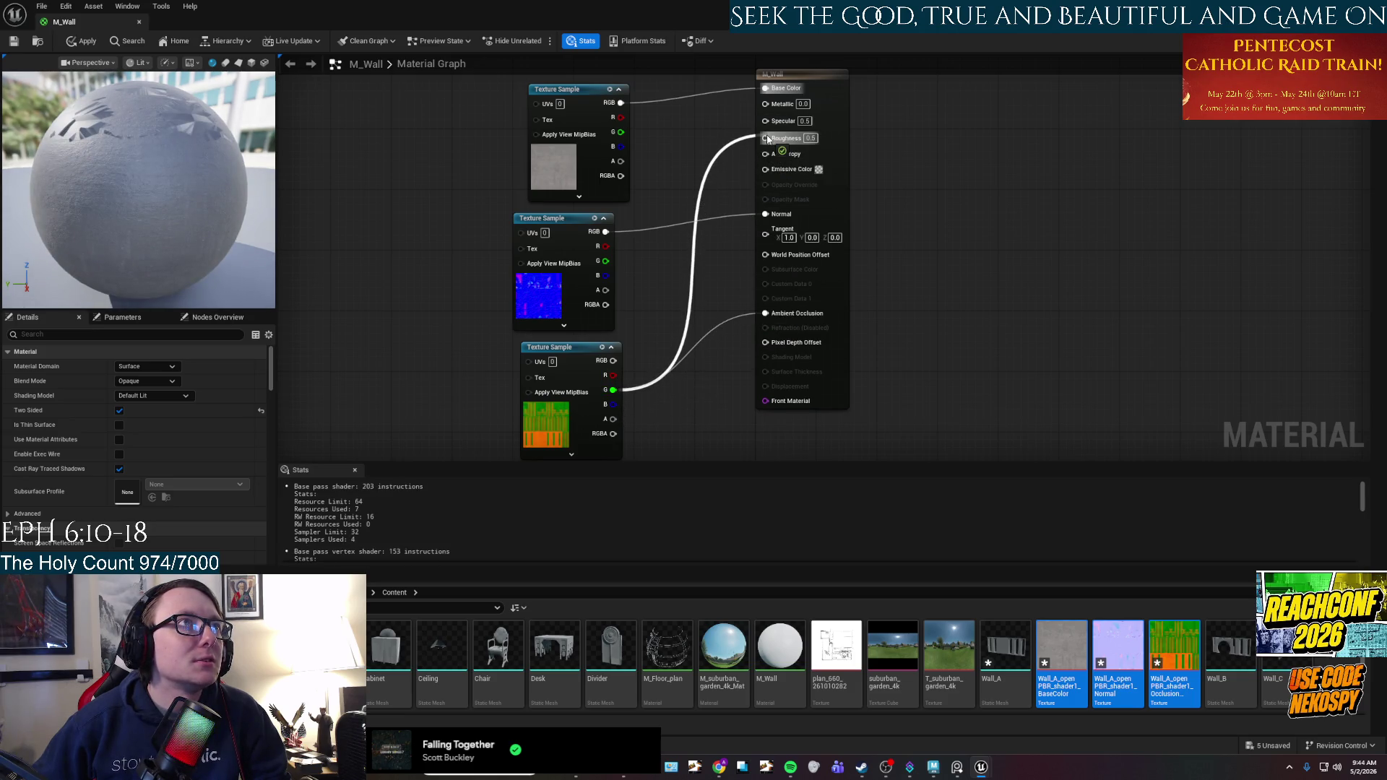
drag(612, 375, 765, 339)
mouse_move(612, 404)
mouse_down()
mouse_move(780, 241)
mouse_move(765, 103)
mouse_up()
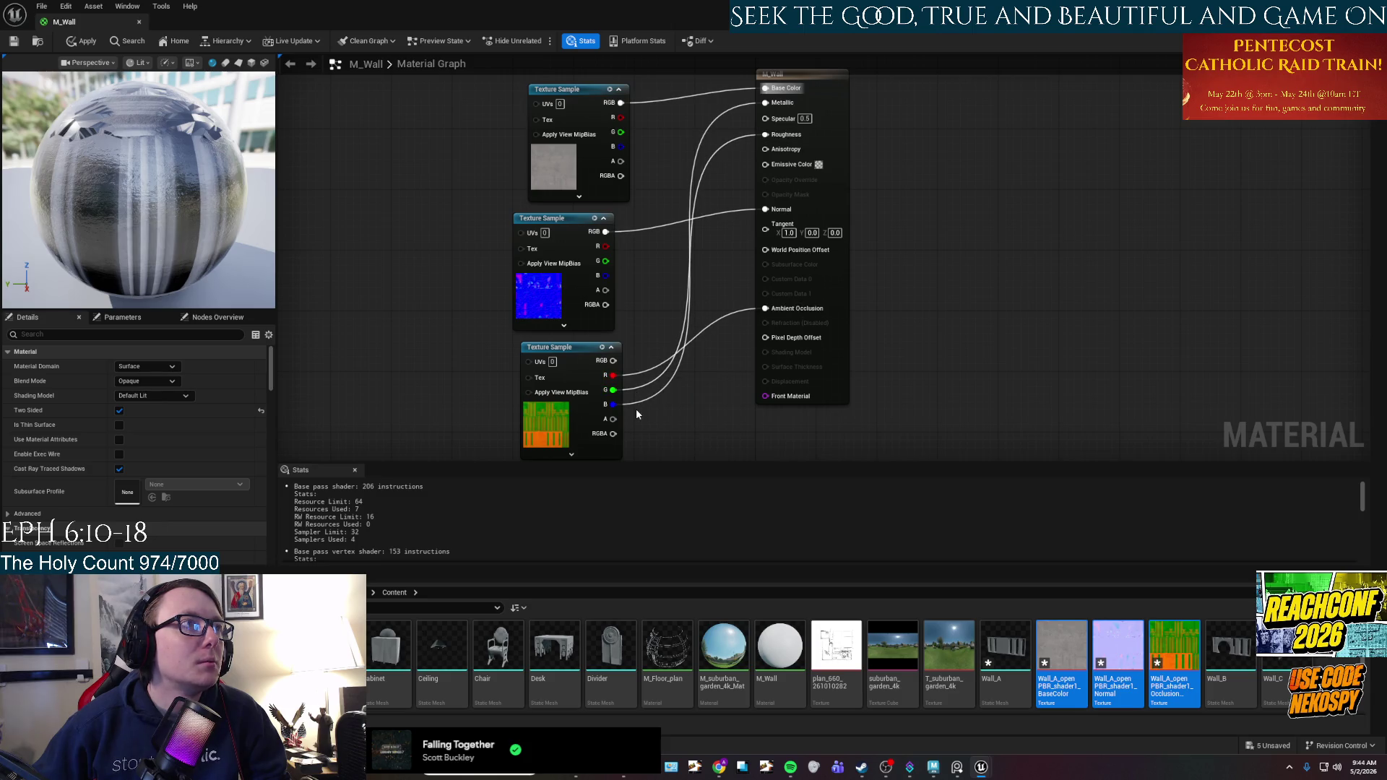
Set Specular to 0 and apply the M_Wall material changes.
drag(184, 228, 260, 206)
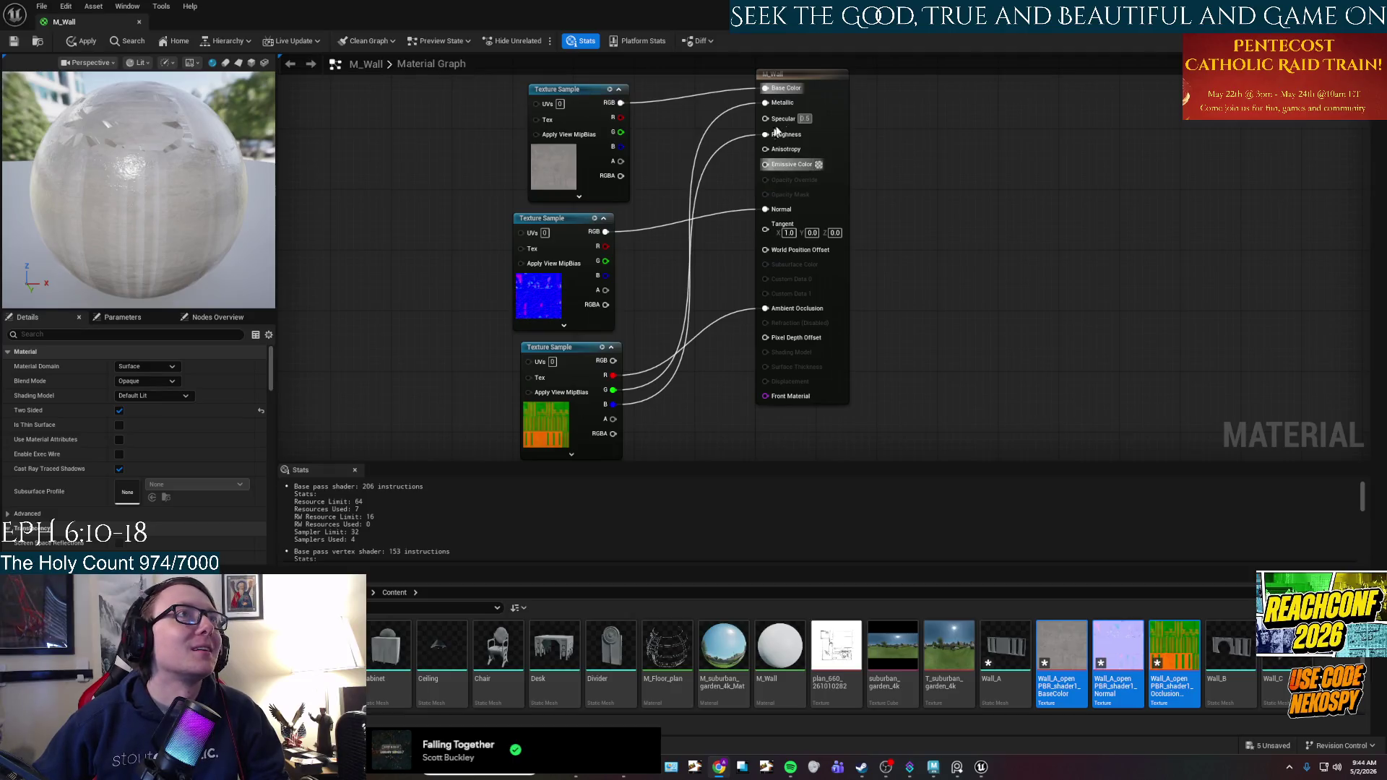
text(0)
key(Return)
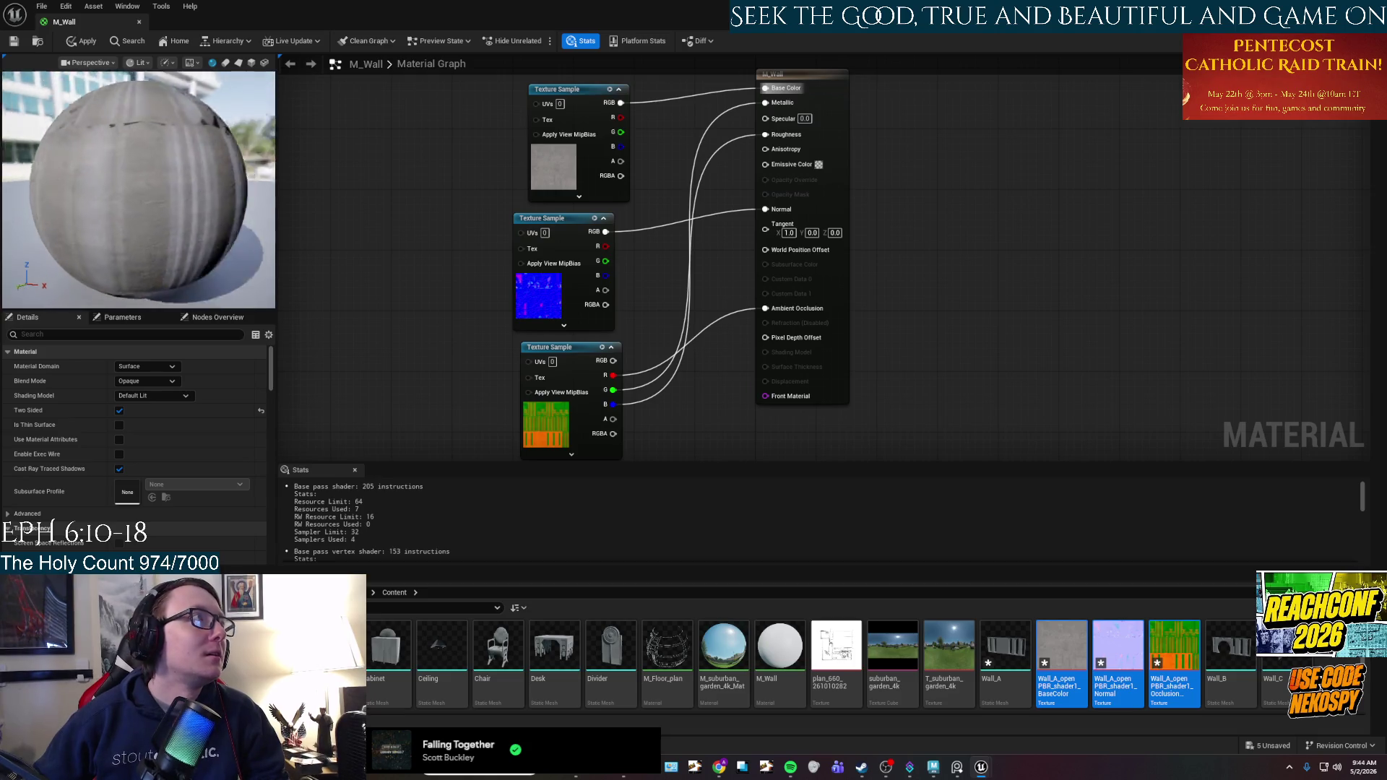
click(72, 41)
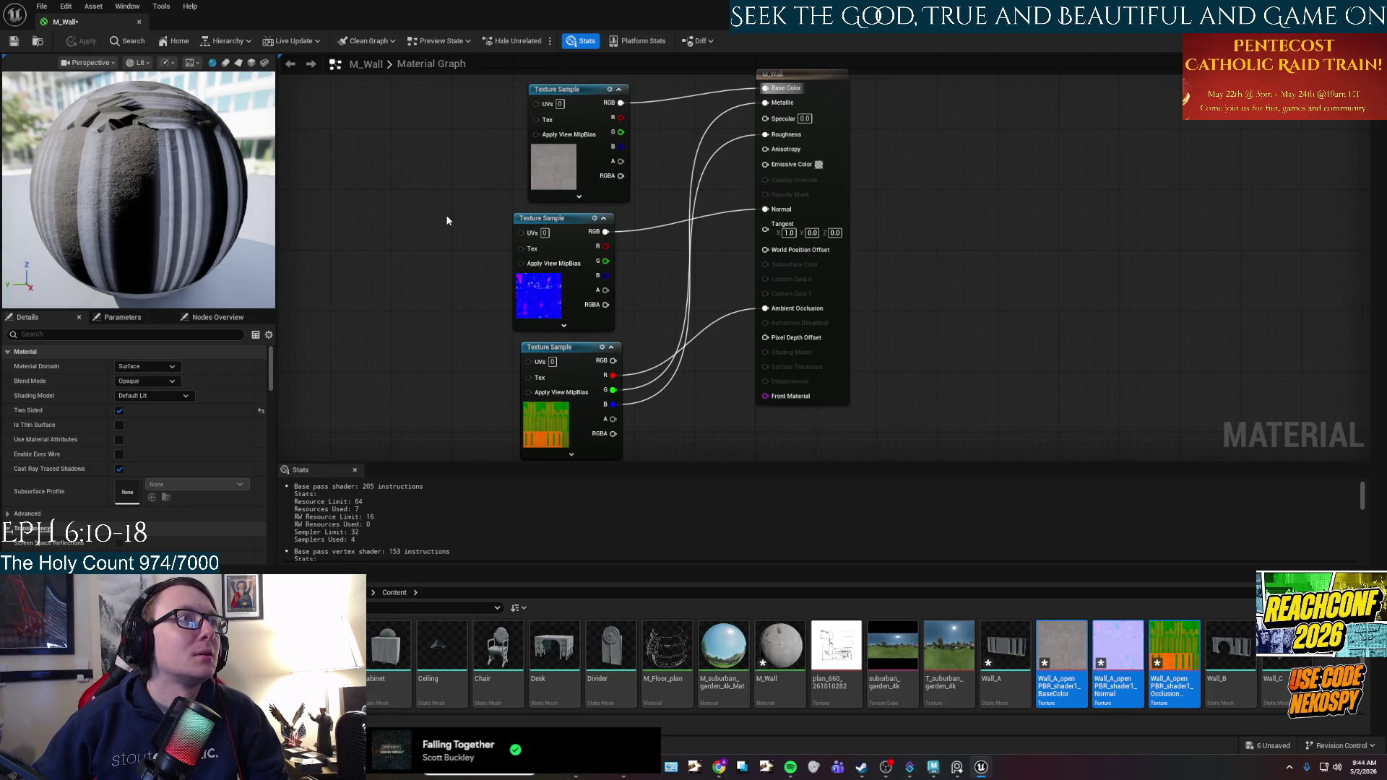
Minimize the M_Wall material editor, return to the level viewport and select the Wall_A asset.
double_click(304, 9)
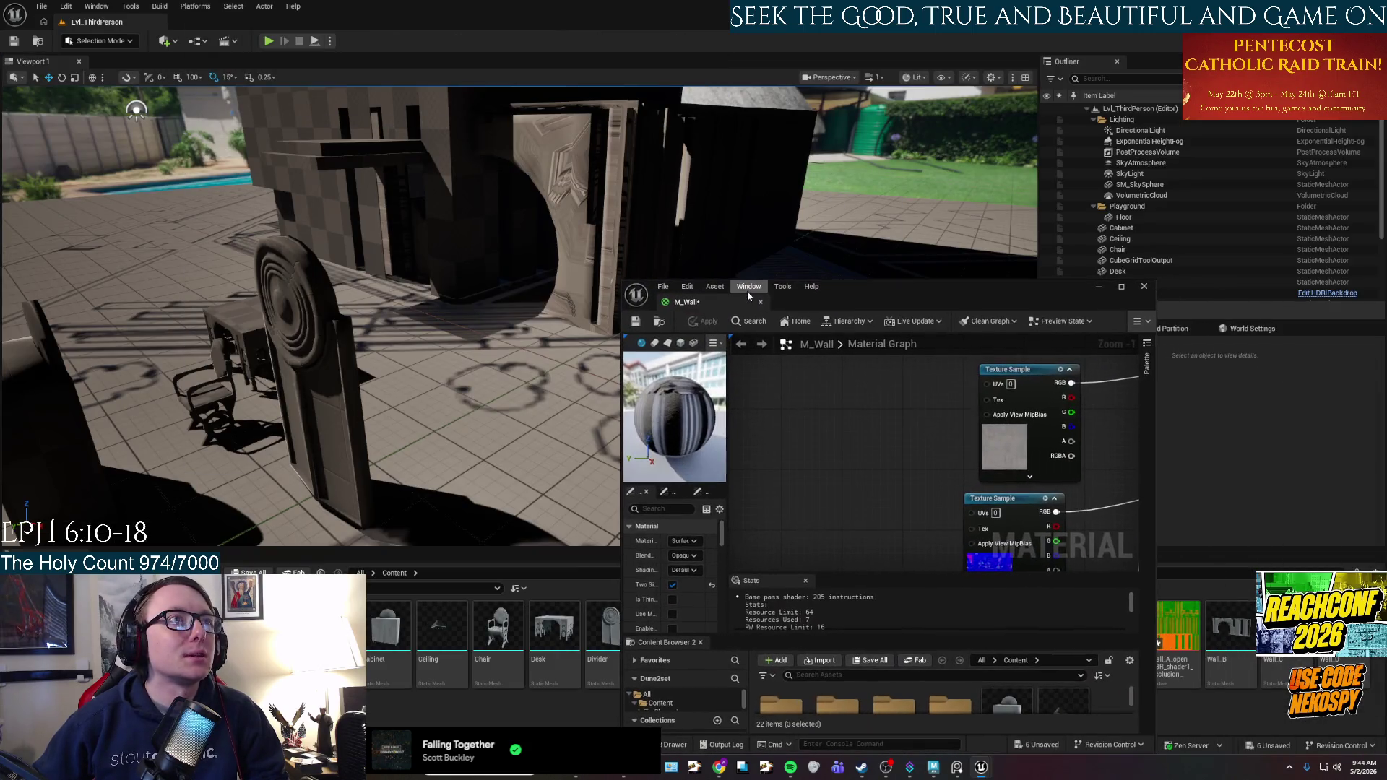
mouse_move(699, 198)
mouse_down()
mouse_move(675, 141)
mouse_move(639, 144)
mouse_up()
mouse_move(639, 145)
right_down()
mouse_move(628, 123)
mouse_move(613, 156)
right_up()
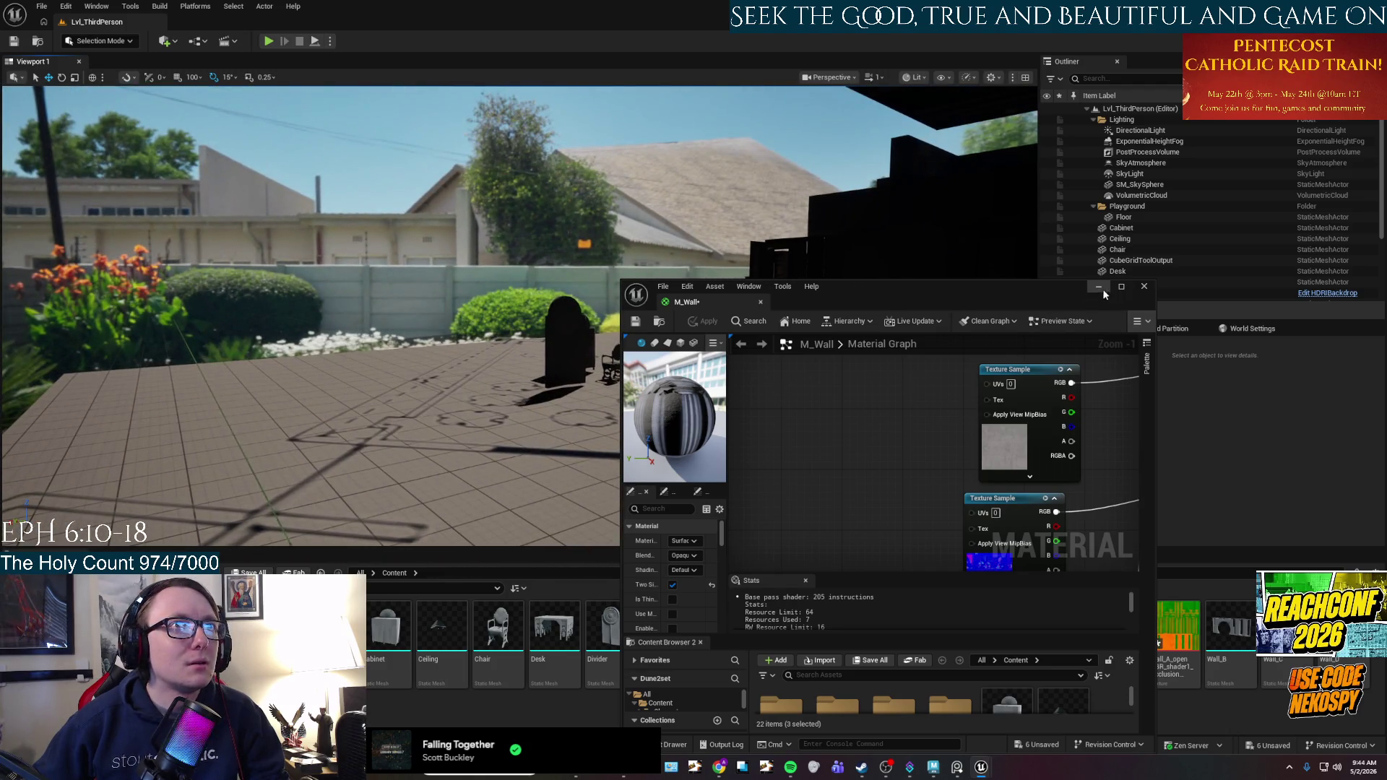
click(1099, 288)
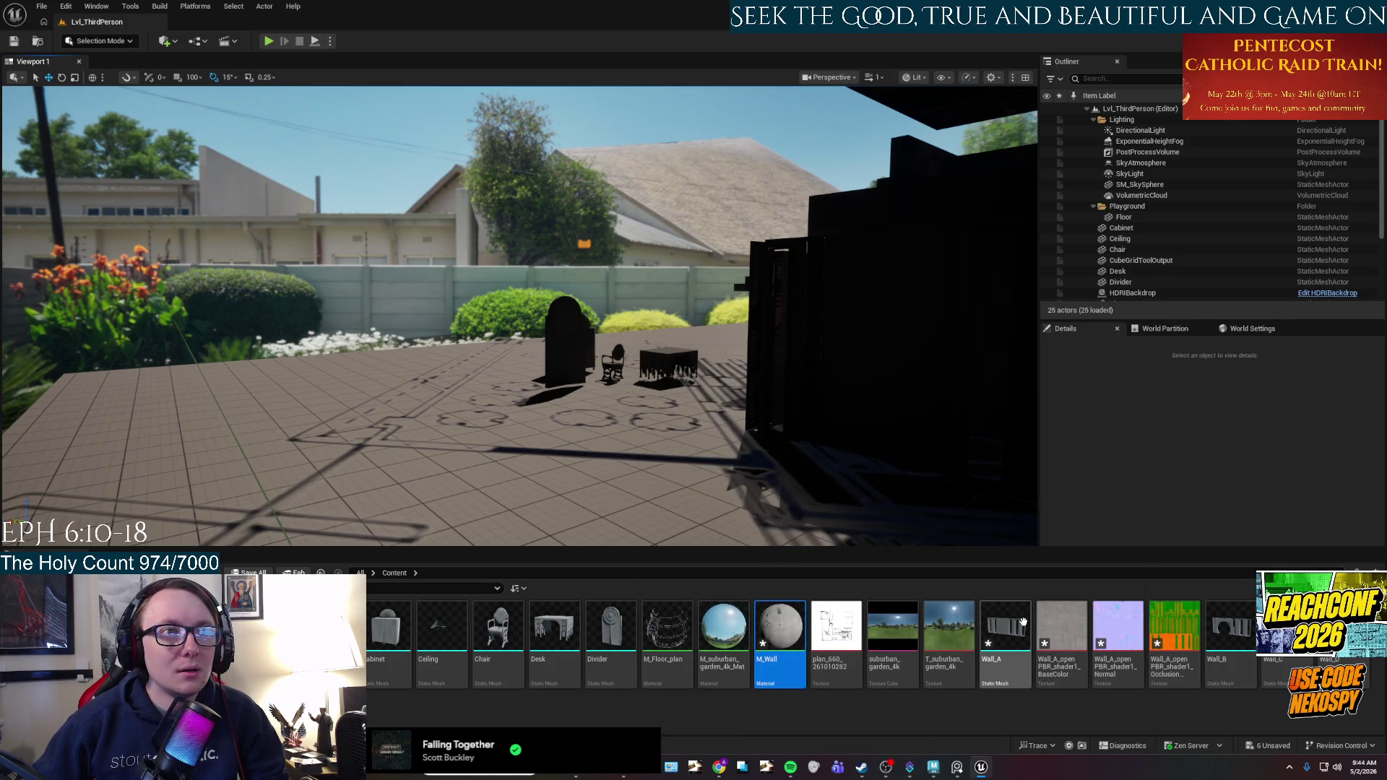
click(1024, 625)
Assign M_Wall to Wall_A's Element 0 material slot and preview the concrete wall.
double_click(994, 608)
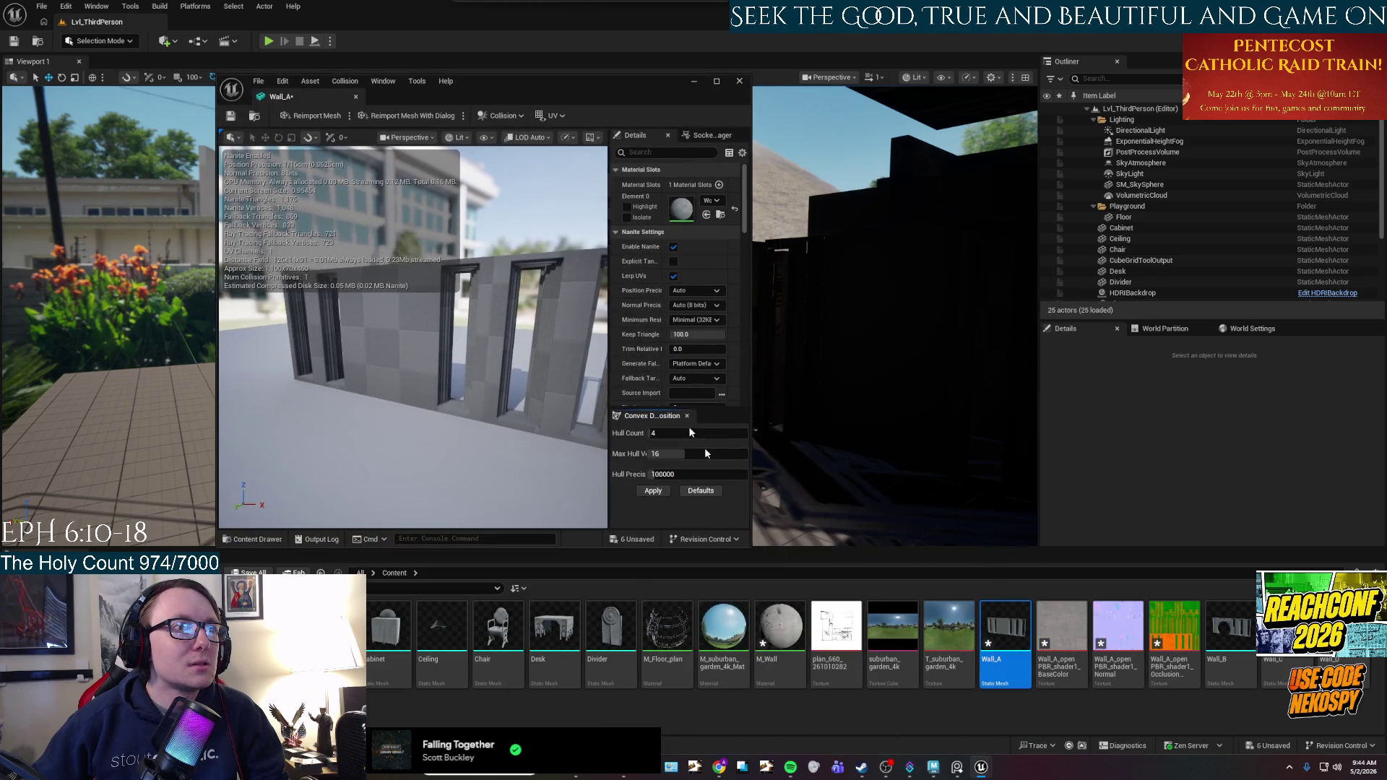
drag(780, 625, 681, 209)
click(716, 81)
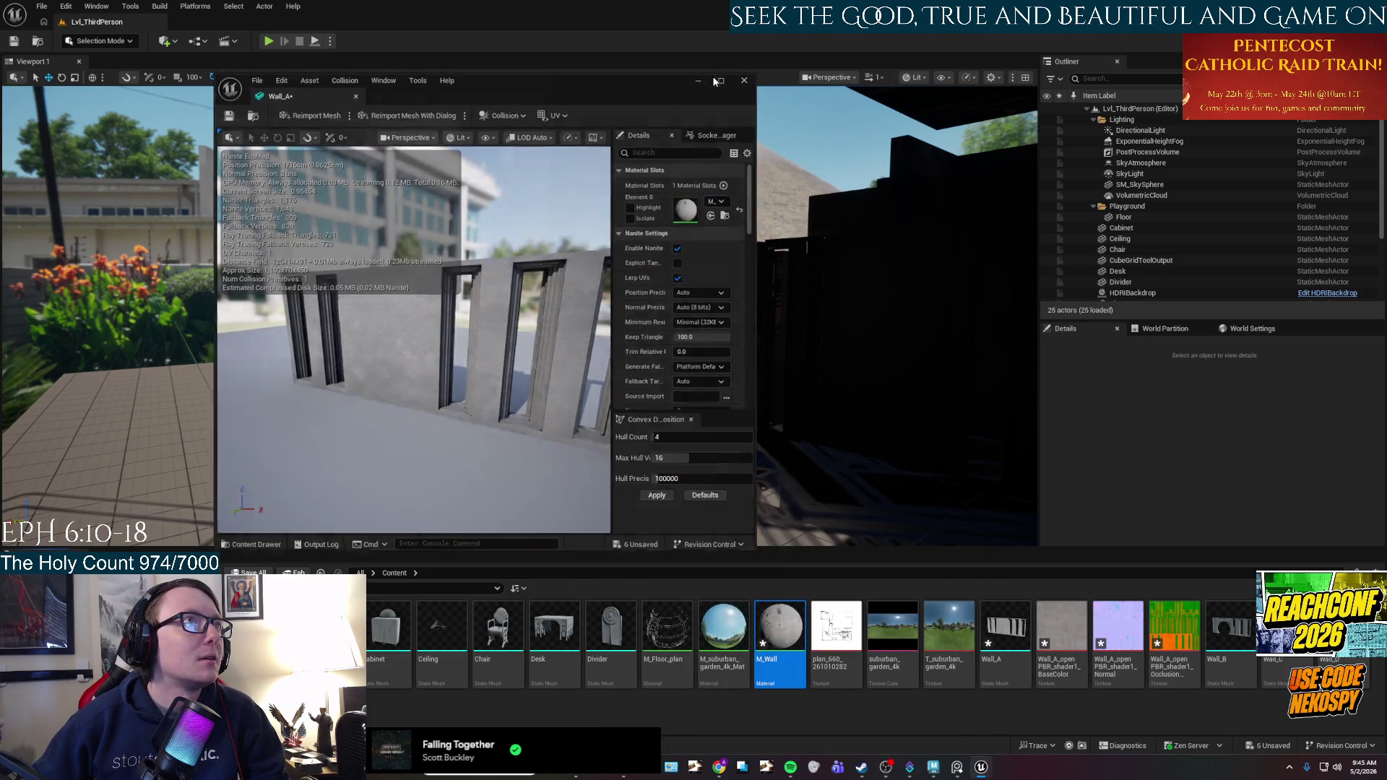
scroll(558, 400, up, 3)
mouse_move(510, 401)
mouse_down()
mouse_move(448, 397)
mouse_move(520, 398)
mouse_up()
scroll(598, 424, down, 3)
mouse_move(597, 424)
mouse_down()
mouse_move(563, 426)
mouse_move(596, 435)
mouse_move(686, 391)
mouse_up()
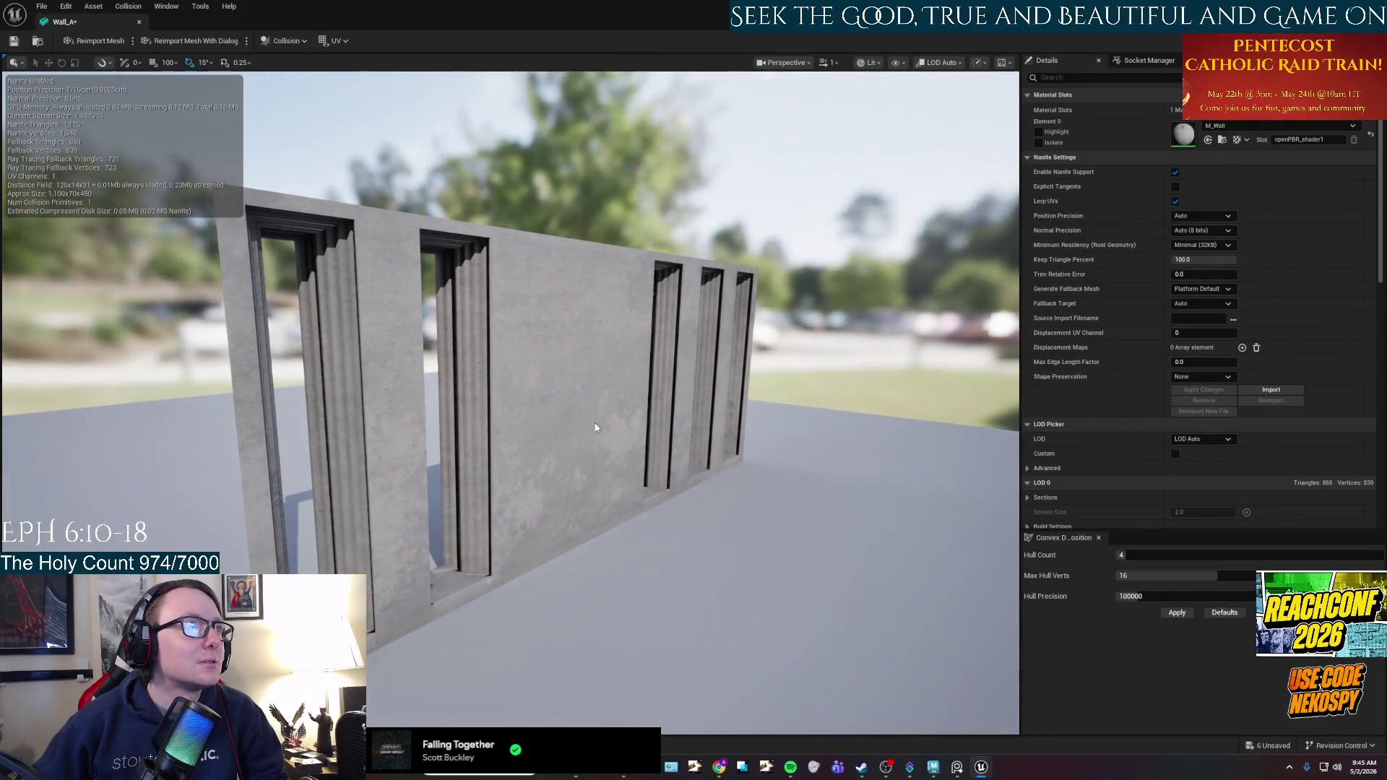
scroll(595, 435, down, 2)
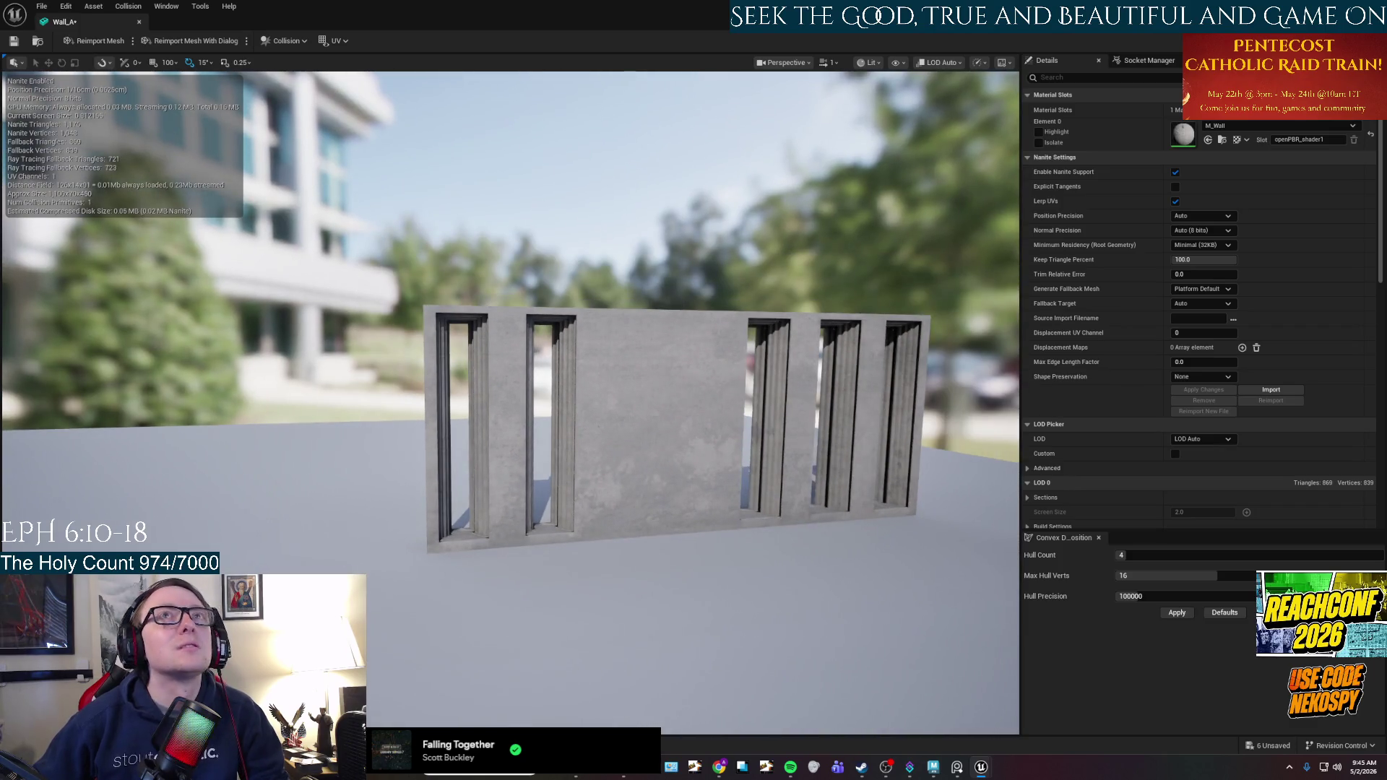
click(139, 21)
click(42, 5)
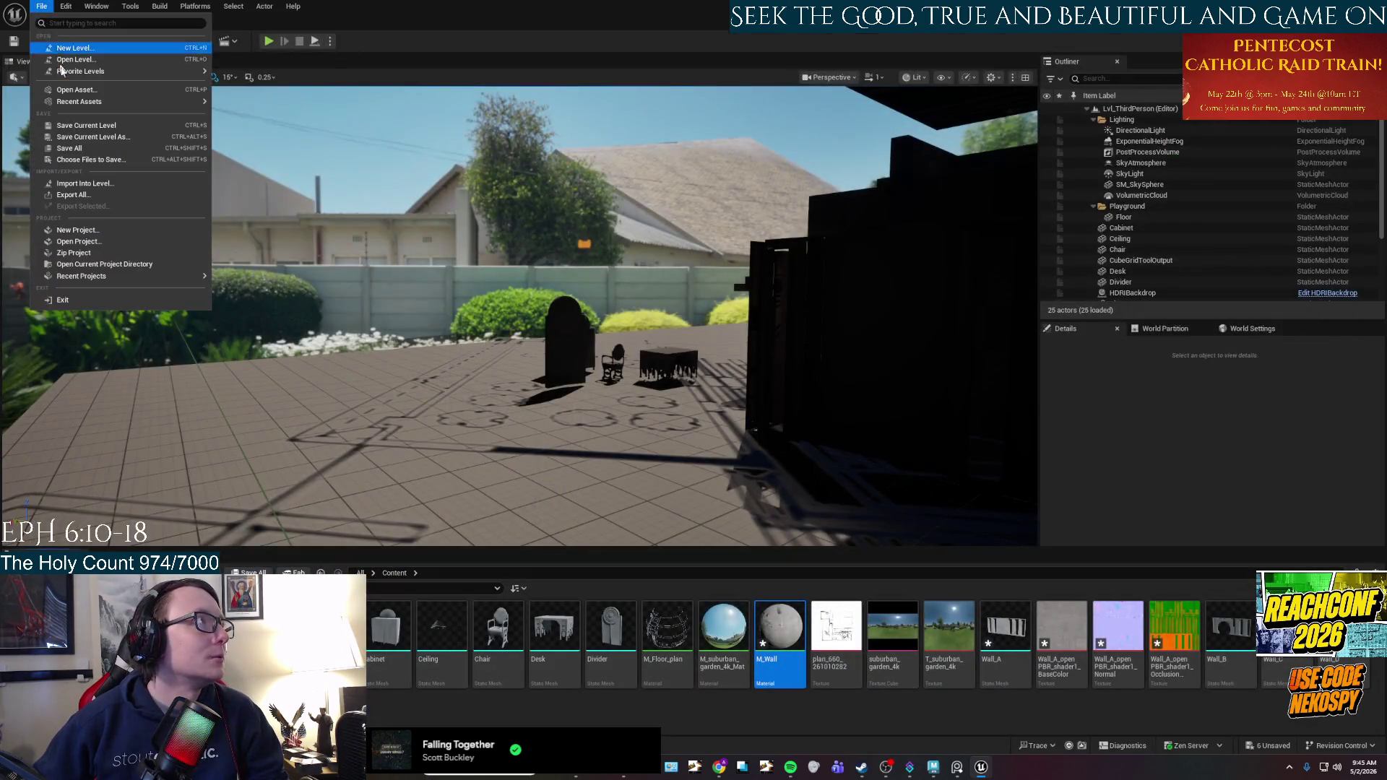
Switch to Maya and increment-save the scene as Dune Set Kit_UV.ma.
click(89, 150)
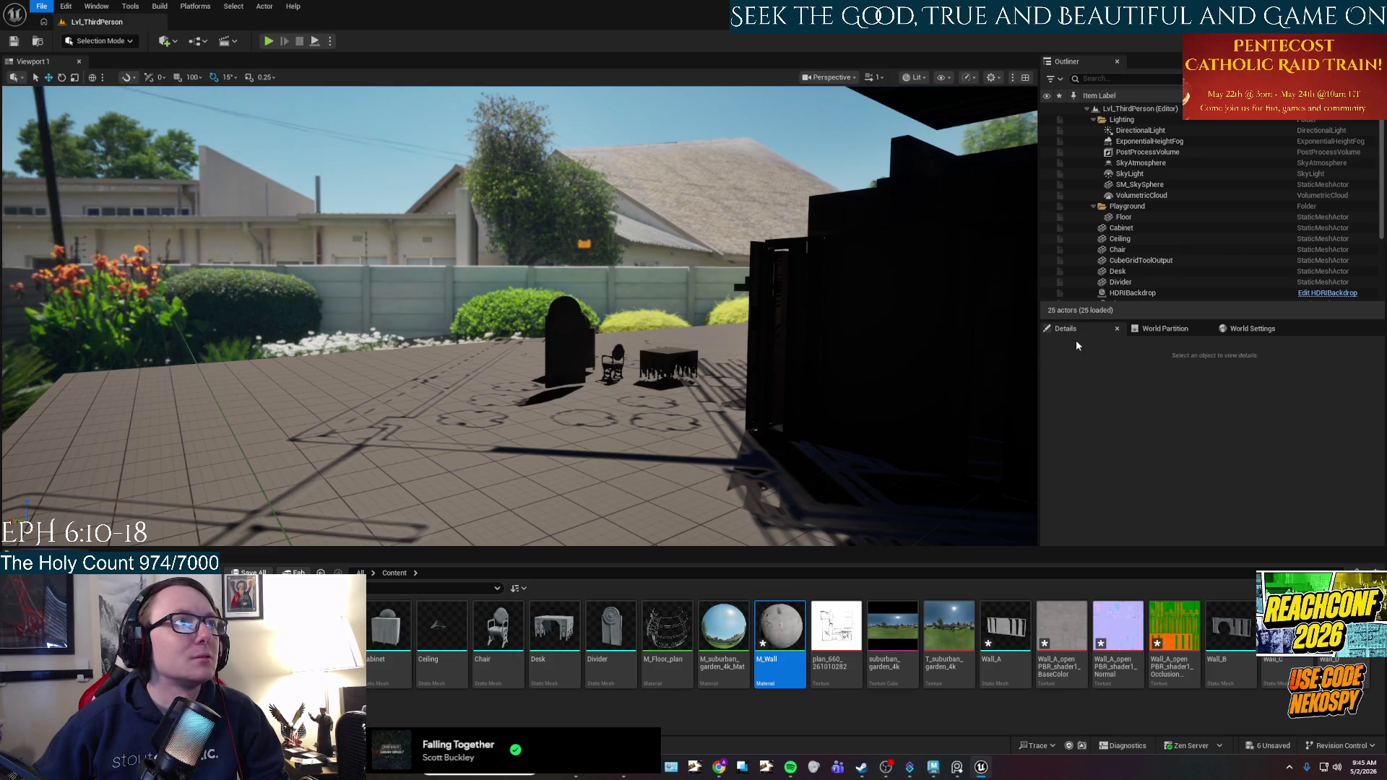
key(super+d)
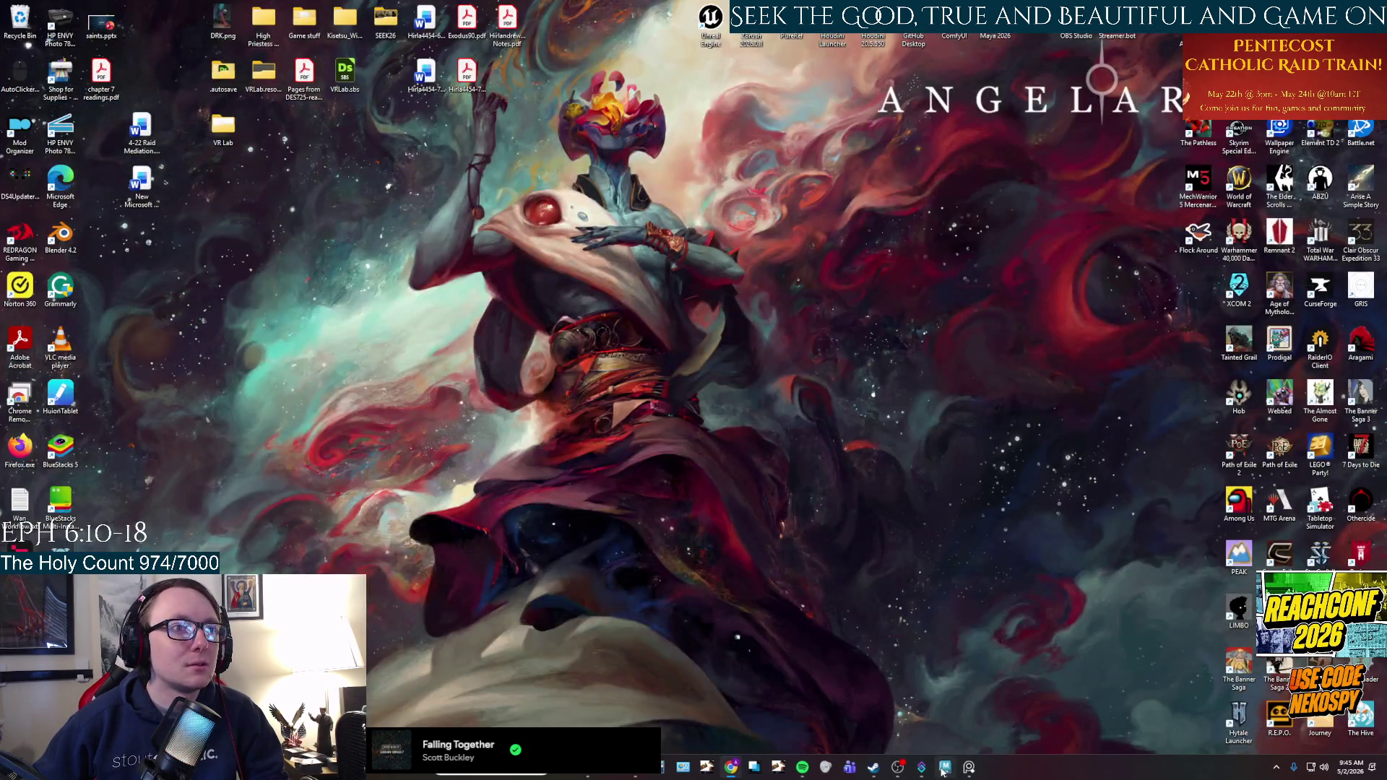
click(943, 768)
click(26, 21)
click(40, 88)
Minimize Maya, close the reference image viewer and maximize the Twitch browser window.
key(super+d)
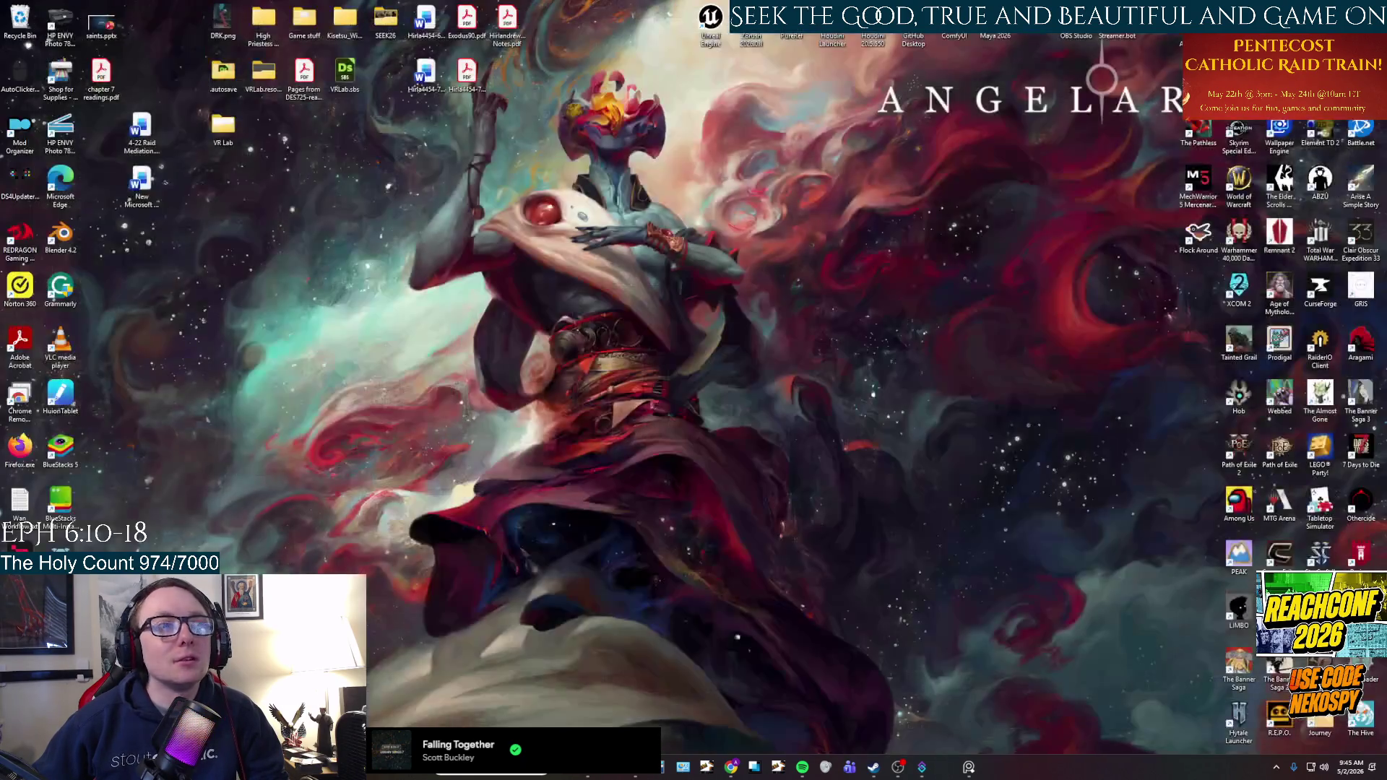
click(969, 767)
key(alt+F4)
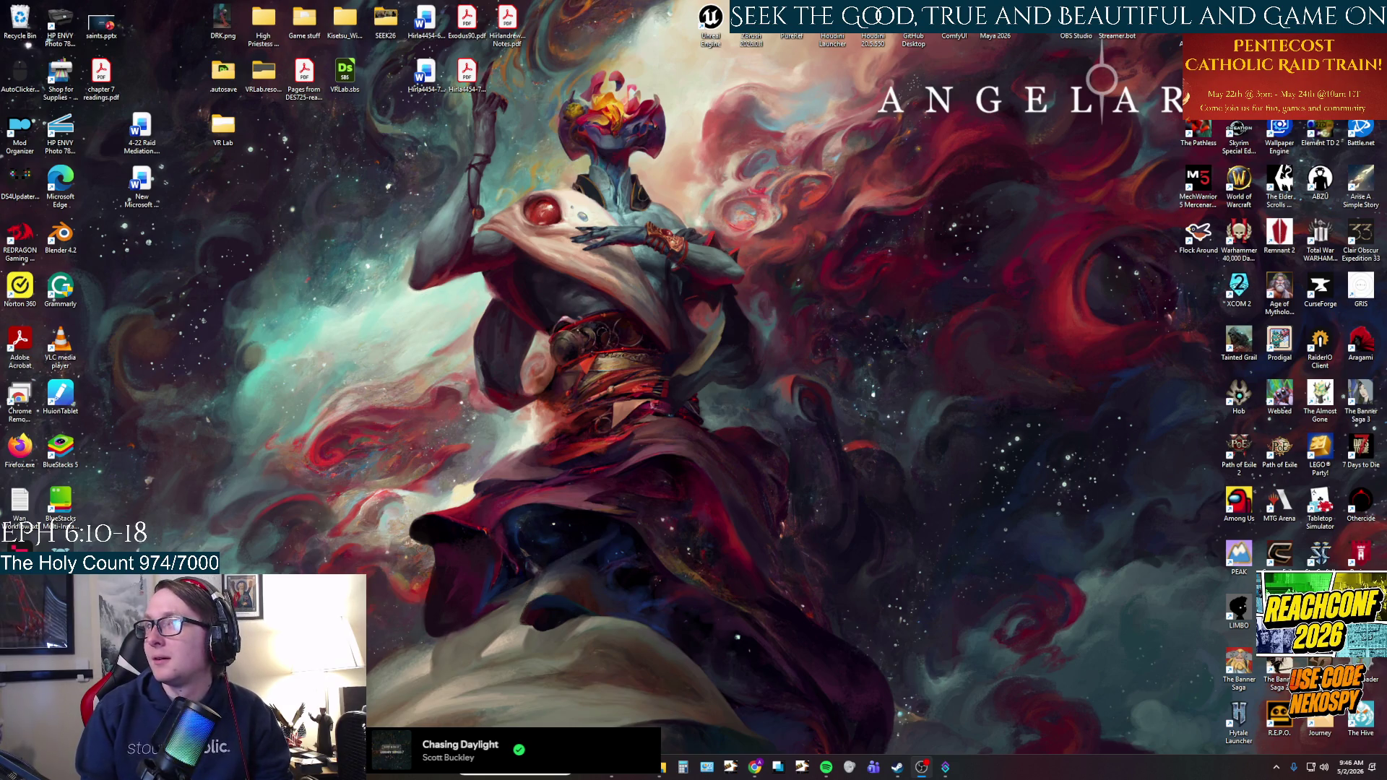
double_click(679, 181)
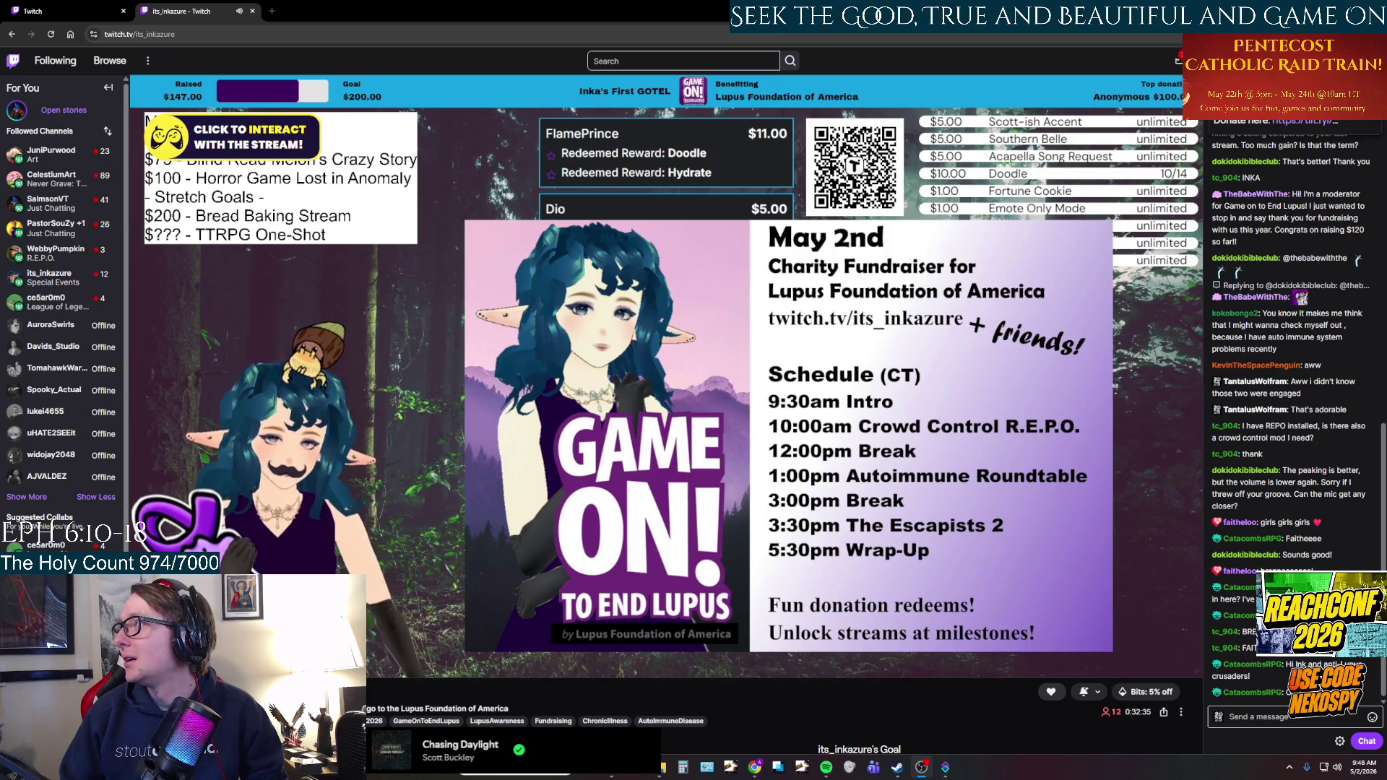
Close the extra blank Twitch tab, keeping the charity stream open.
click(40, 7)
key(ctrl+w)
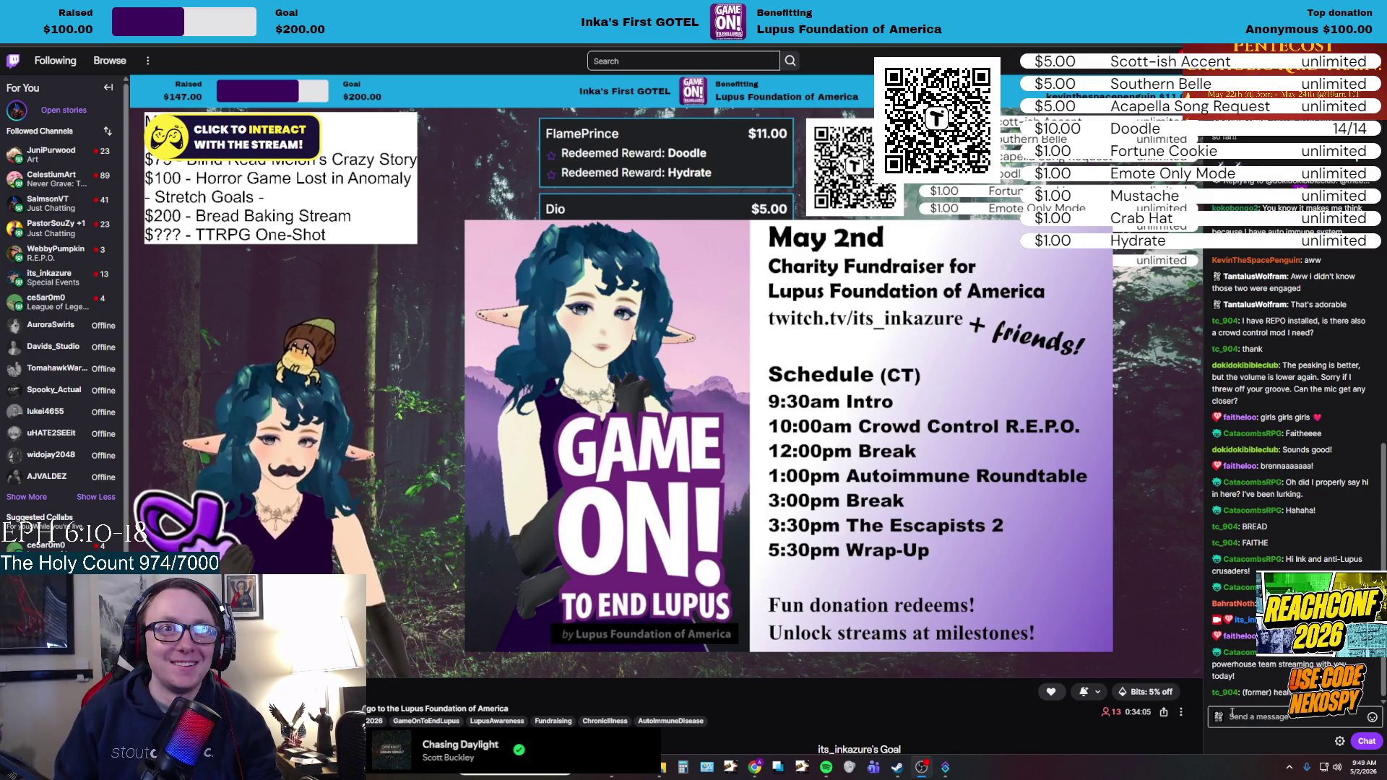
Send 'LETS GOOOO', heart emotes and a greeting to a viewer in the stream chat.
text(LETS GOOOO)
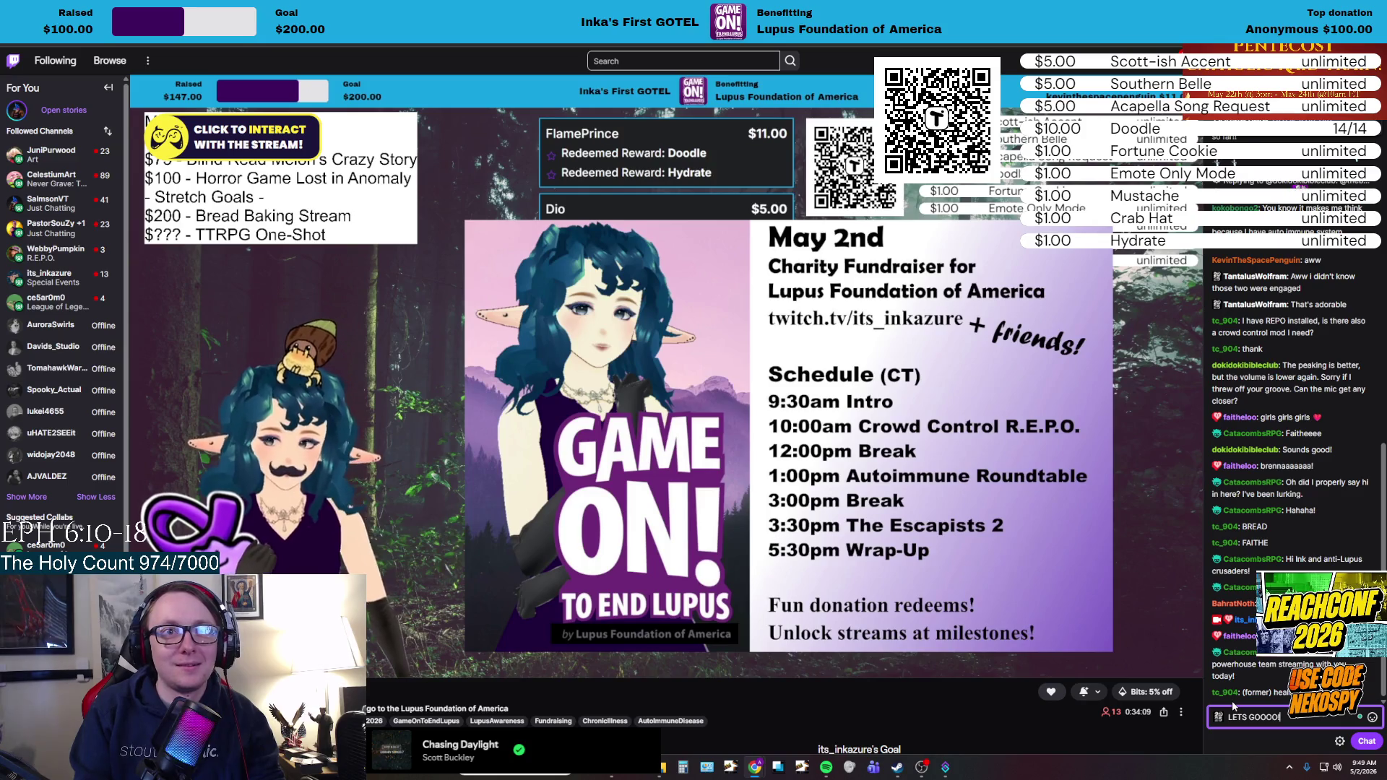
key(Return)
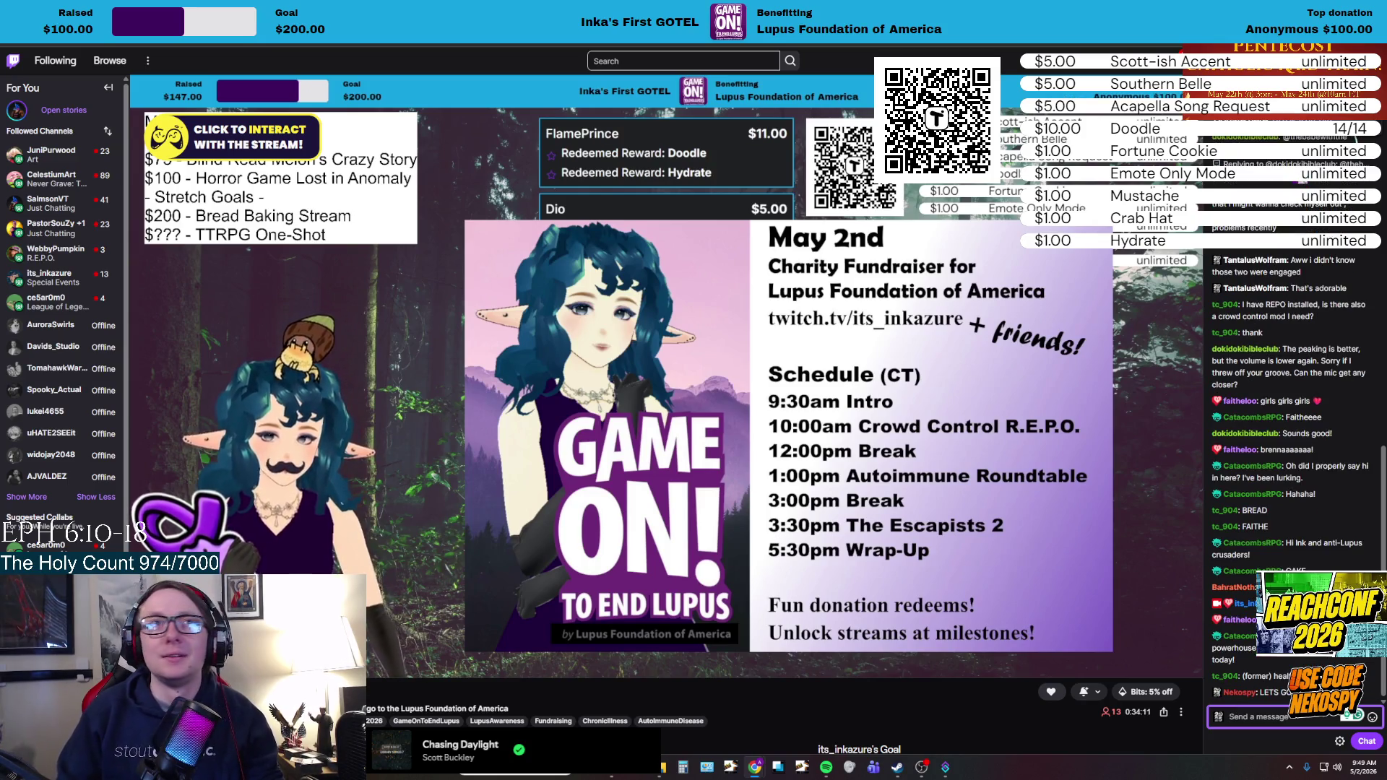
mouse_move(61, 249)
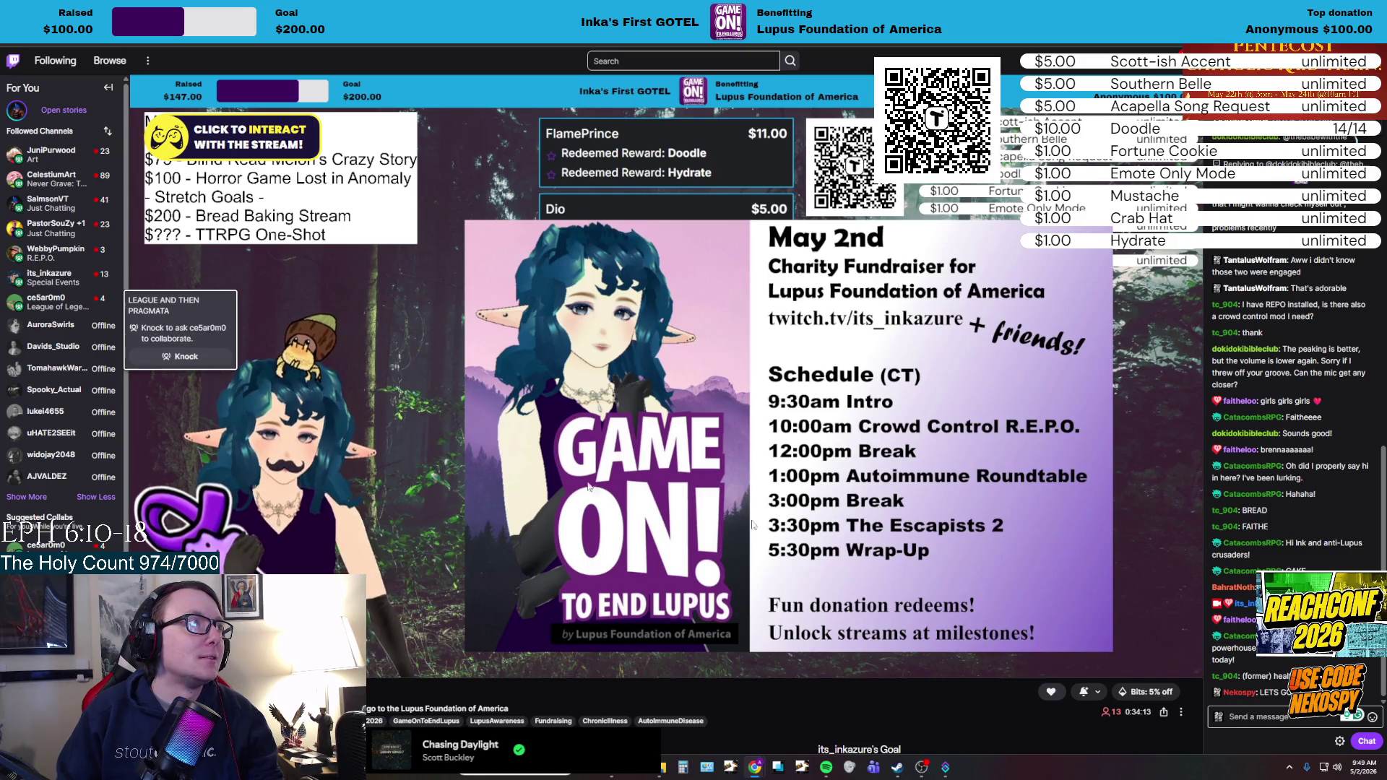
click(1271, 717)
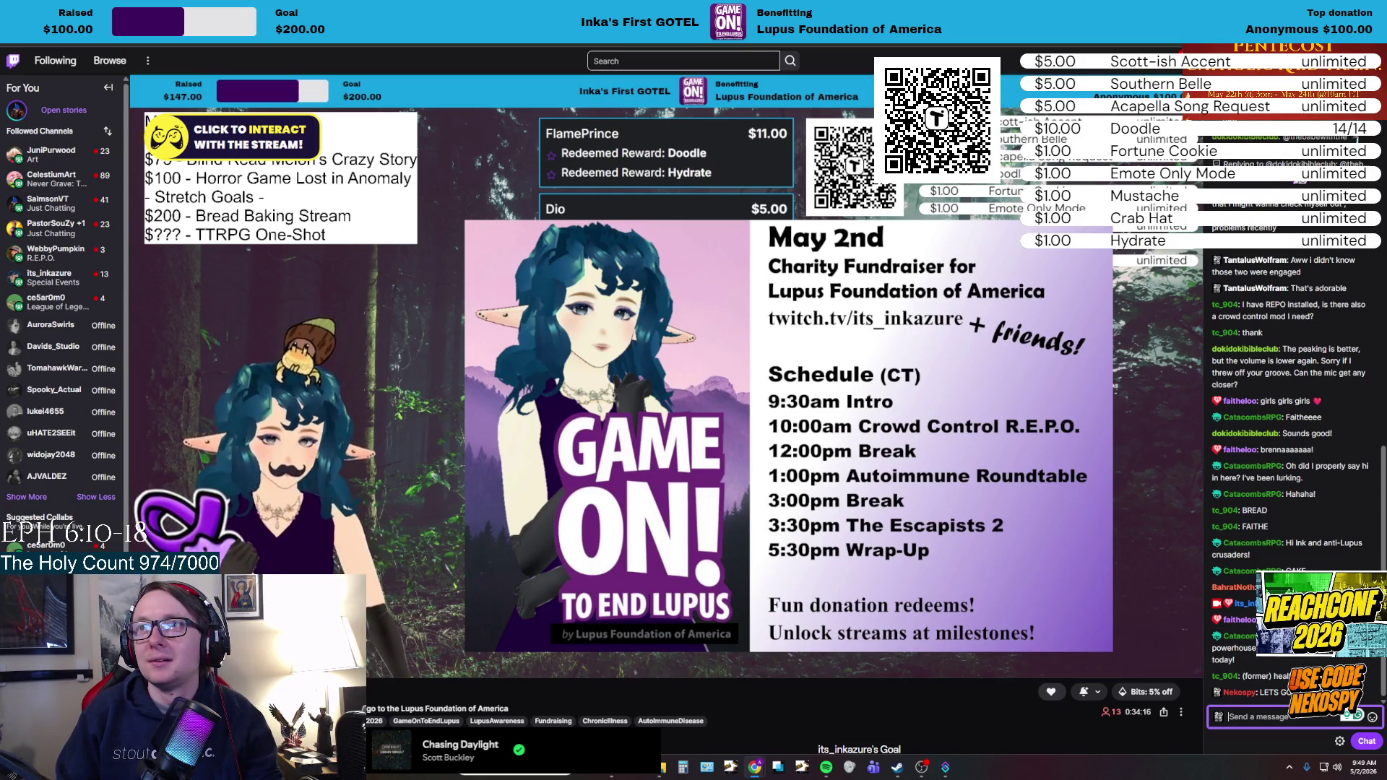
text(<3 <3 <3)
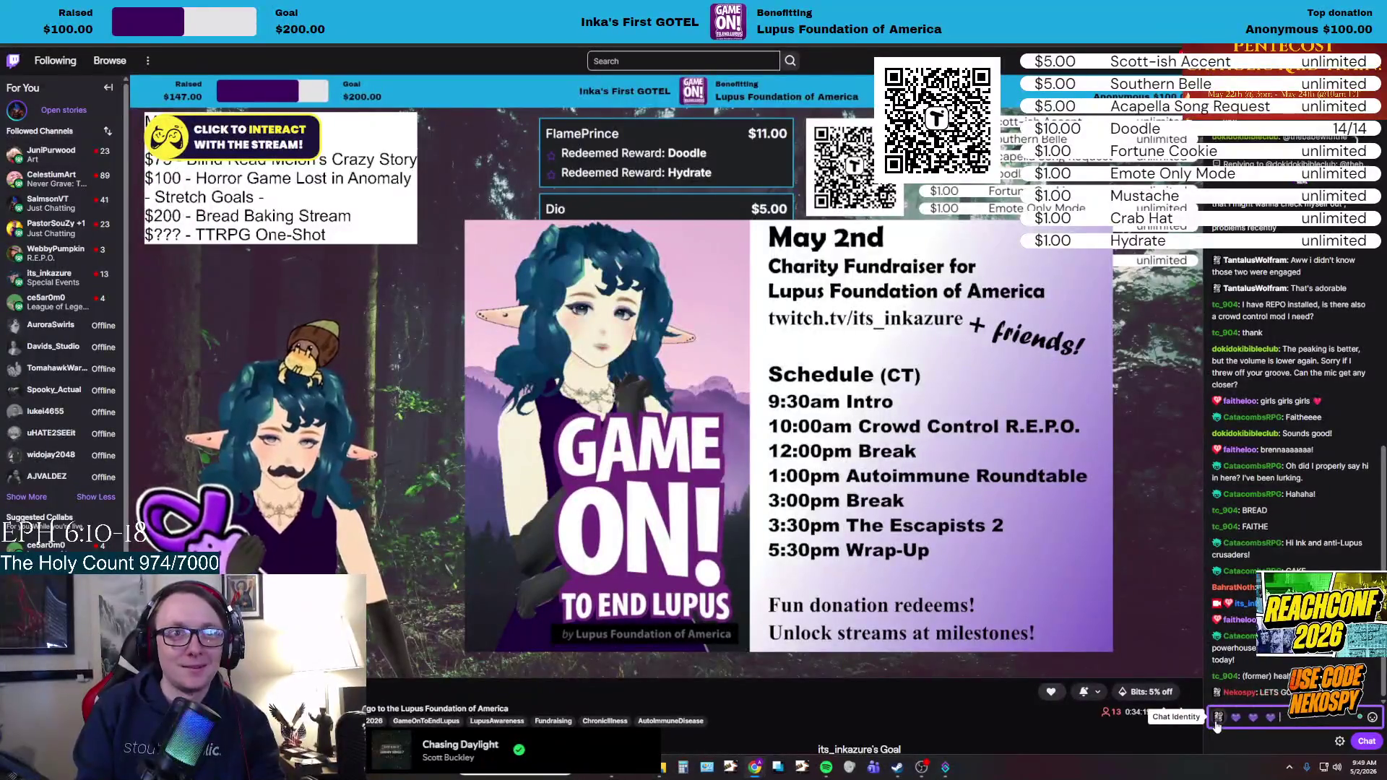
key(Return)
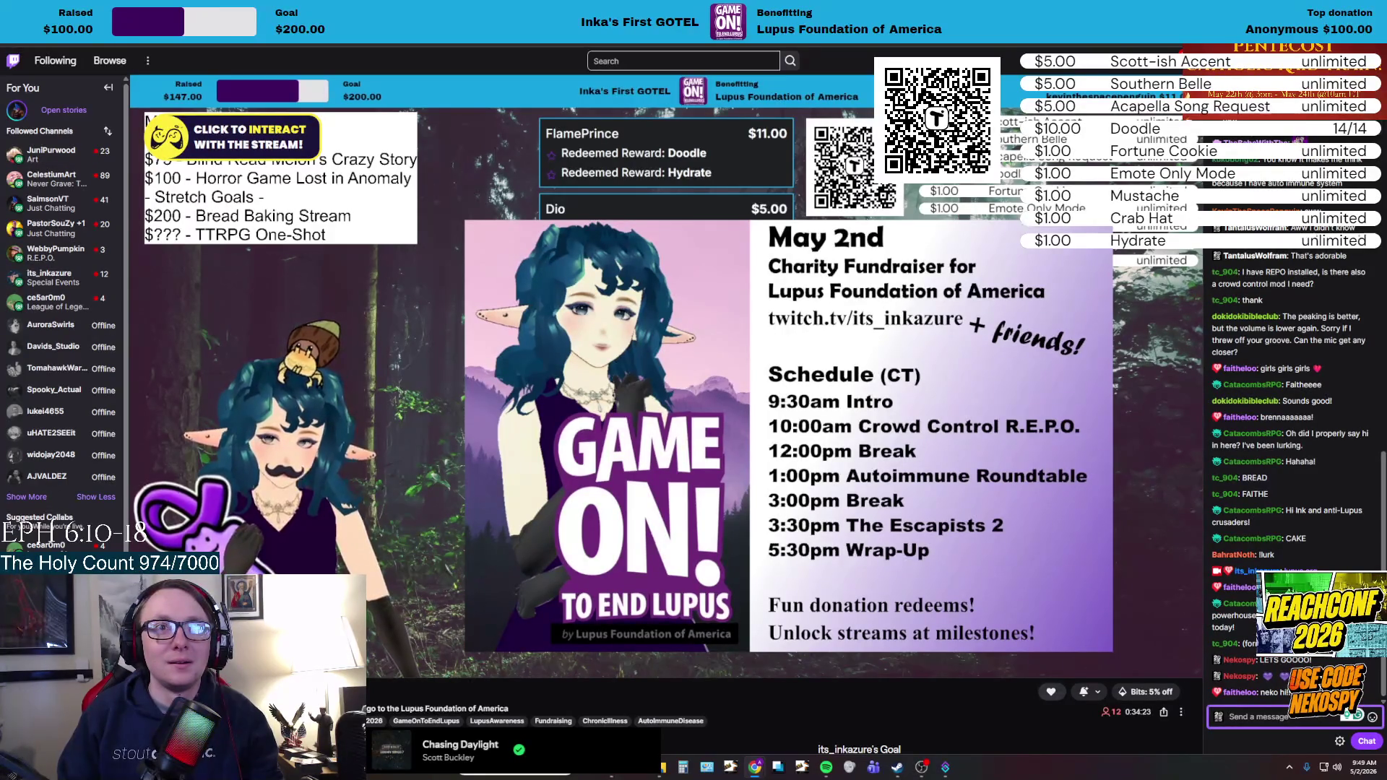
text(hi)
text(aithee)
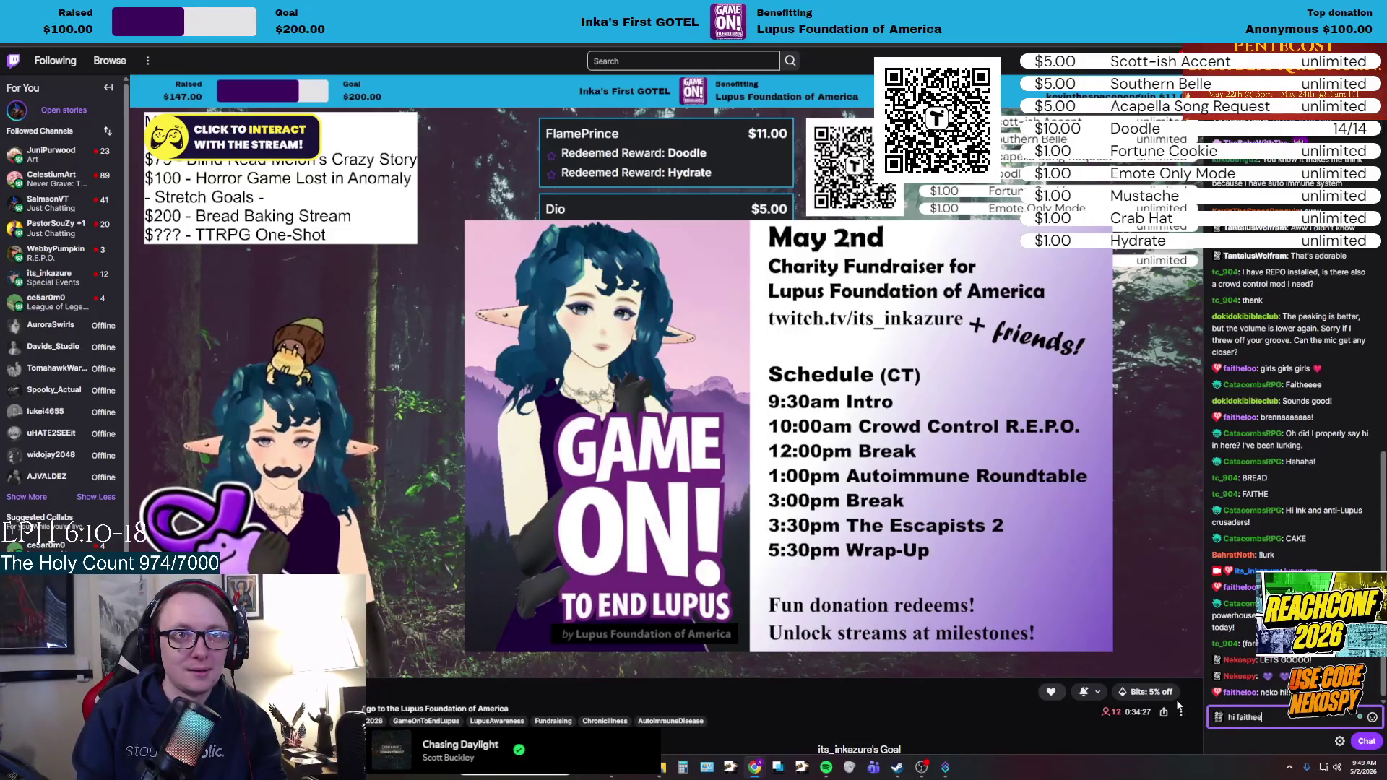
text(e)
key(Return)
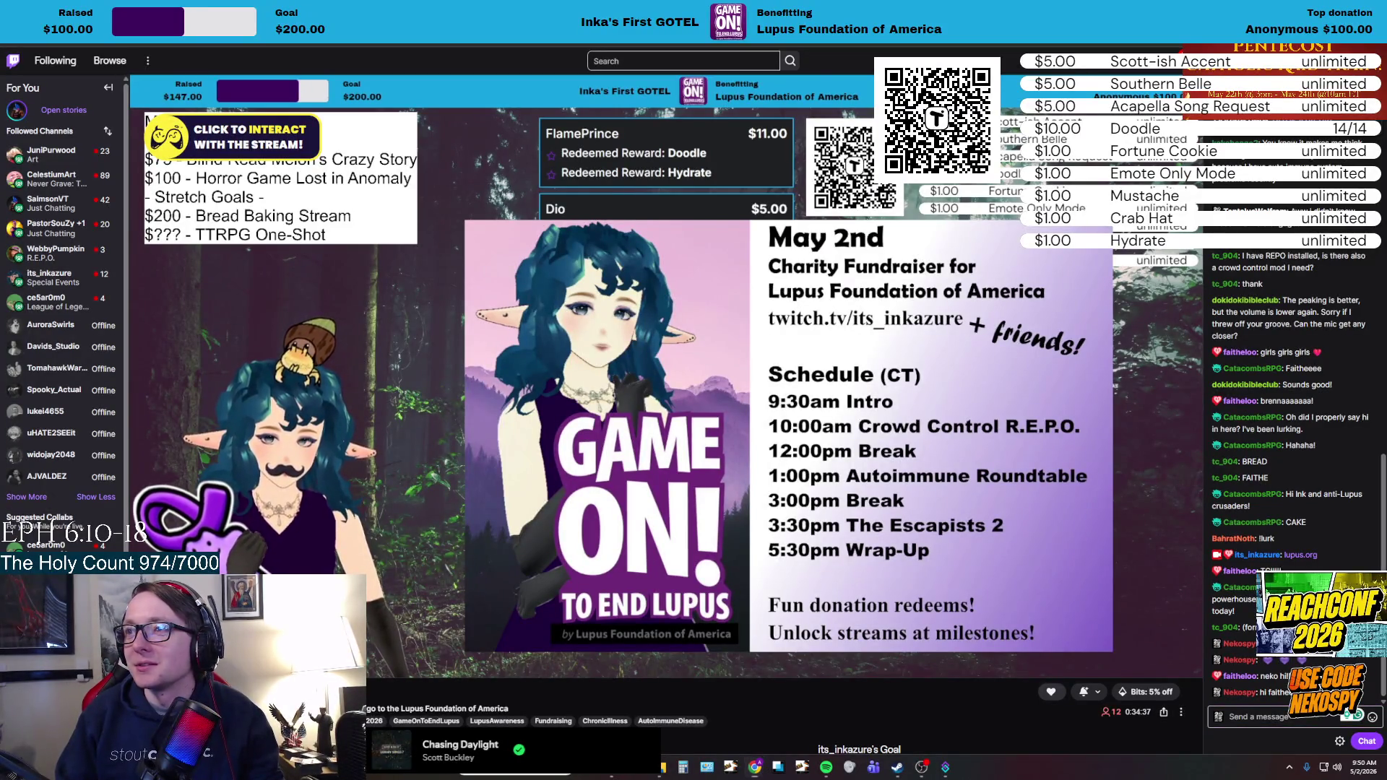
Play R.E.P.O. from the Steam library and return to Steam once the game is running.
click(897, 770)
click(466, 354)
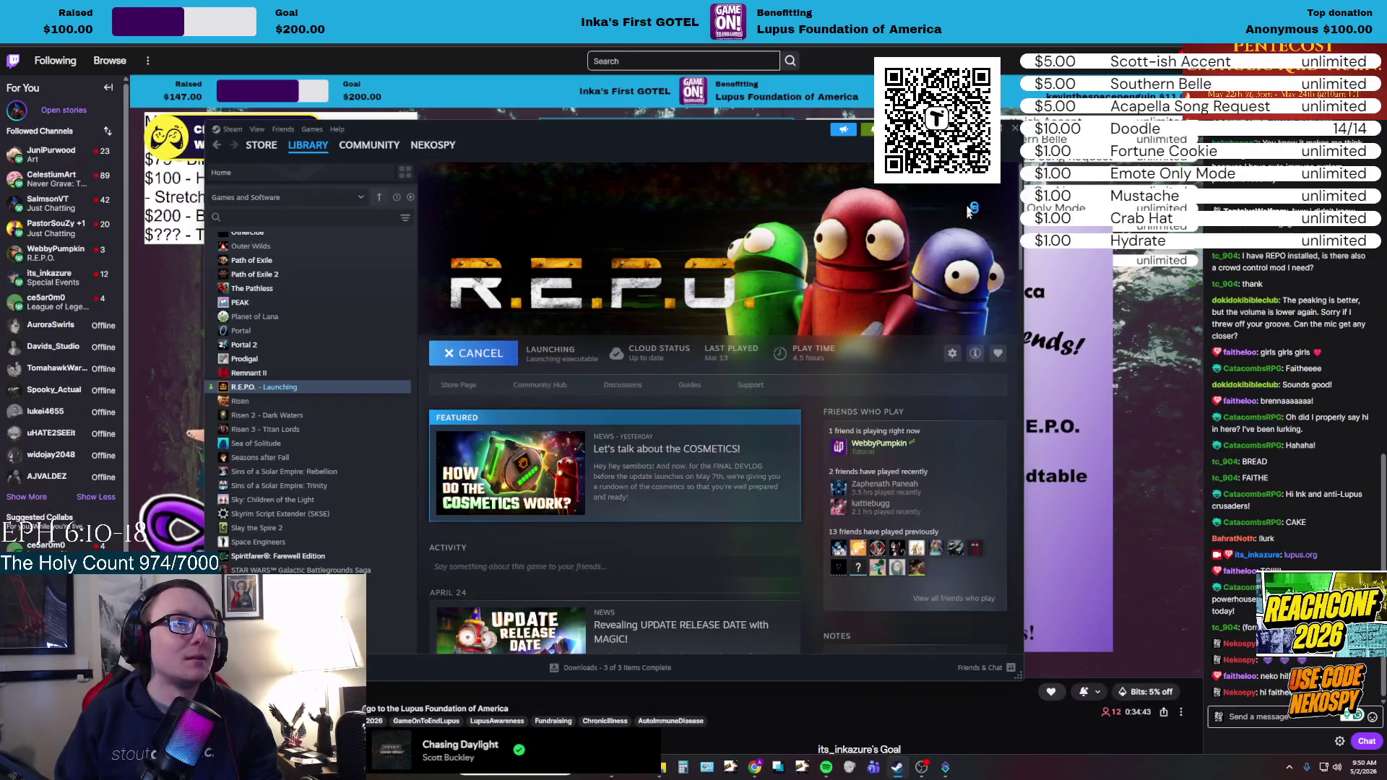
click(1271, 717)
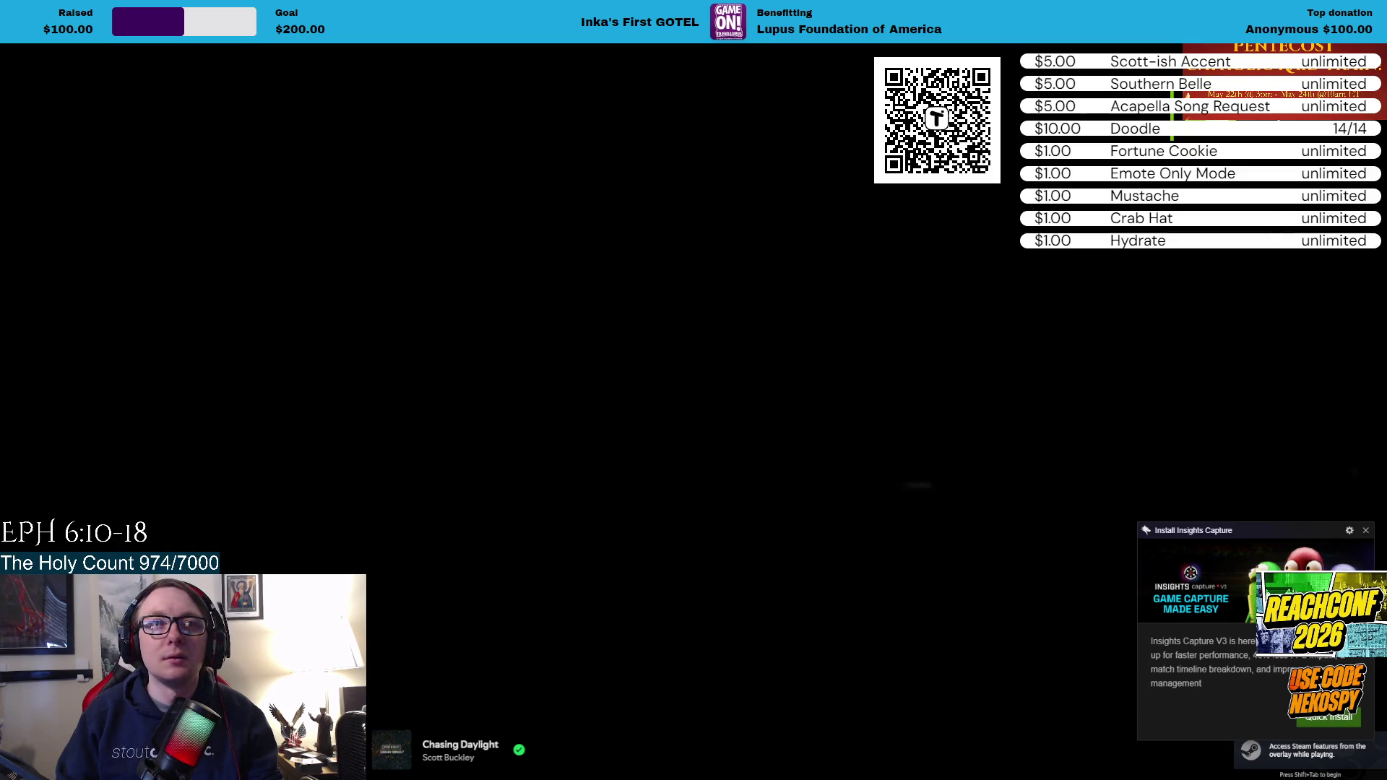
key(alt+Tab)
key(alt+Tab)
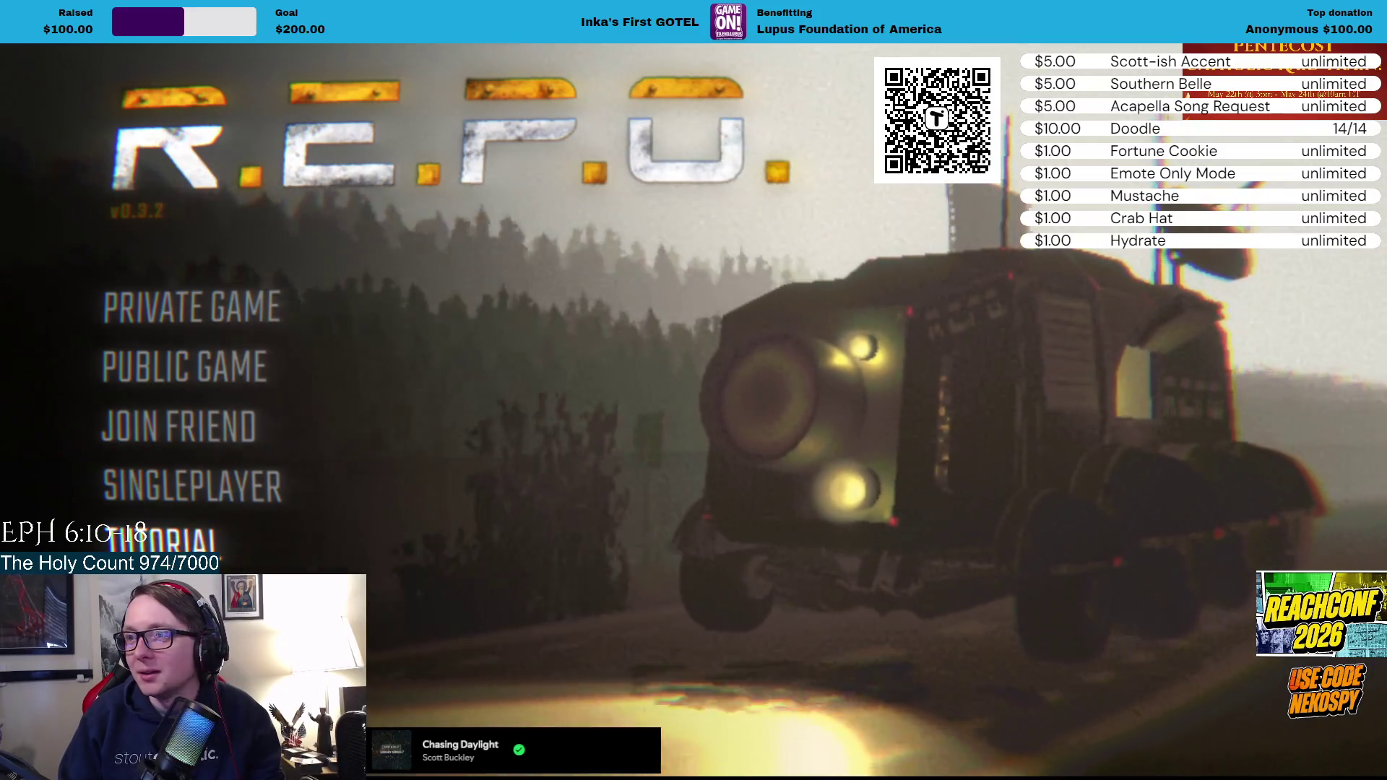
key(alt+Tab)
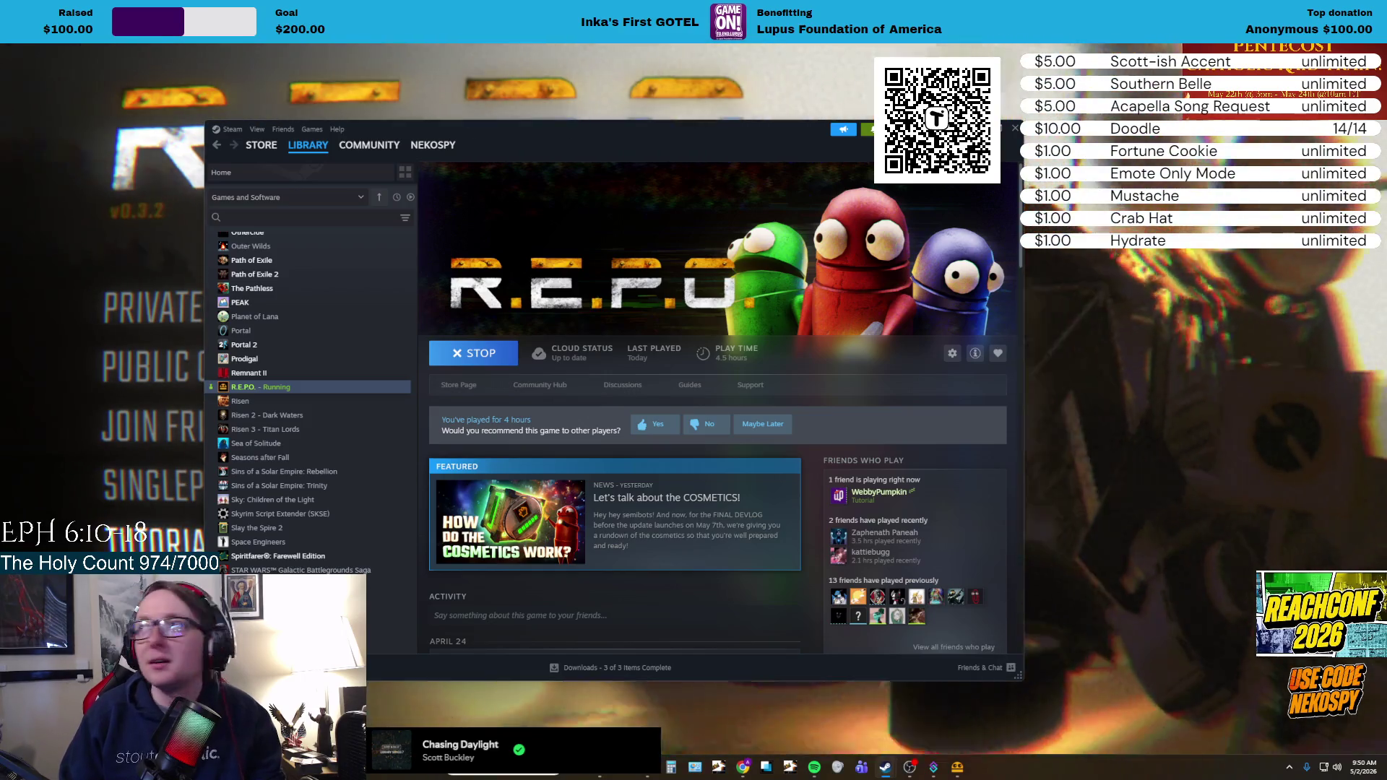
click(1014, 128)
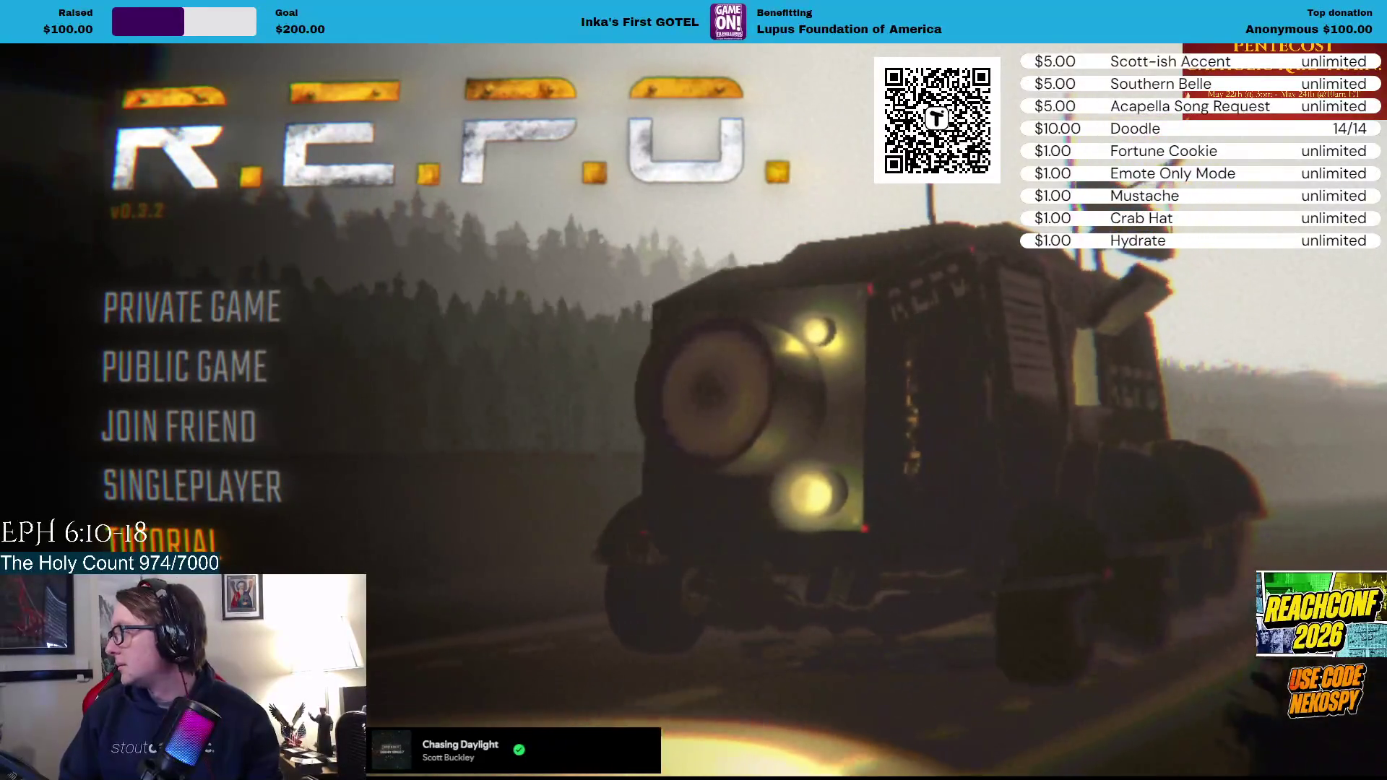
Close the Steam window, look over R.E.P.O.'s Settings menu and go back to the main menu.
key(alt+F4)
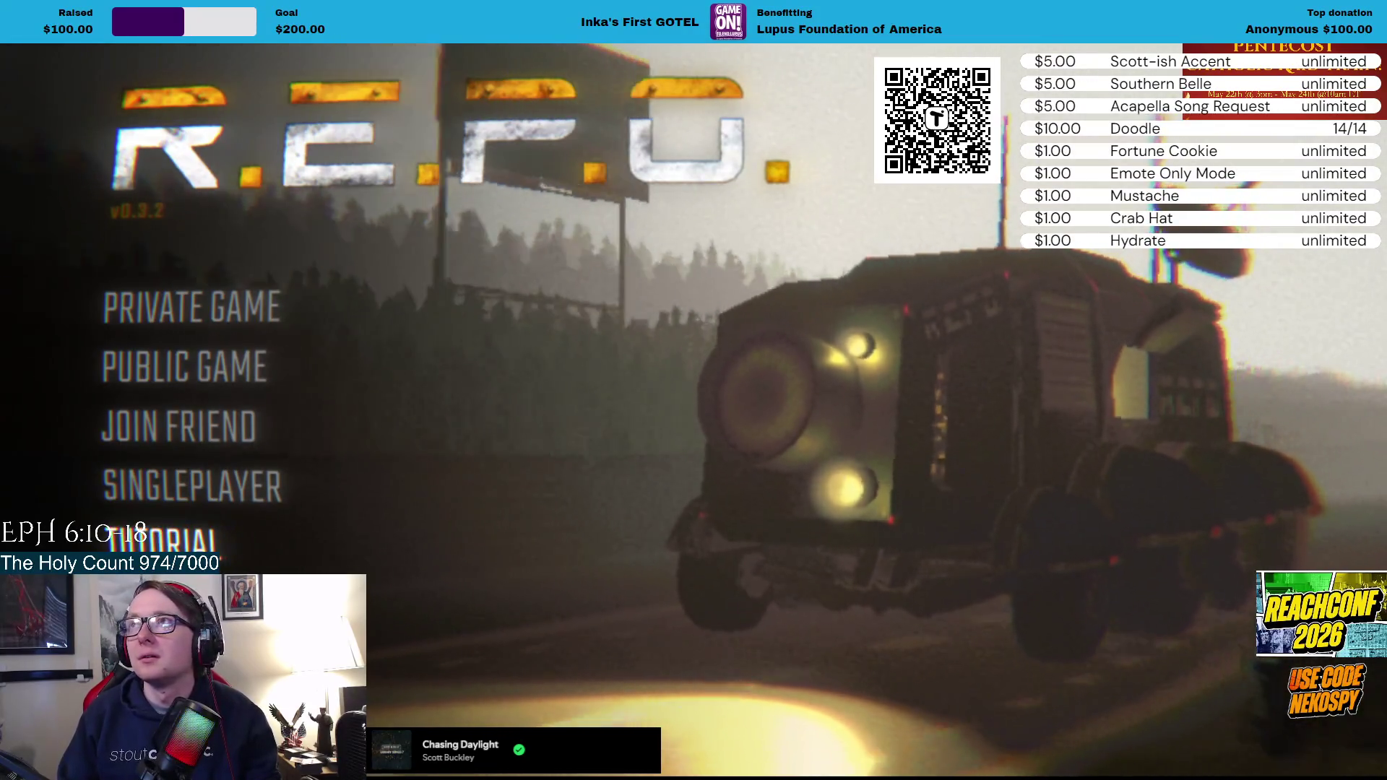
click(166, 603)
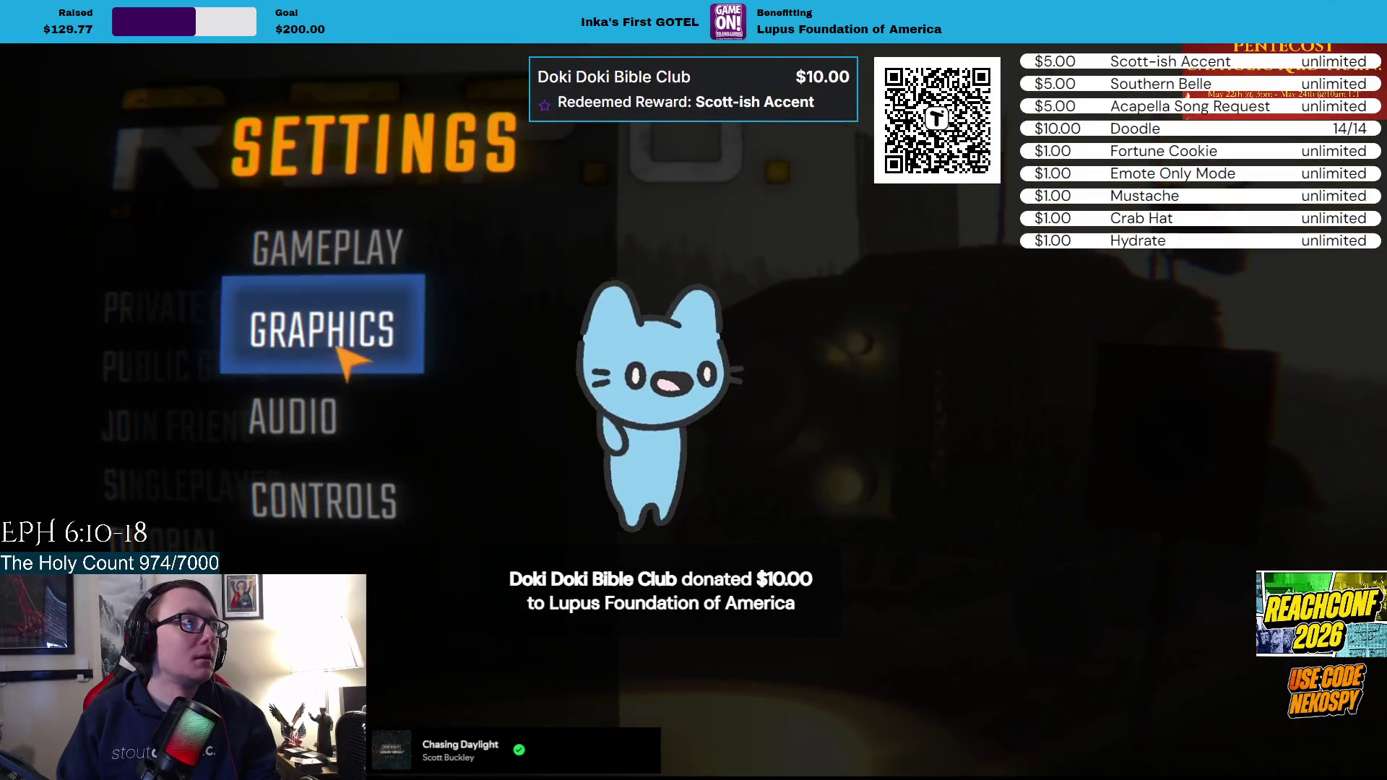
click(303, 585)
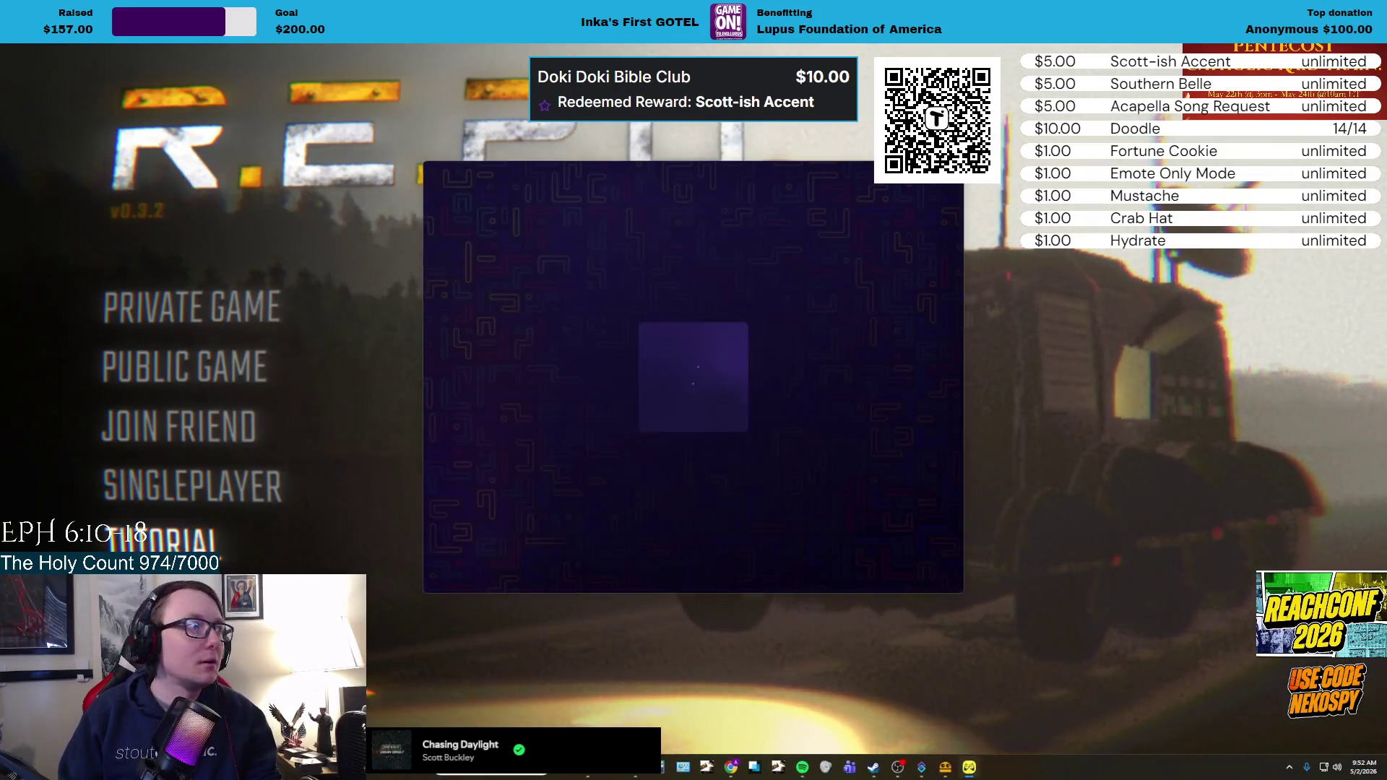
Quit R.E.P.O. entirely, then filter Crowd Control's game library by 'repo' and open the R.E.P.O. page.
key(Escape)
click(621, 538)
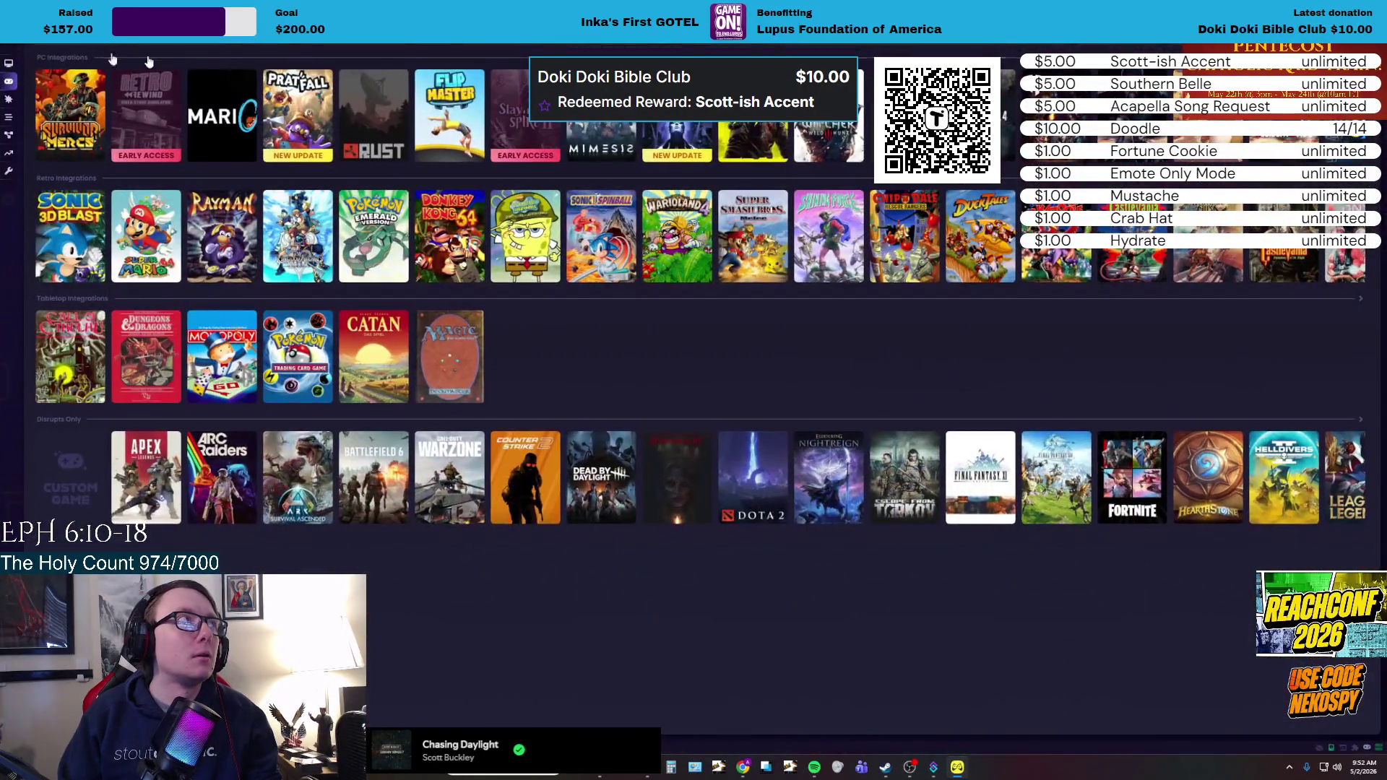
mouse_move(22, 172)
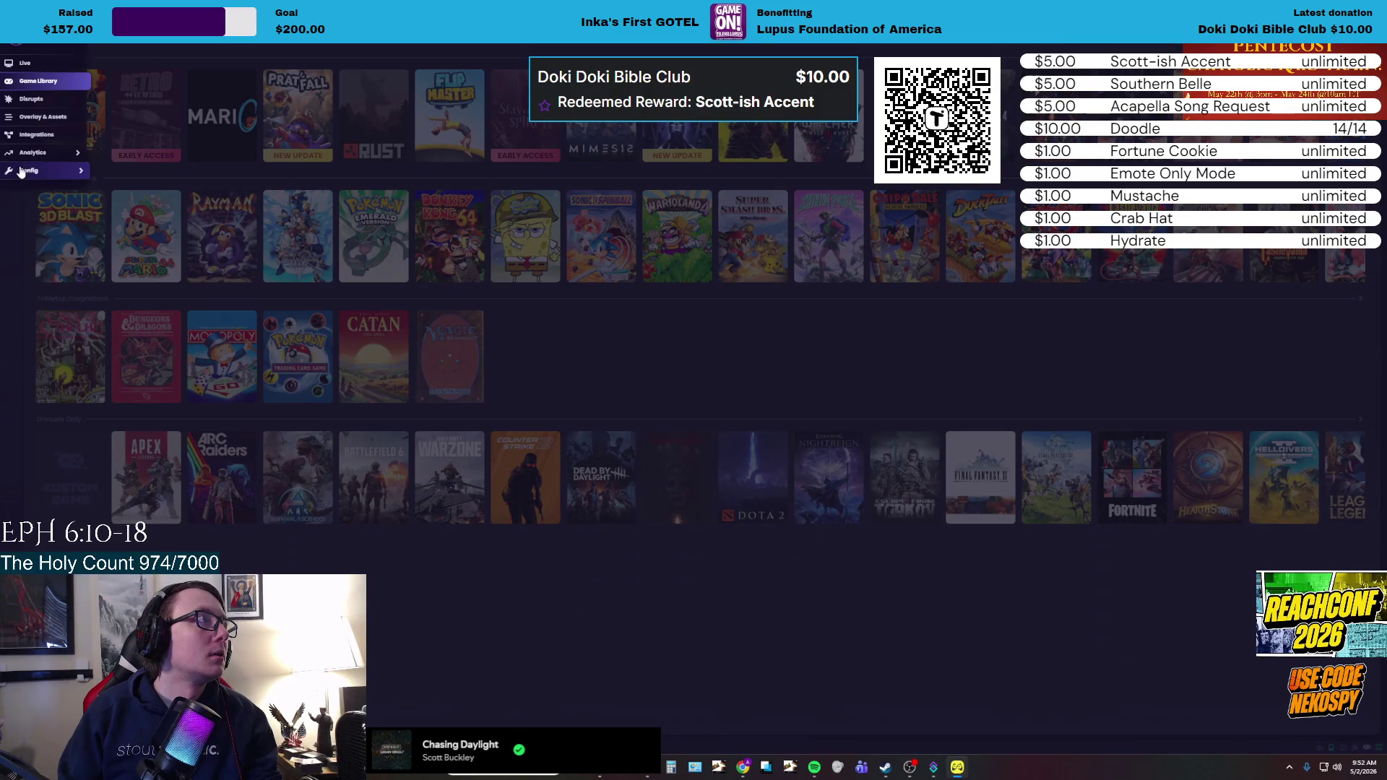
text(repo)
key(Return)
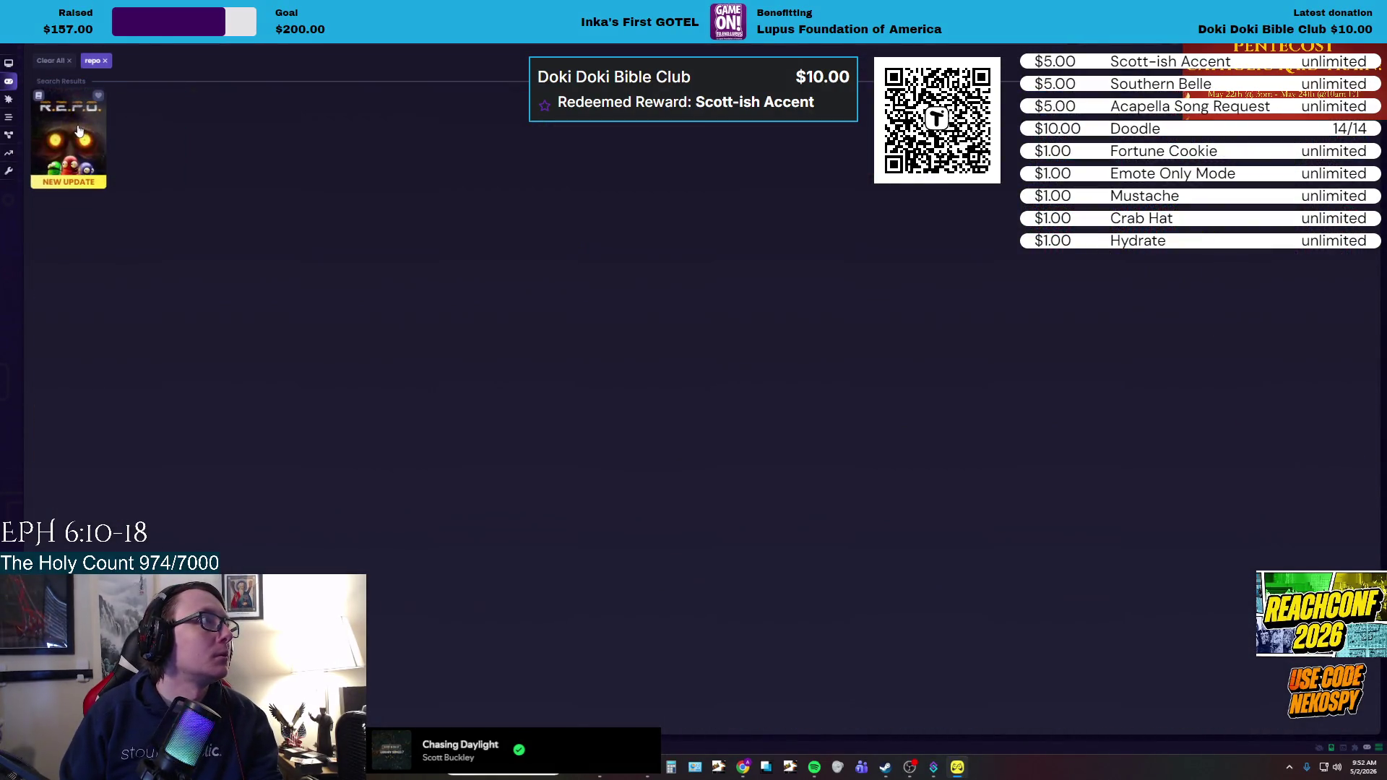
click(75, 120)
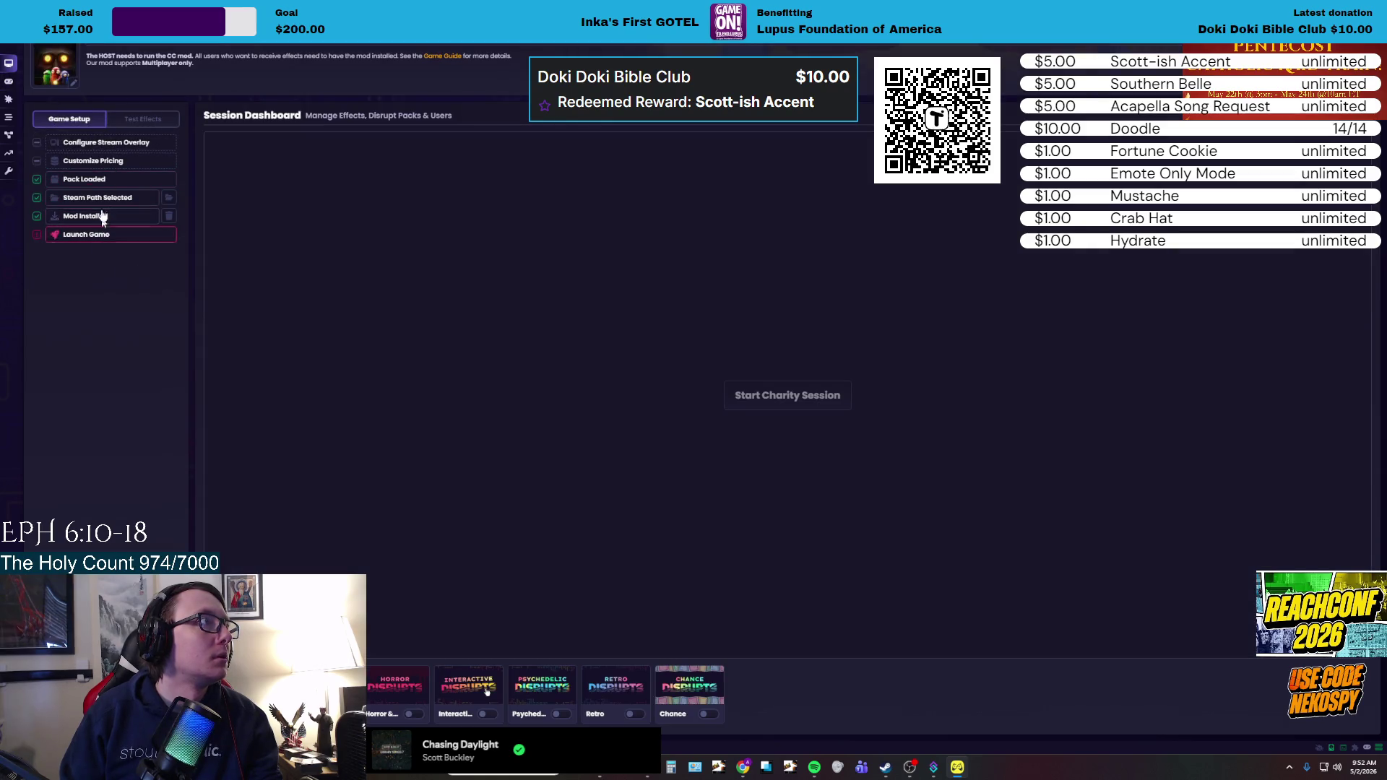
mouse_move(14, 84)
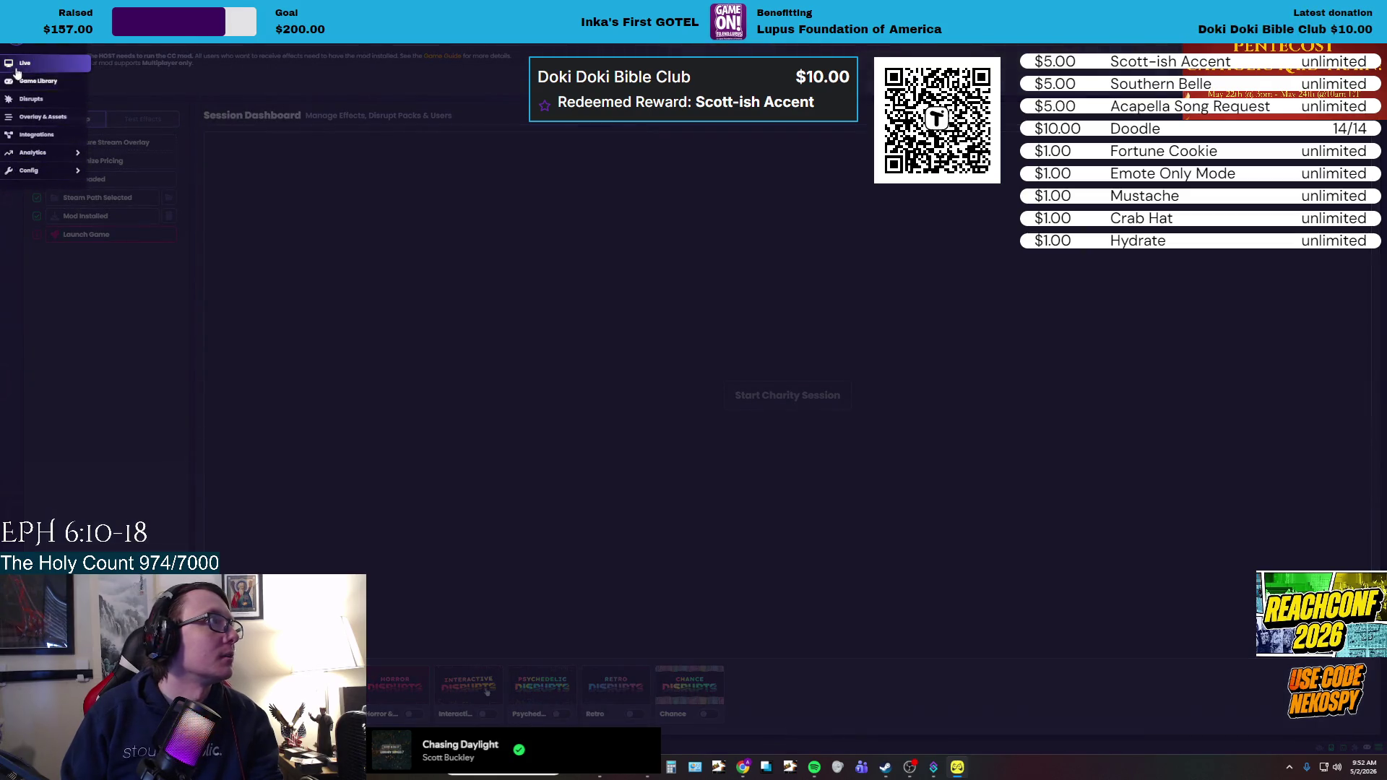
click(27, 83)
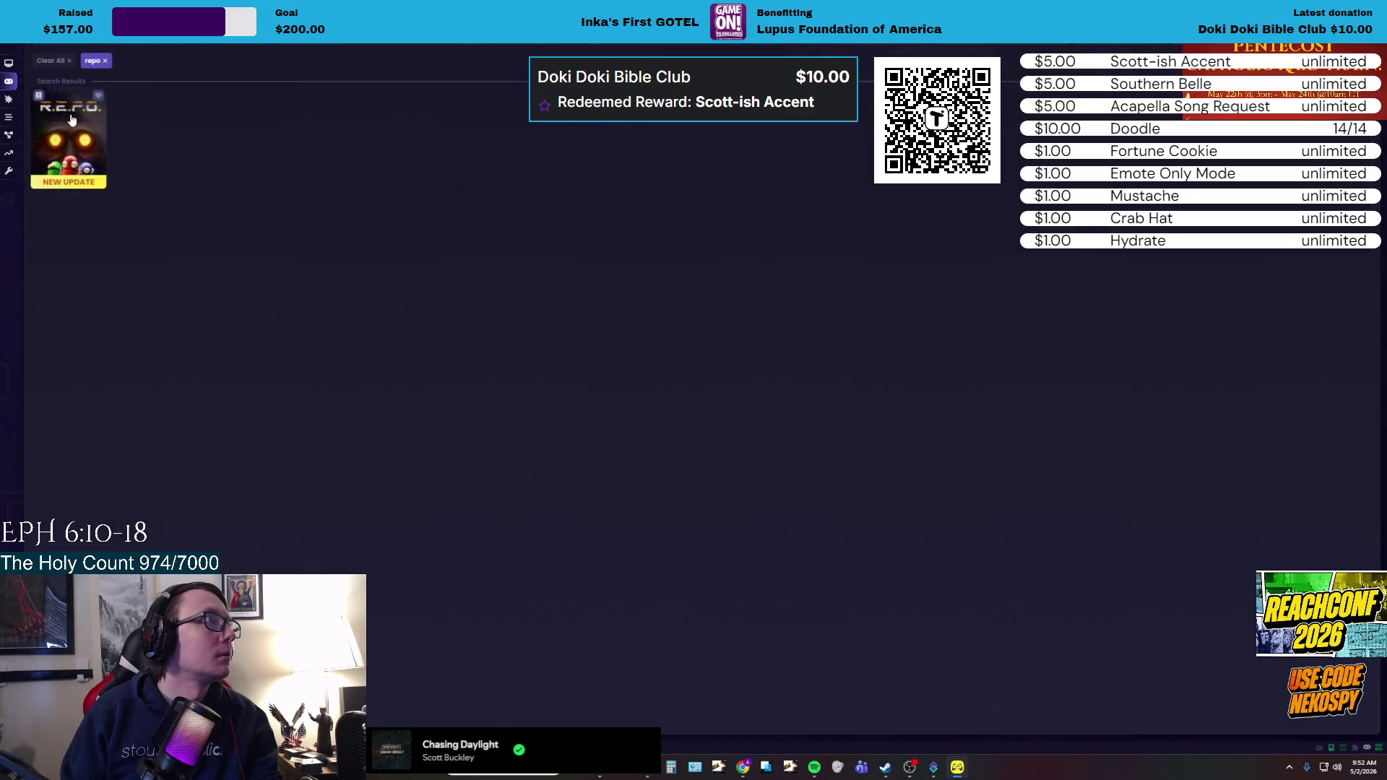
Load R.E.P.O. into the live session and review its Config > Charity settings.
click(32, 91)
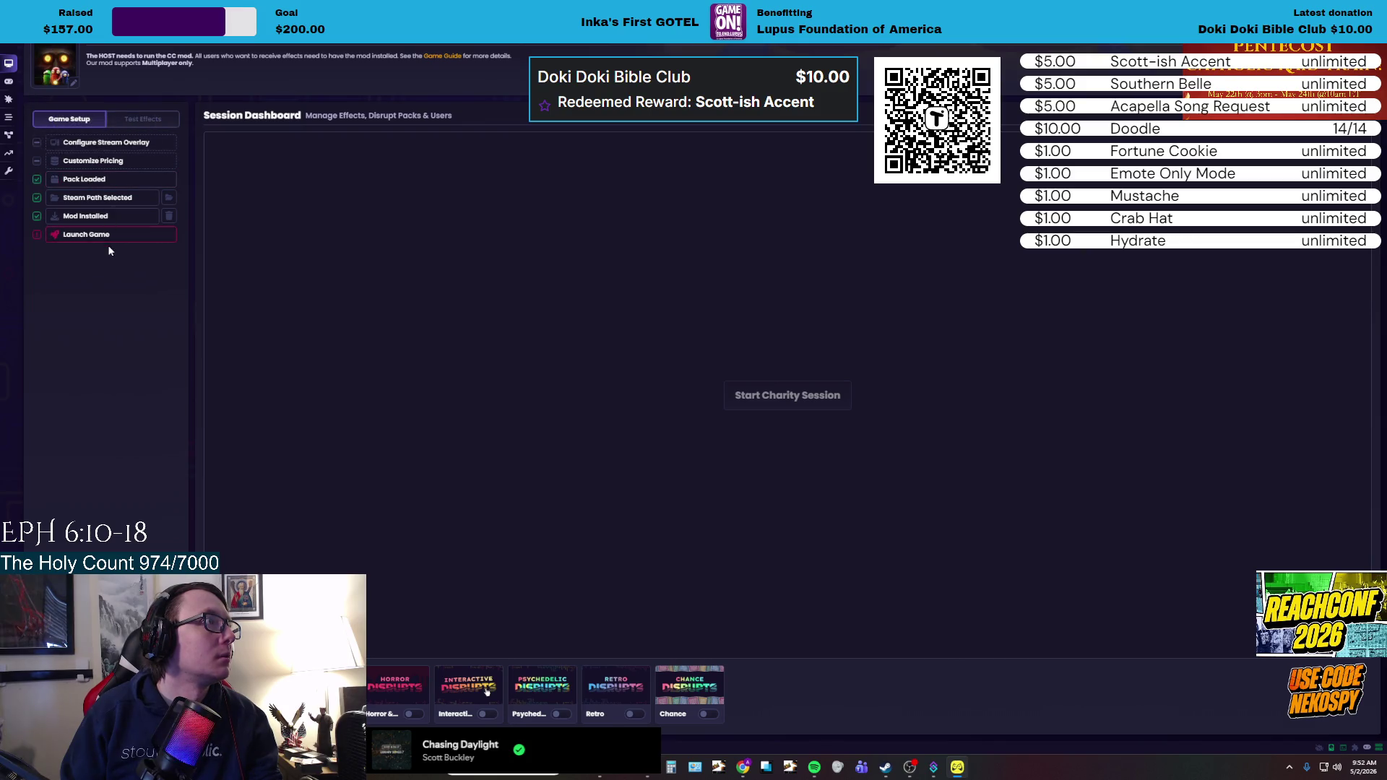
mouse_move(11, 81)
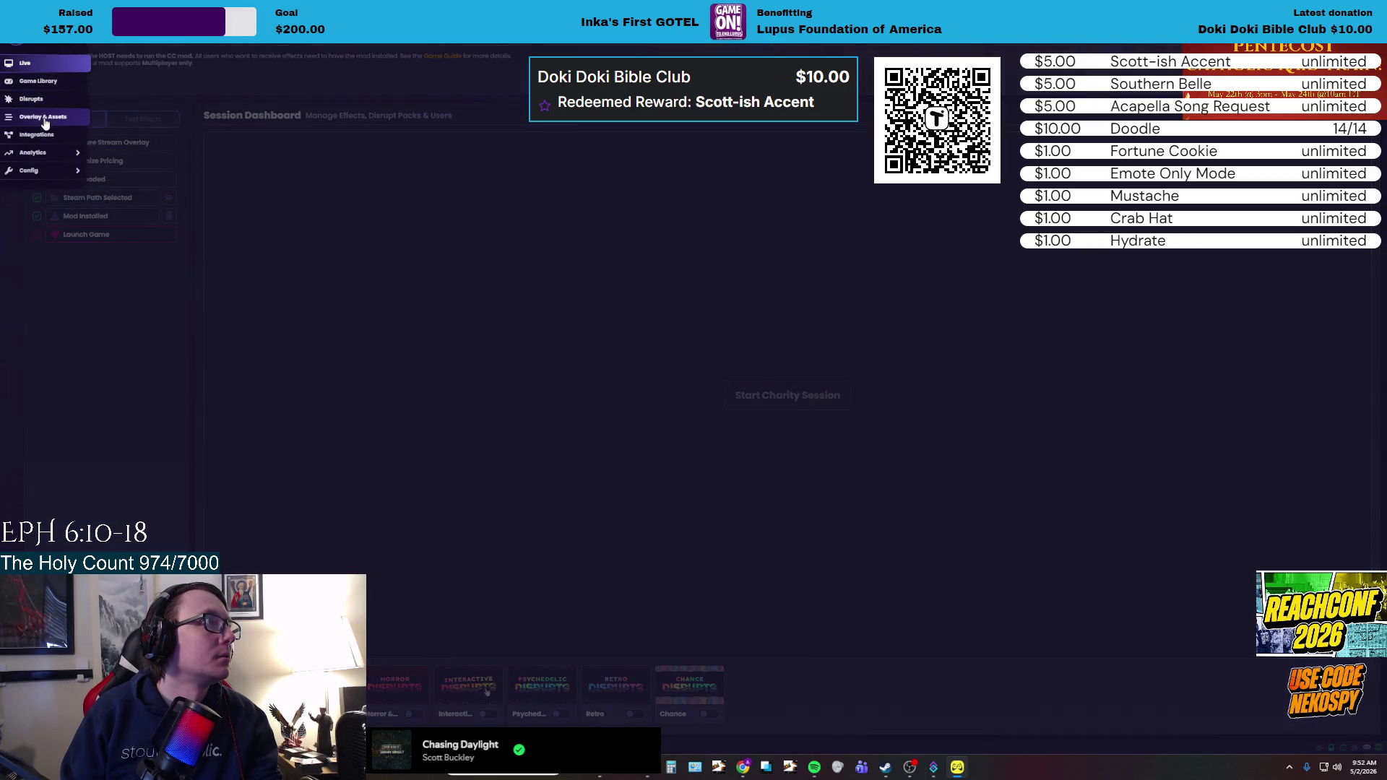
click(51, 172)
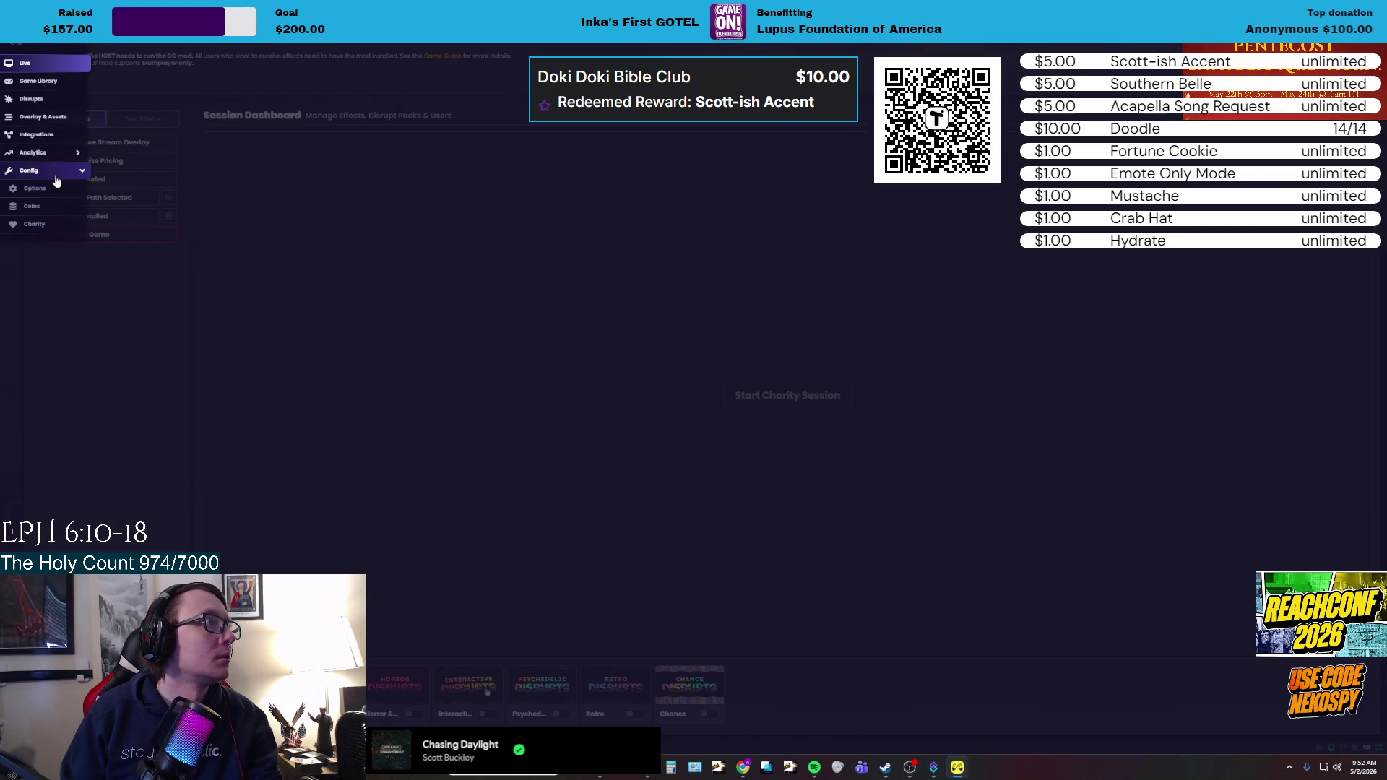
click(40, 224)
mouse_move(31, 84)
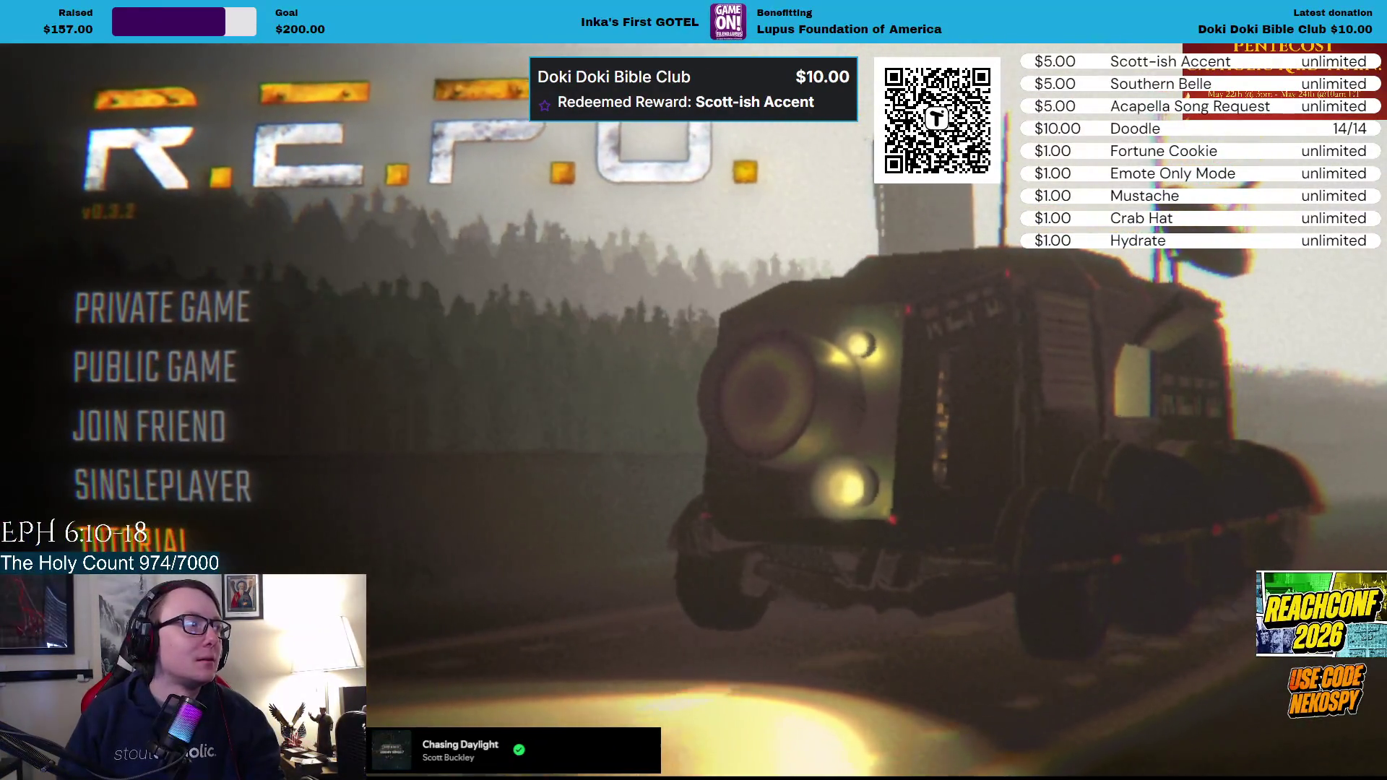
Drop R.E.P.O.'s master volume from 75% to 0% in Audio settings, then return to Crowd Control.
click(144, 598)
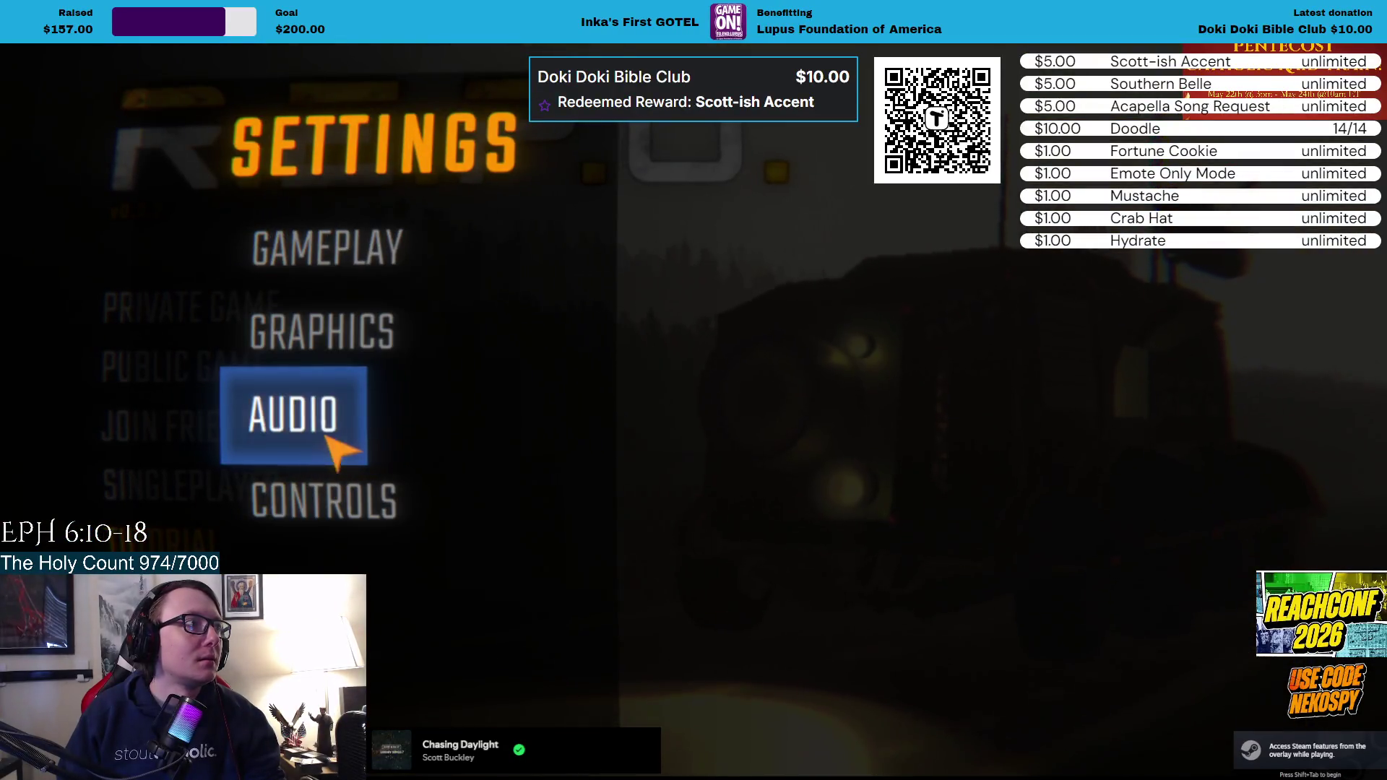
click(327, 439)
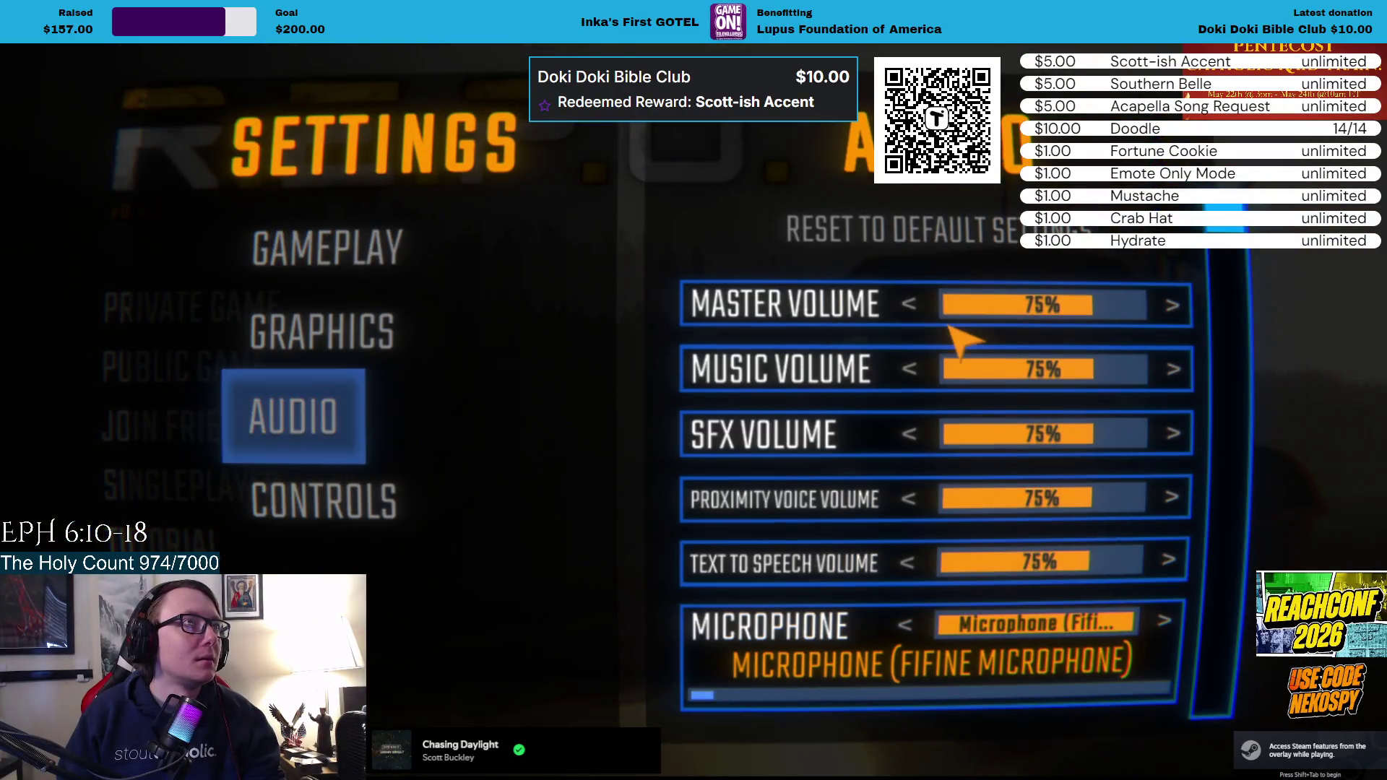
click(909, 305)
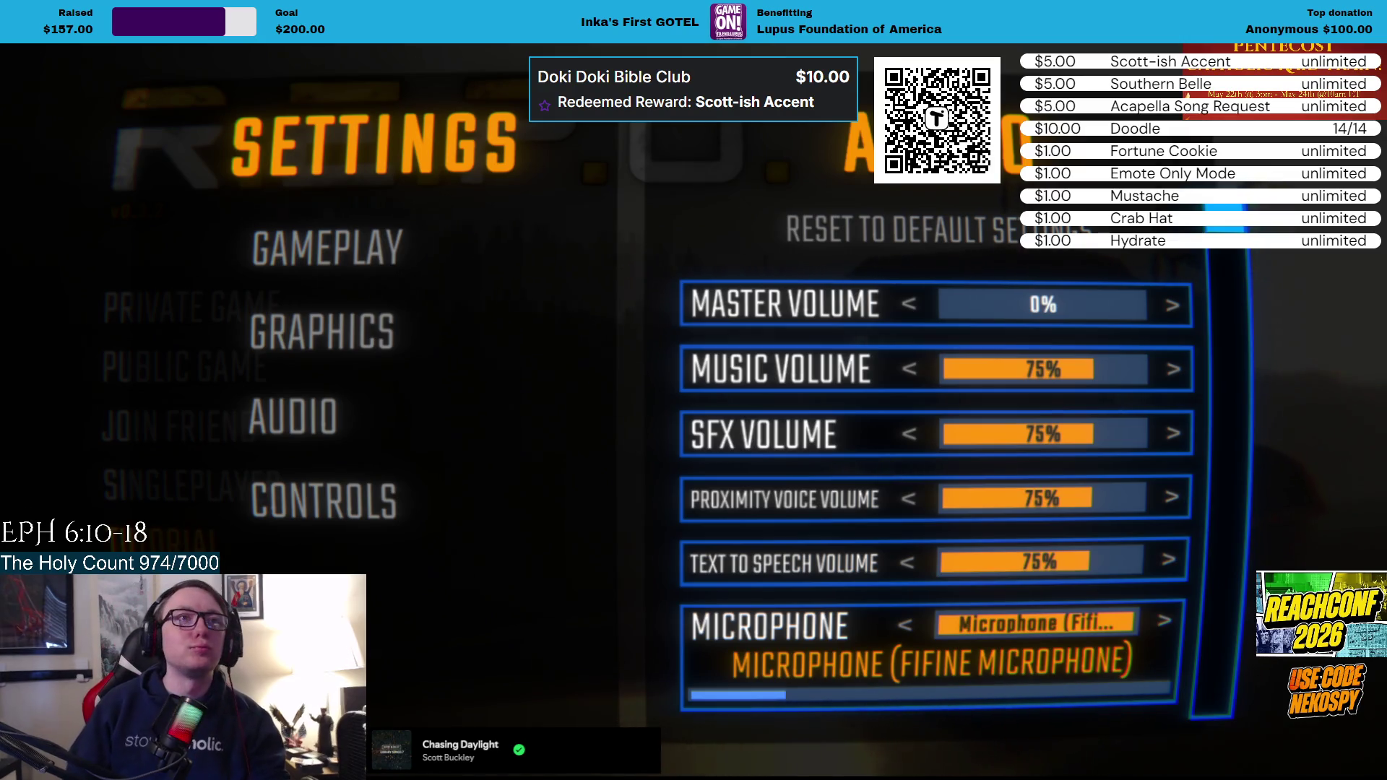
key(Escape)
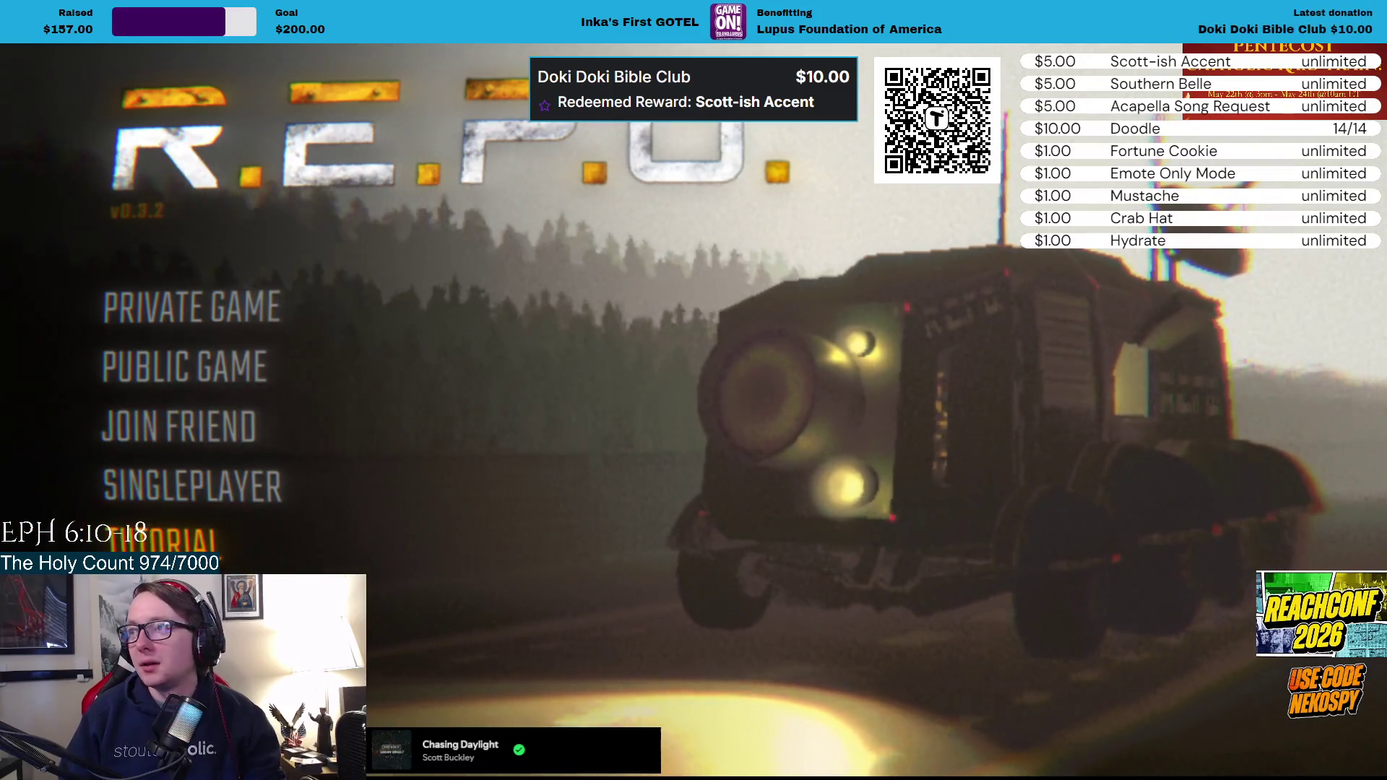
key(alt+Tab)
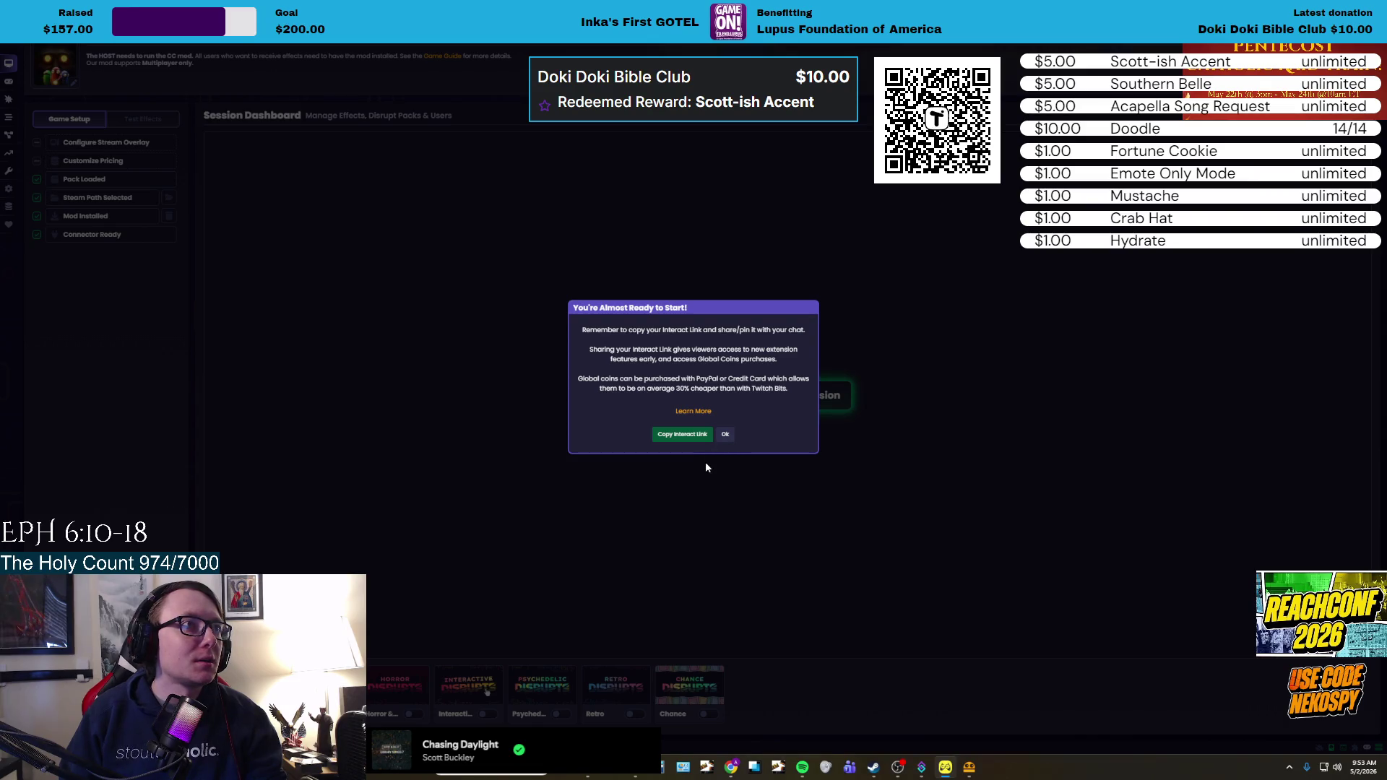
Copy the session's Interact Link from the almost-ready dialog to share with chat.
click(690, 437)
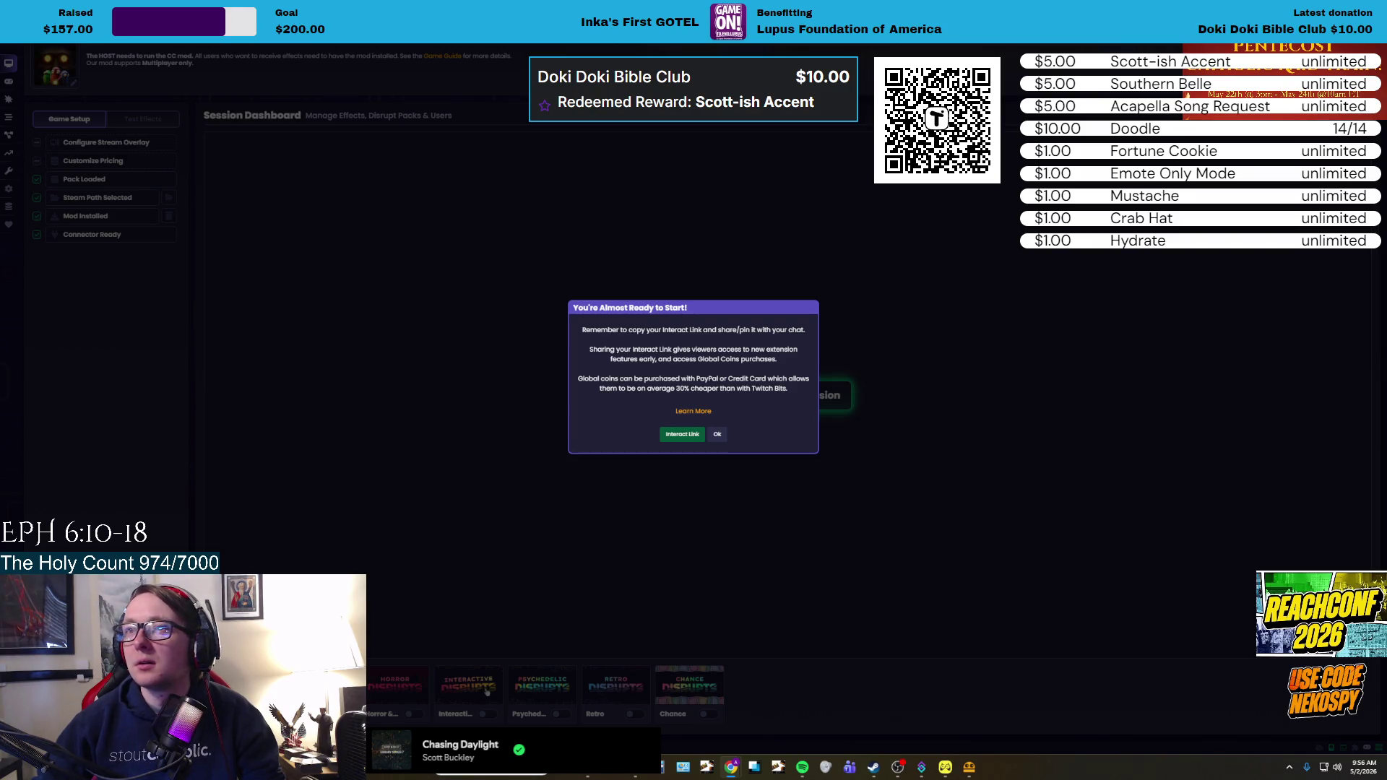
Dismiss the 'You're Almost Ready to Start!' notice with OK.
click(715, 437)
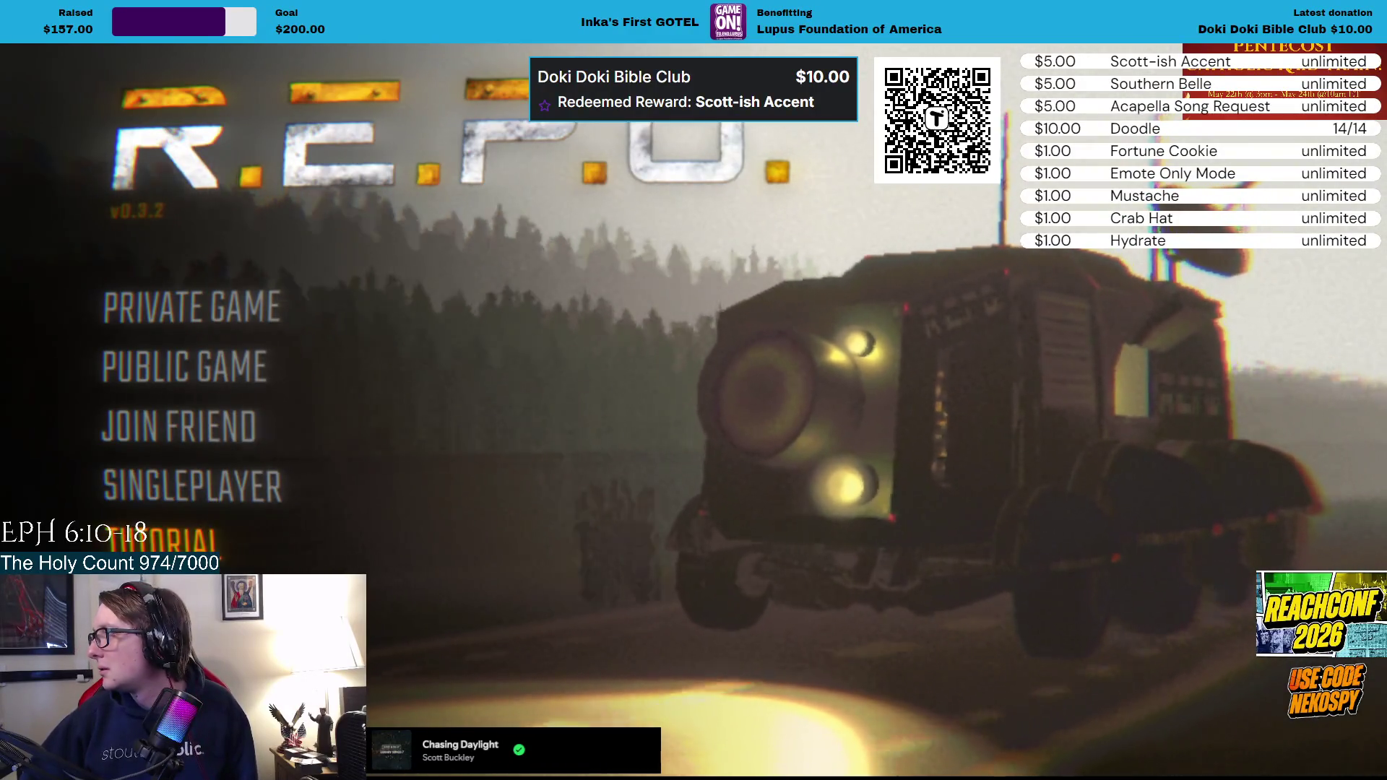
key(super+d)
key(alt+Tab)
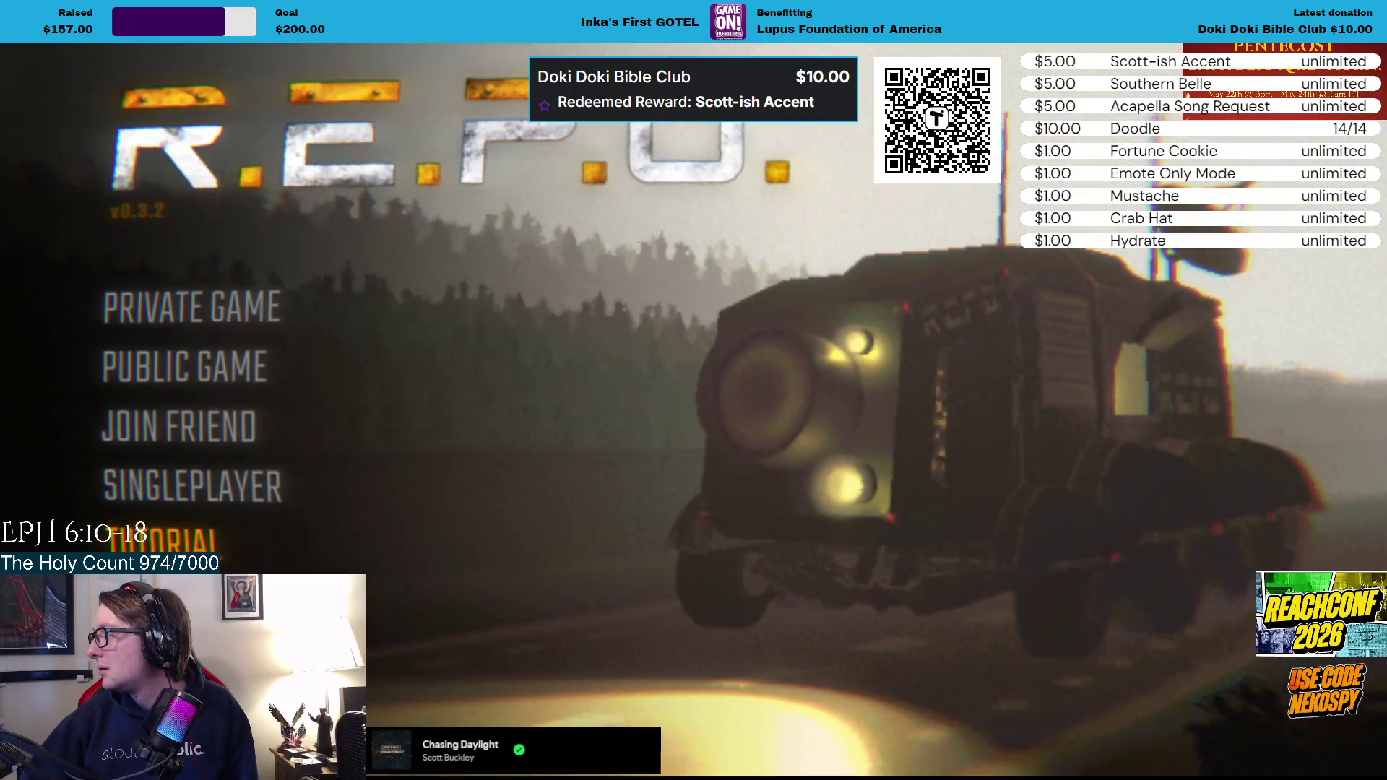
key(alt+Tab)
key(alt+Tab)
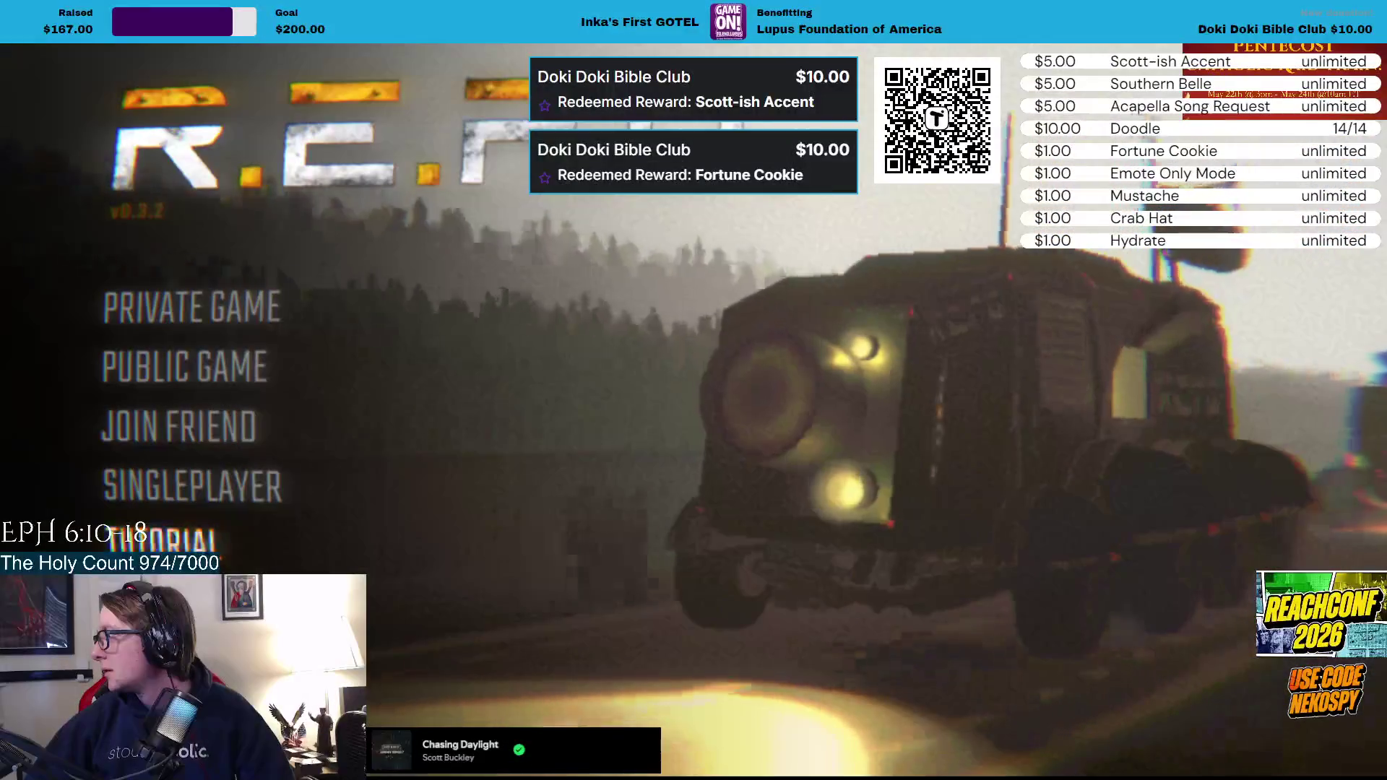
key(alt+F4)
key(alt+Tab)
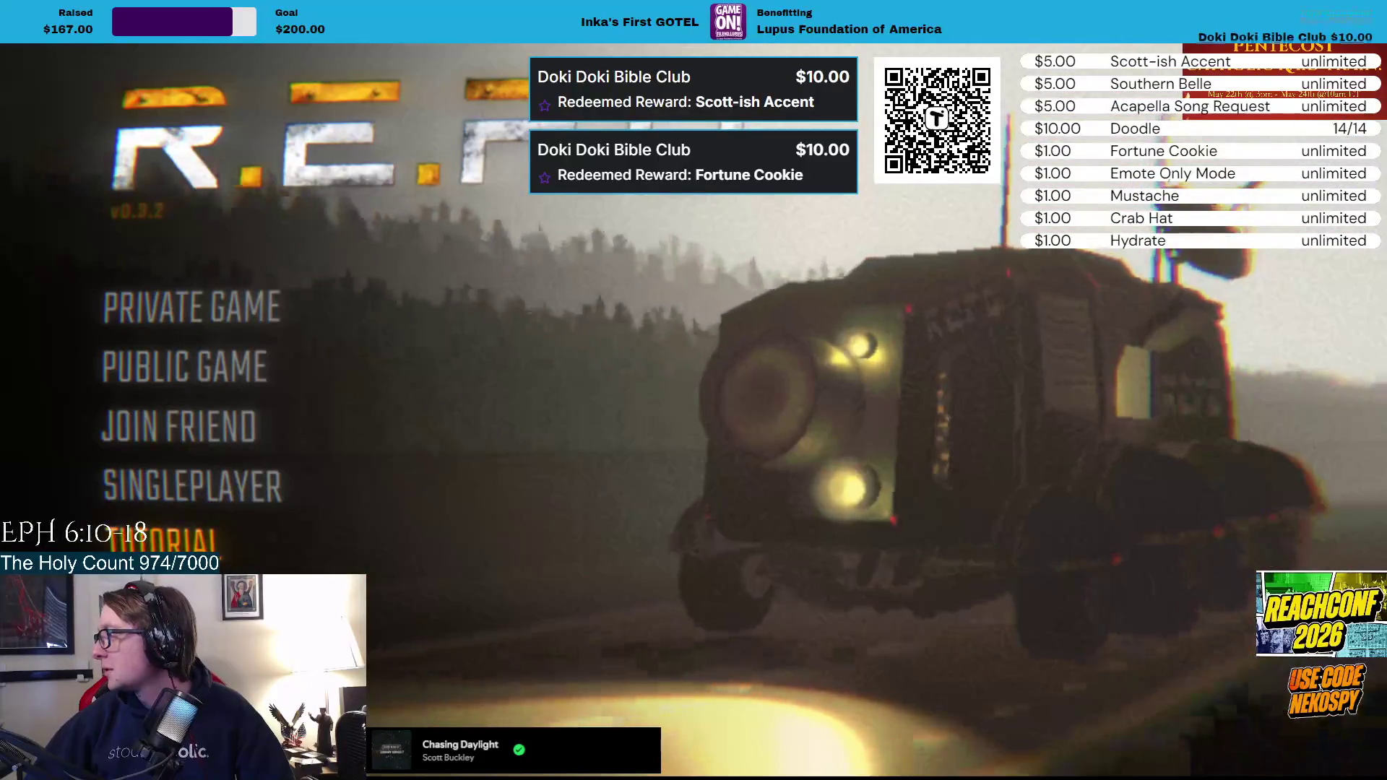